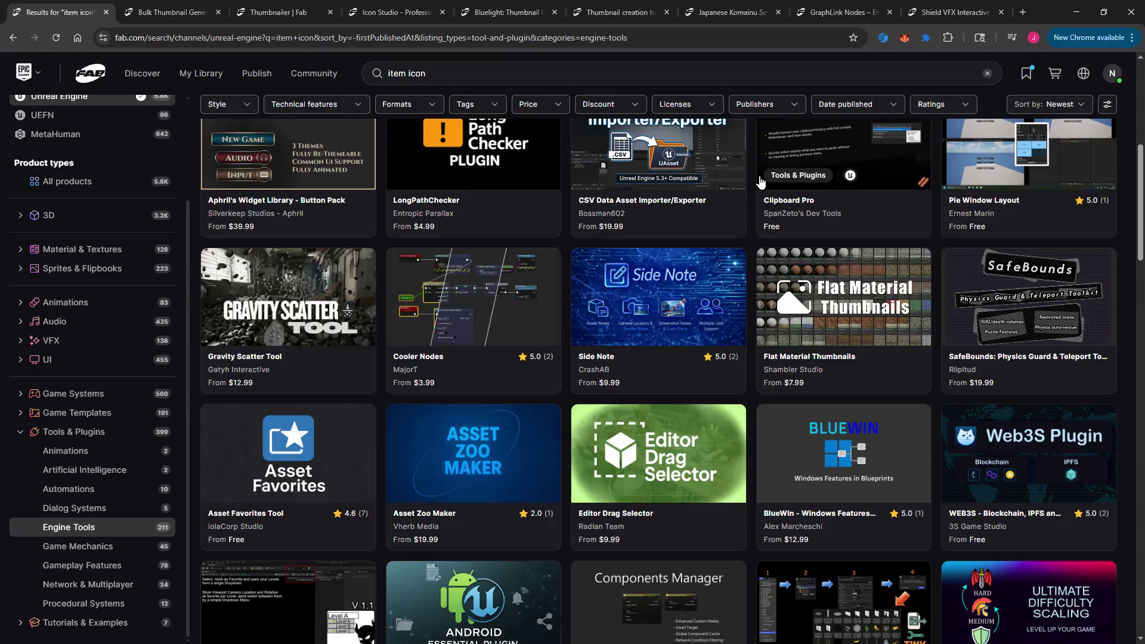
Step: Sort the 'item icon' engine-tool results by Price (Lowest first), leaving the Price filter unchanged
scroll(760, 182, down, 3)
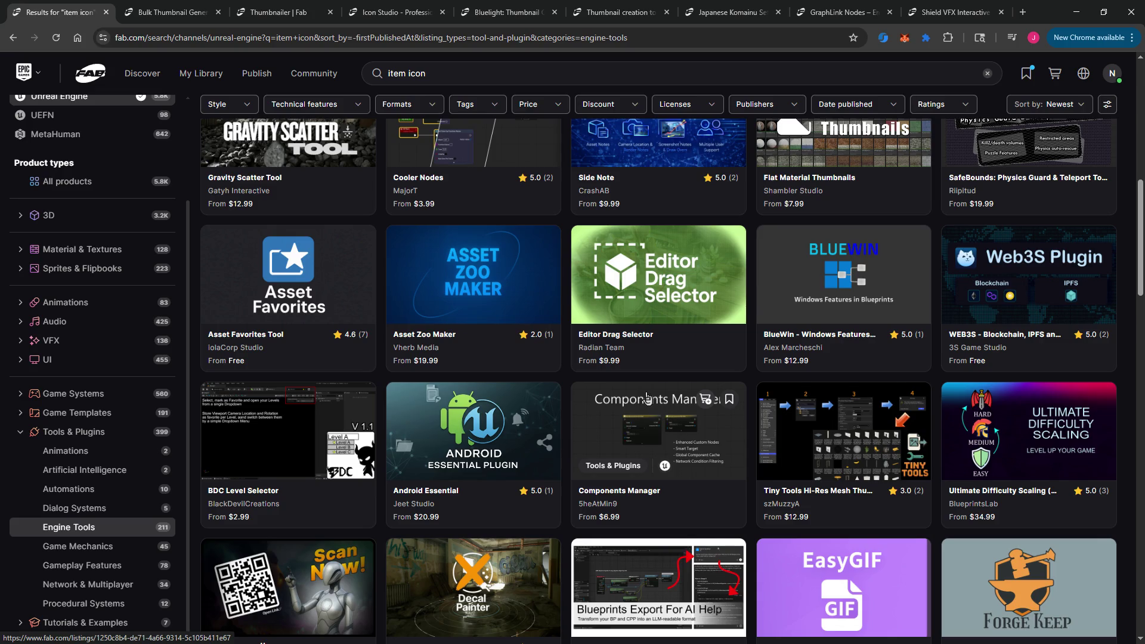
scroll(650, 401, up, 1)
scroll(648, 399, up, 9)
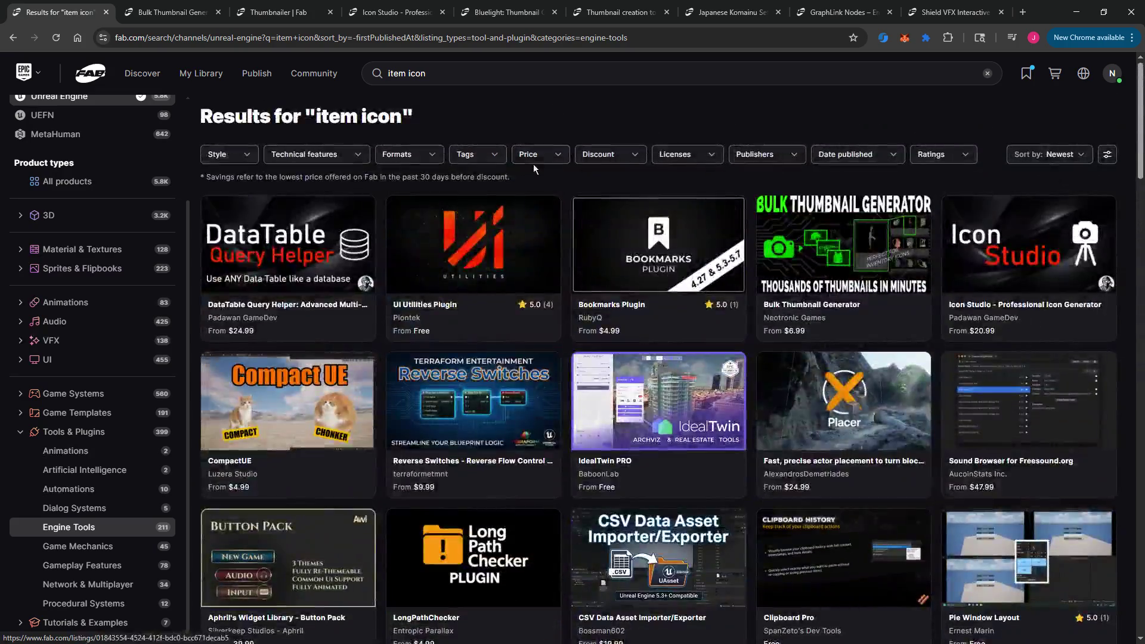
click(532, 154)
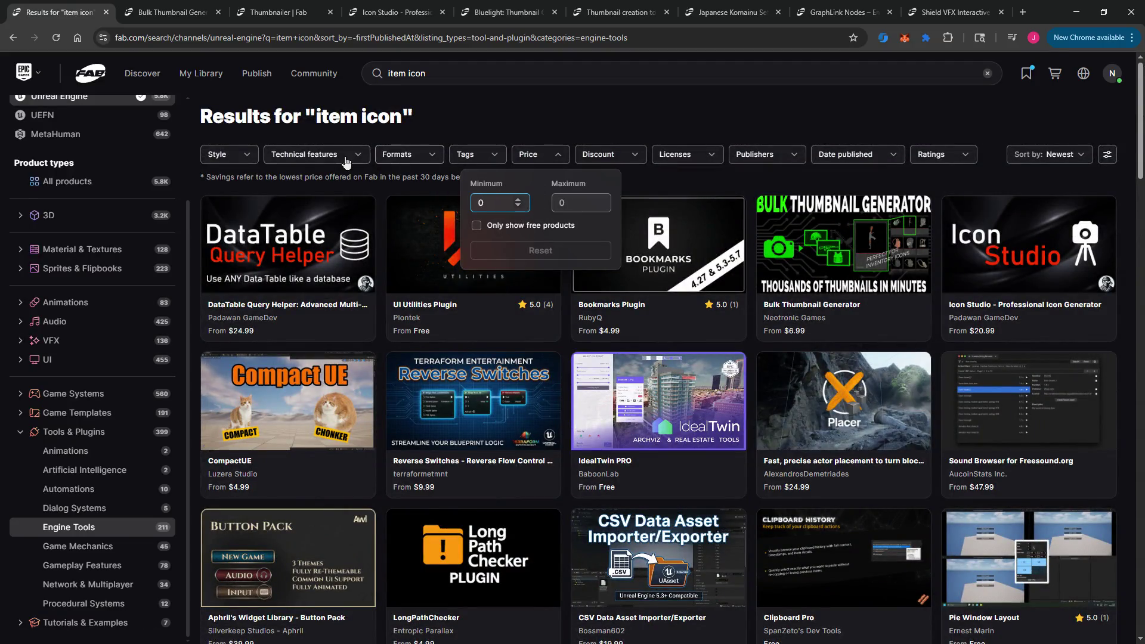
click(989, 145)
click(1048, 154)
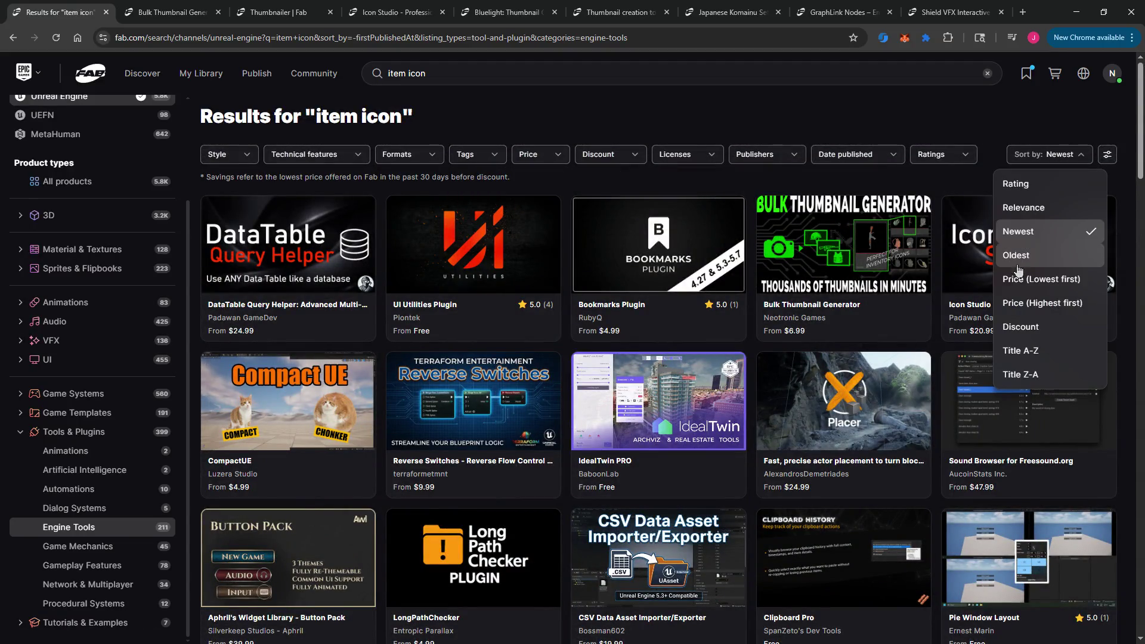
click(1040, 279)
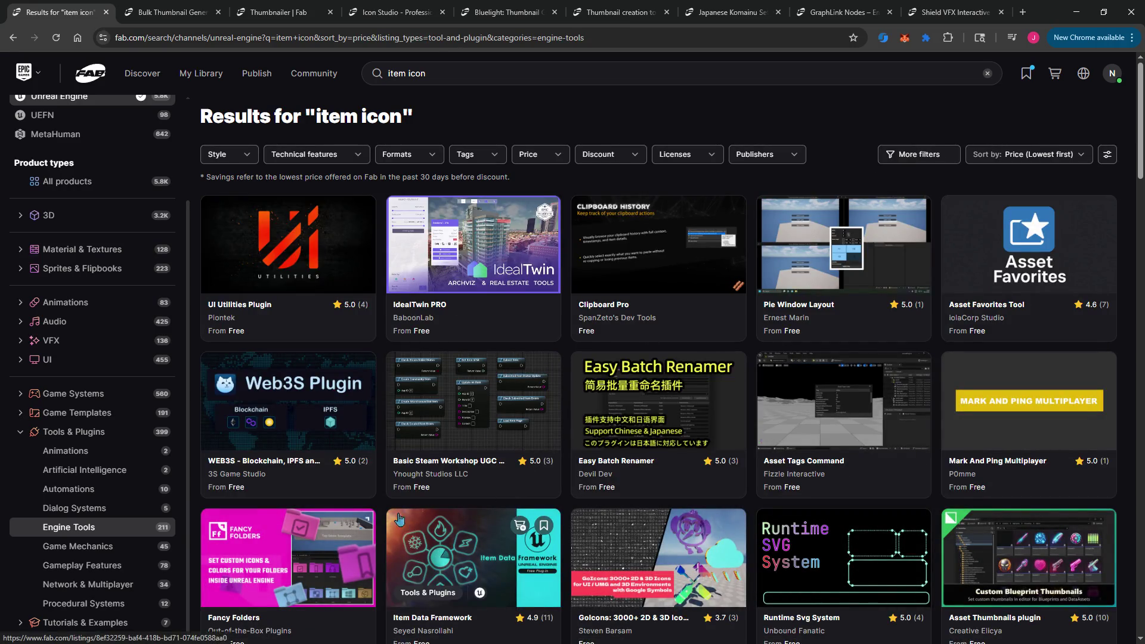
right_click(277, 246)
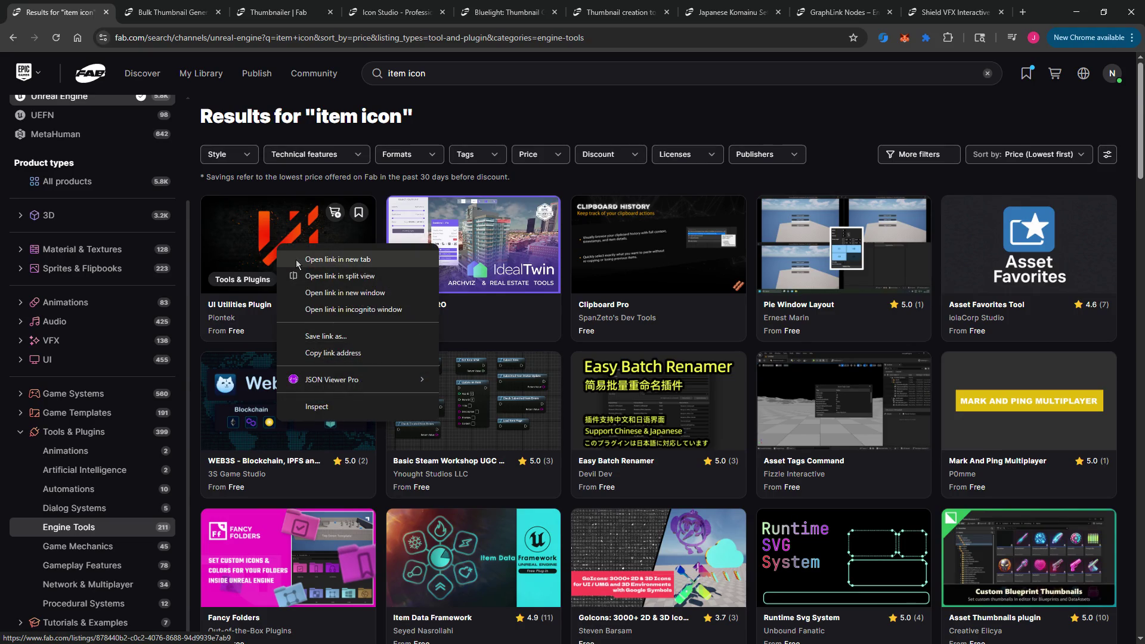
click(295, 256)
drag(456, 12, 158, 12)
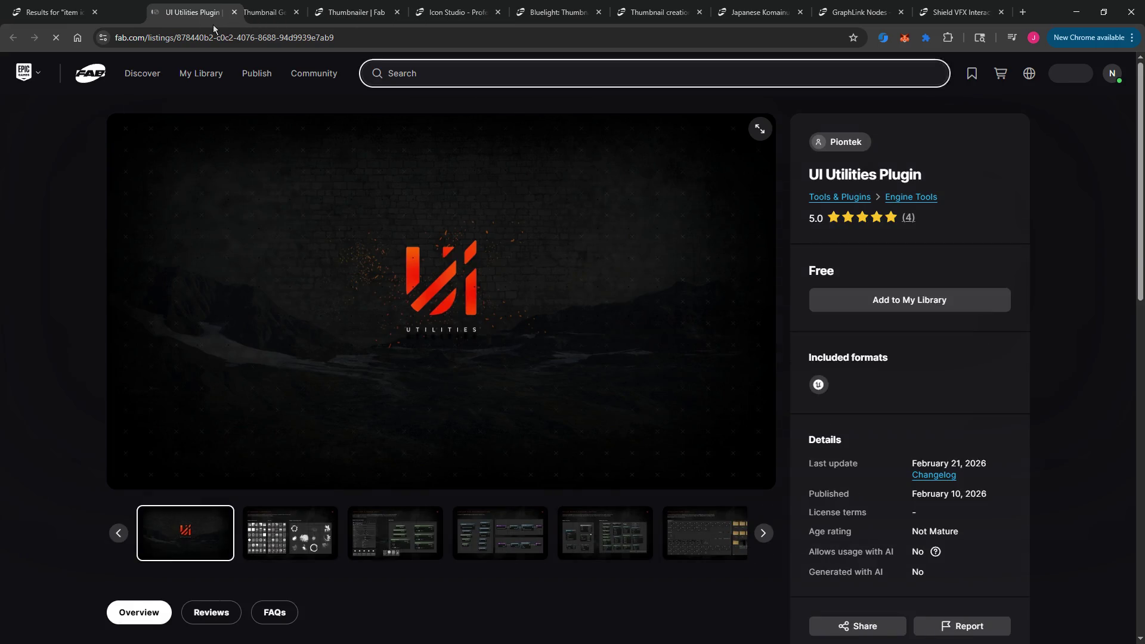
click(760, 128)
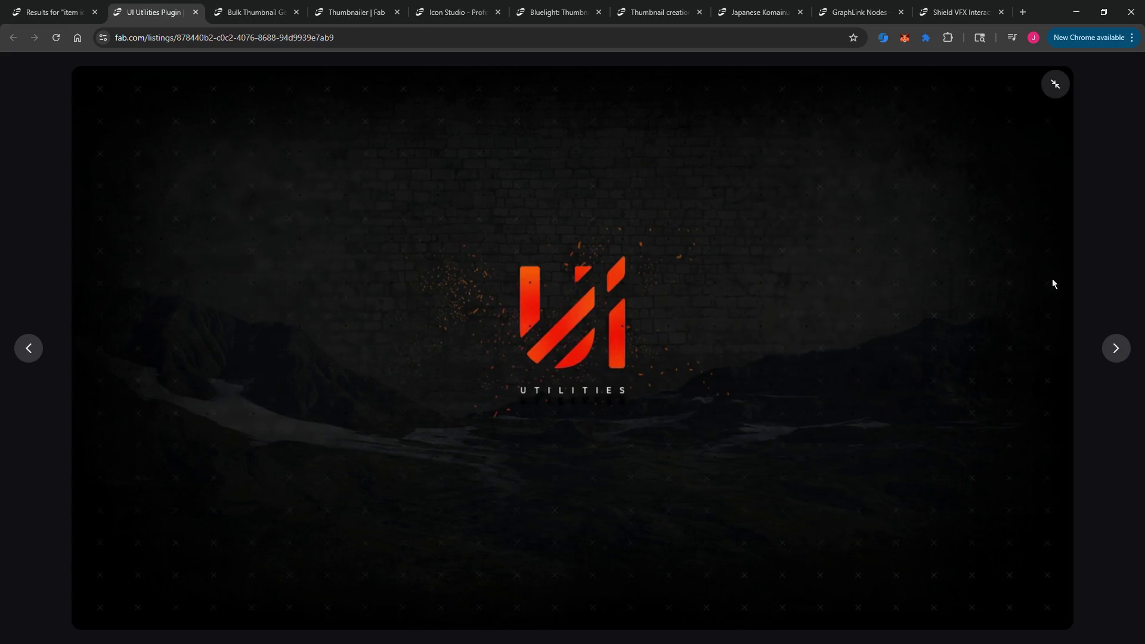
click(1121, 363)
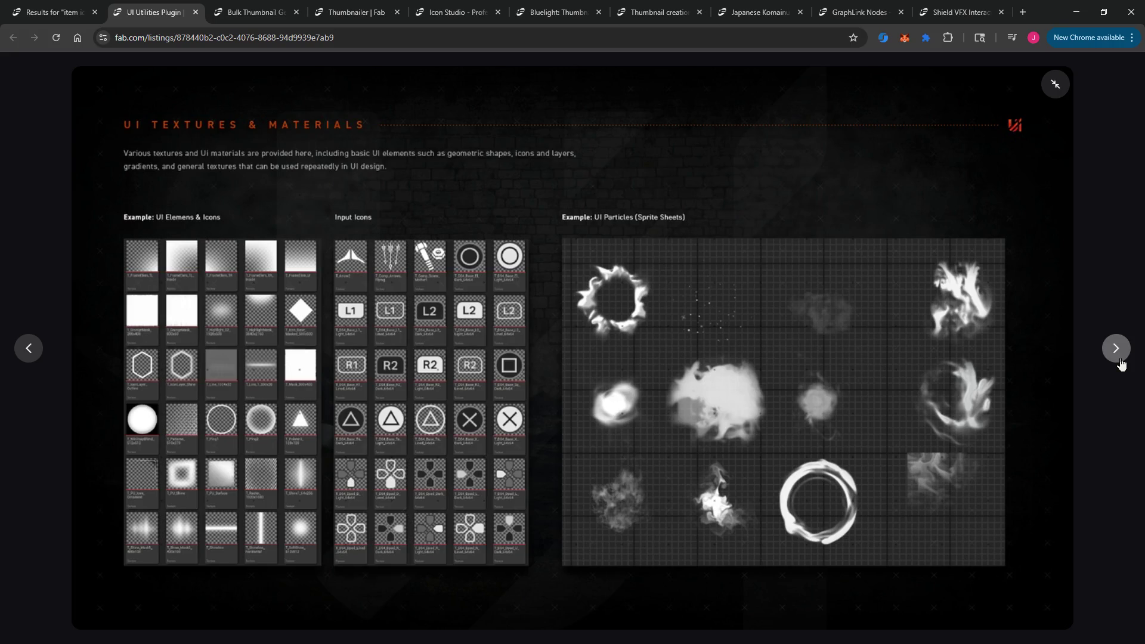
click(1120, 362)
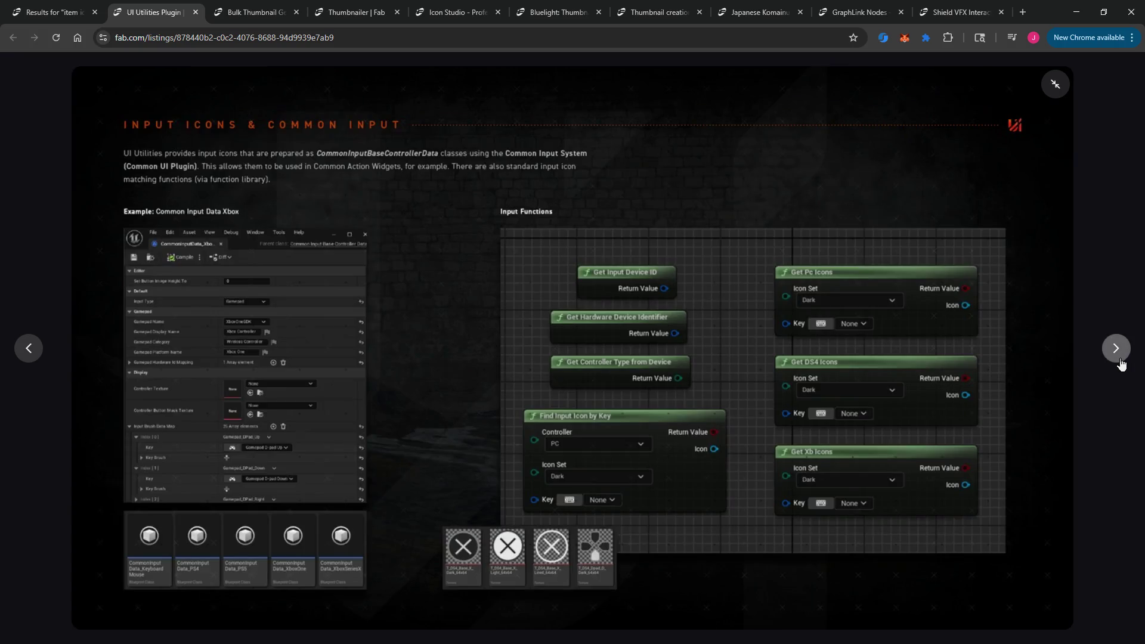
click(1120, 362)
click(1121, 363)
click(1121, 362)
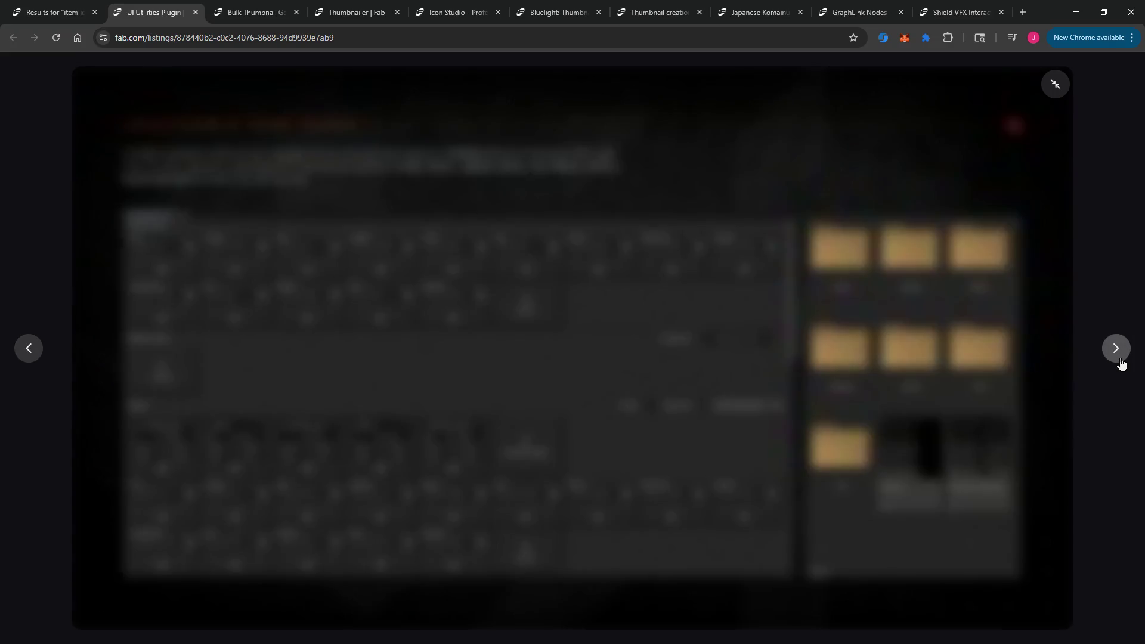
click(1121, 362)
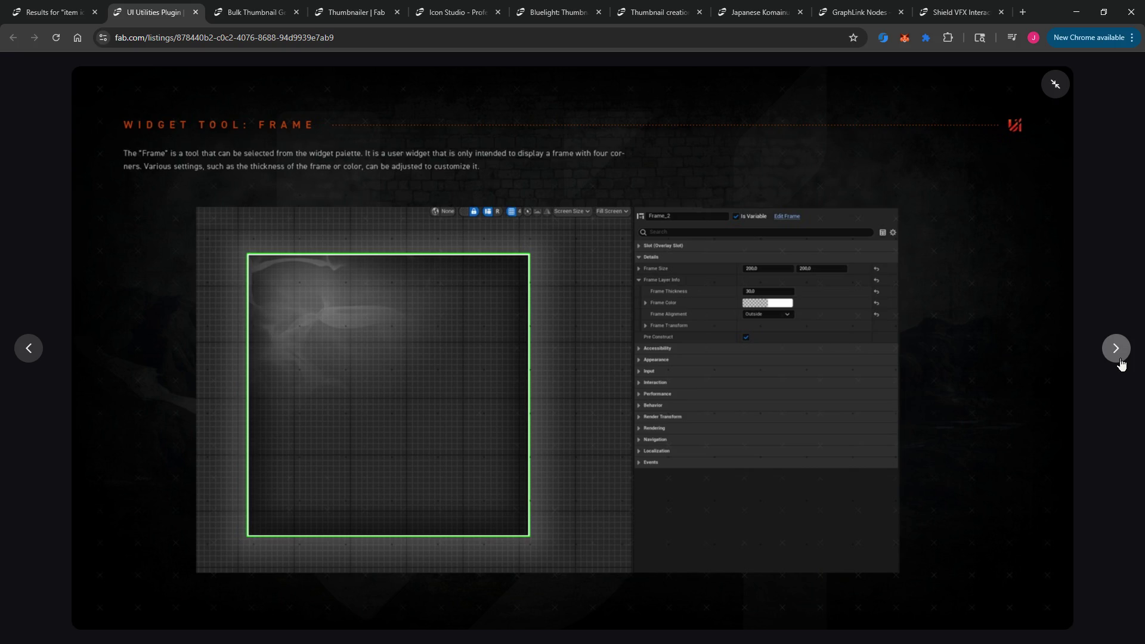
click(1120, 363)
click(1120, 362)
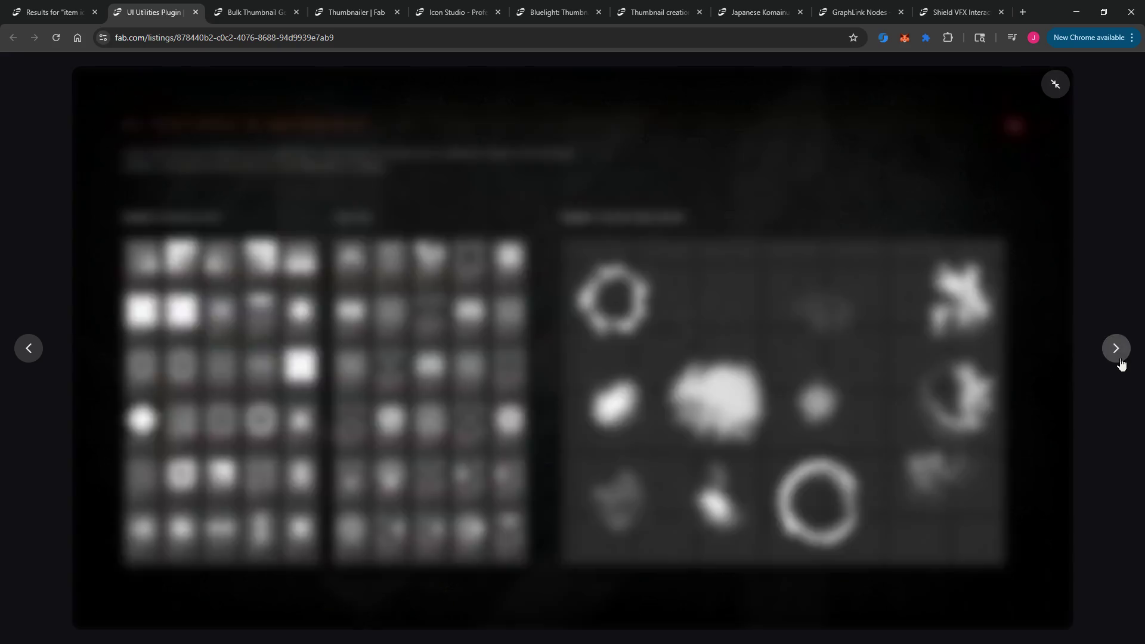
click(195, 12)
click(54, 12)
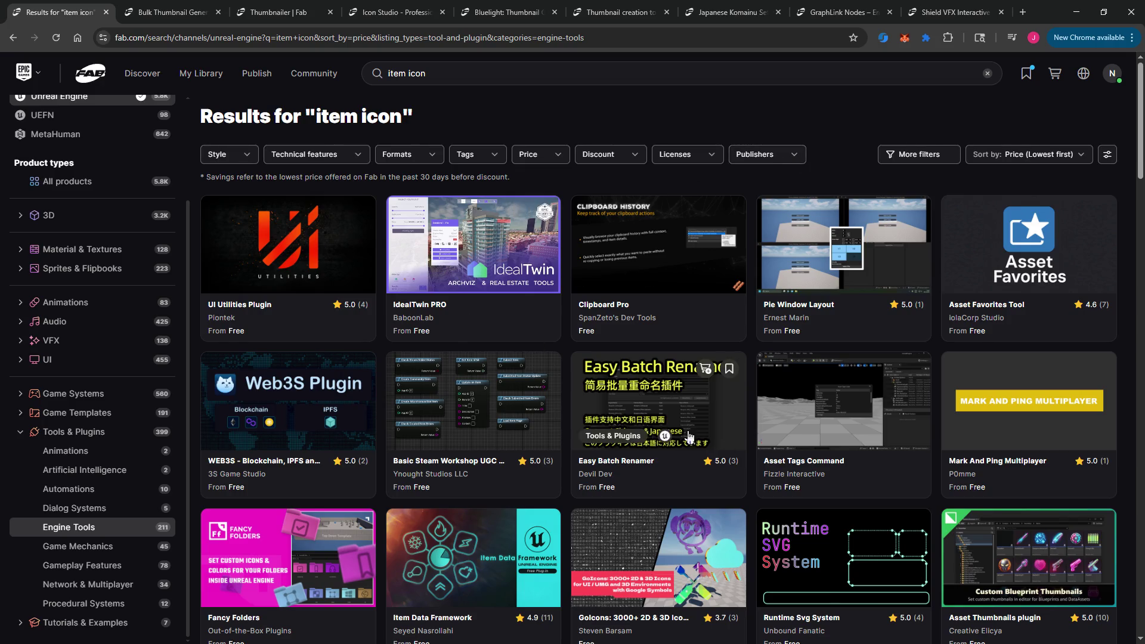
Step: Open the Fancy Folders listing in a new background tab
scroll(758, 500, down, 3)
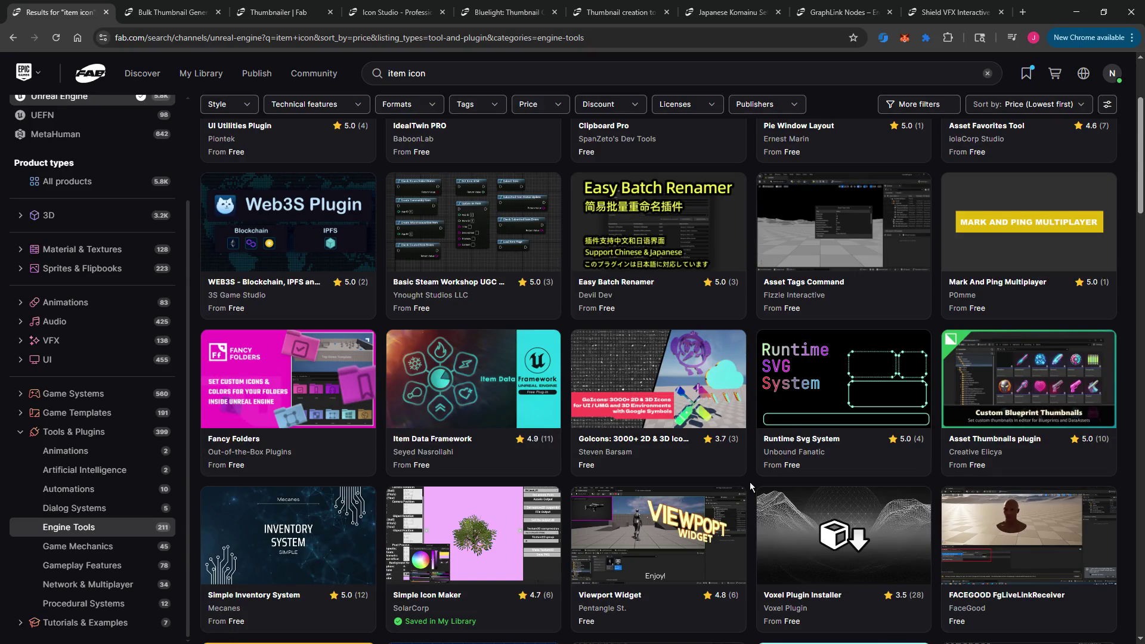
scroll(749, 482, down, 2)
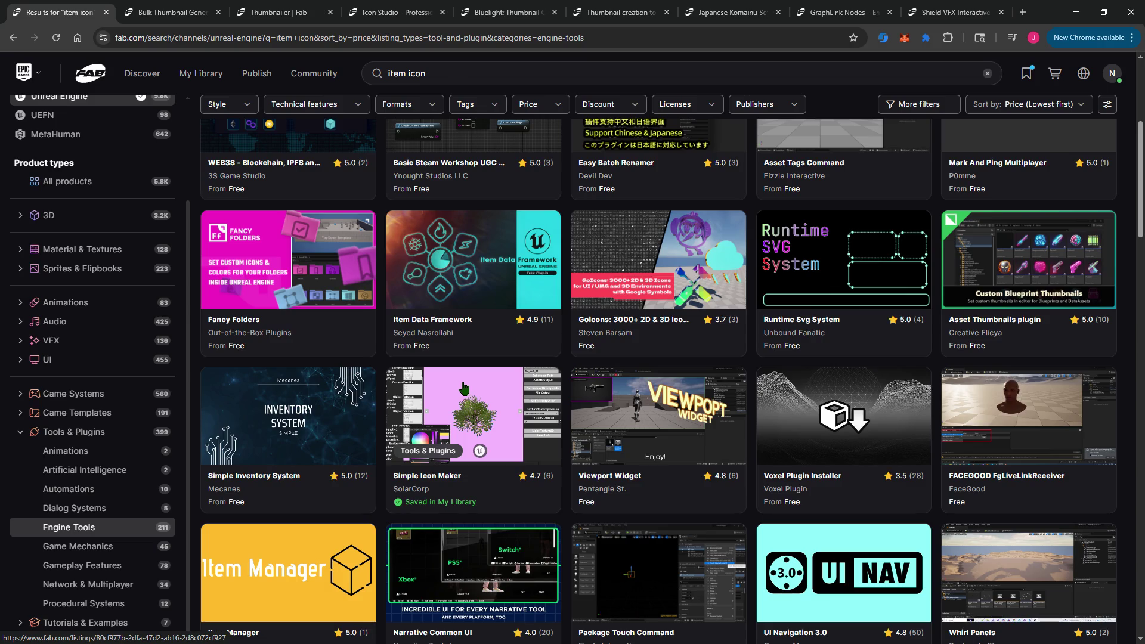
right_click(285, 268)
click(304, 281)
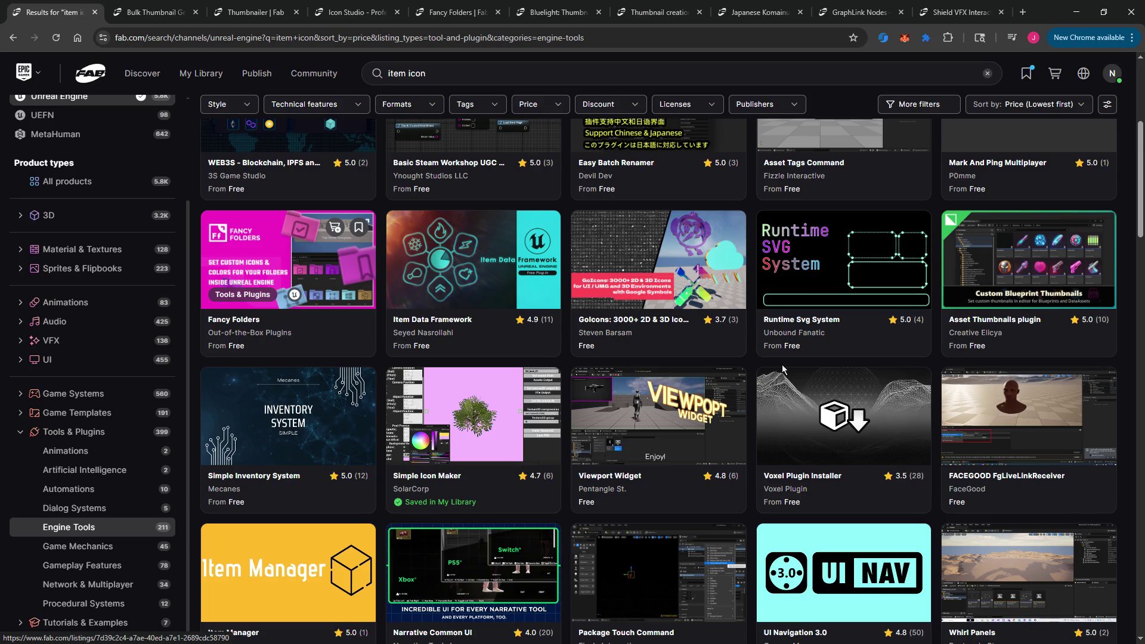
Step: Open the Asset Thumbnails plugin listing in a new tab and bring it to the front
right_click(1012, 263)
click(997, 283)
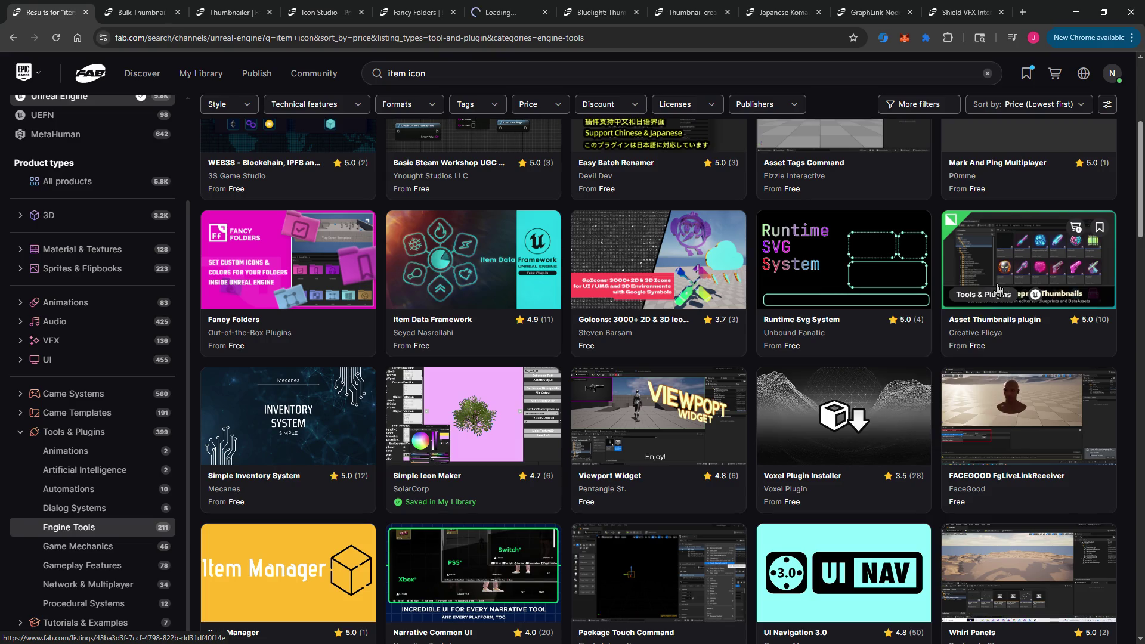
drag(488, 12, 114, 15)
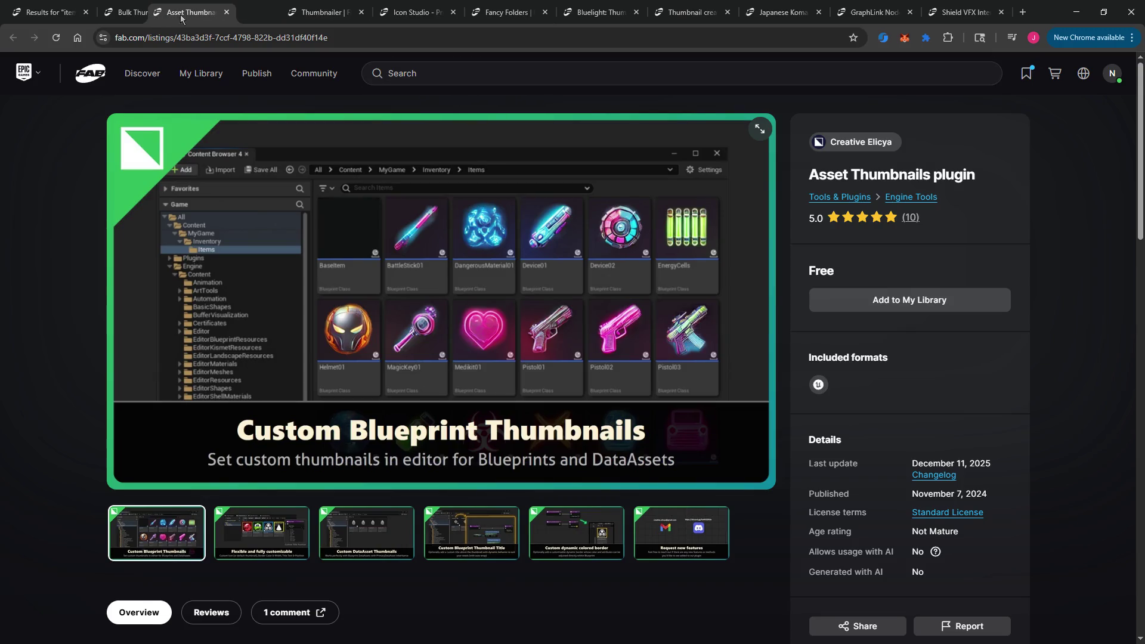
Step: Page through six Asset Thumbnails gallery images fullscreen, then close the listing tab
click(759, 130)
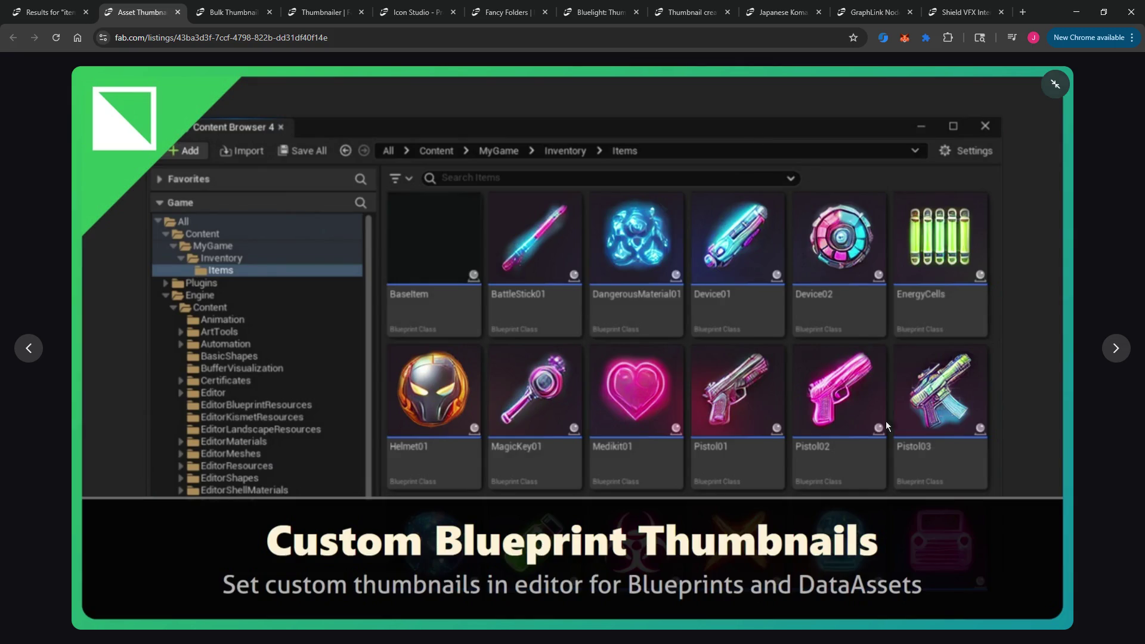
click(1116, 350)
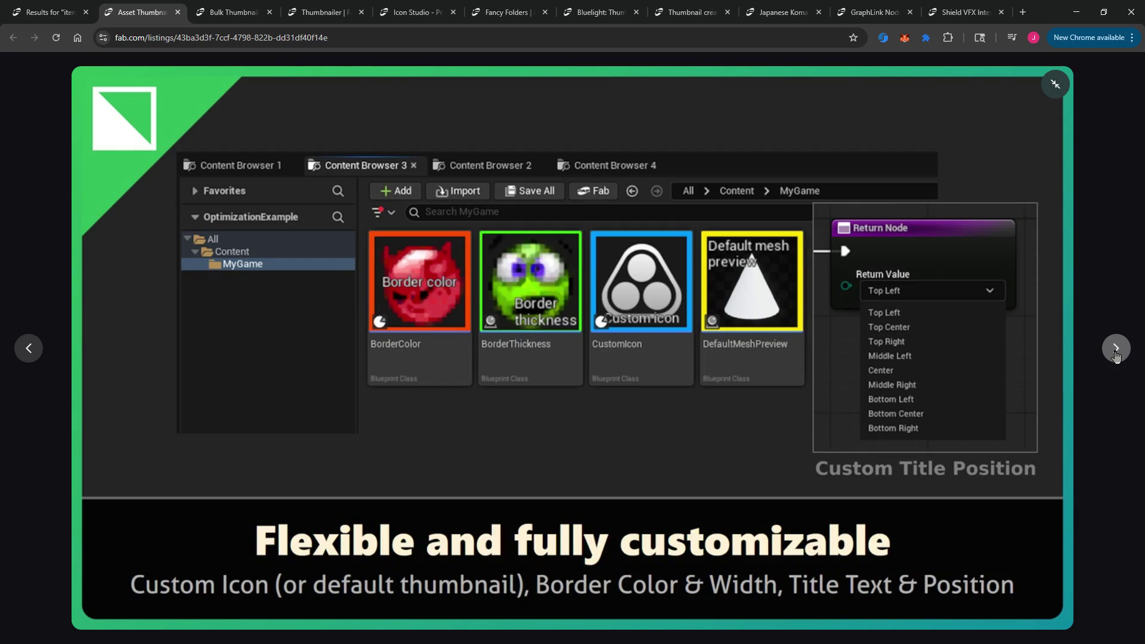
click(1116, 353)
click(1116, 353)
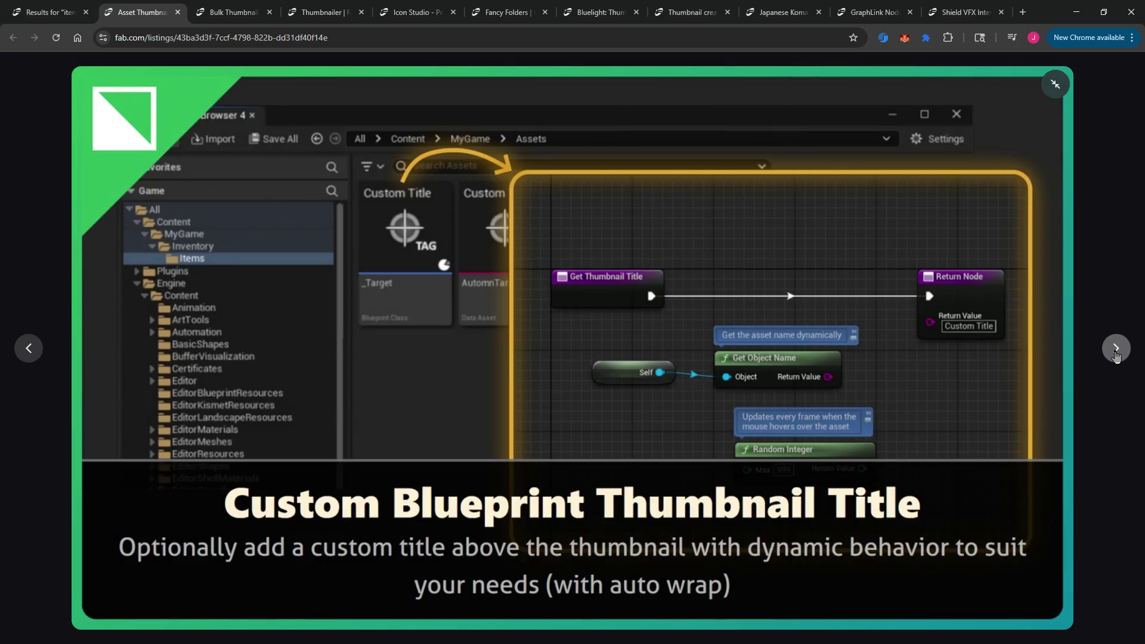
click(1116, 353)
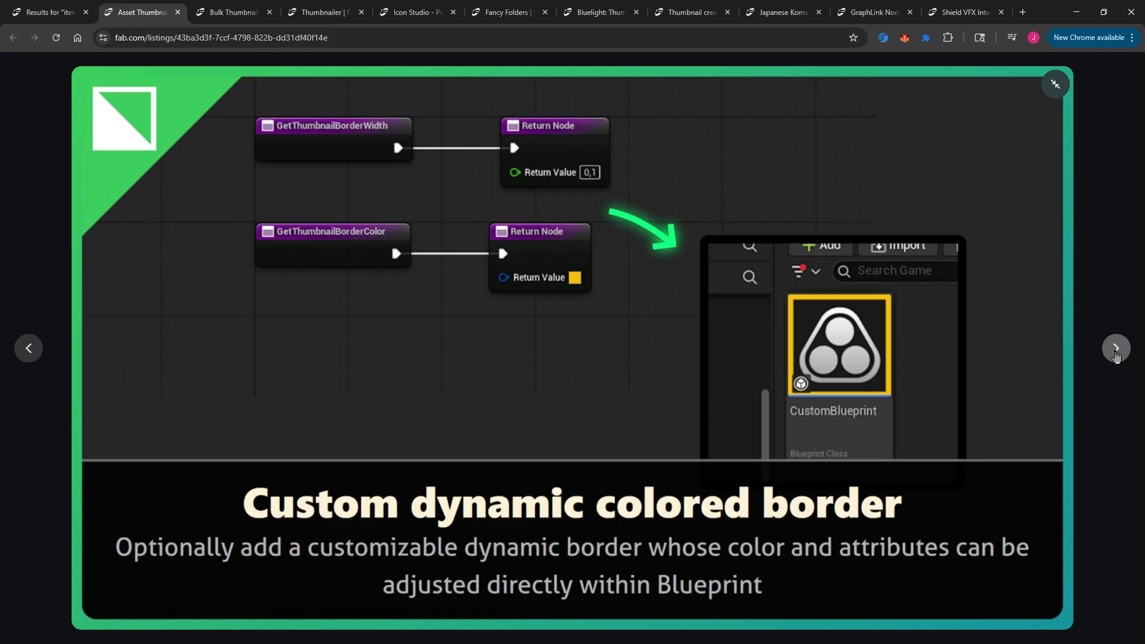
click(1116, 352)
click(1116, 353)
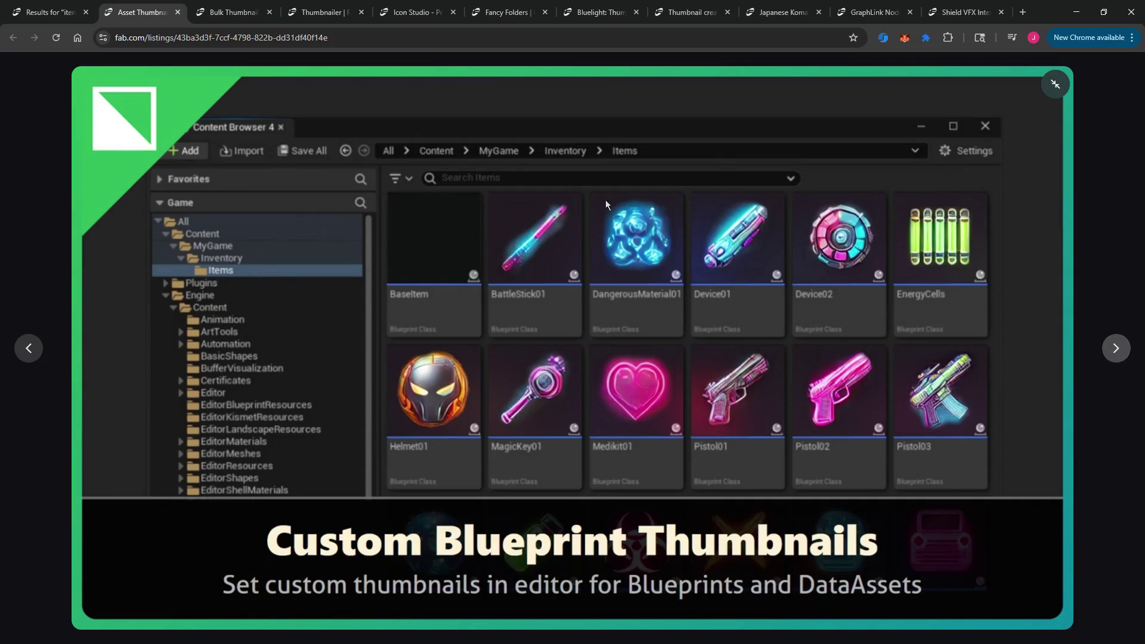
click(178, 12)
click(50, 12)
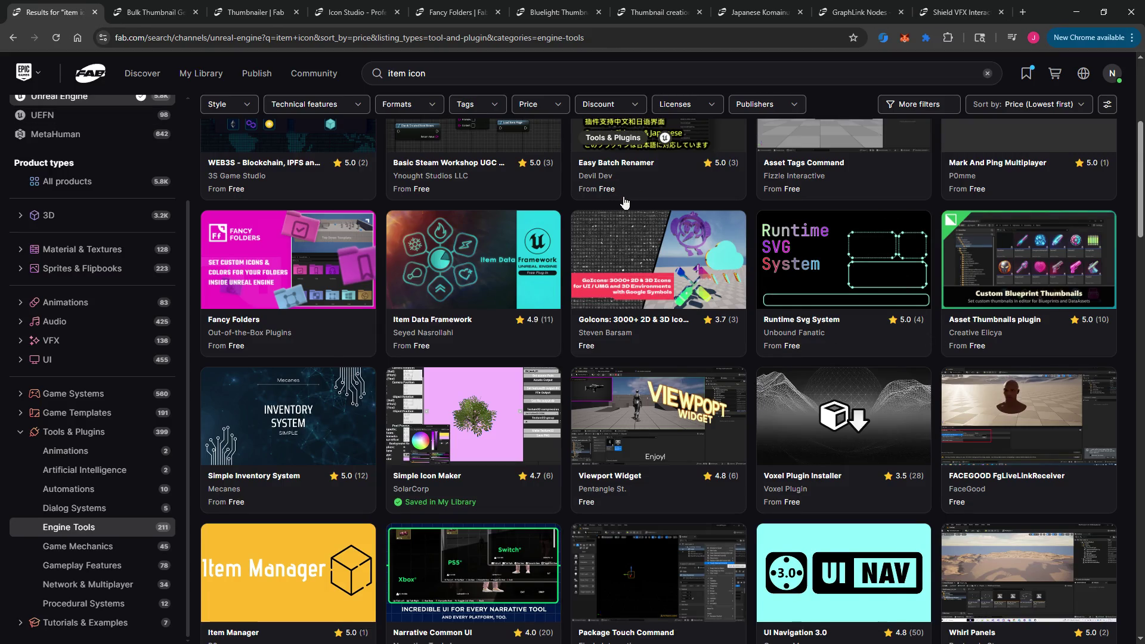
Step: Open Item Manager in a second tab, view its gallery images, then close it
scroll(618, 205, down, 2)
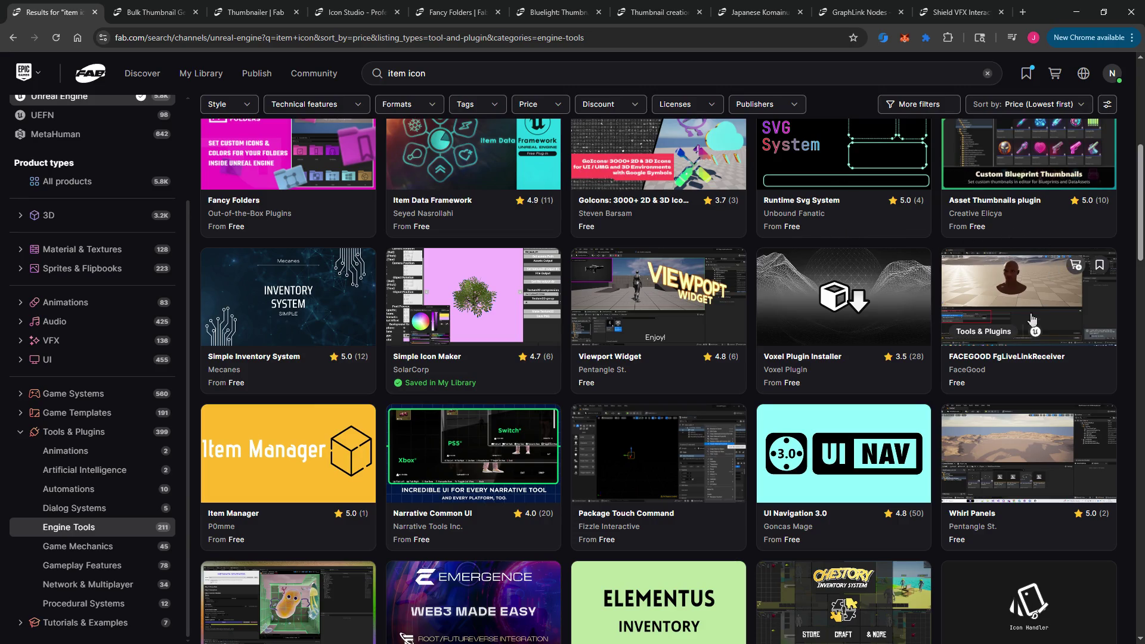
scroll(1013, 376, down, 4)
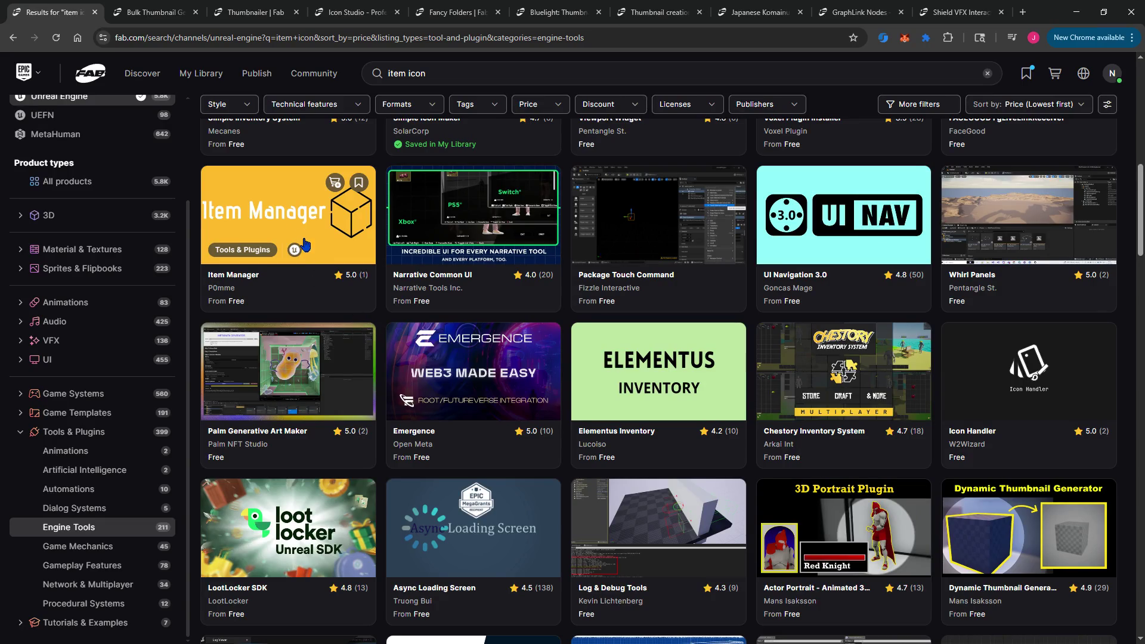
right_click(297, 221)
click(322, 230)
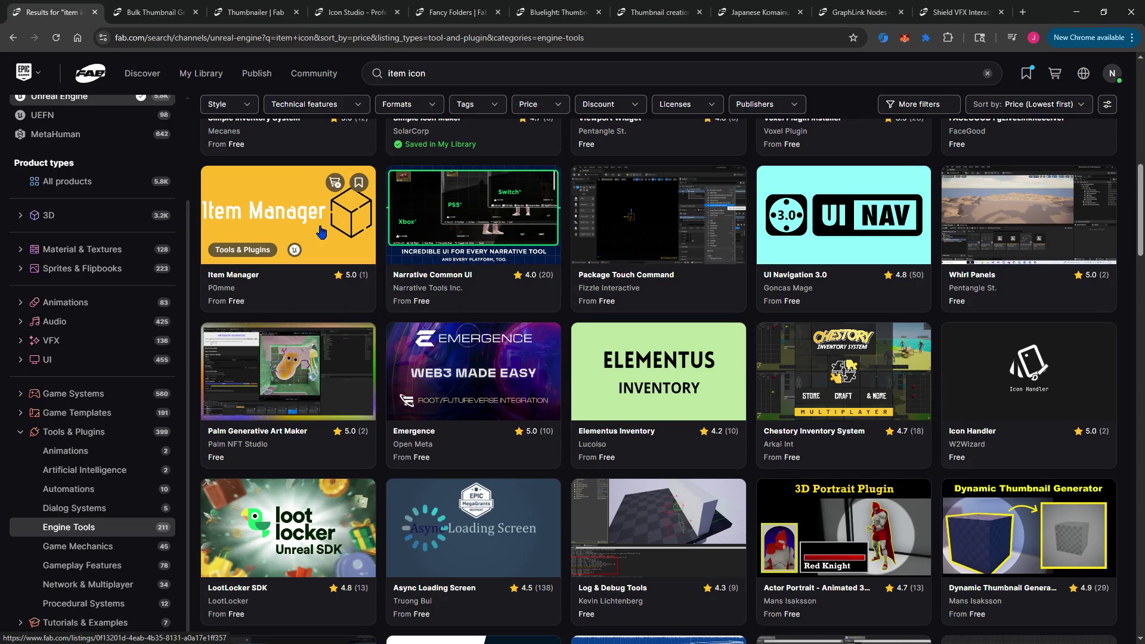
click(316, 12)
drag(226, 4, 140, 8)
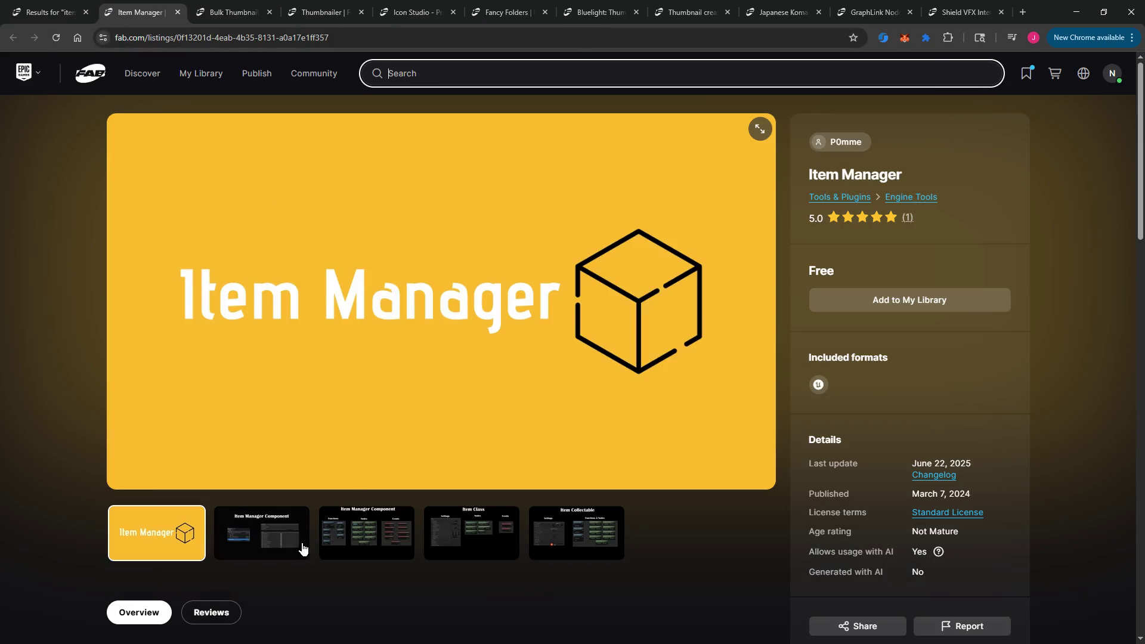
click(302, 544)
click(367, 533)
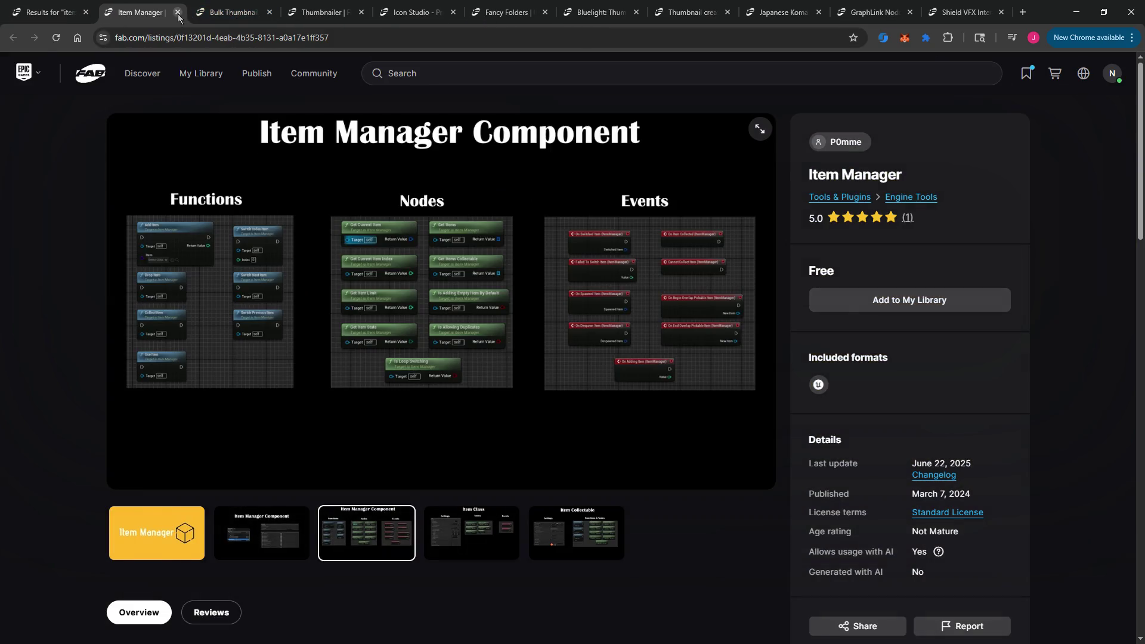
click(177, 12)
click(59, 13)
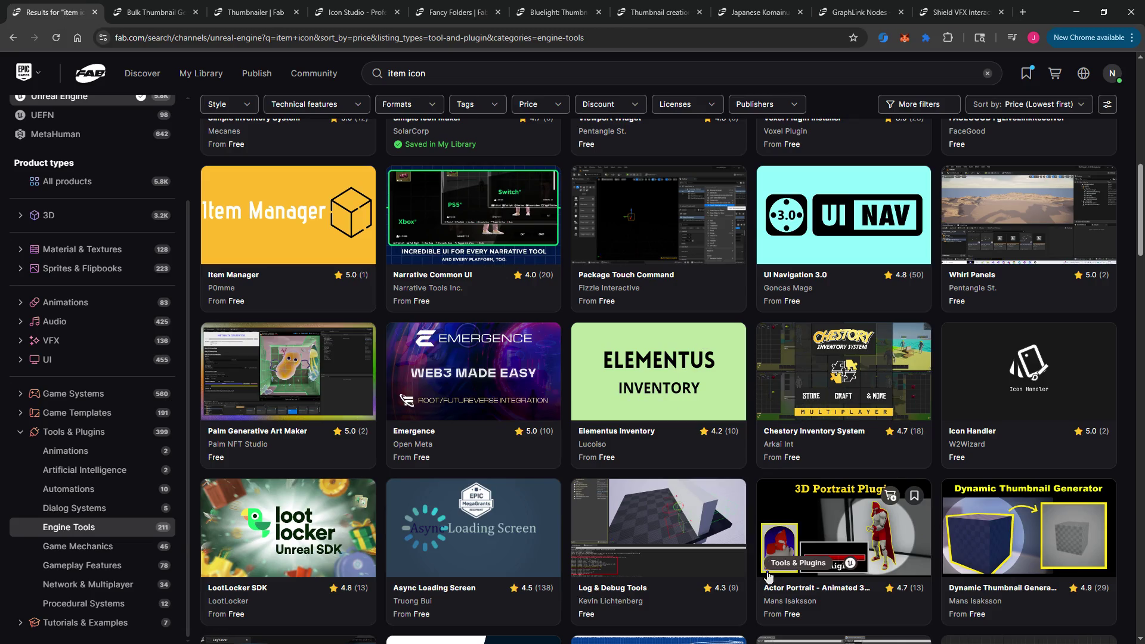
Step: Open Icon Handler in a new tab, view its screenshots, then close it
right_click(1006, 357)
click(988, 369)
mouse_move(513, 12)
mouse_down()
mouse_move(232, 13)
mouse_move(187, 25)
mouse_up()
click(262, 532)
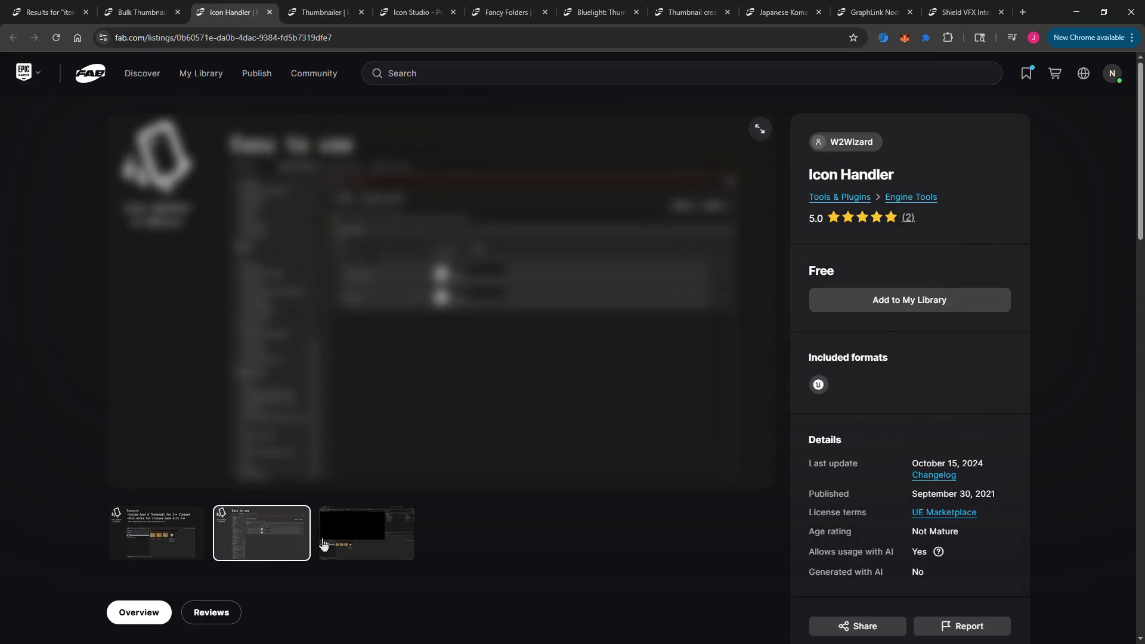
click(367, 532)
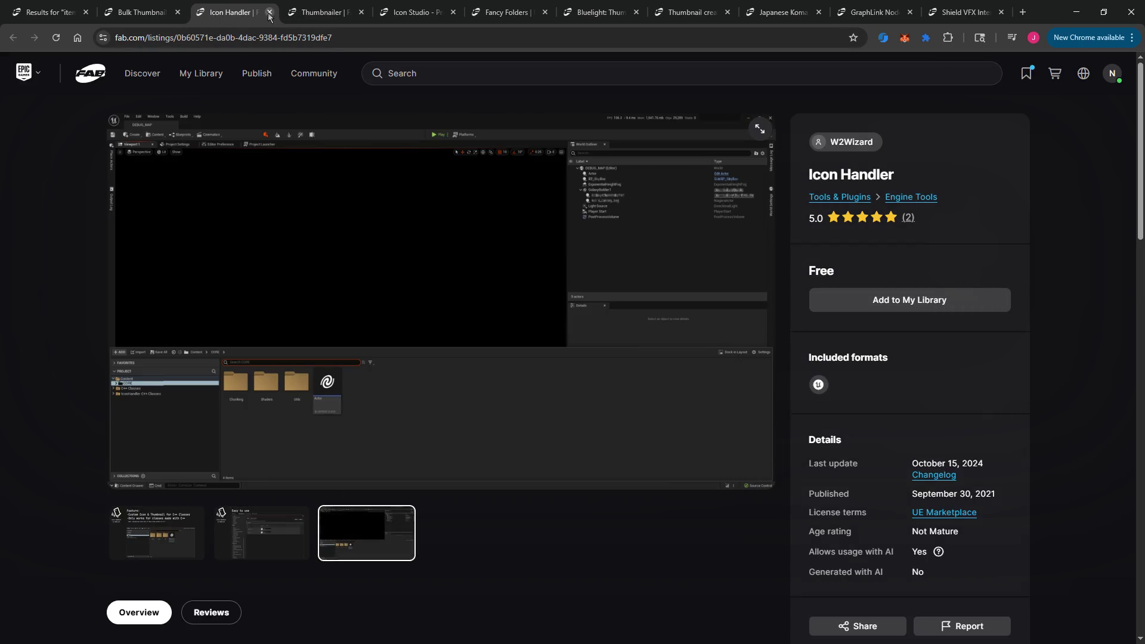
click(269, 12)
click(51, 12)
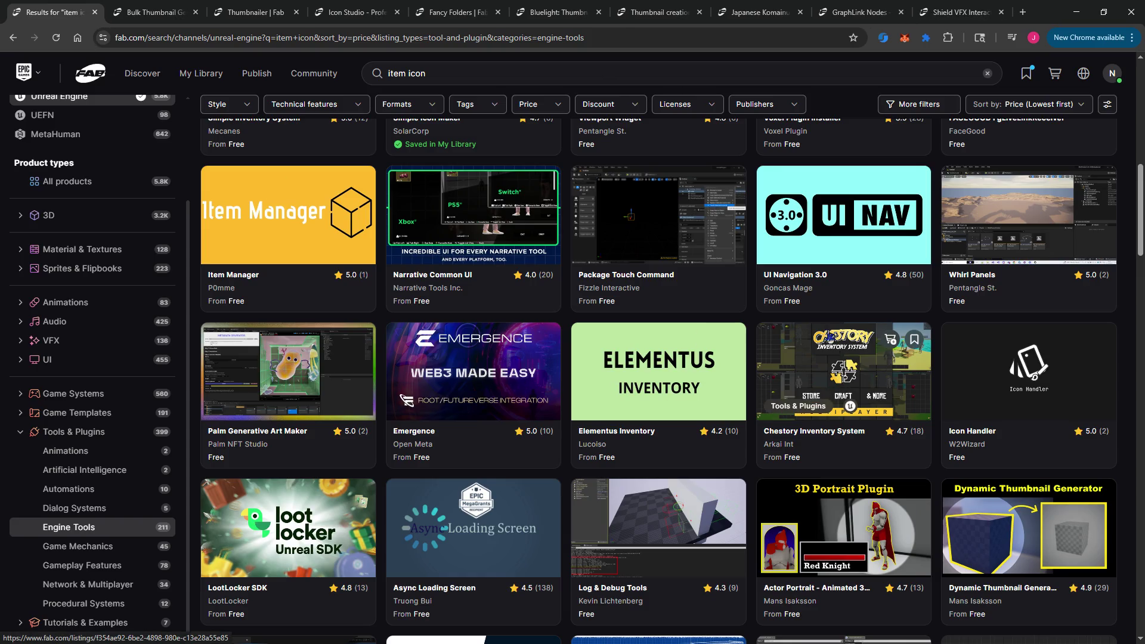
Step: Open Dynamic Thumbnail Generator in a new tab, look it over, then close it
scroll(533, 291, down, 3)
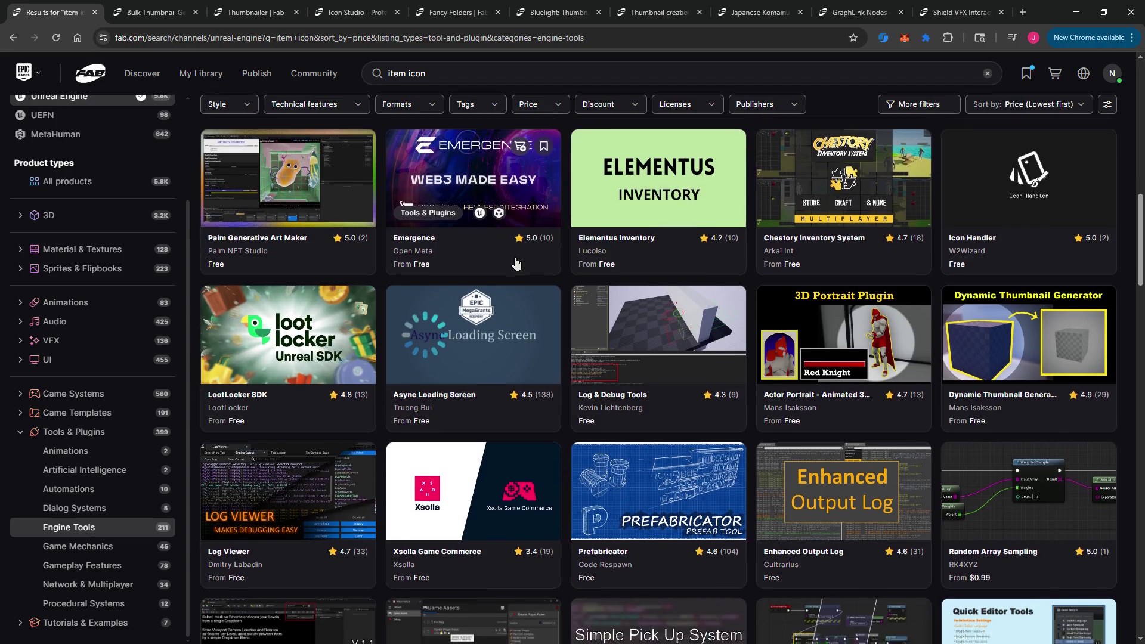
scroll(626, 257, down, 3)
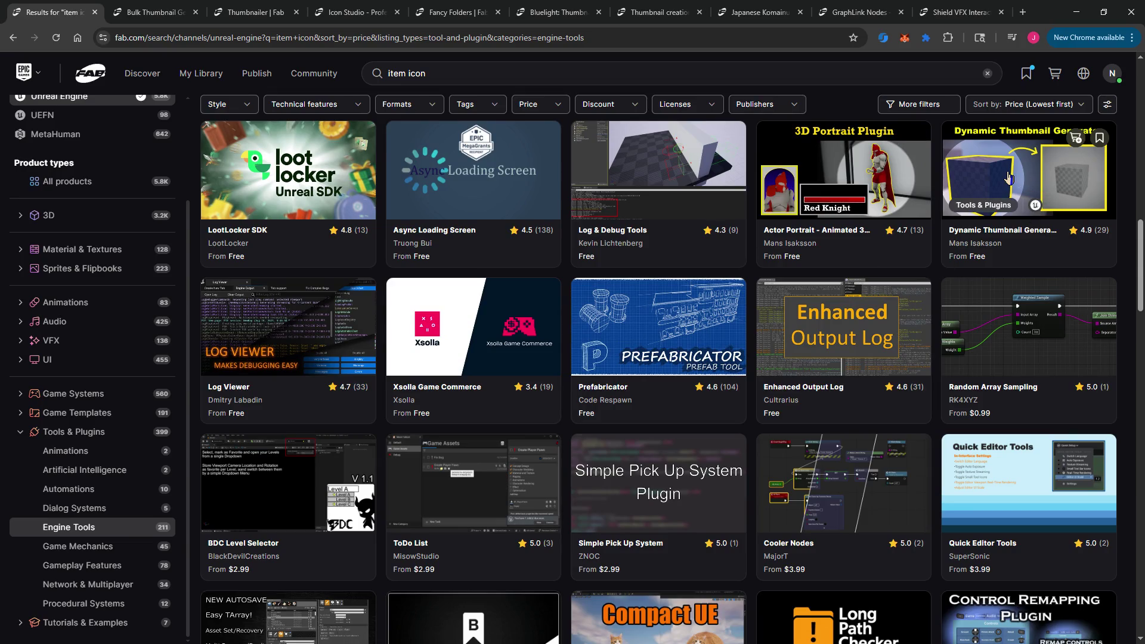
right_click(1009, 173)
click(894, 187)
drag(501, 12, 158, 7)
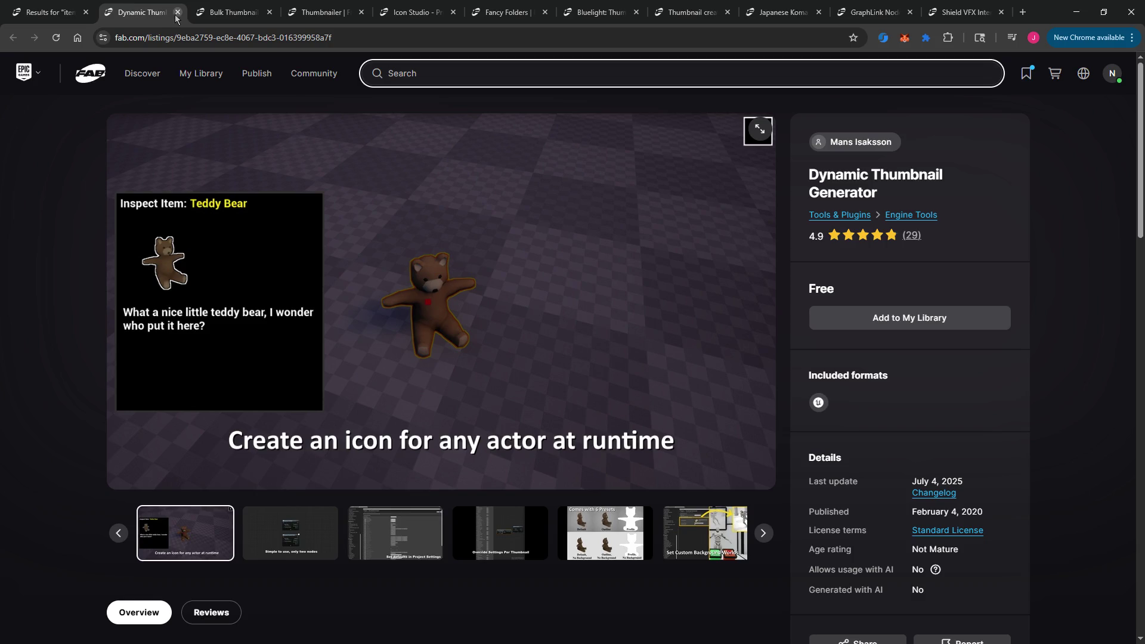
click(177, 12)
click(51, 12)
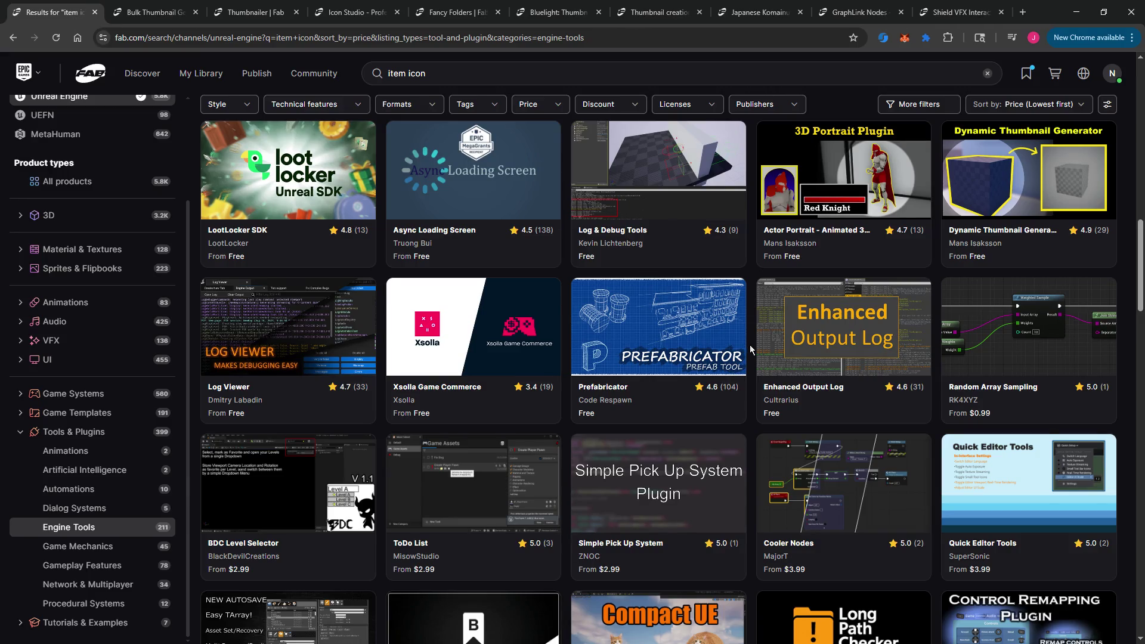
Step: Scroll further down the results and switch to the Bulk Thumbnail Generator listing
scroll(751, 350, down, 3)
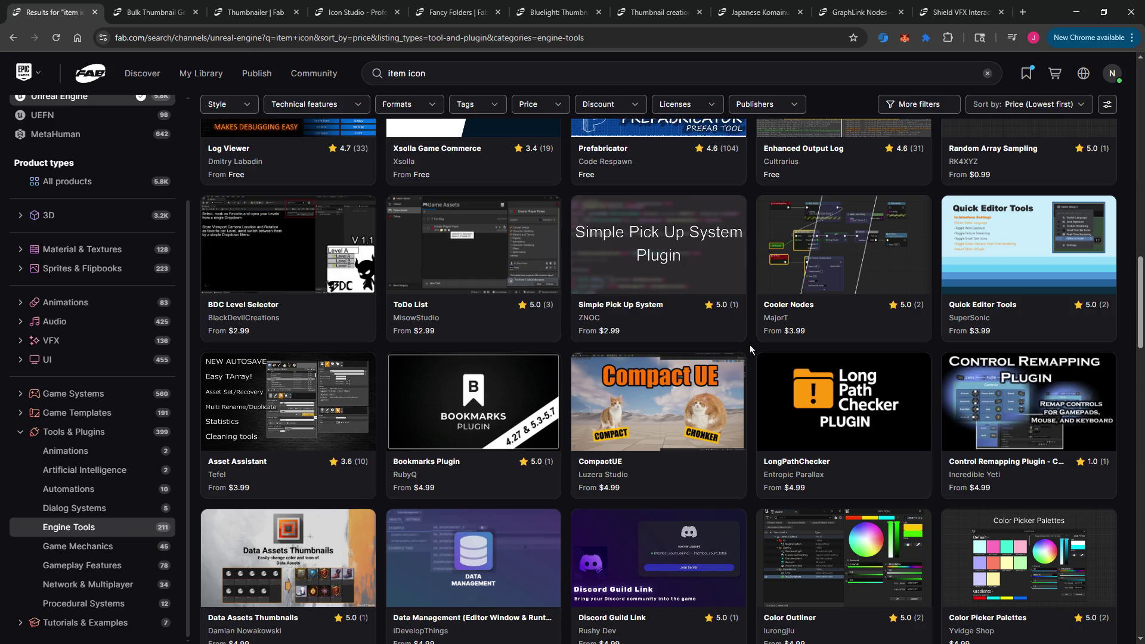
scroll(750, 350, down, 4)
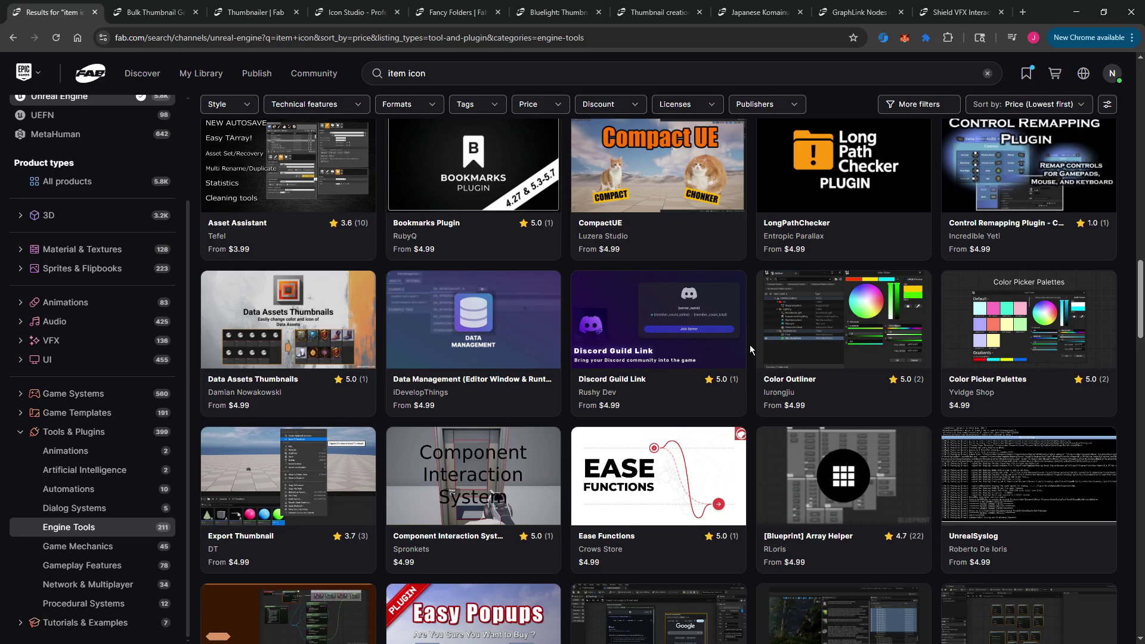
scroll(750, 350, down, 4)
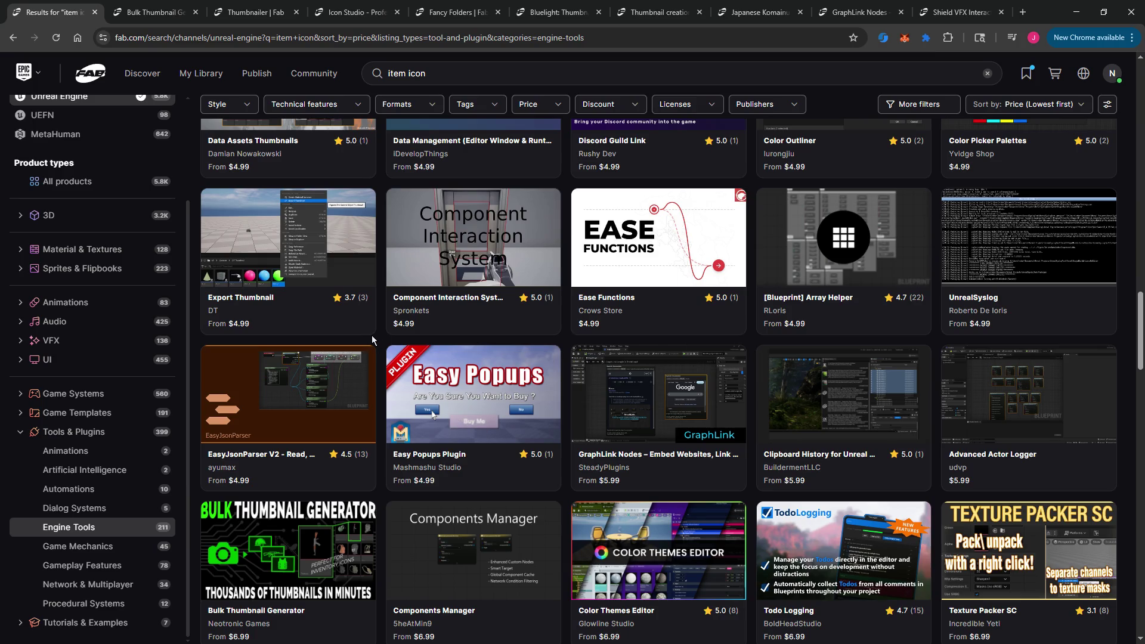
mouse_move(363, 333)
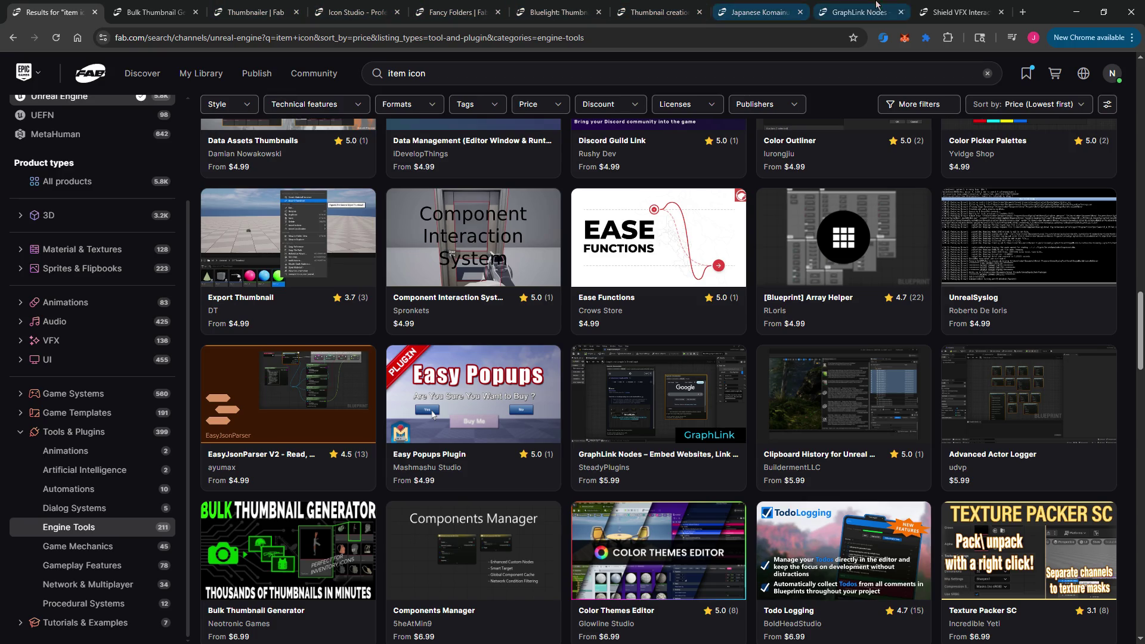
click(155, 10)
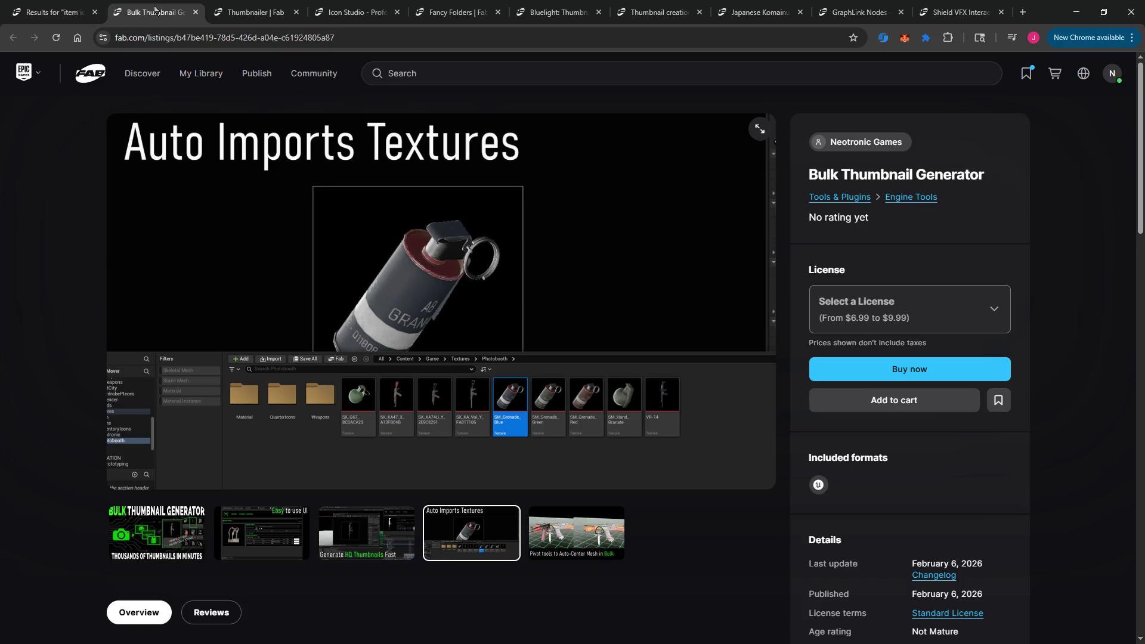
Step: Review each open listing tab and move Fancy Folders to the end of the tab strip
click(232, 8)
click(347, 7)
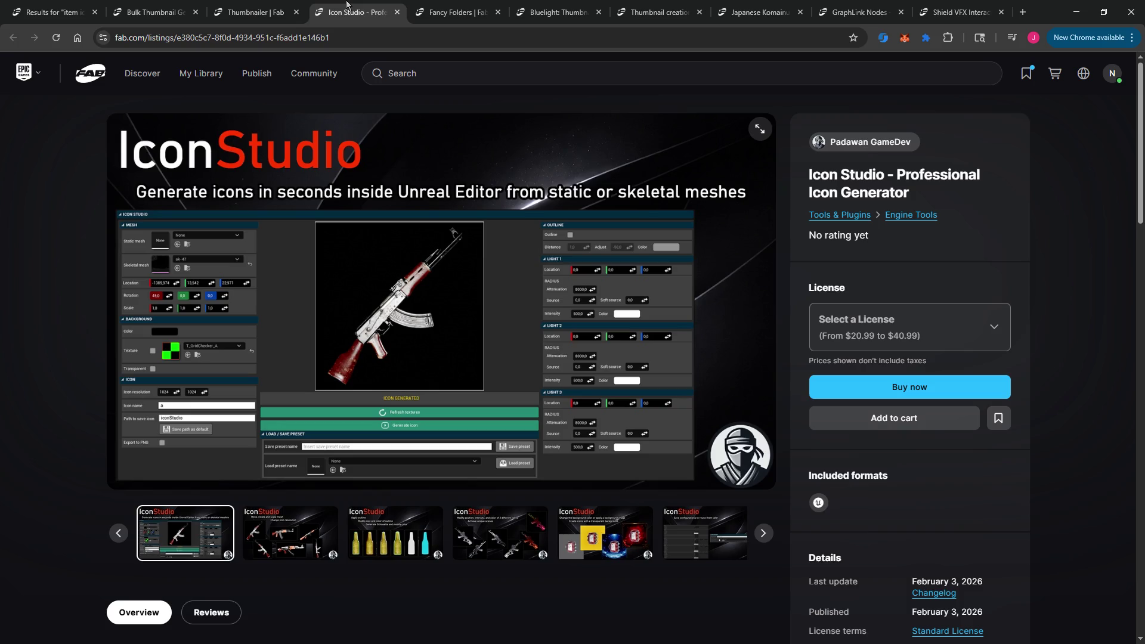
click(464, 7)
drag(458, 15, 965, 12)
click(458, 8)
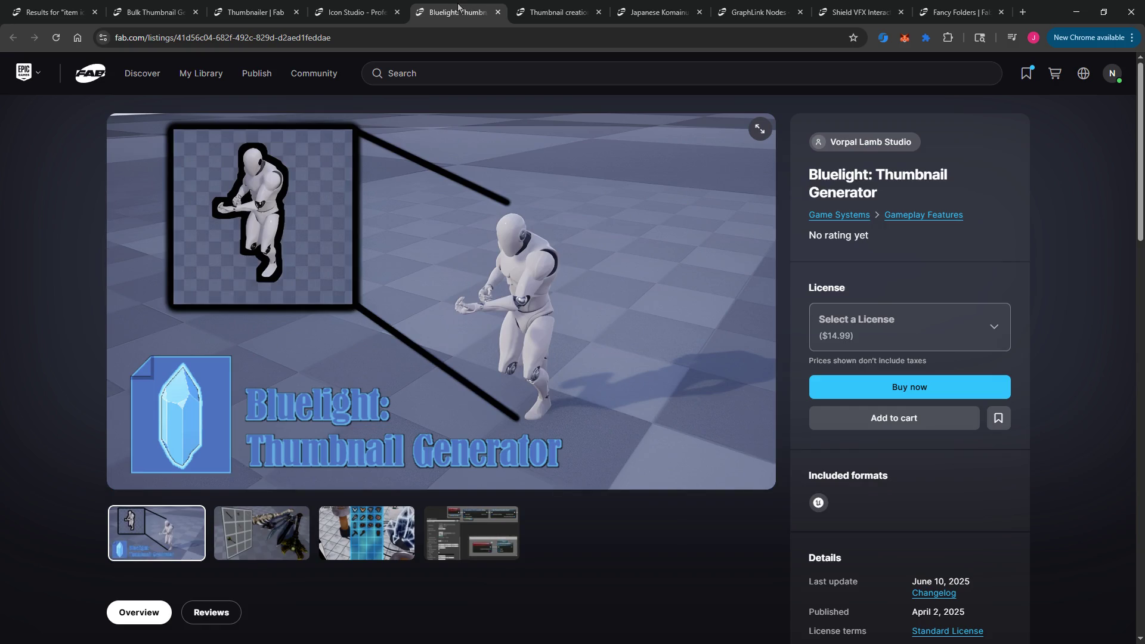
click(564, 13)
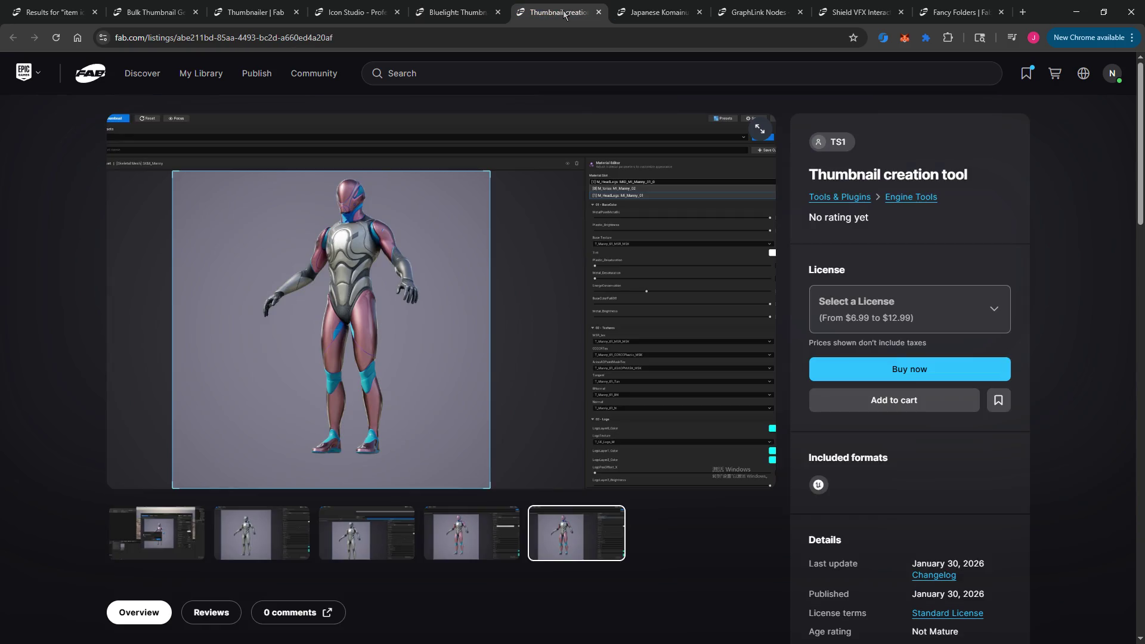
click(656, 11)
click(759, 8)
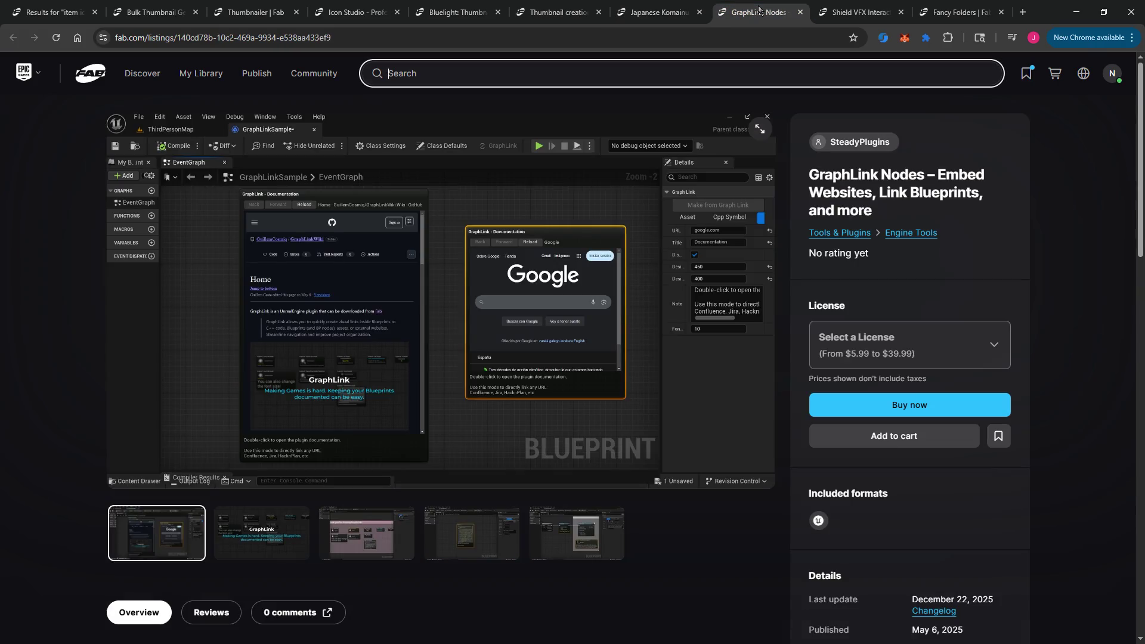
click(858, 12)
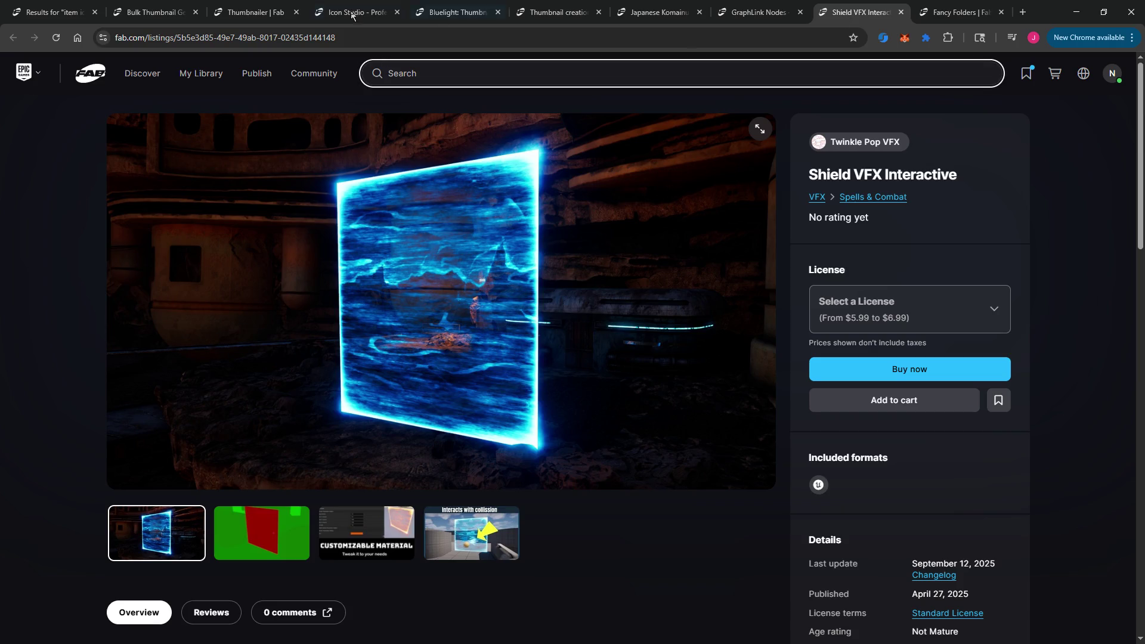
click(57, 14)
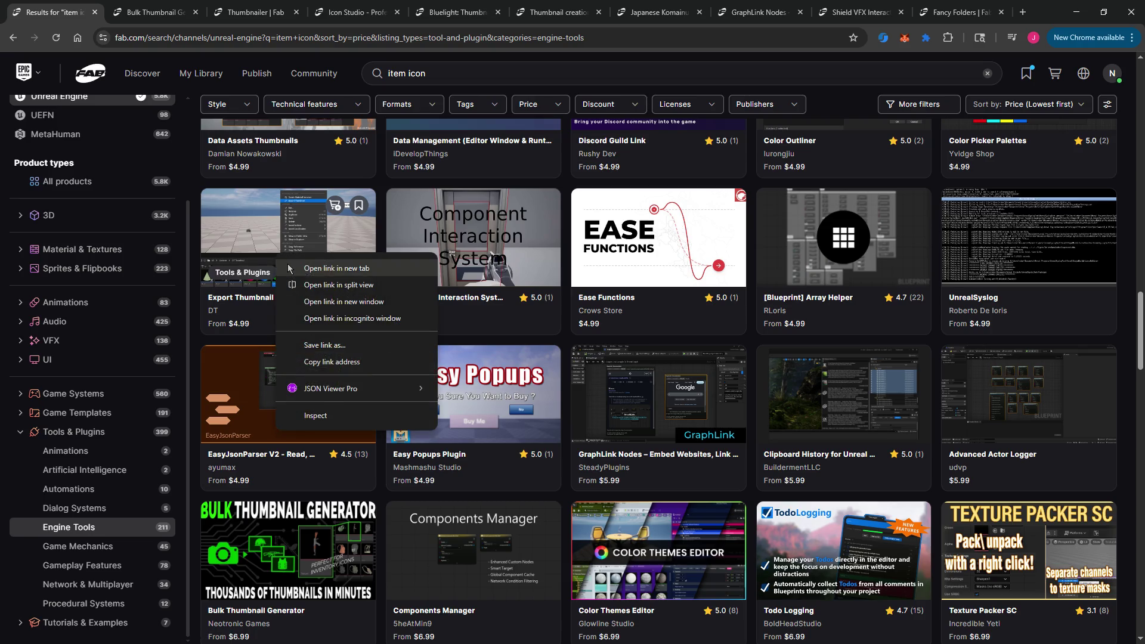
Step: View the Export Thumbnail listing's screenshots, close it, and minimize the browser
click(322, 268)
click(118, 12)
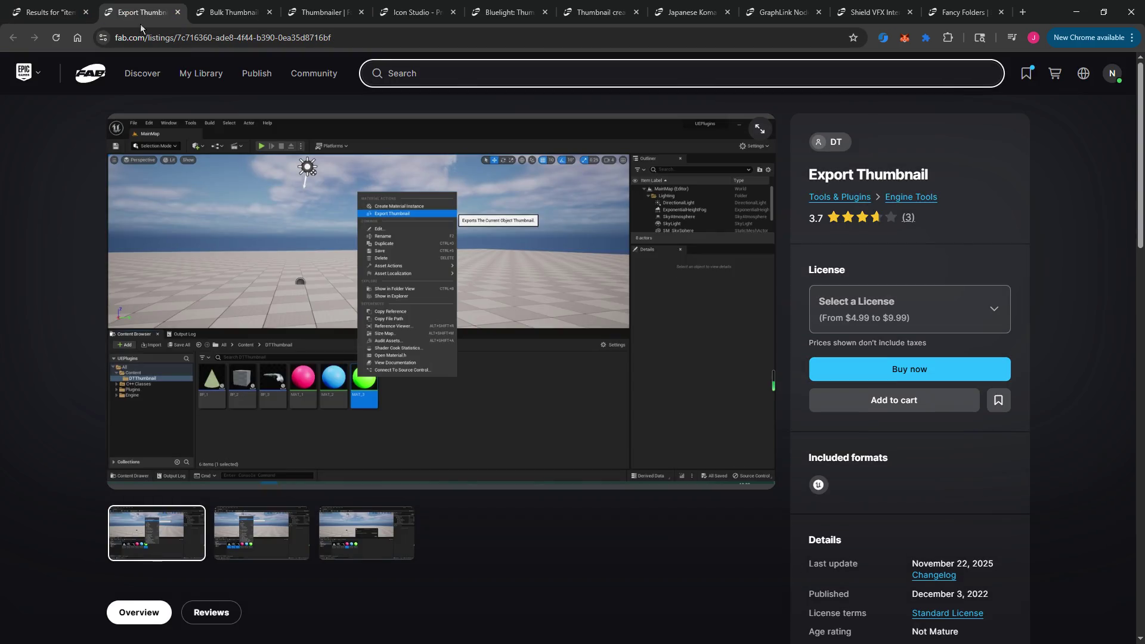
click(256, 536)
click(349, 543)
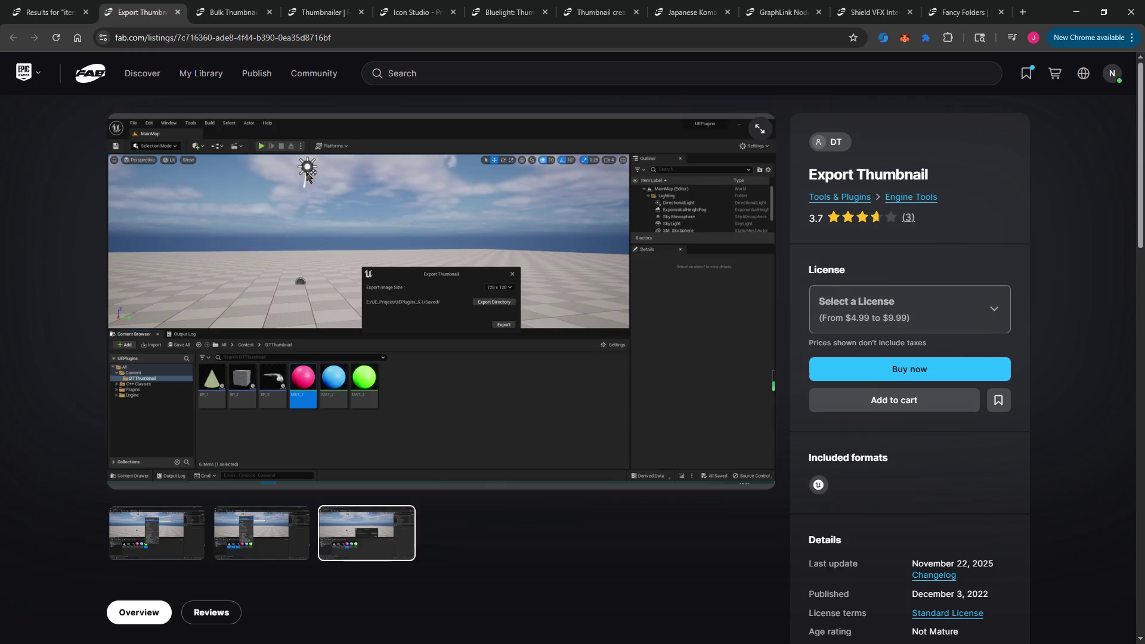
click(177, 12)
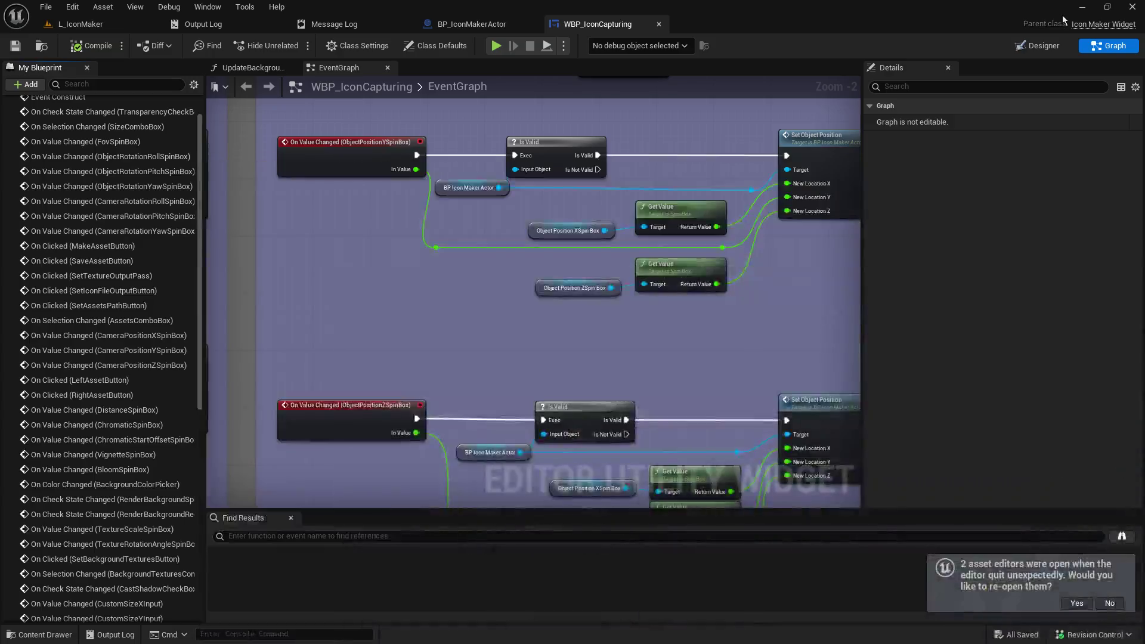
click(1077, 12)
Step: Close the WBP_IconCapturing and BP_IconMakerActor editors and return to the L_IconMaker level
click(658, 25)
click(534, 25)
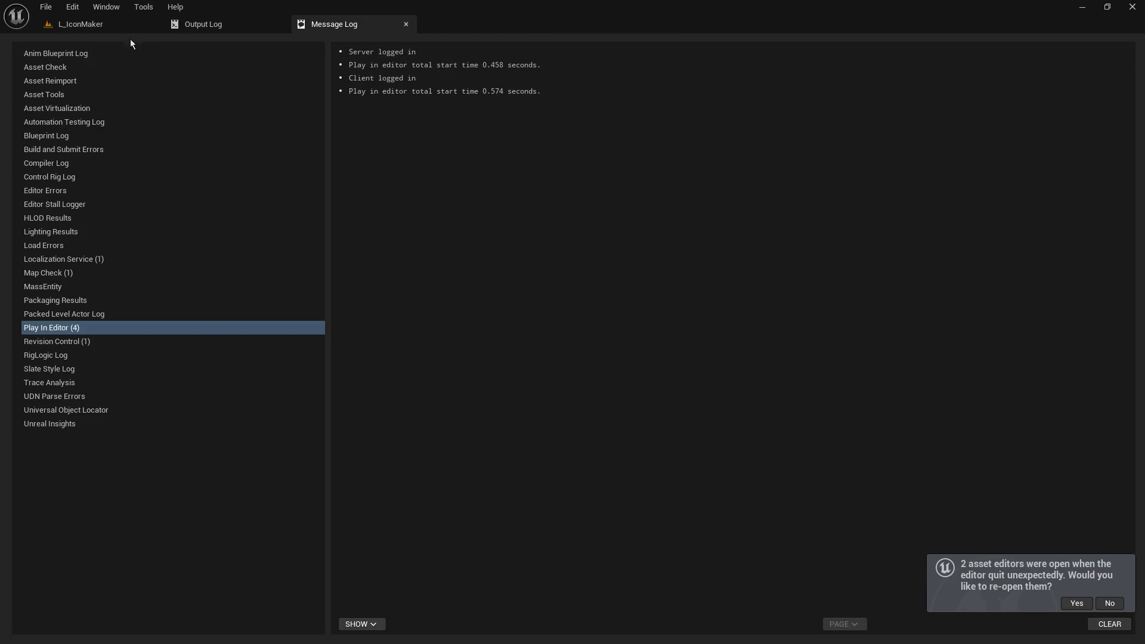
click(101, 25)
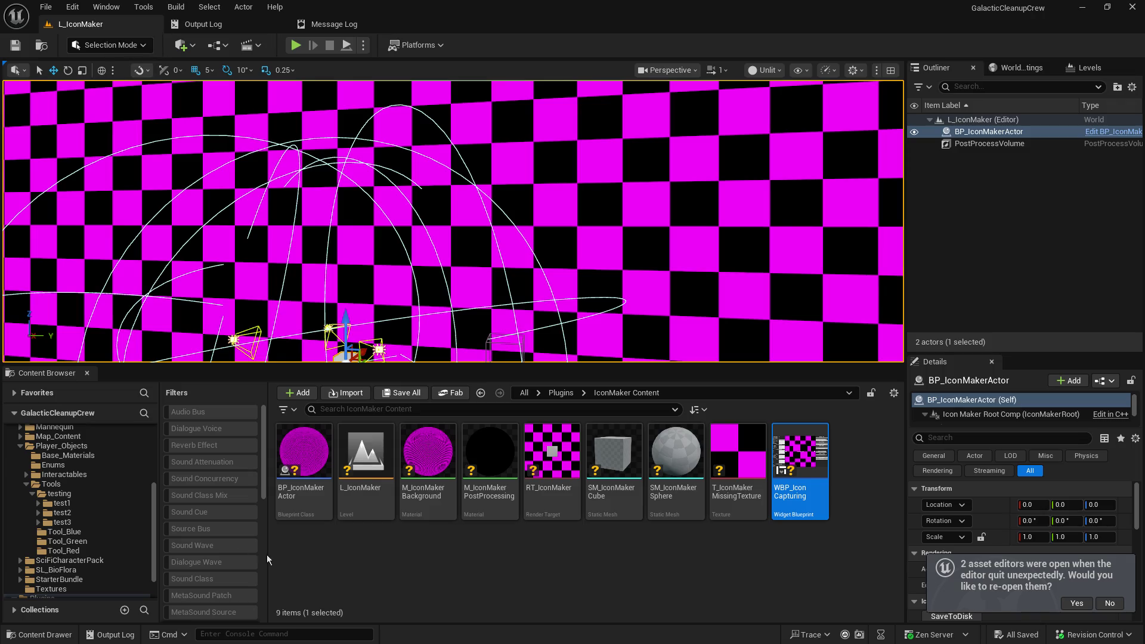
Step: Open plasmacannon_low from the Tools/testing/test1 folder in the static mesh editor
scroll(94, 528, up, 5)
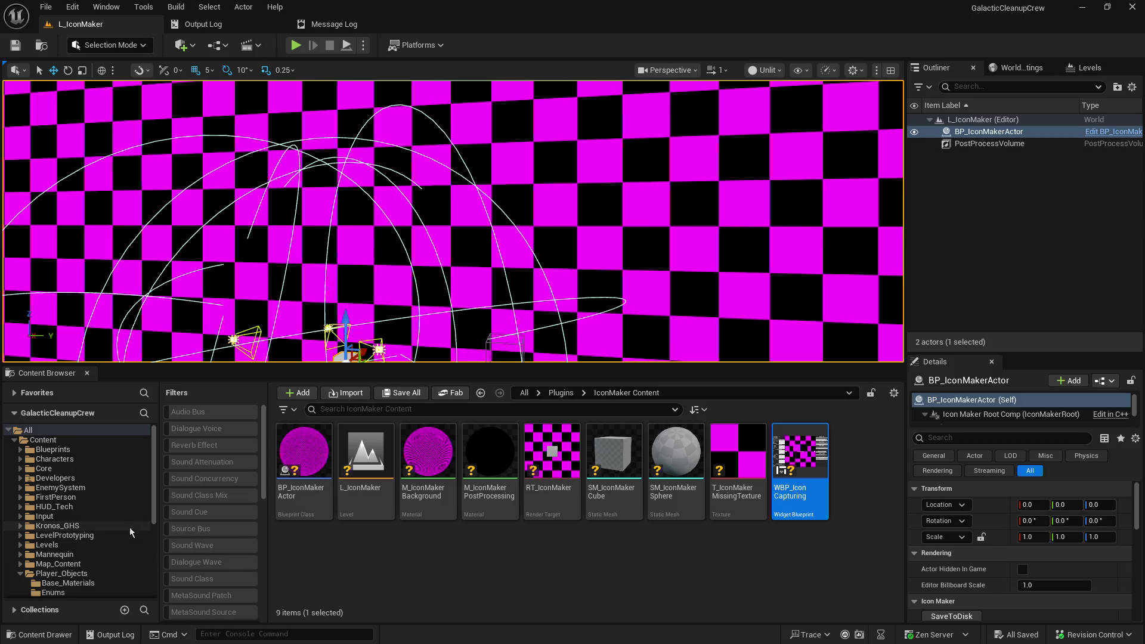
scroll(62, 568, down, 3)
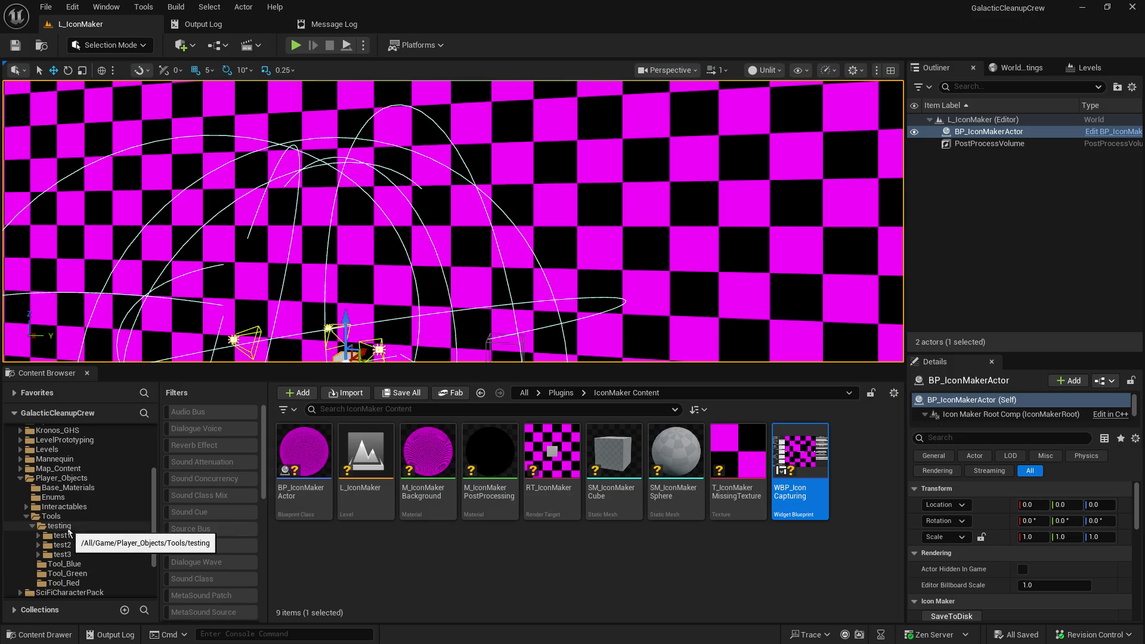
click(67, 535)
click(483, 451)
double_click(485, 455)
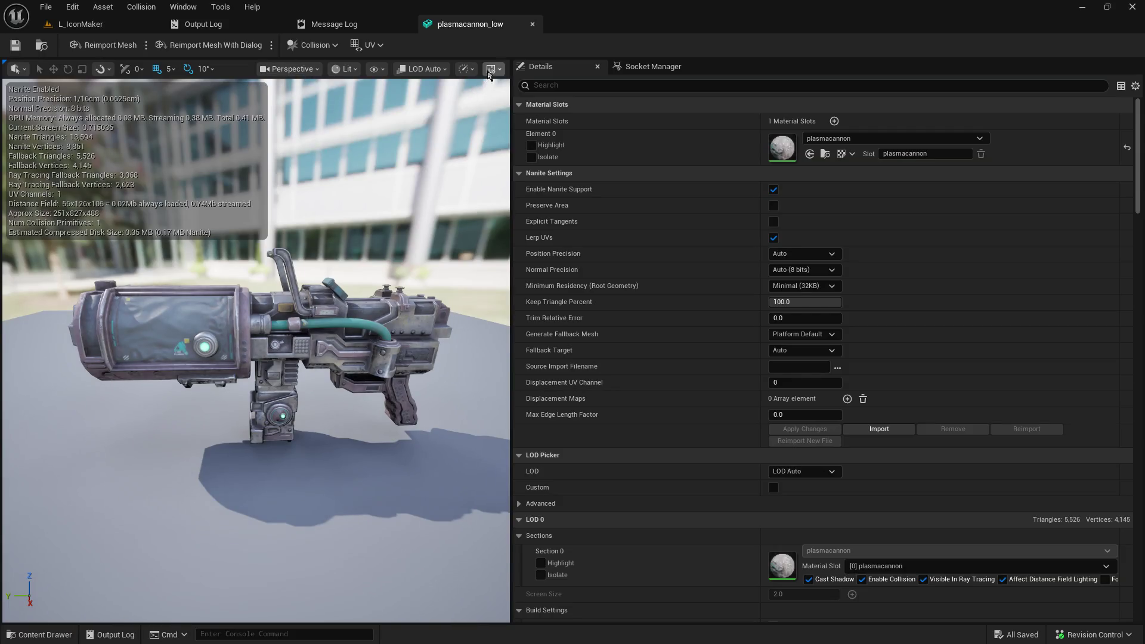
Step: Hide the preview background and floor, trying Grey Ambient and Grey Wireframe before Epic Headquarters
click(490, 69)
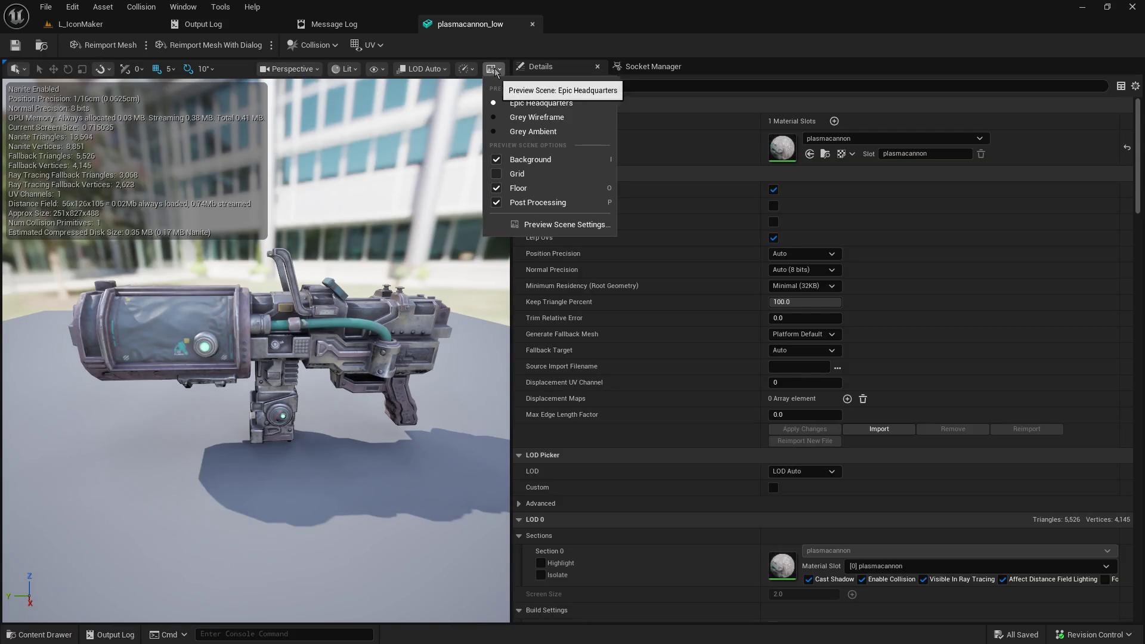
click(495, 163)
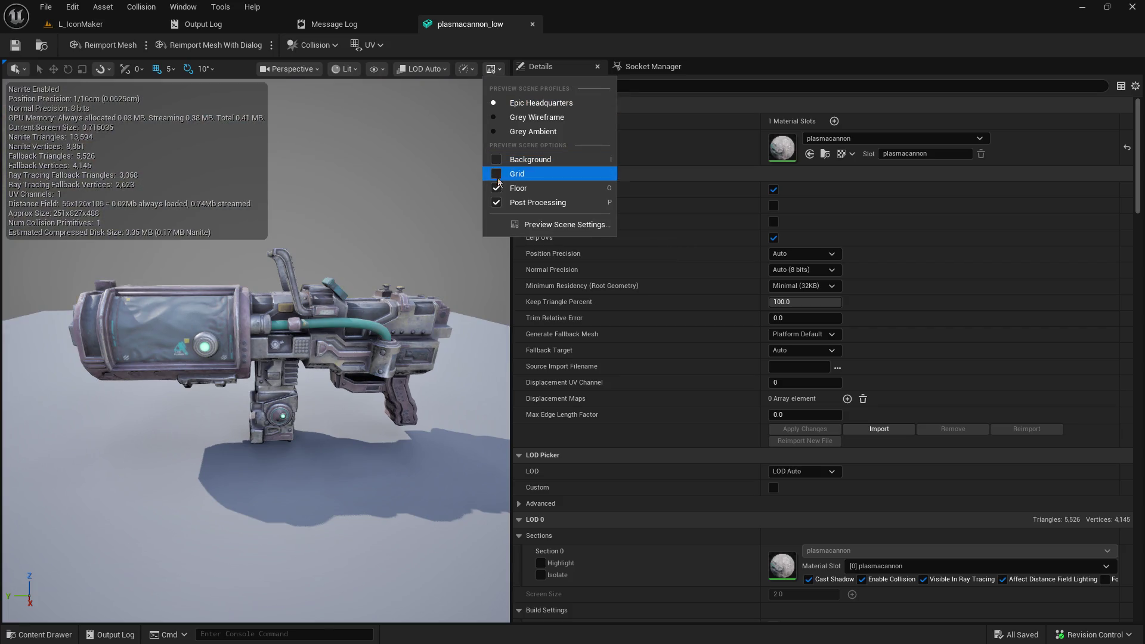
click(499, 189)
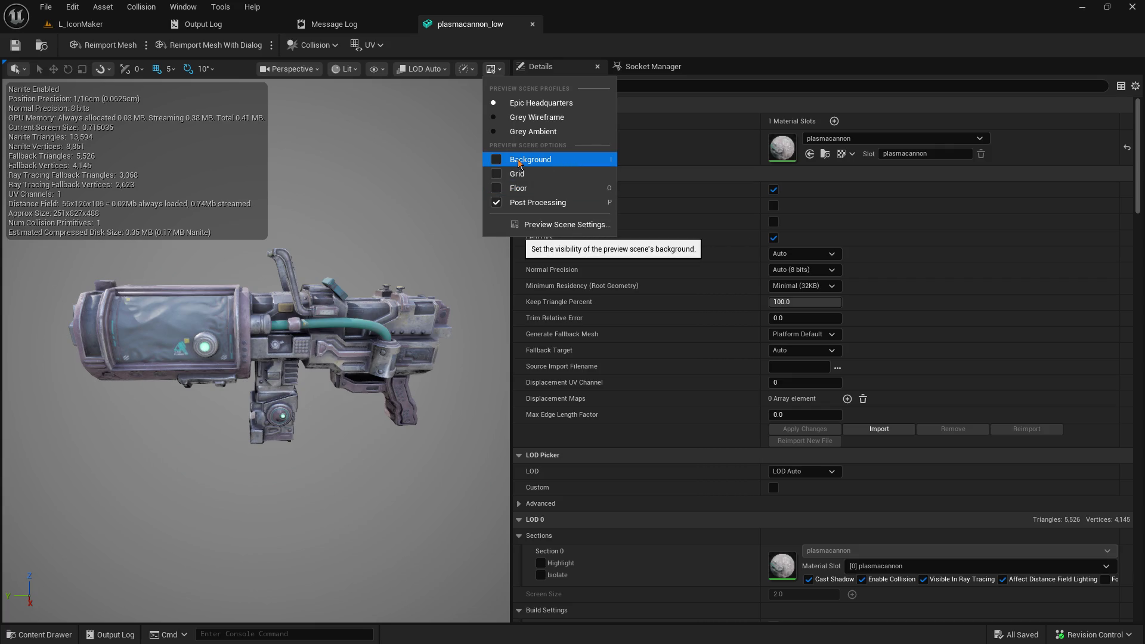
click(487, 133)
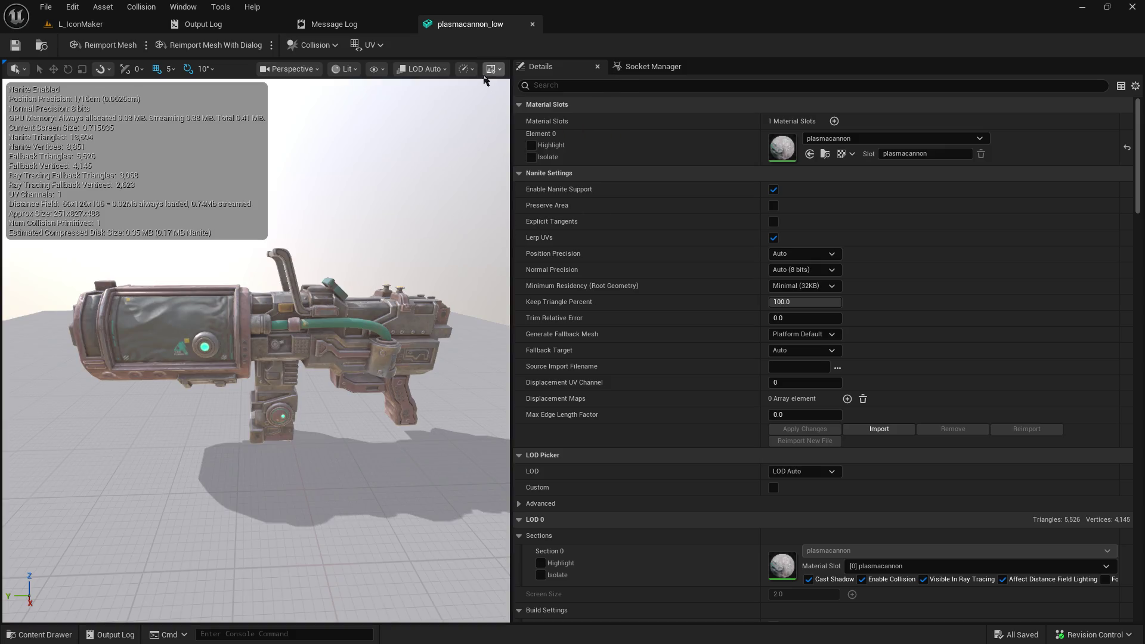
click(493, 69)
click(488, 121)
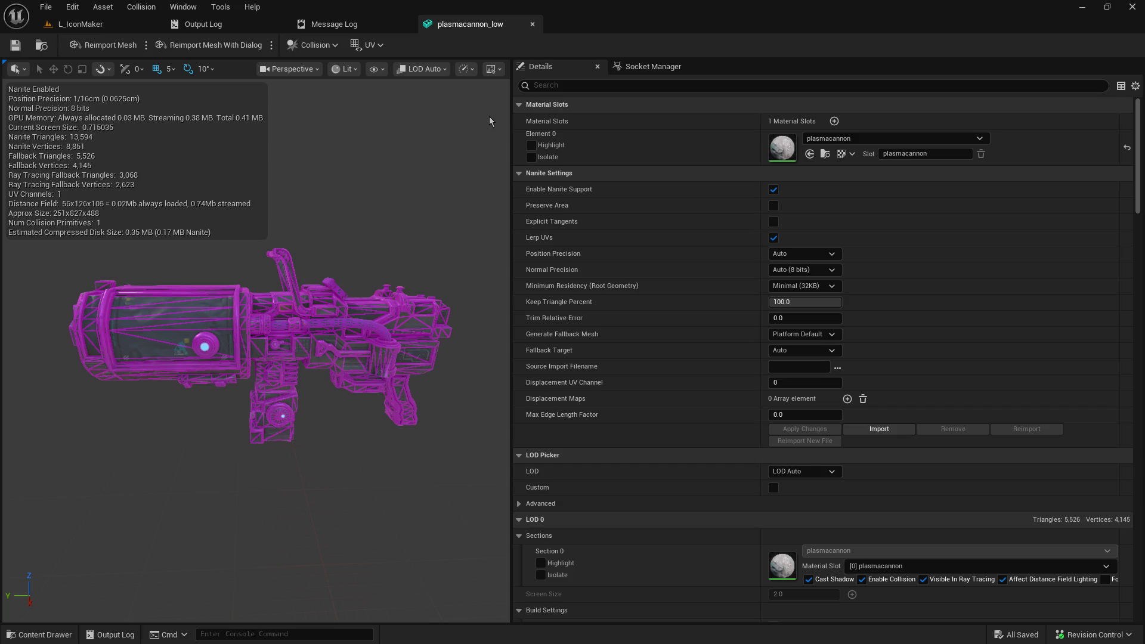
click(491, 68)
click(495, 103)
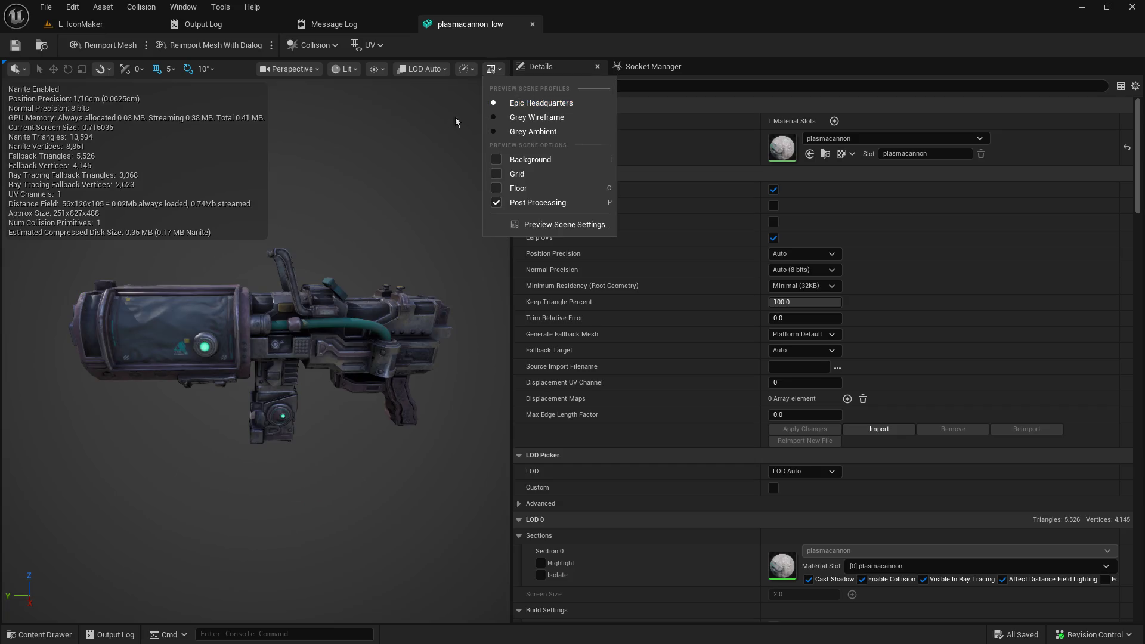
click(129, 132)
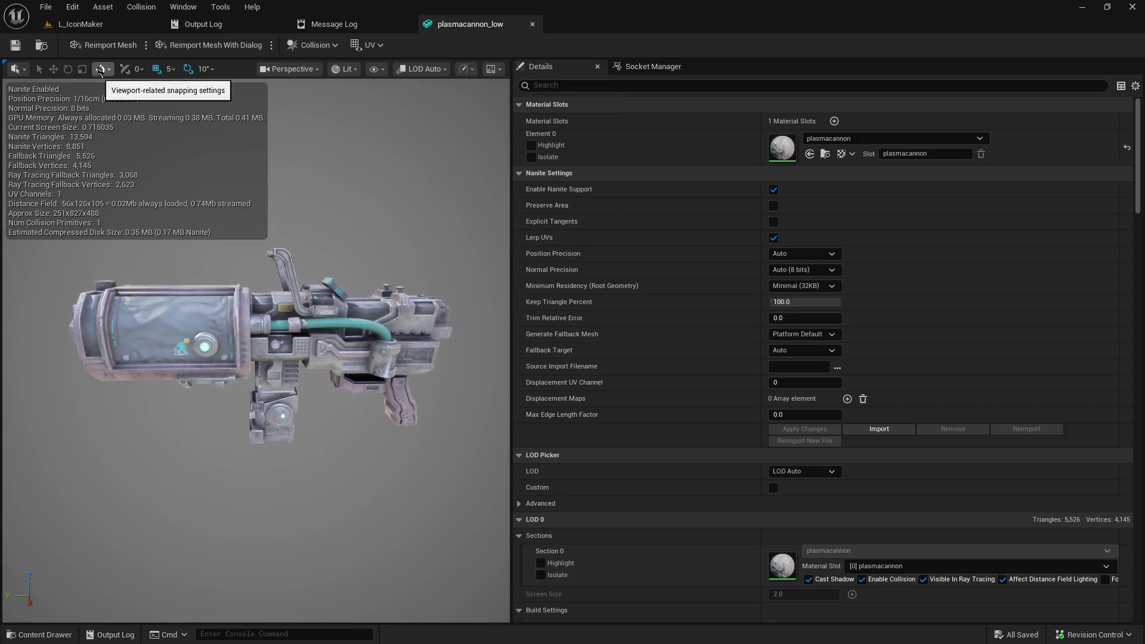
Step: Show the plasmacannon mesh's sockets in the viewport preview
click(100, 69)
click(100, 71)
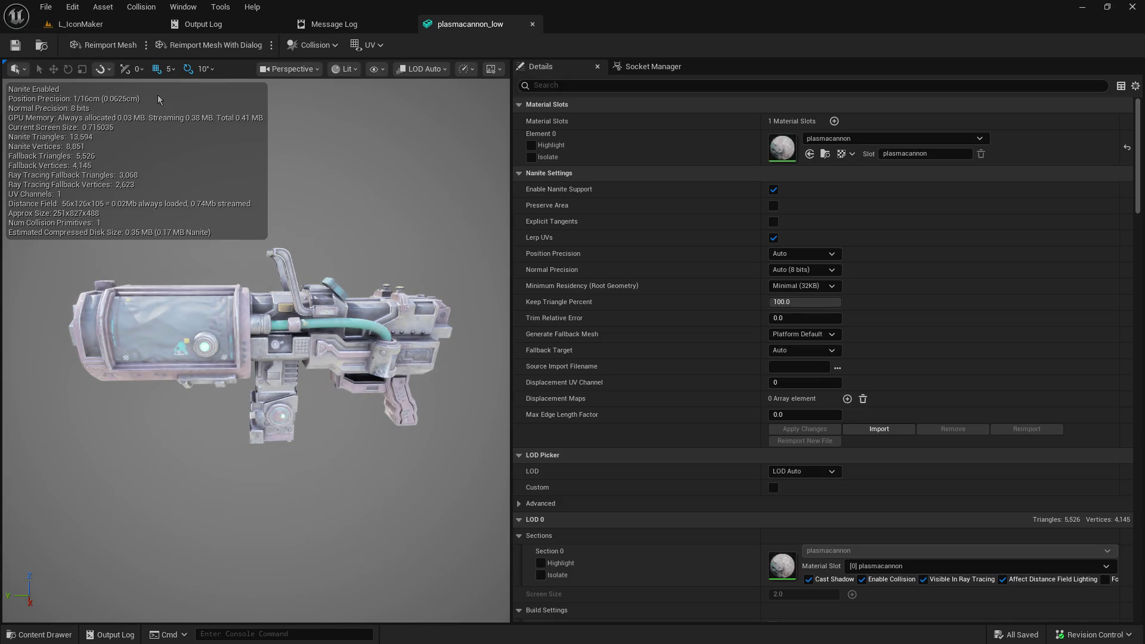
click(376, 70)
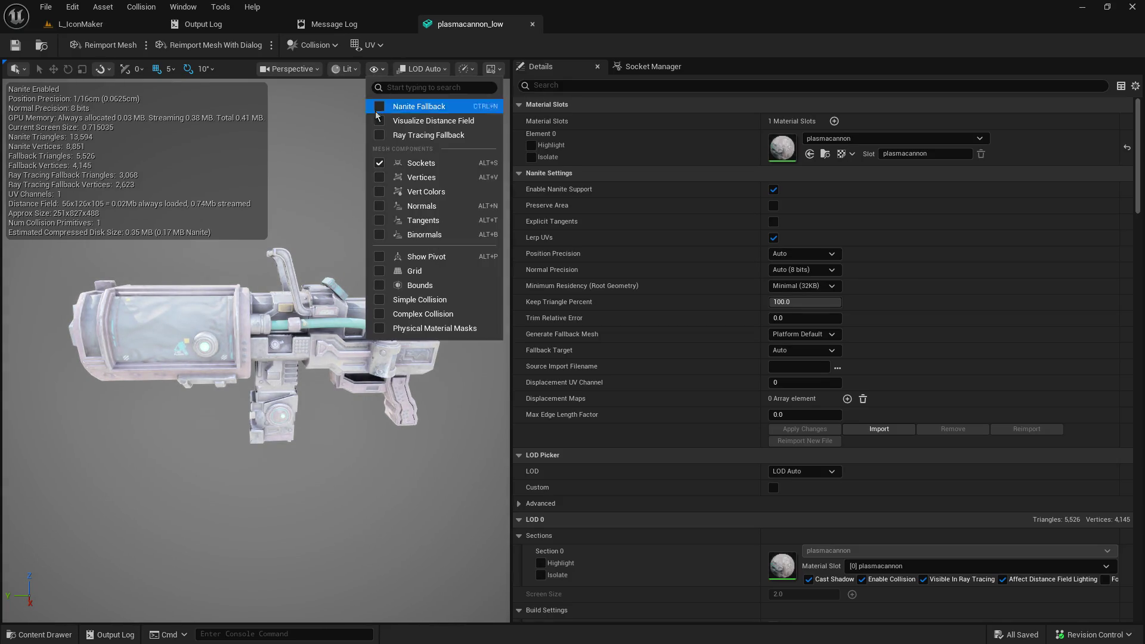
click(380, 163)
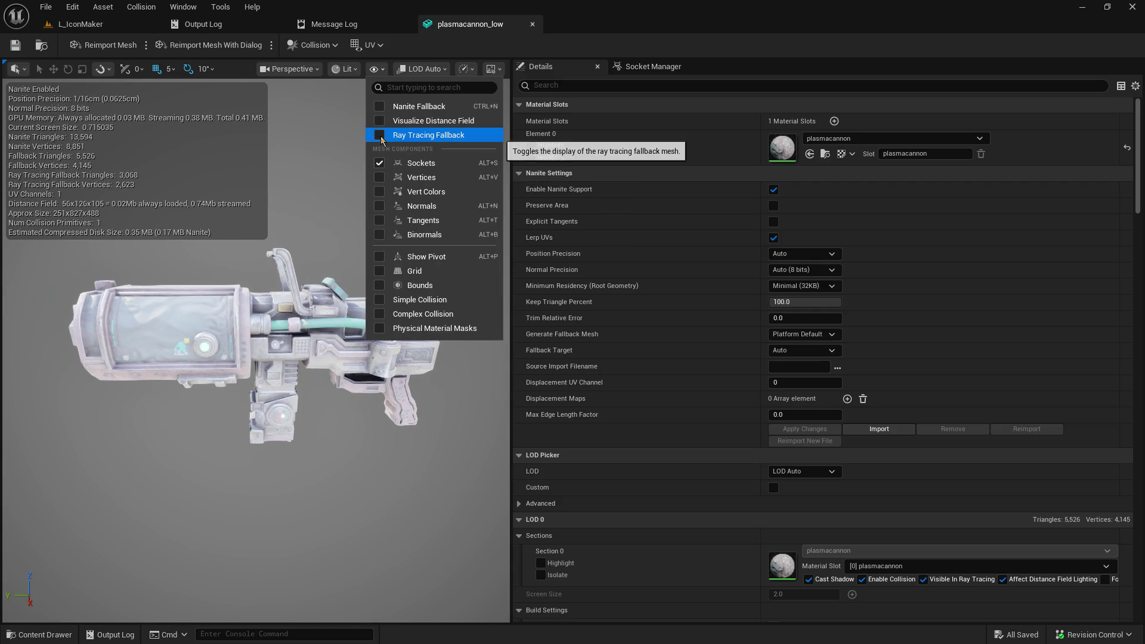
Step: Toggle Realtime viewport rendering off and back on
click(465, 69)
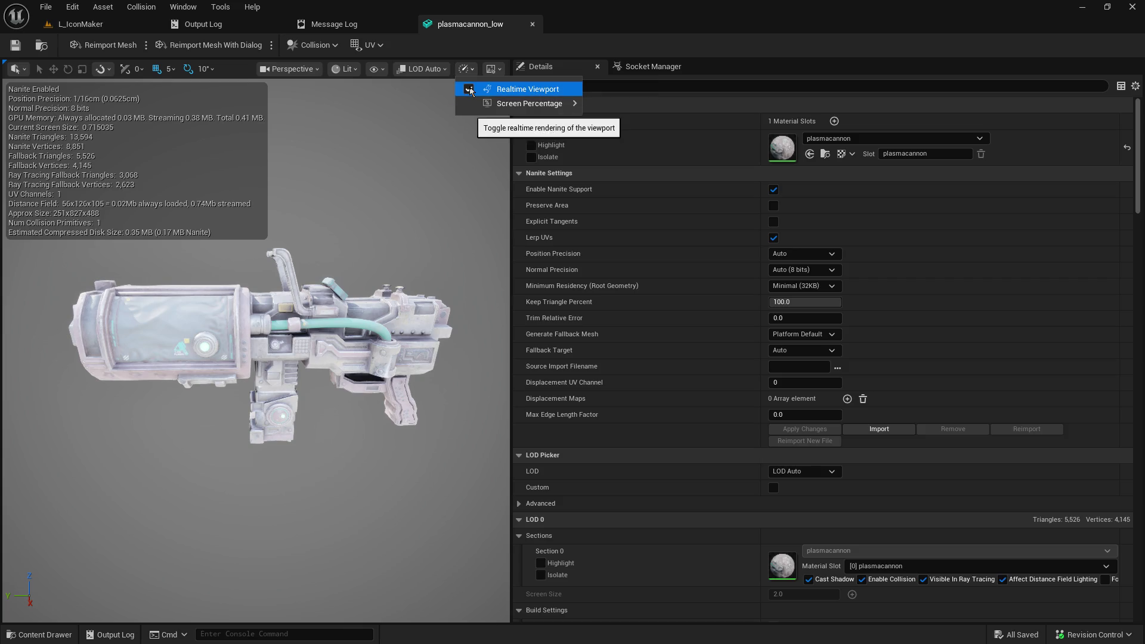
click(458, 89)
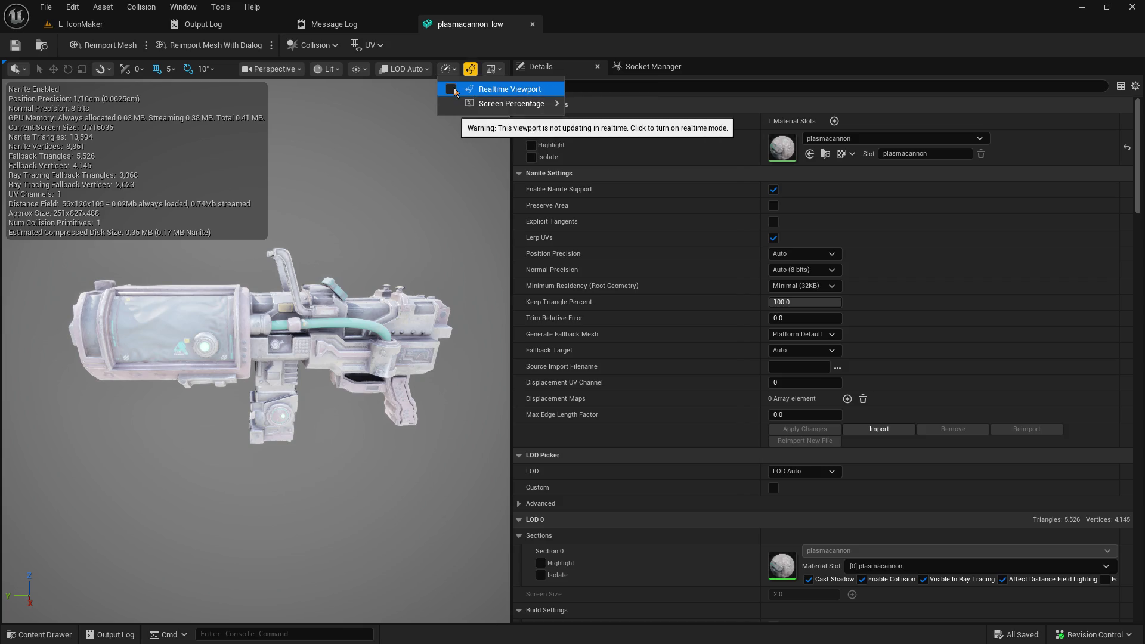
click(454, 90)
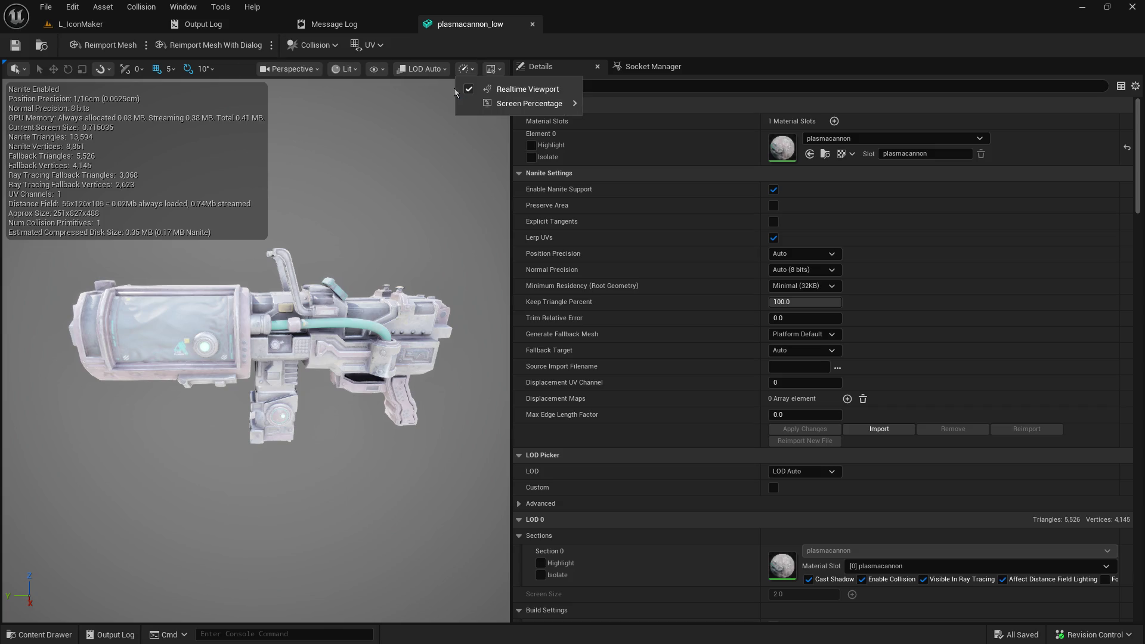
click(418, 132)
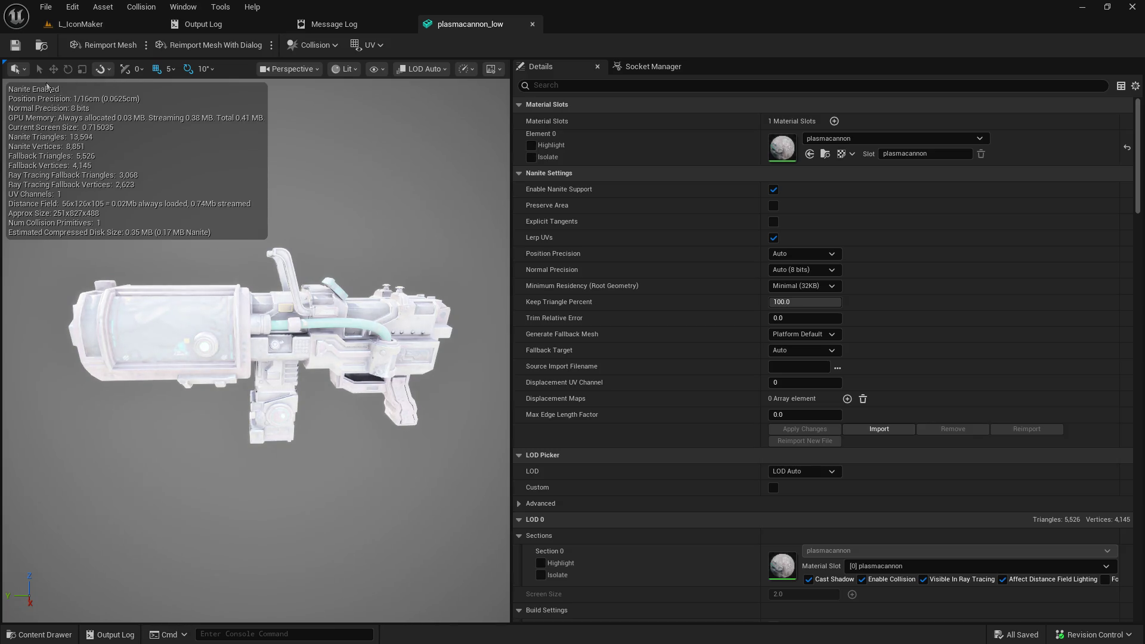
click(25, 71)
click(26, 71)
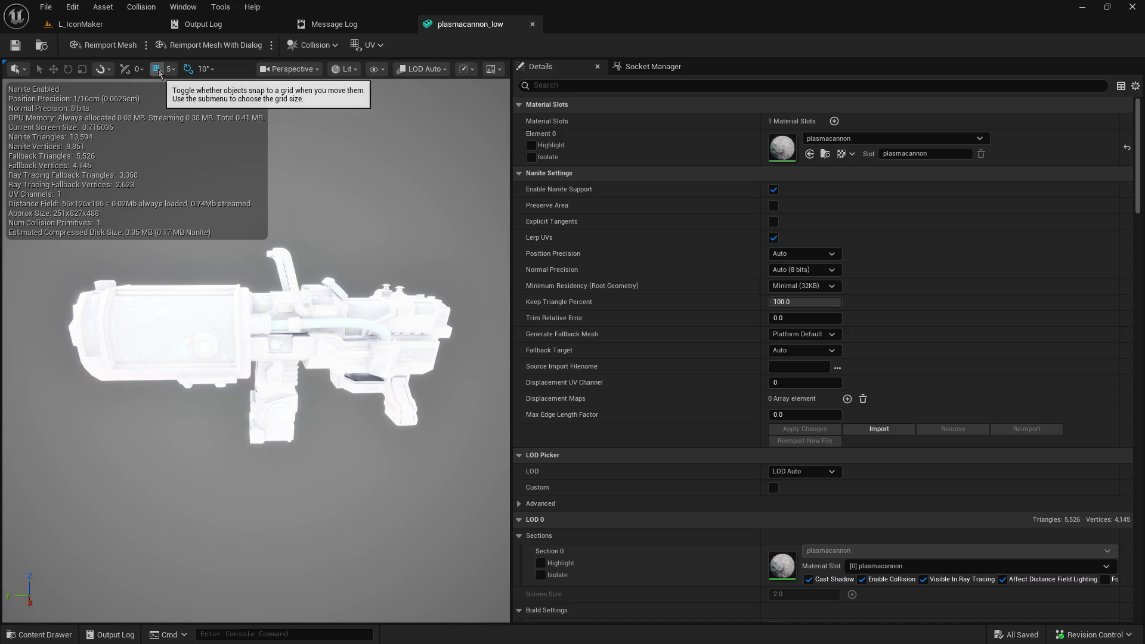
click(279, 70)
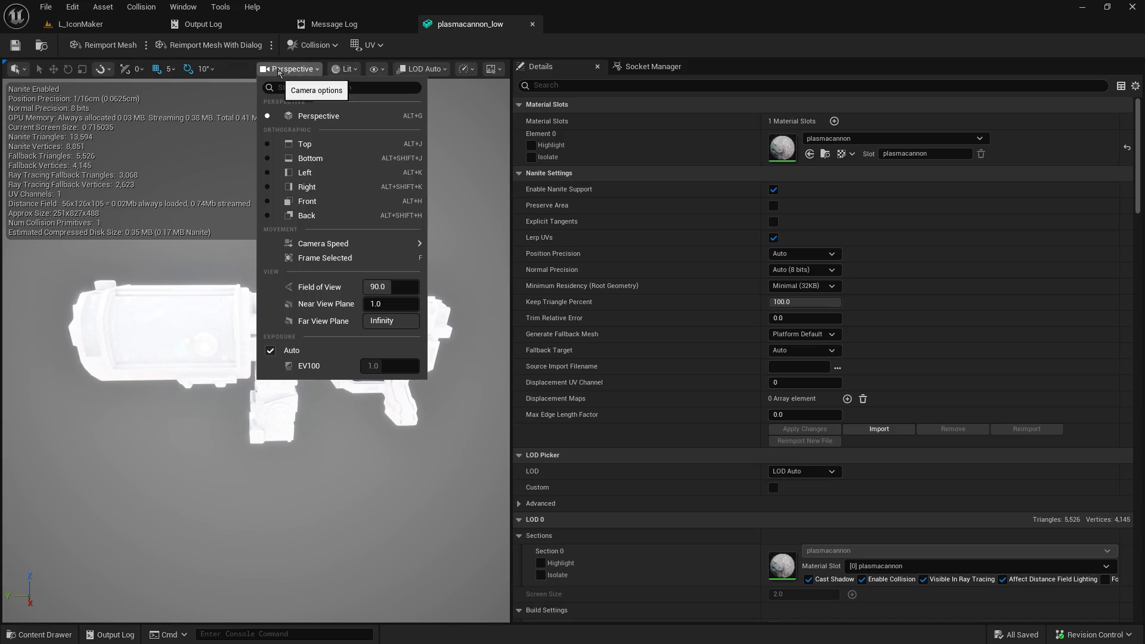
Step: Check the camera, Show, view mode and LOD menus without changing anything
click(280, 70)
click(376, 69)
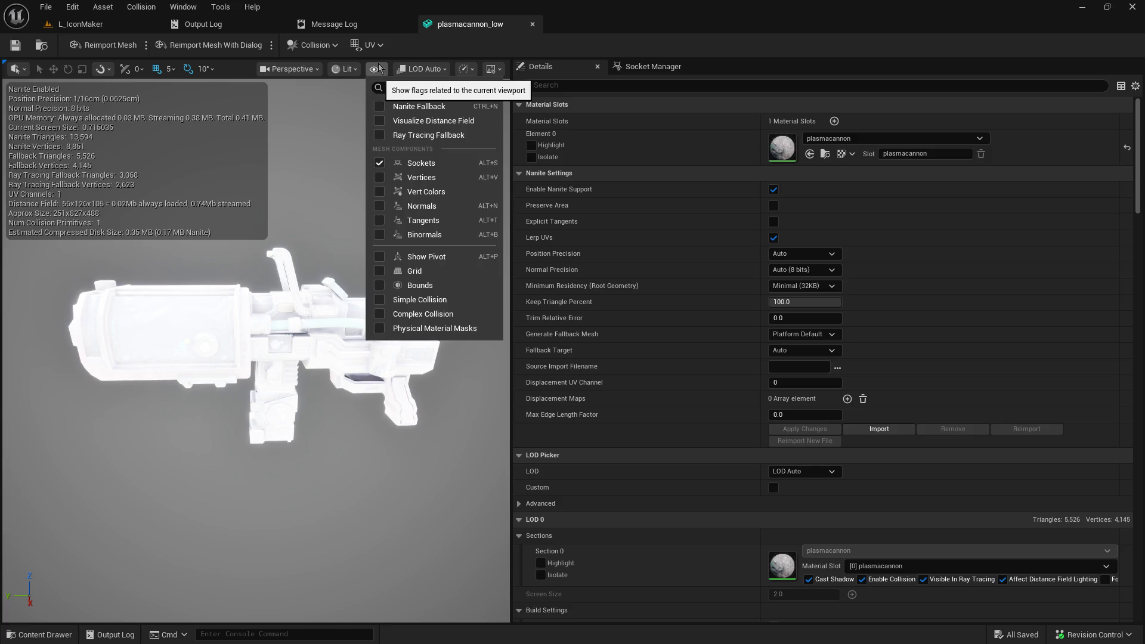
click(379, 68)
click(345, 69)
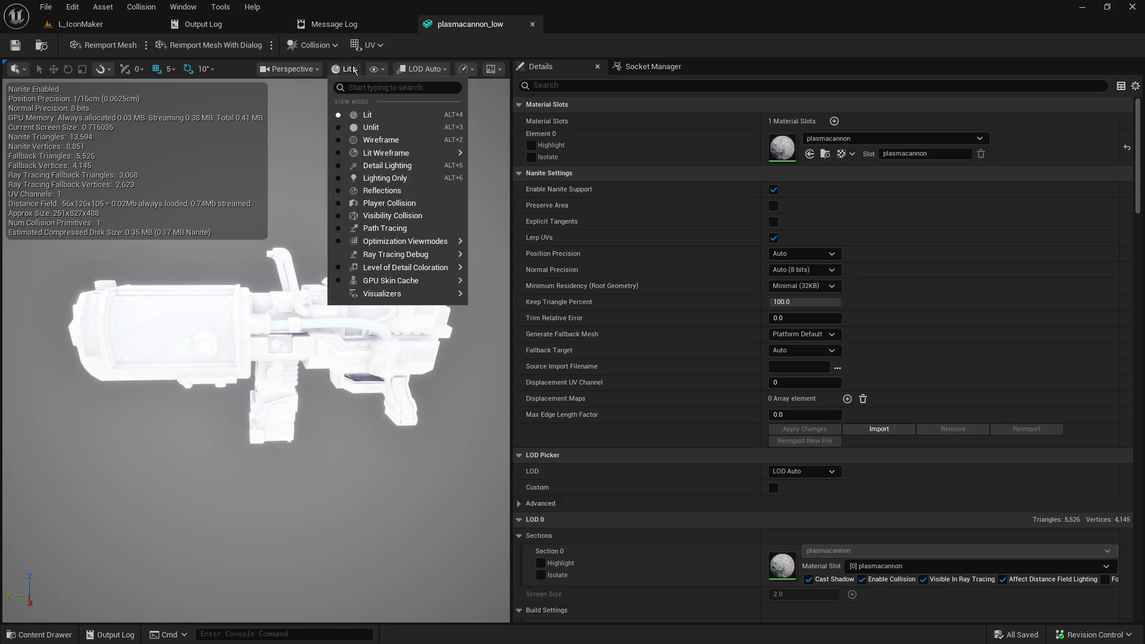
click(349, 69)
click(419, 70)
click(421, 70)
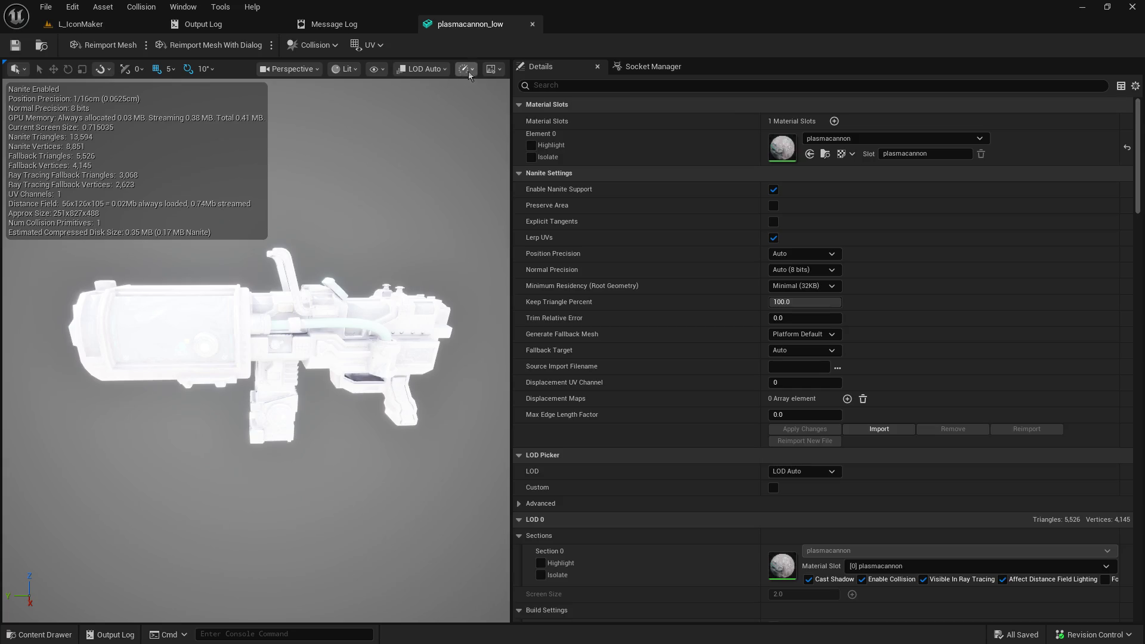
Step: Try Grey Wireframe and Grey Ambient preview scenes and toggle Post Processing on
click(490, 69)
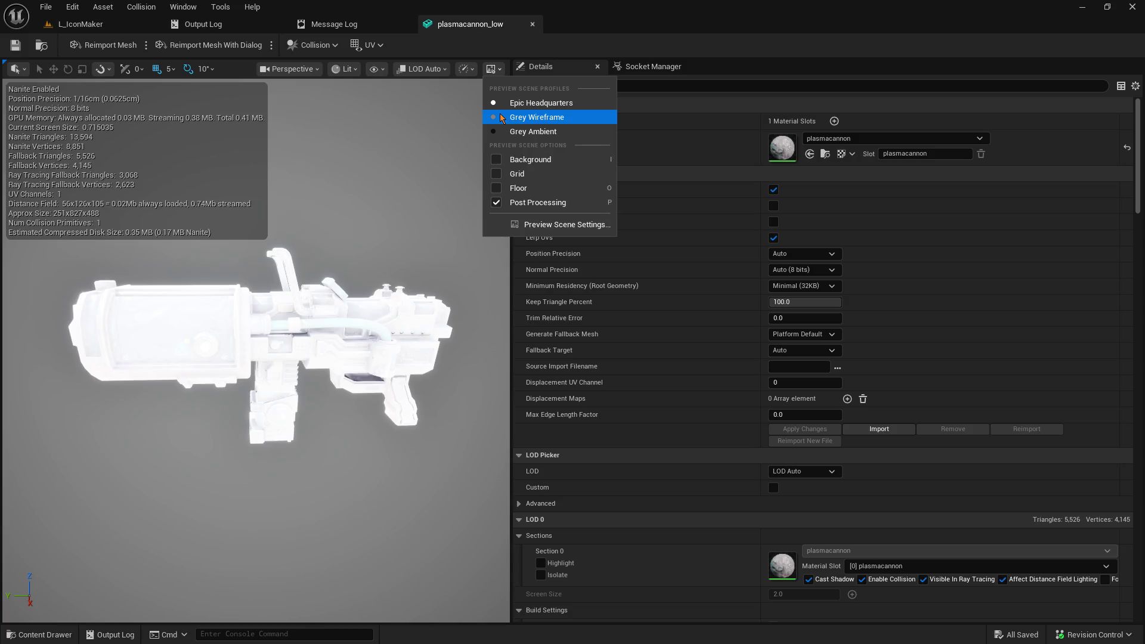
click(502, 117)
click(498, 132)
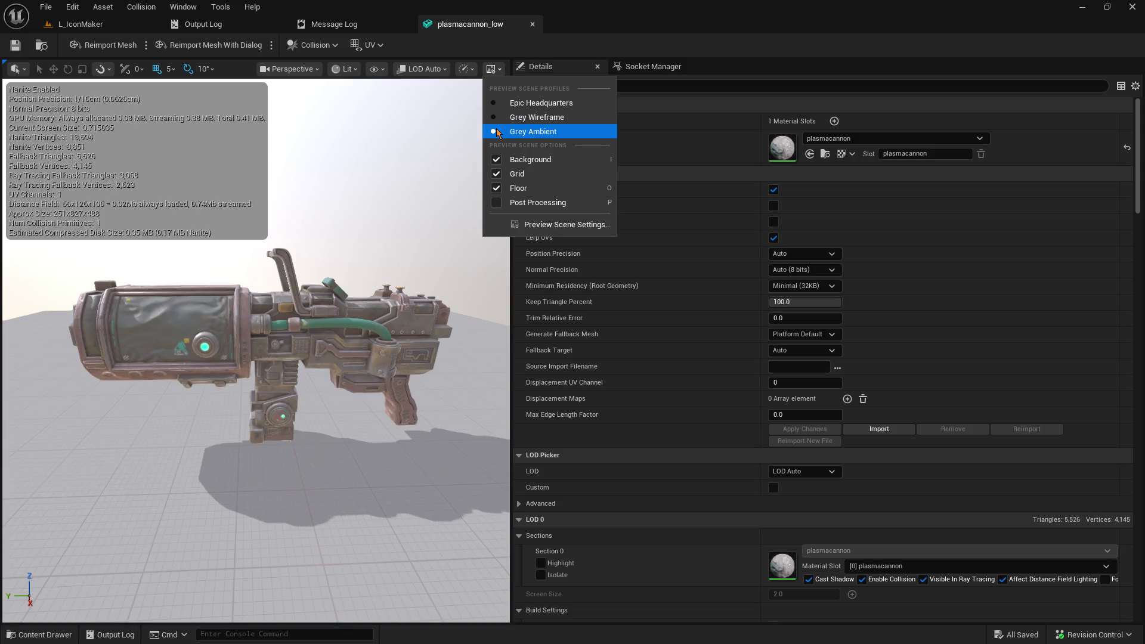
click(500, 203)
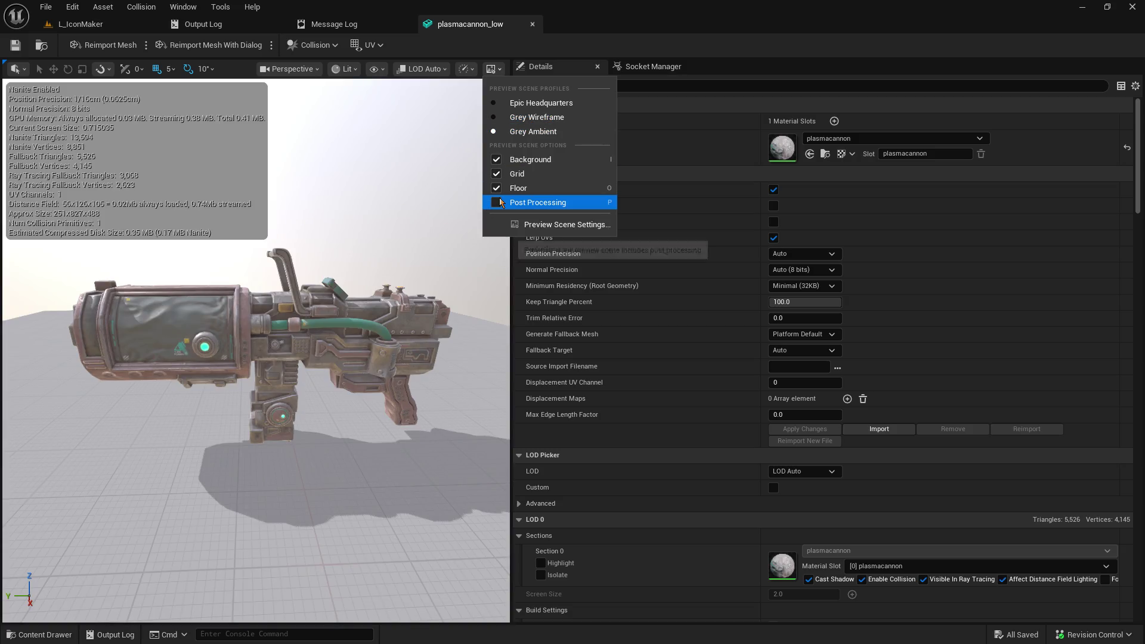
click(501, 202)
click(499, 203)
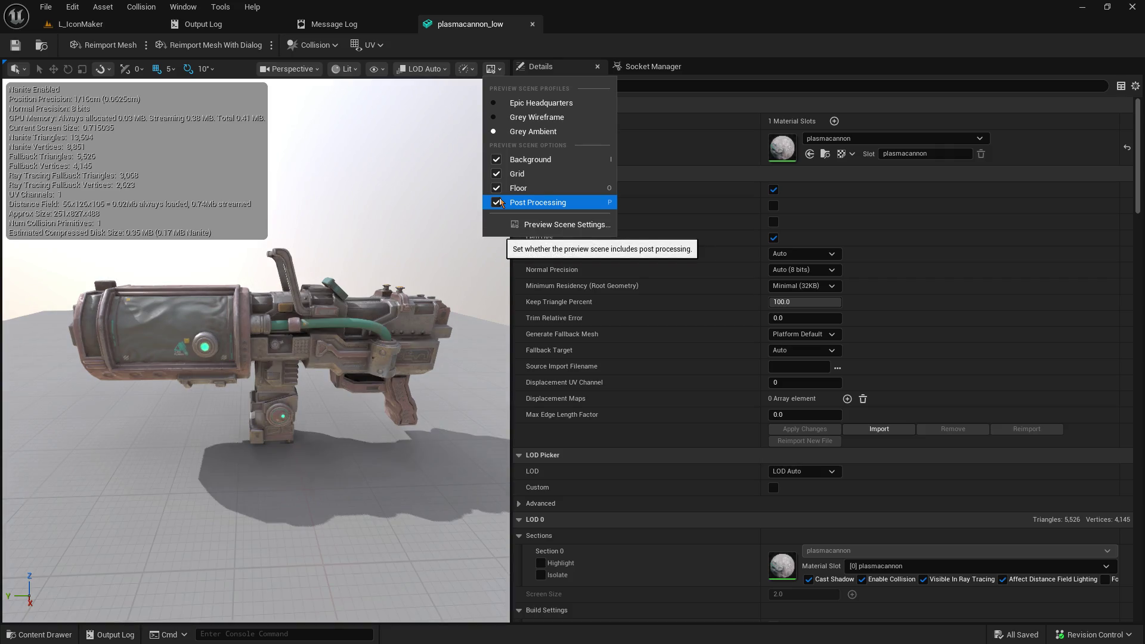
Step: Toggle Floor, Grid and Background, then settle on the Grey Wireframe preview scene
click(497, 190)
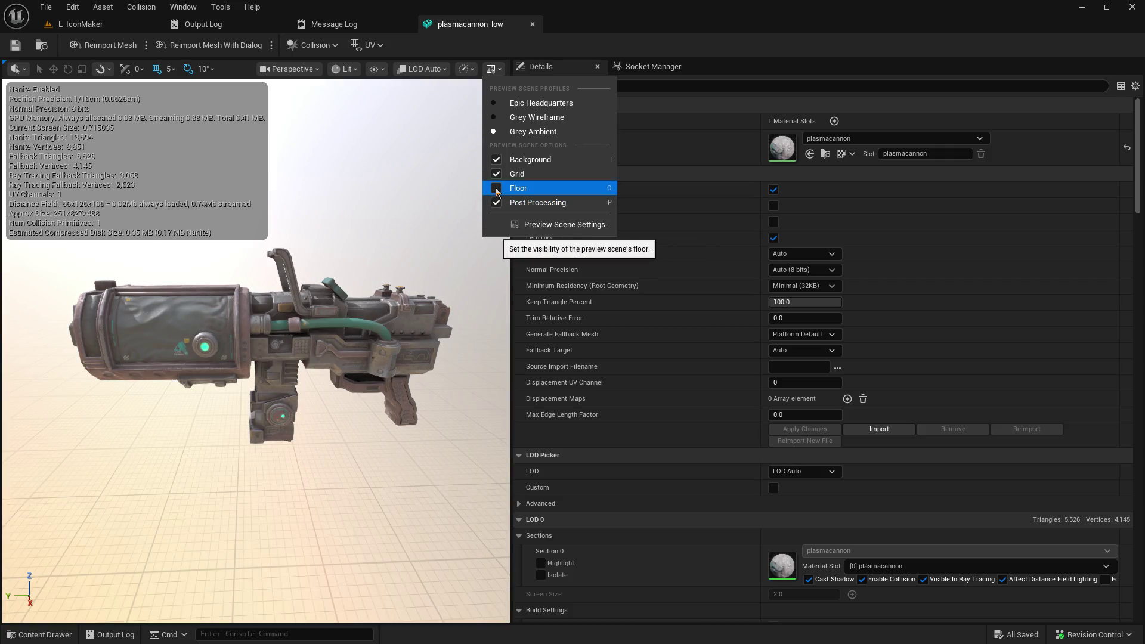
click(496, 189)
click(496, 173)
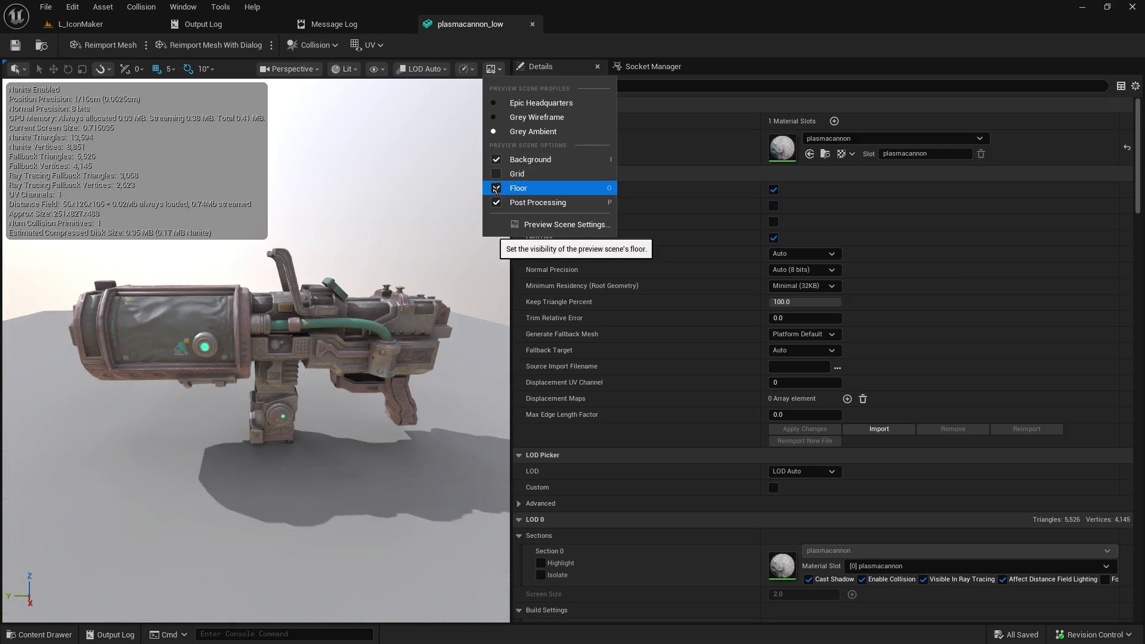
click(495, 189)
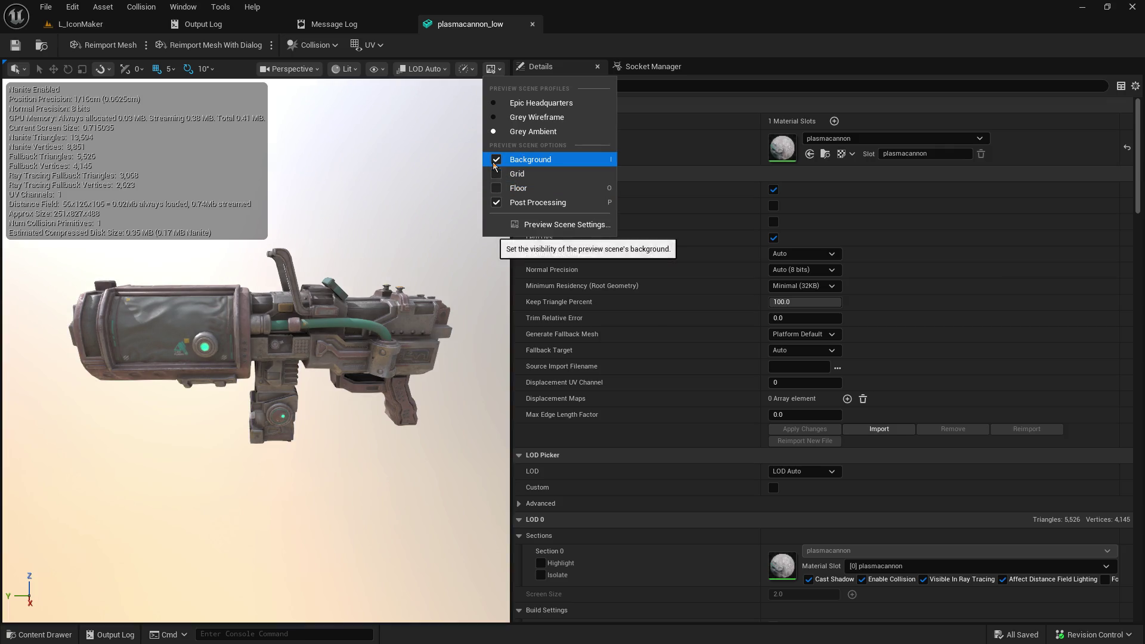
click(494, 162)
click(495, 161)
click(493, 117)
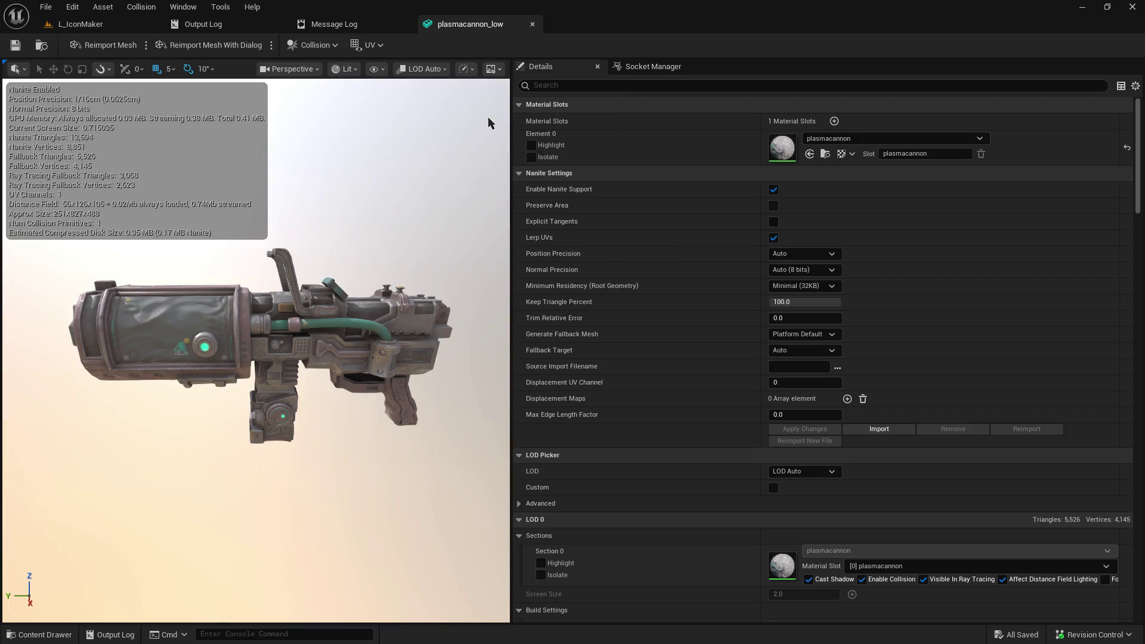
click(490, 68)
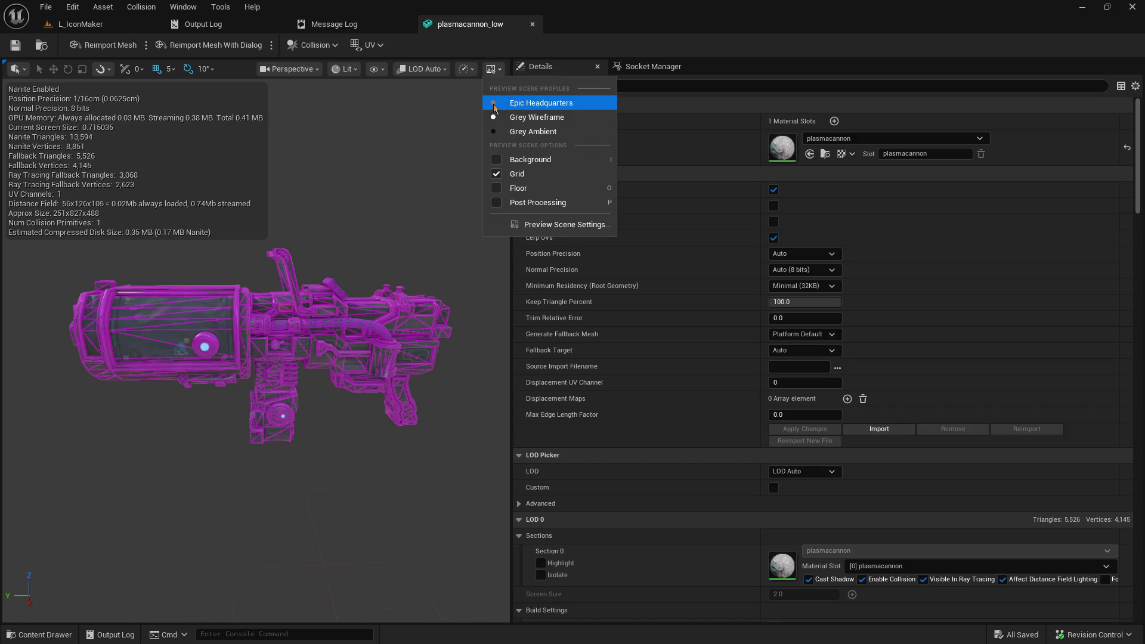
Step: Return the preview to Epic Headquarters, check the Socket Manager, and orbit closer to the cannon
click(494, 103)
mouse_move(428, 159)
mouse_down()
mouse_move(382, 185)
mouse_move(453, 158)
mouse_up()
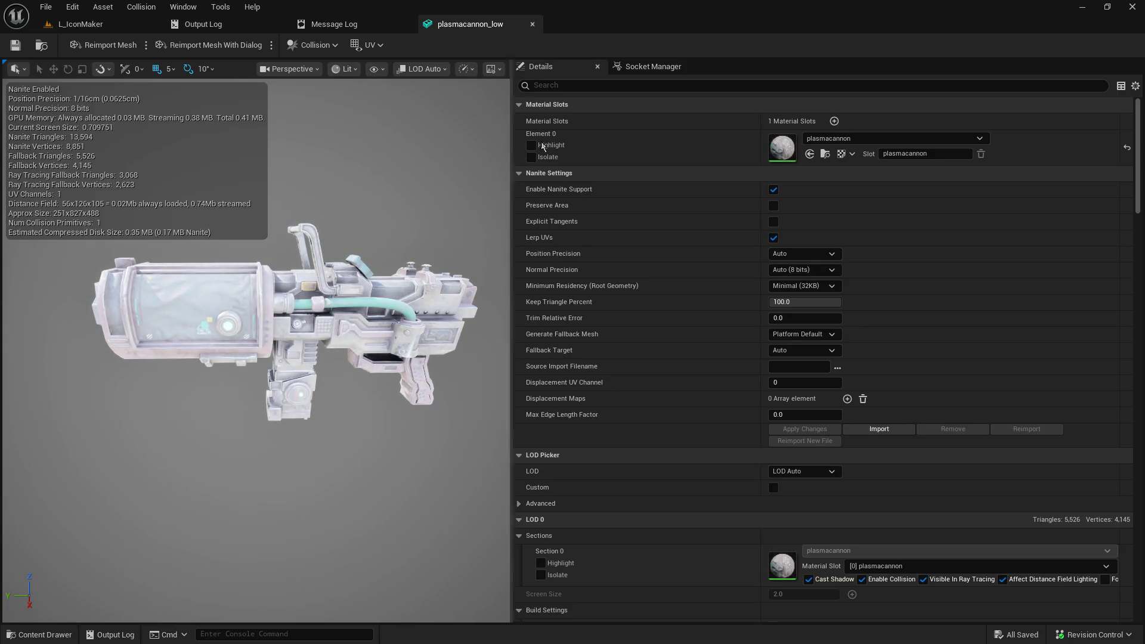
click(653, 66)
click(571, 69)
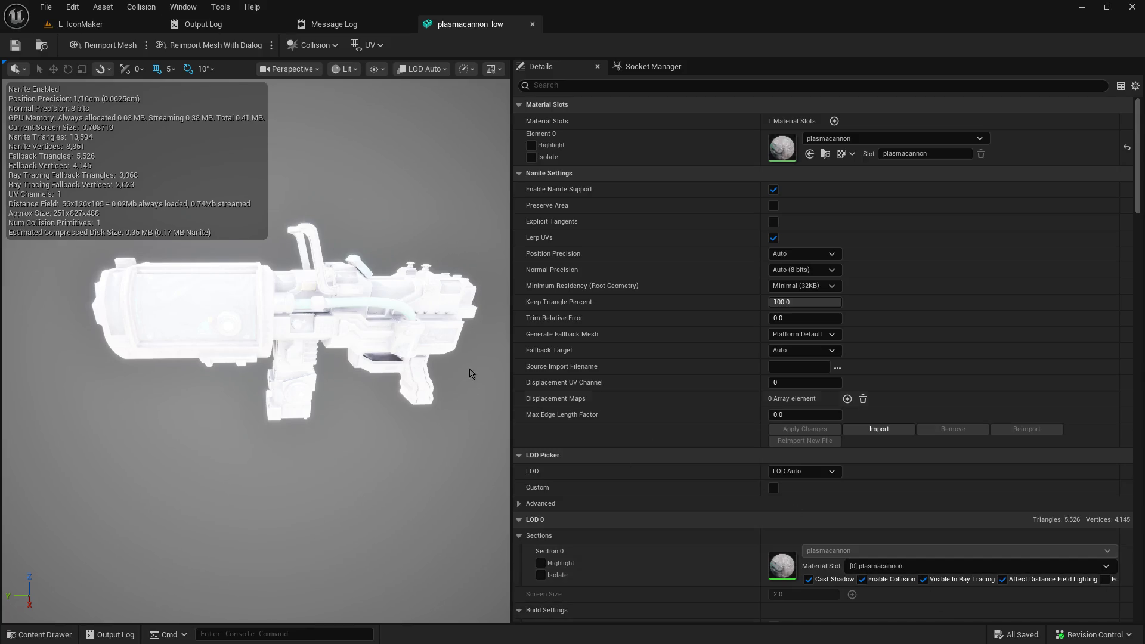
mouse_move(472, 138)
mouse_down()
mouse_move(473, 95)
mouse_move(455, 135)
mouse_up()
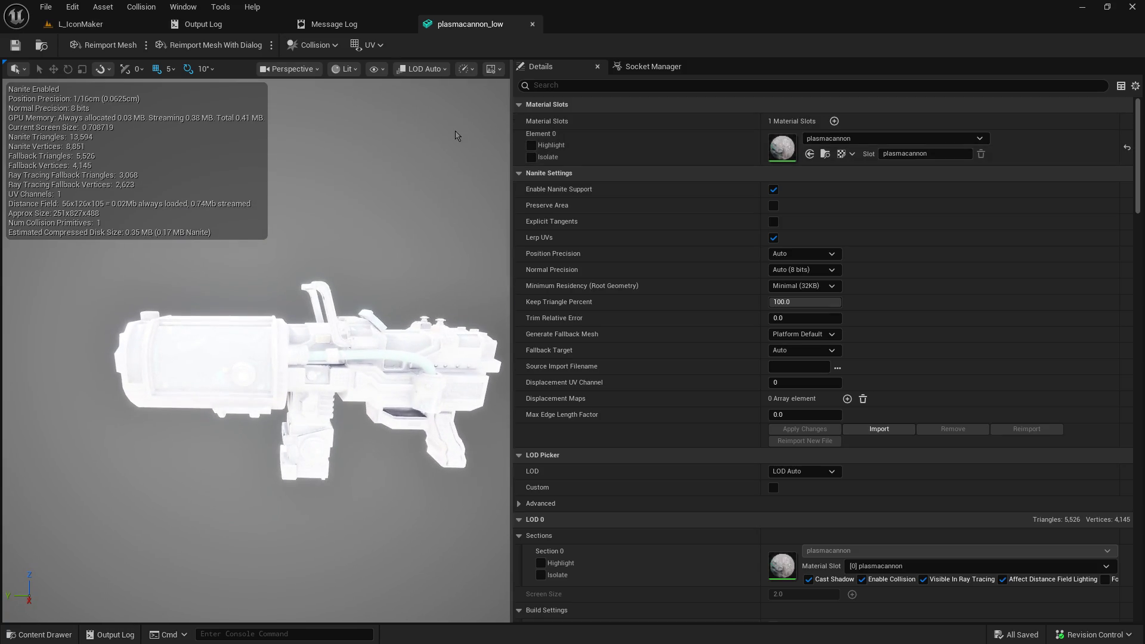
Step: Apply the Epic Headquarters profile and bring its Preview Scene Settings window into view
click(493, 68)
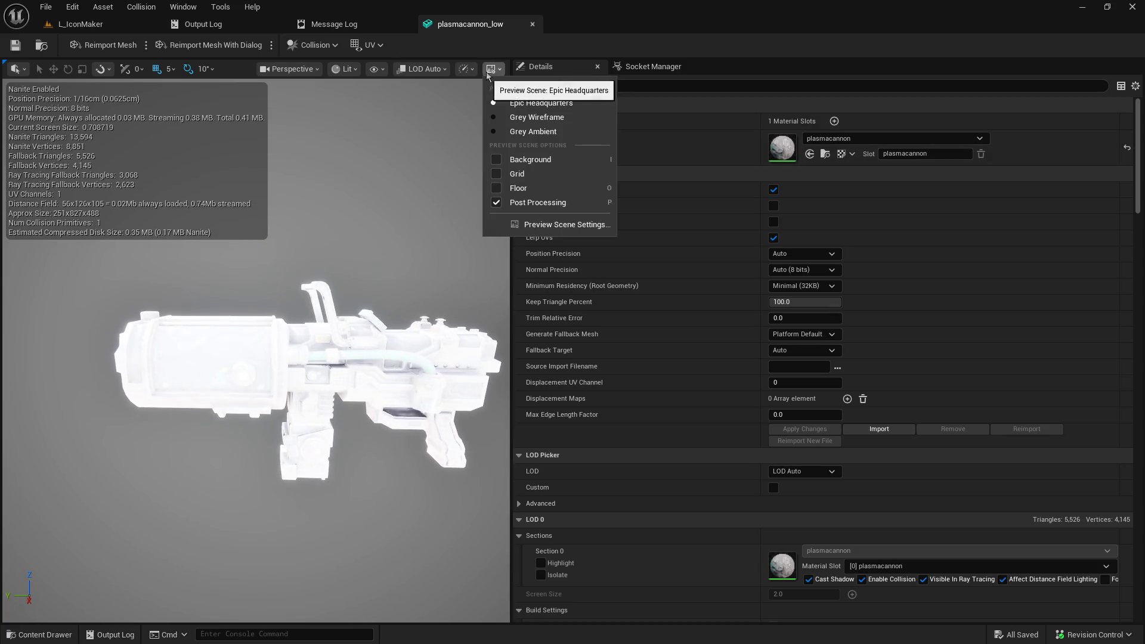
click(498, 104)
click(493, 68)
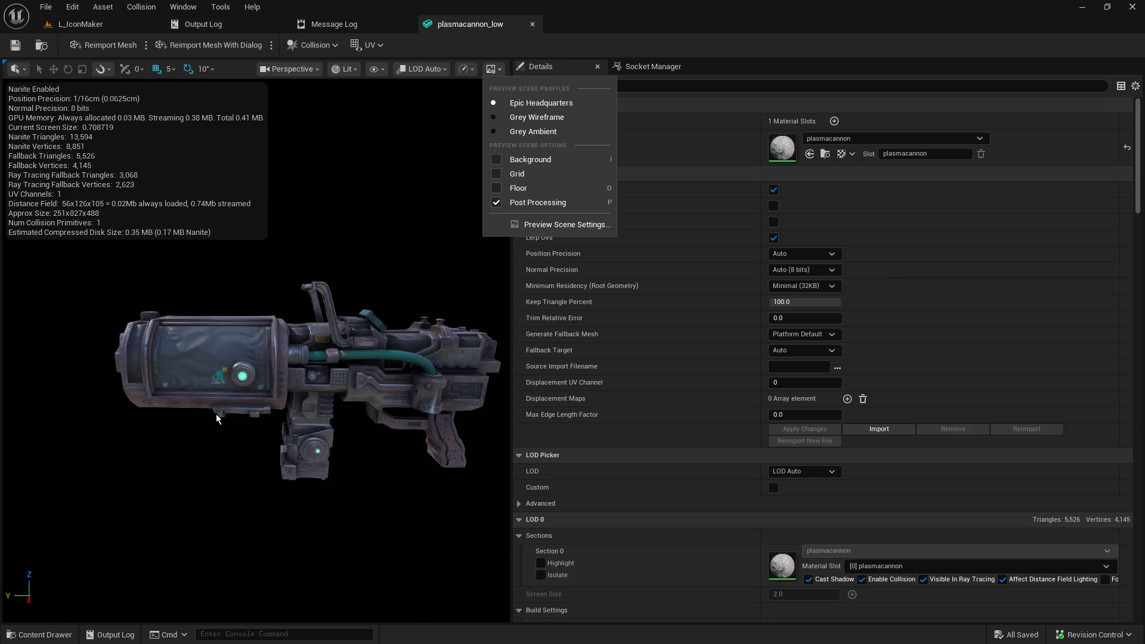
click(545, 225)
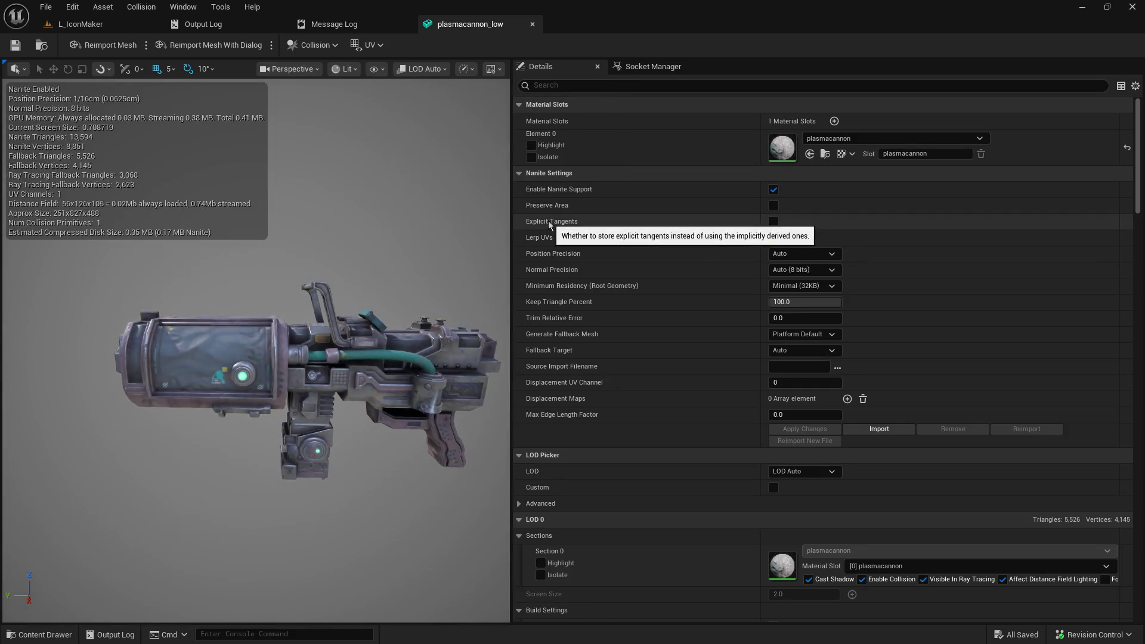
click(492, 69)
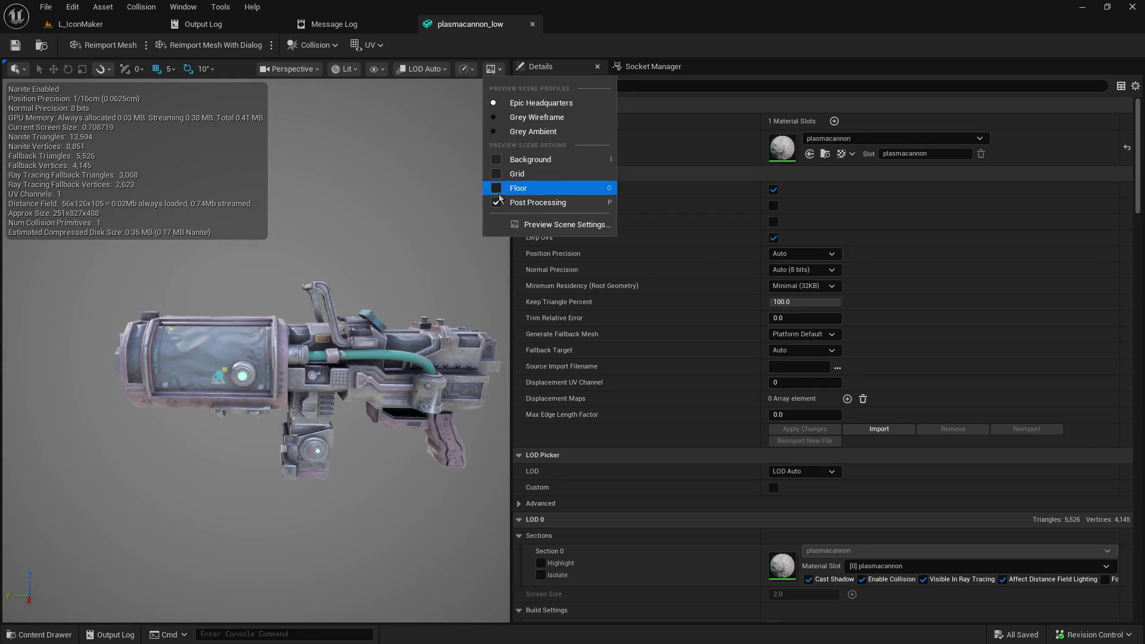
click(546, 225)
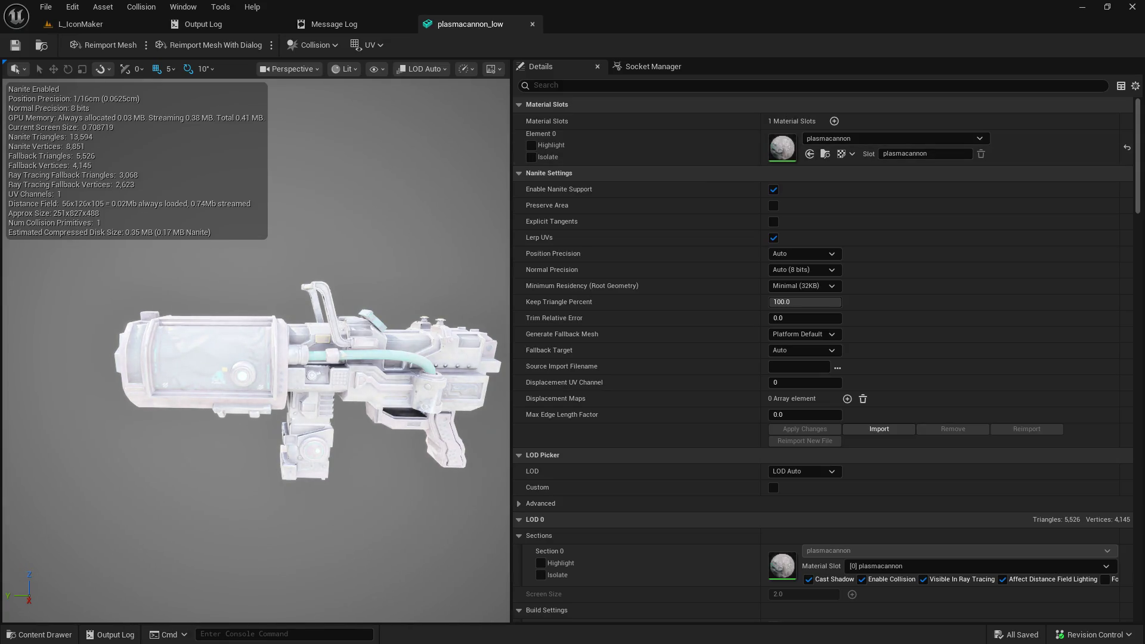
mouse_move(1144, 357)
mouse_down()
mouse_move(887, 353)
mouse_move(613, 256)
mouse_up()
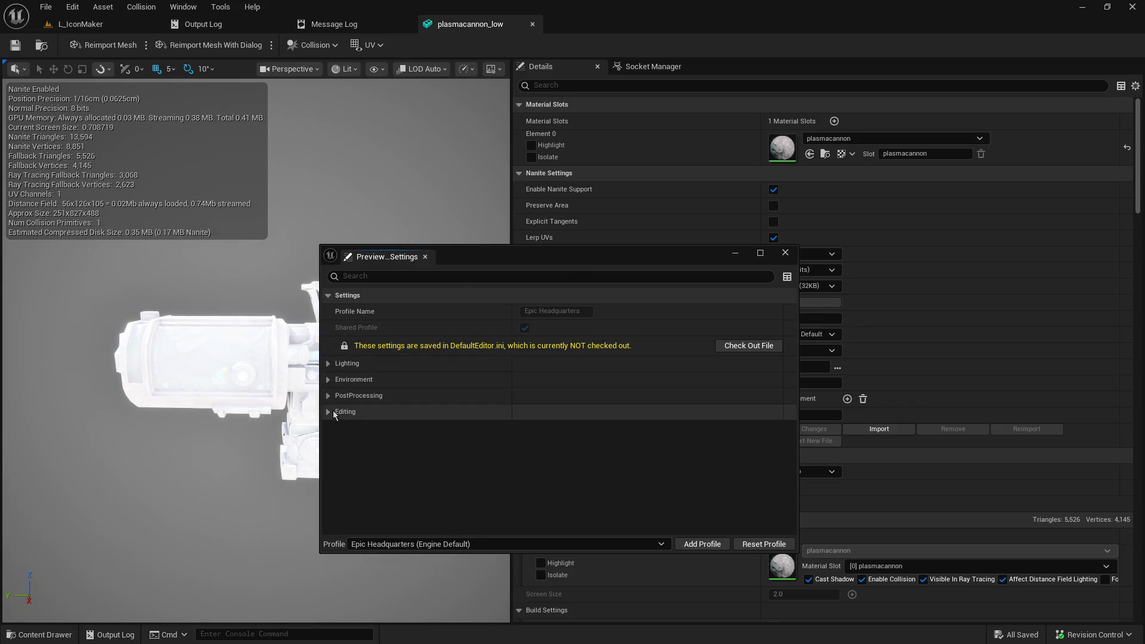
Step: Expand Environment and set the Environment Cube Map to TC_Black
click(327, 366)
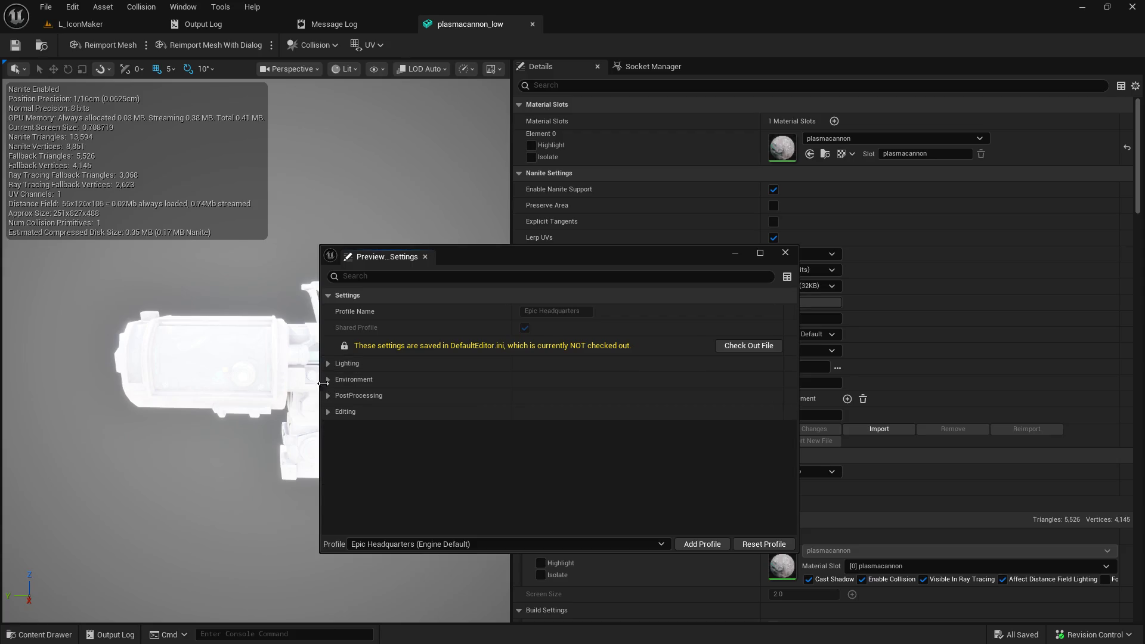
click(329, 384)
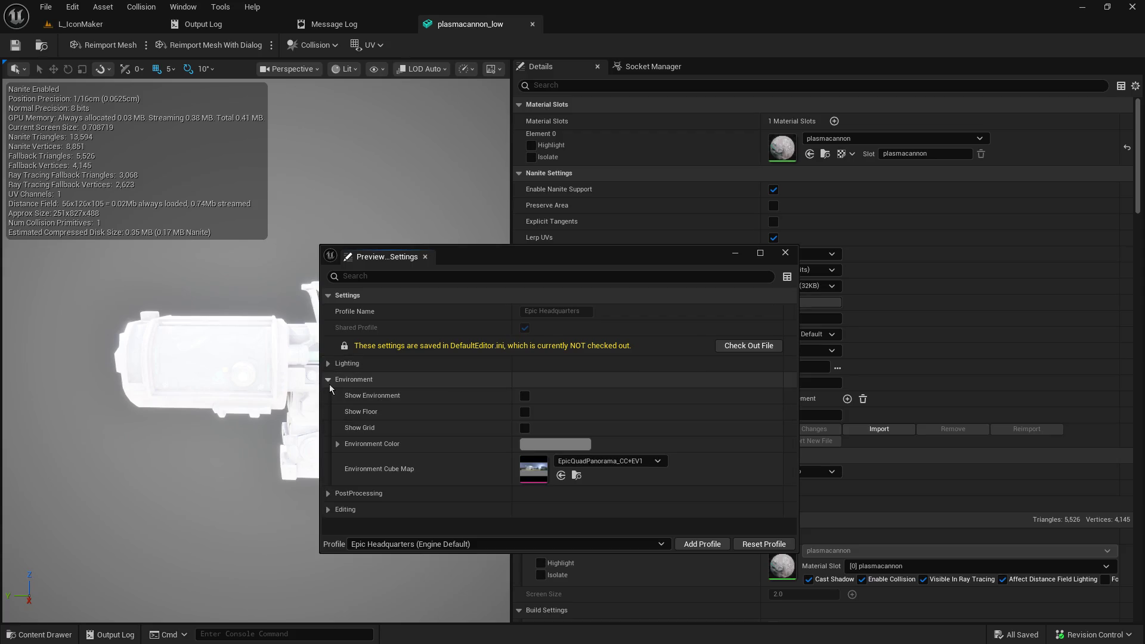
click(626, 464)
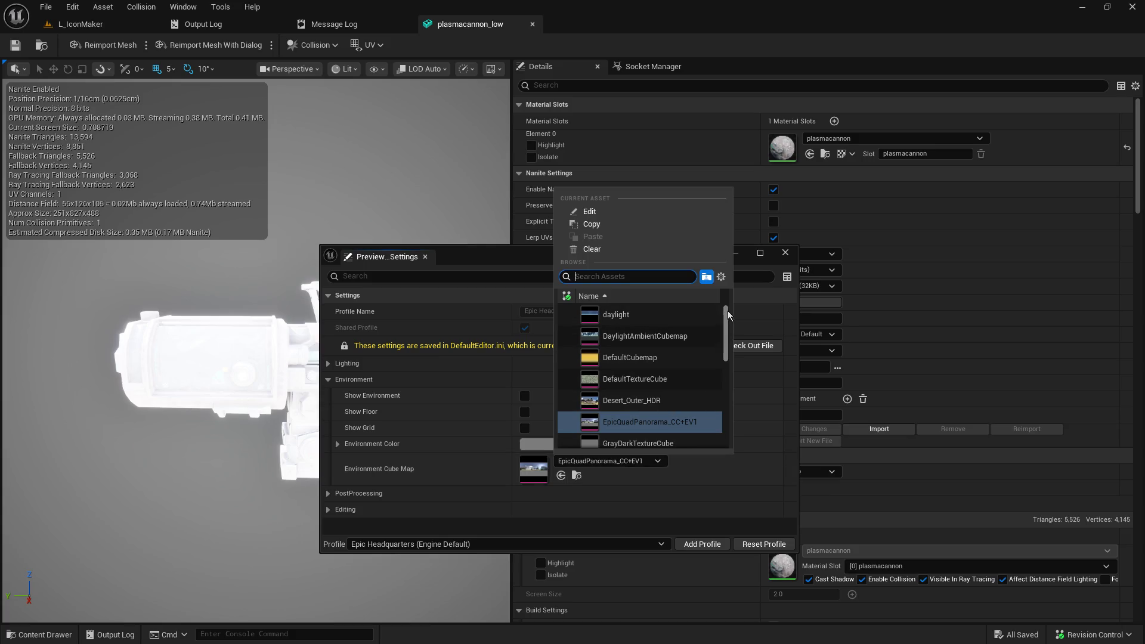
scroll(715, 396, down, 10)
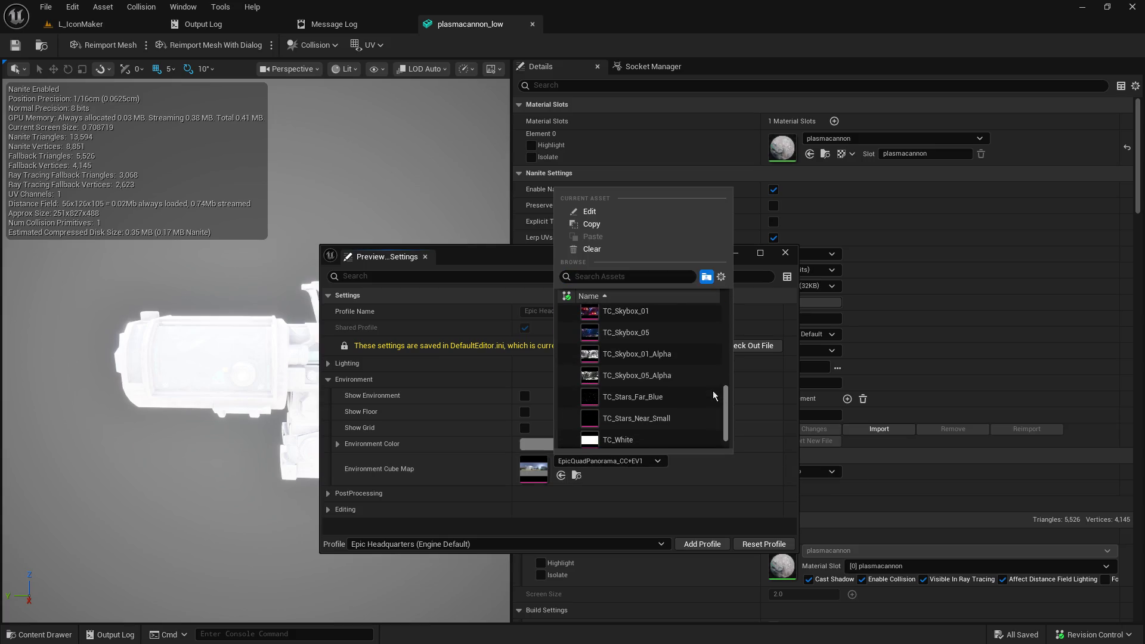
scroll(713, 402, down, 2)
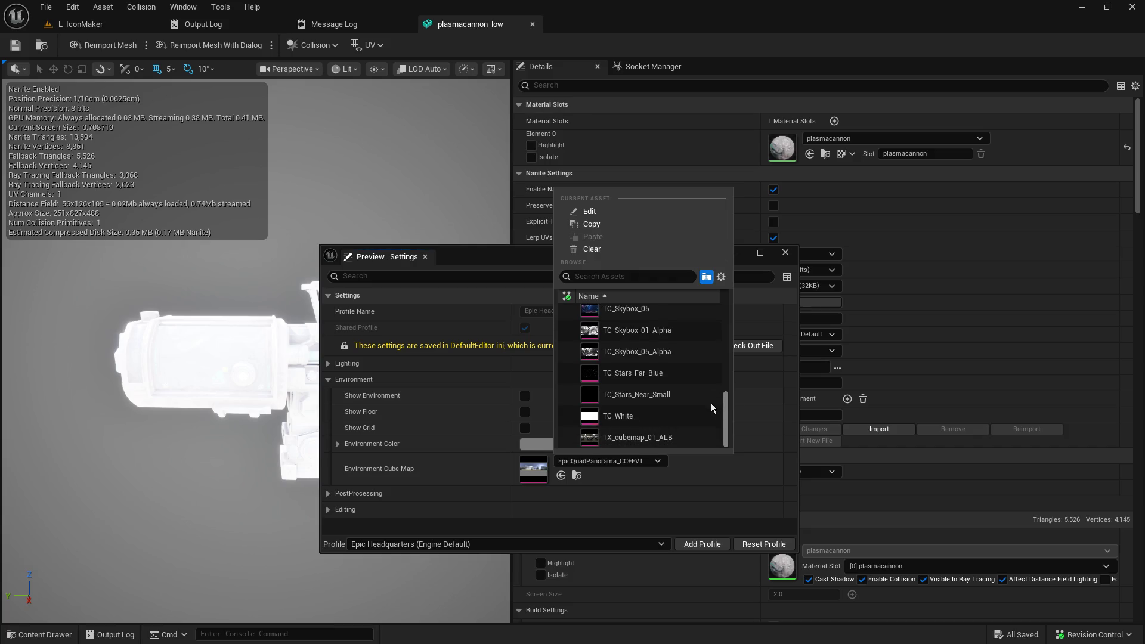
scroll(713, 387, up, 3)
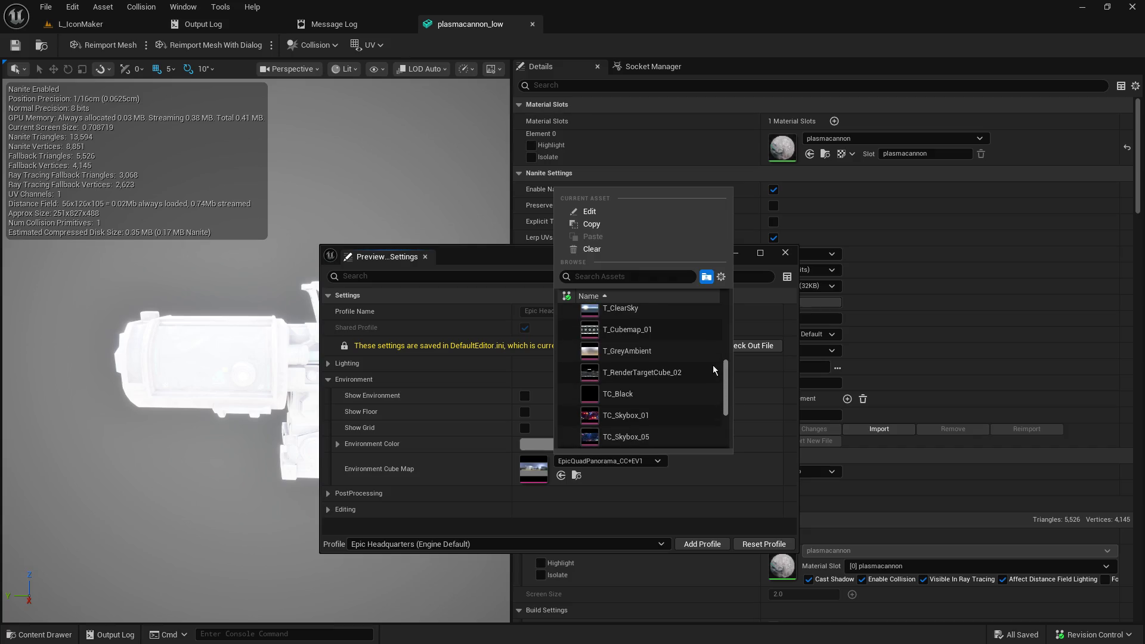
click(673, 392)
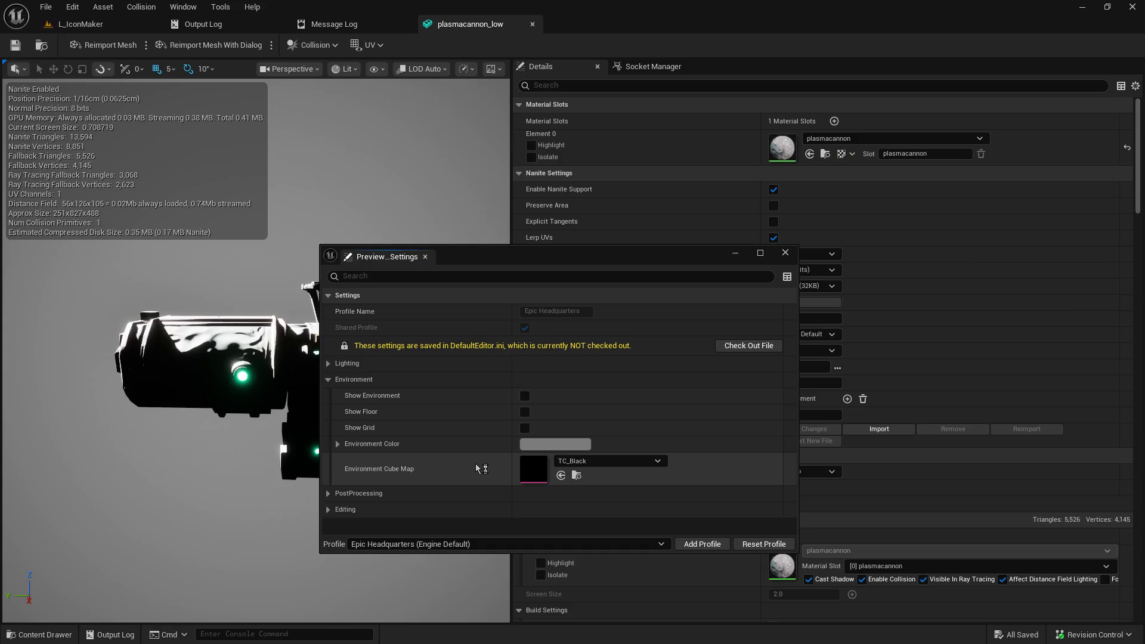
Step: Expand the PostProcessing and Editing sections, then move the settings window aside
click(328, 493)
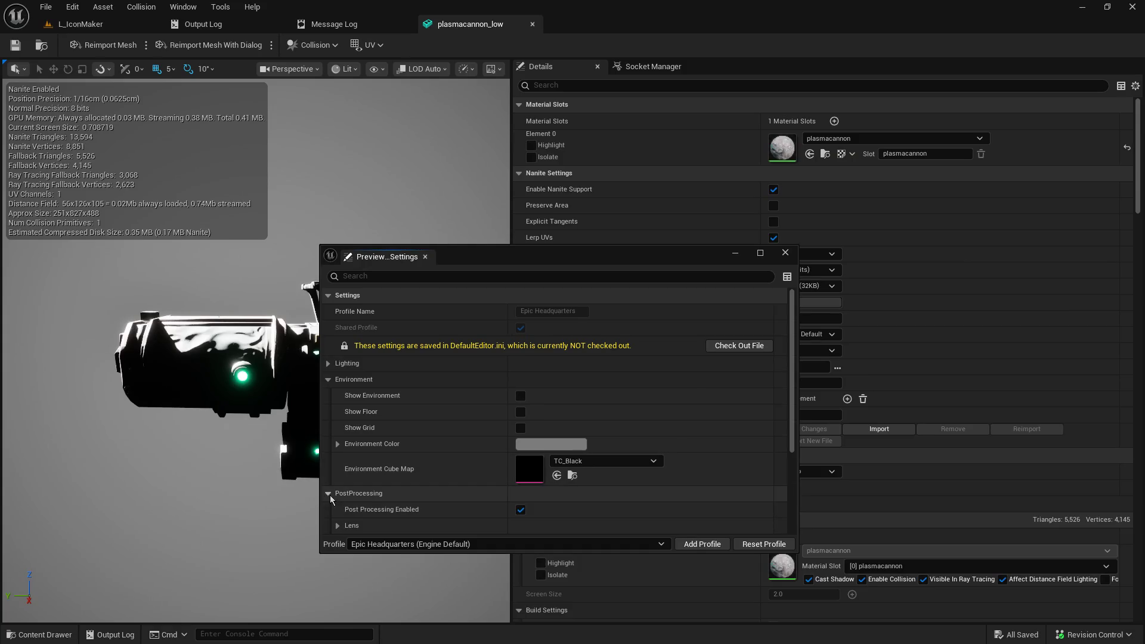
scroll(329, 495, down, 5)
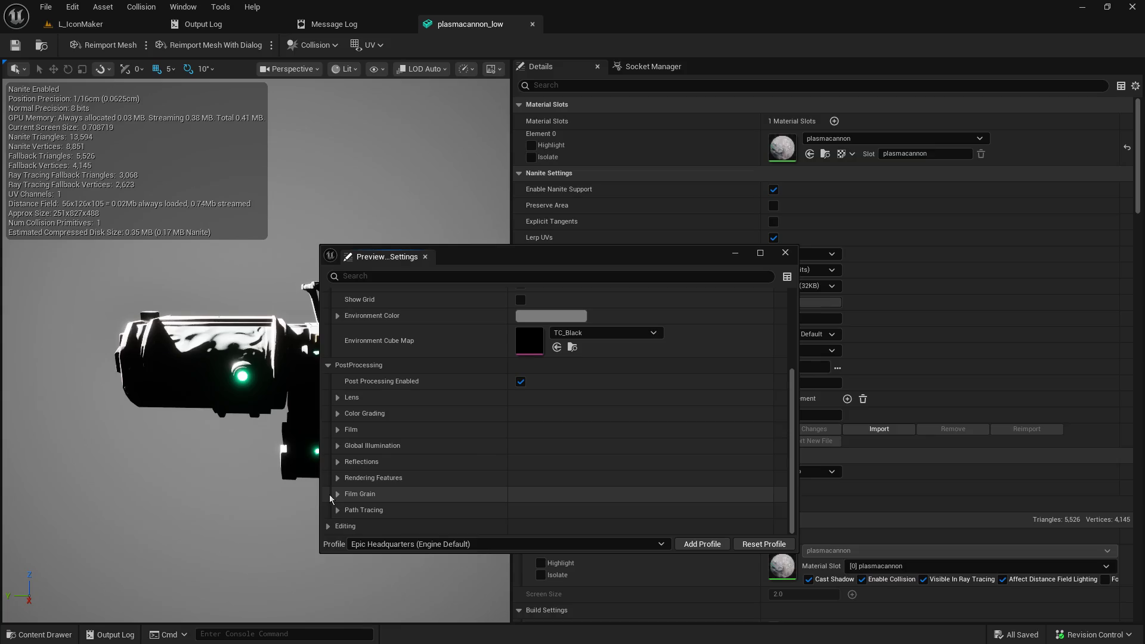
click(328, 526)
scroll(330, 526, down, 2)
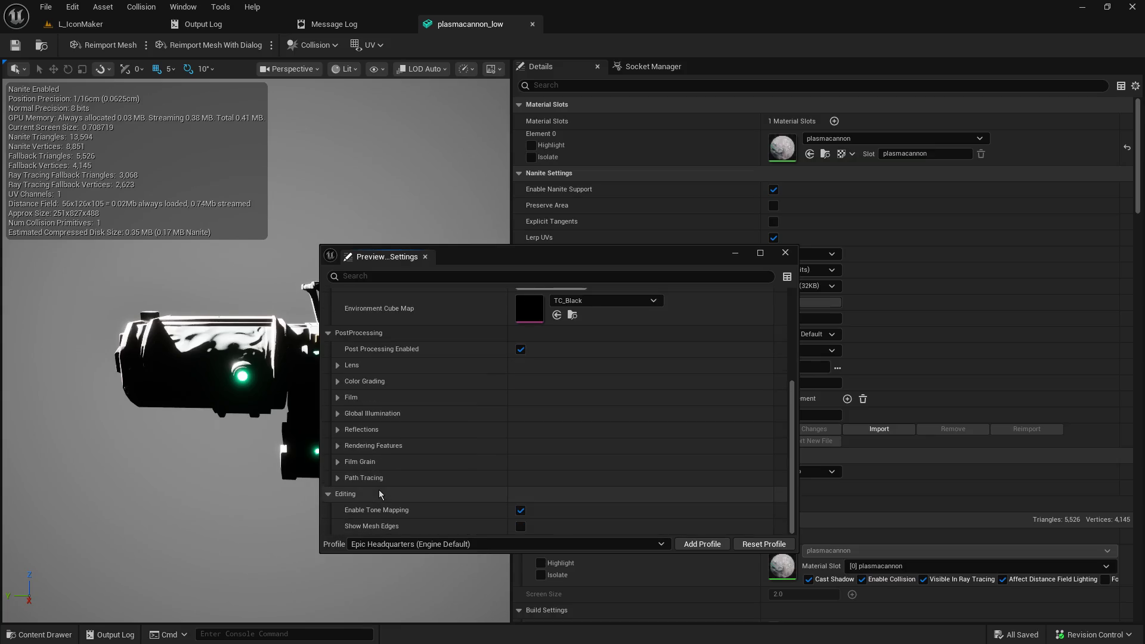
mouse_move(489, 253)
mouse_down()
mouse_move(894, 229)
mouse_move(1144, 238)
mouse_up()
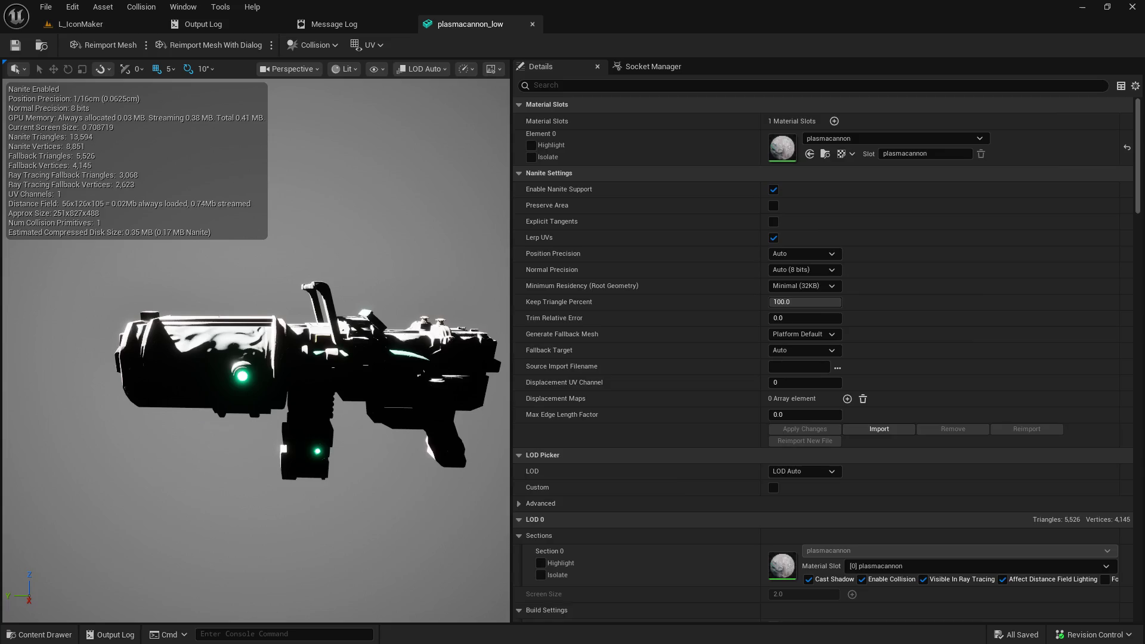
Step: Turn on Background, choose Grey Ambient, toggle the grid back off, and tilt the camera closer
click(492, 69)
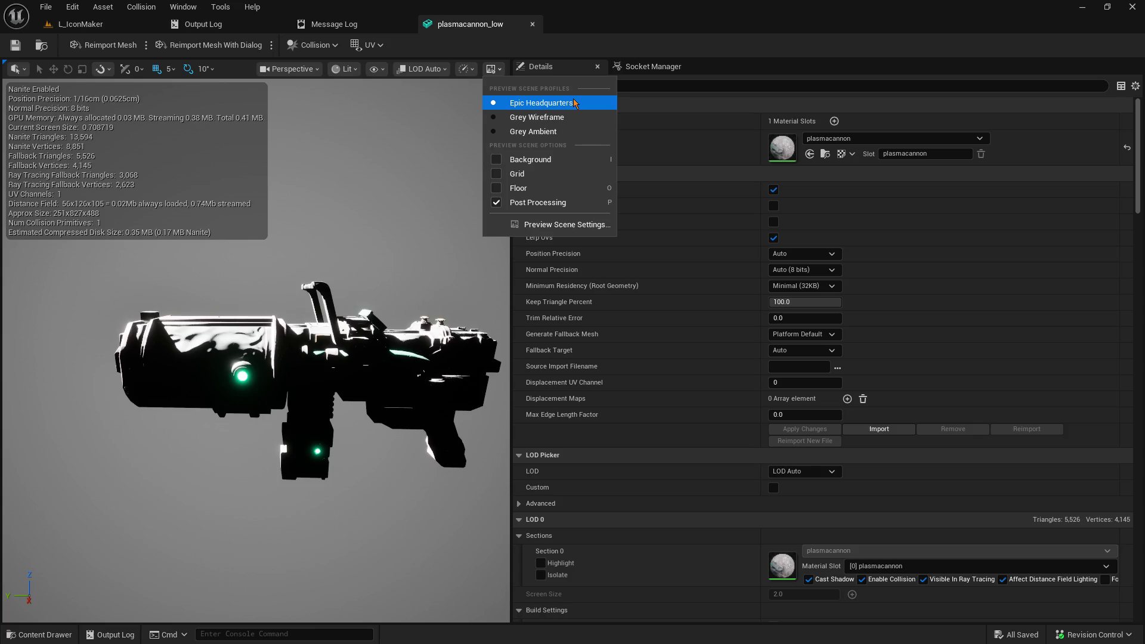
click(527, 158)
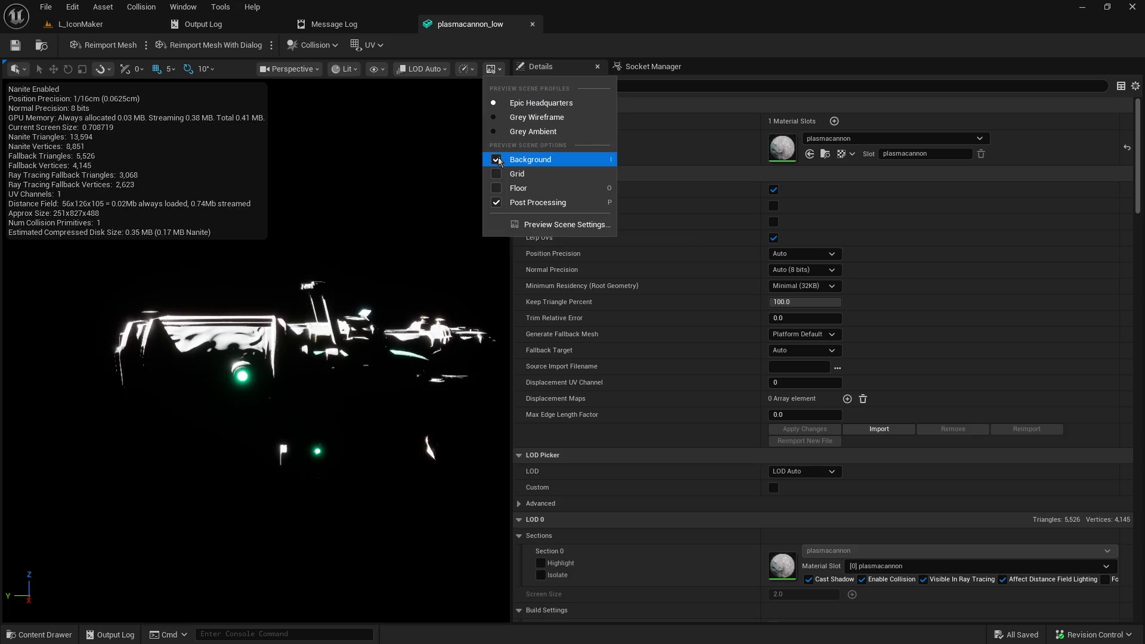
click(518, 131)
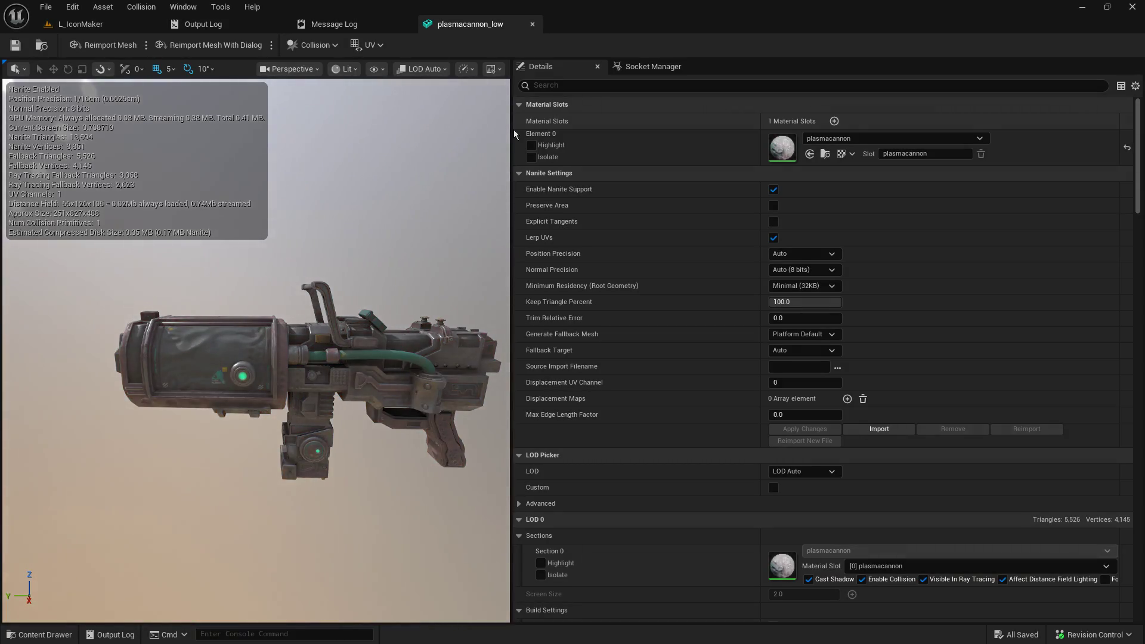
click(501, 69)
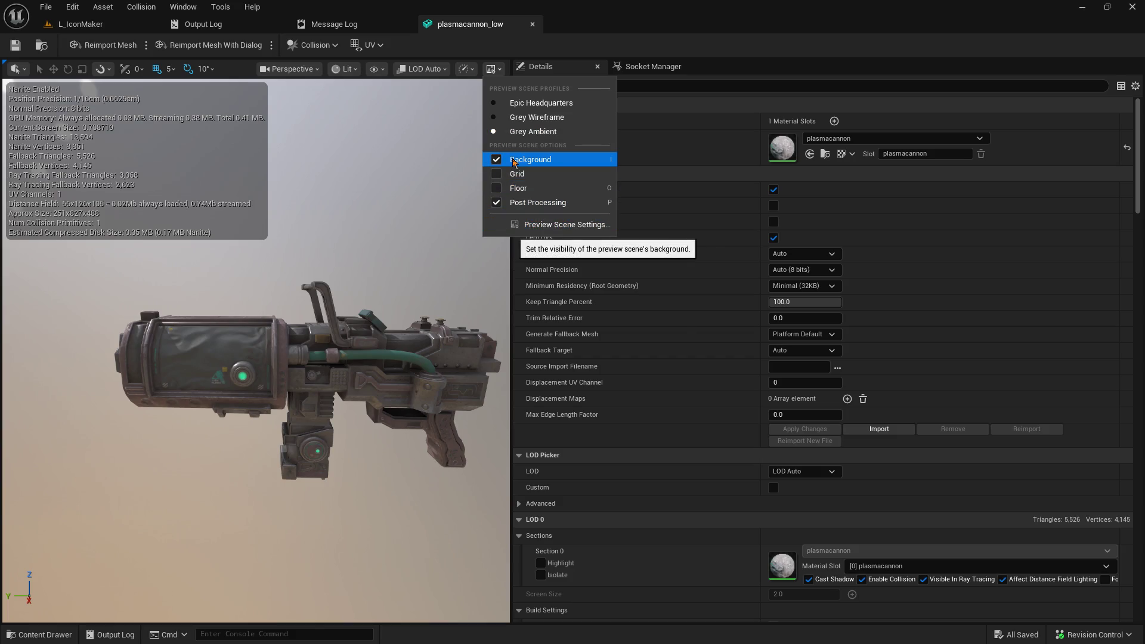
click(504, 173)
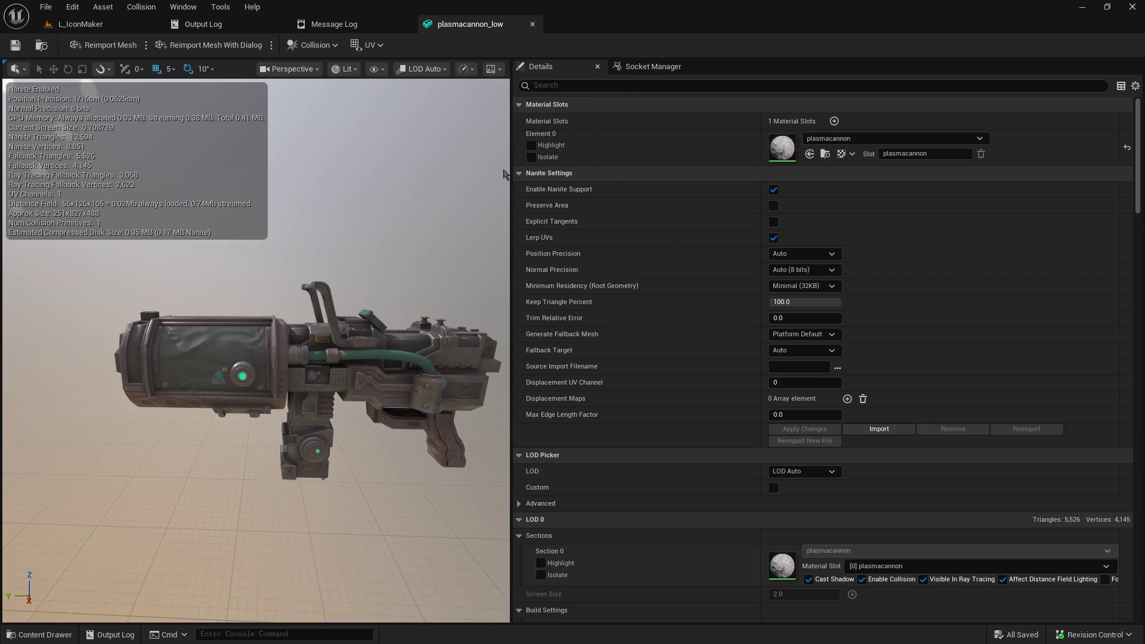
click(491, 69)
click(495, 174)
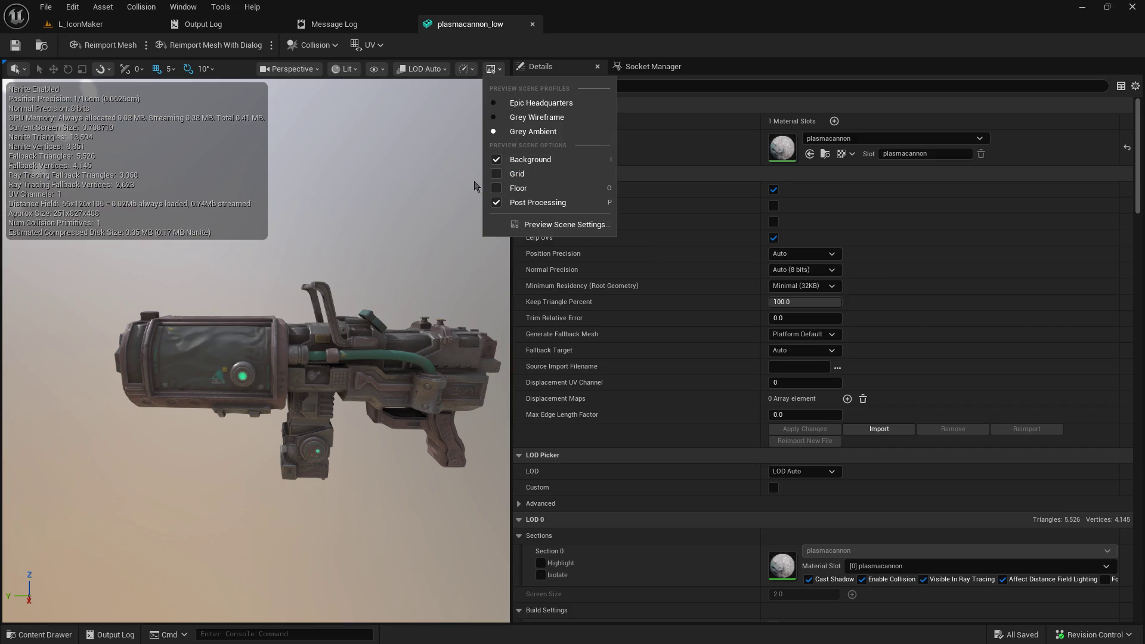
mouse_move(299, 298)
mouse_down()
mouse_move(298, 411)
mouse_move(334, 435)
mouse_move(282, 258)
mouse_up()
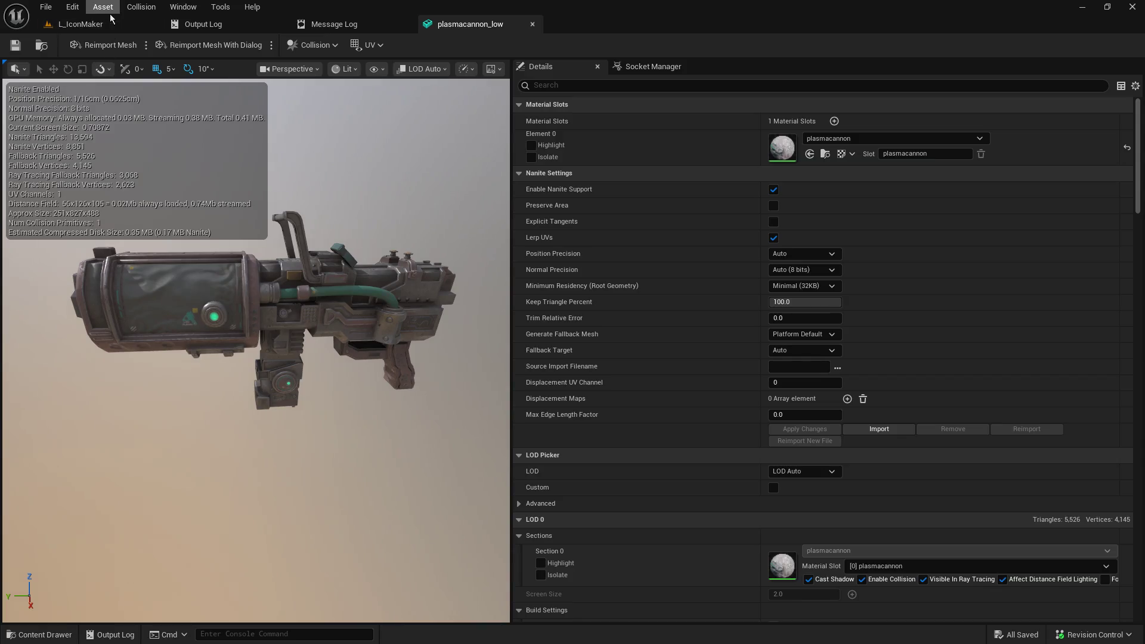
Step: Bring the Details panel forward from the Window menu, then dismiss the menu without choosing anything
click(173, 7)
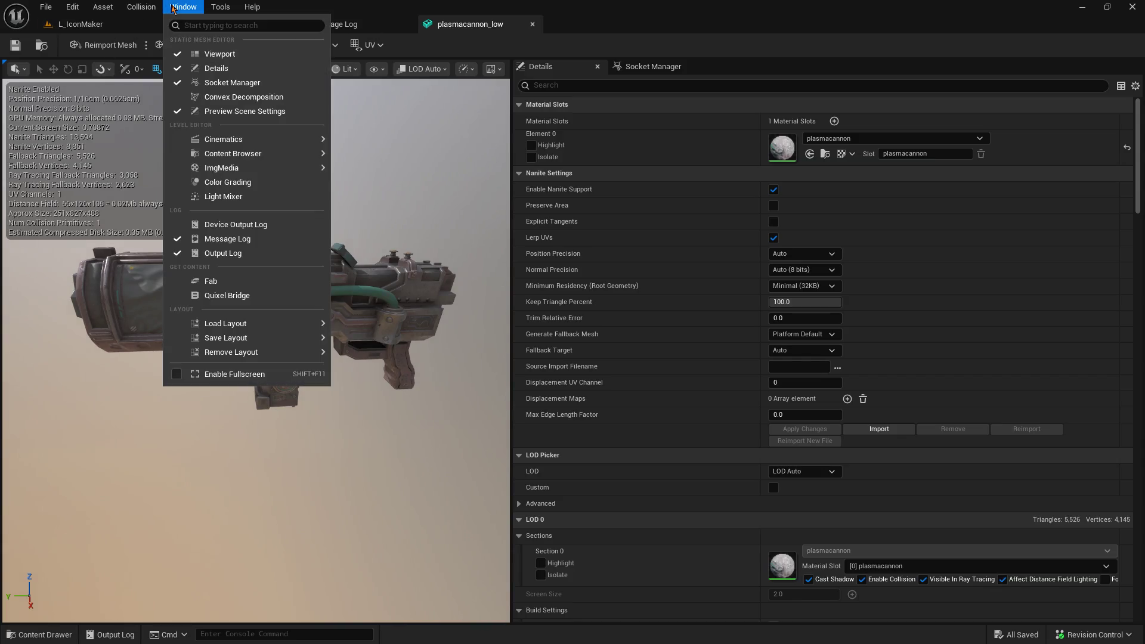
click(186, 69)
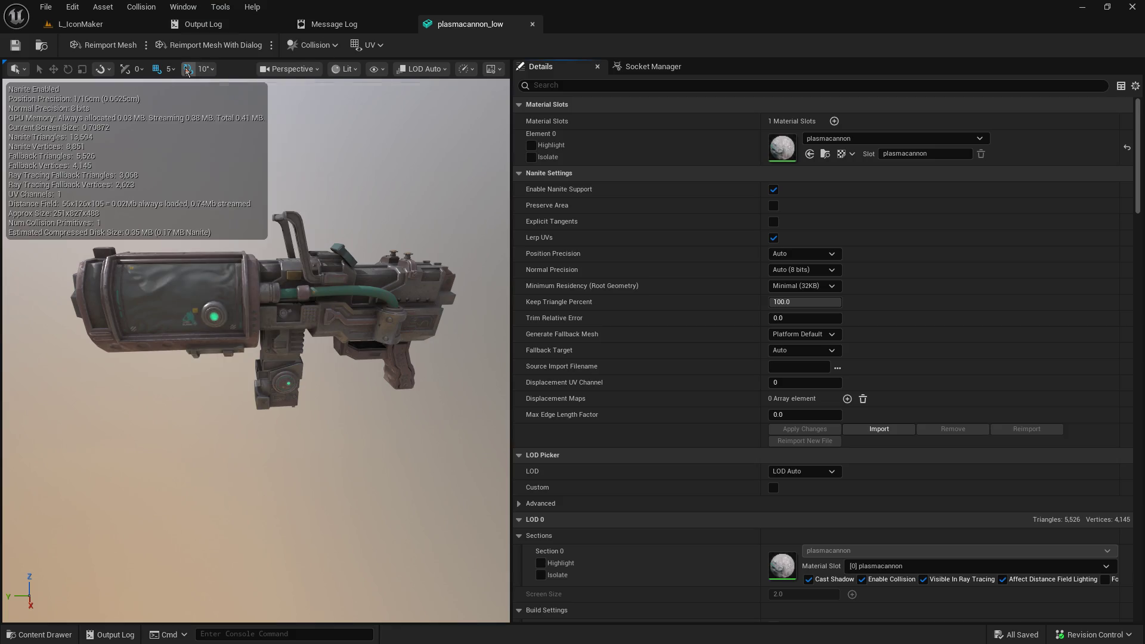
click(183, 6)
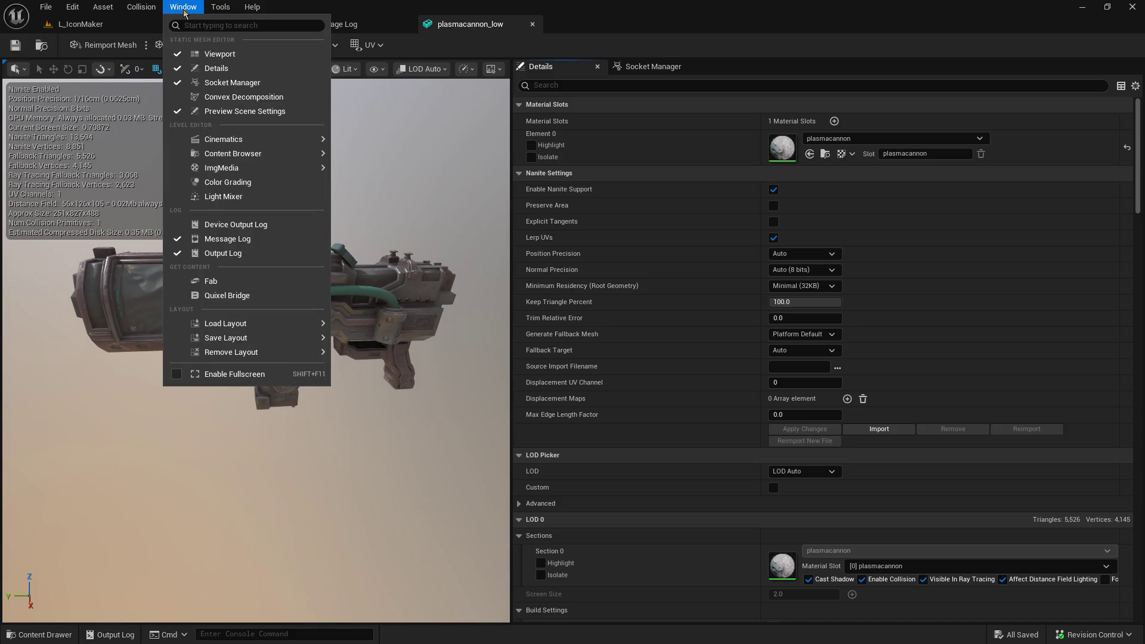
mouse_move(170, 153)
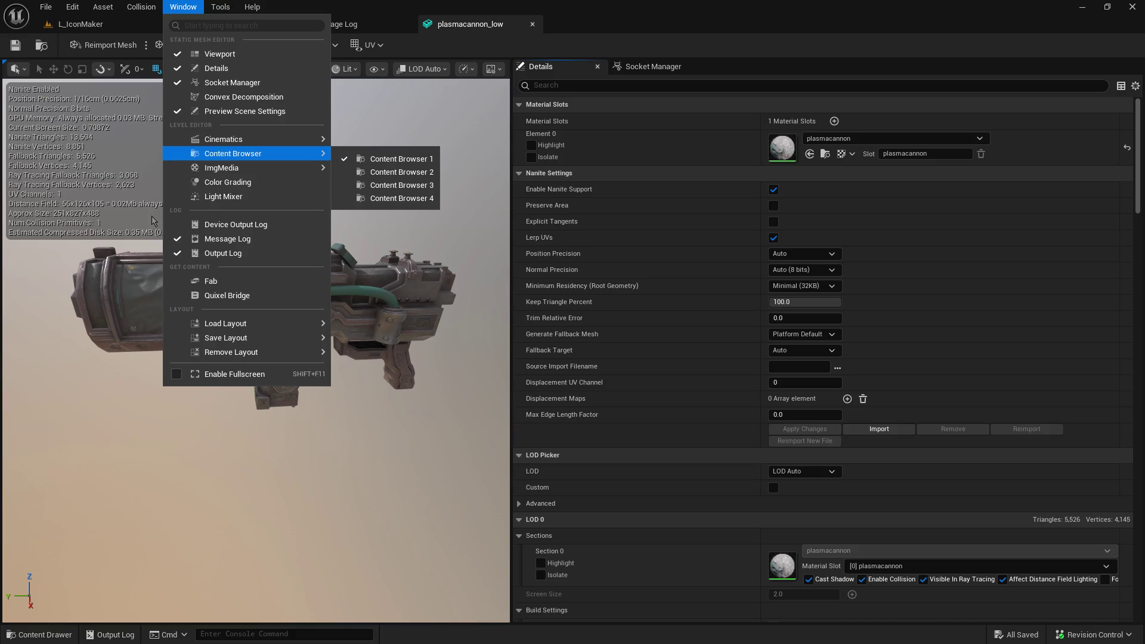
click(199, 520)
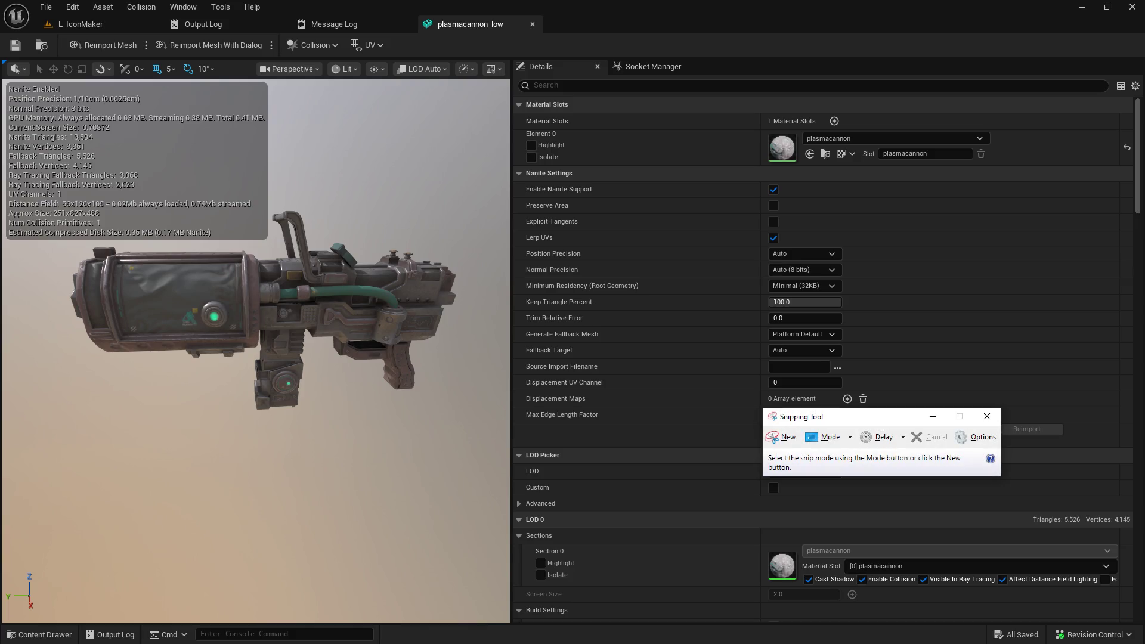
Step: Snip the editor's upper-left toolbar and viewport area and copy it to the clipboard
click(775, 437)
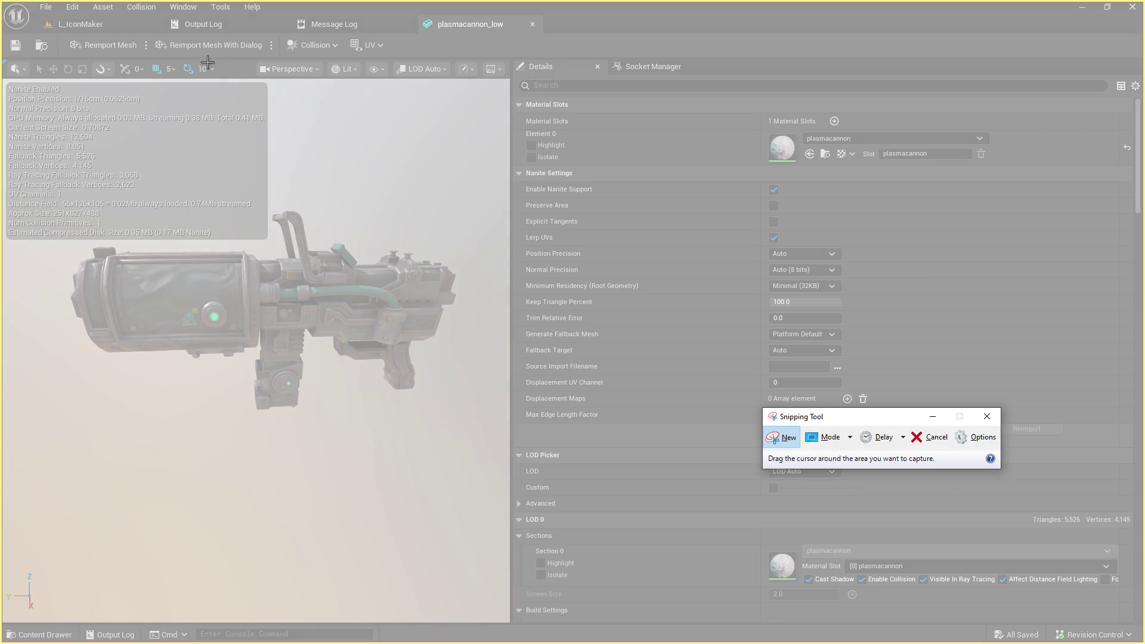
mouse_move(1, 1)
mouse_down()
mouse_move(9, 29)
mouse_move(448, 329)
mouse_move(531, 348)
mouse_move(425, 246)
mouse_up()
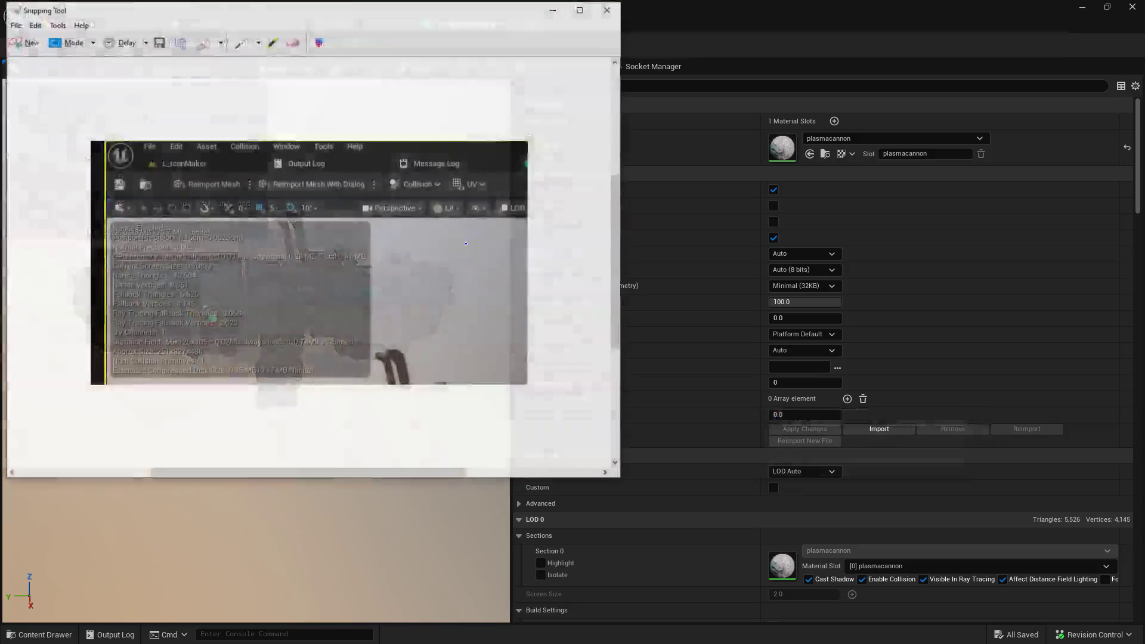
click(34, 24)
click(37, 38)
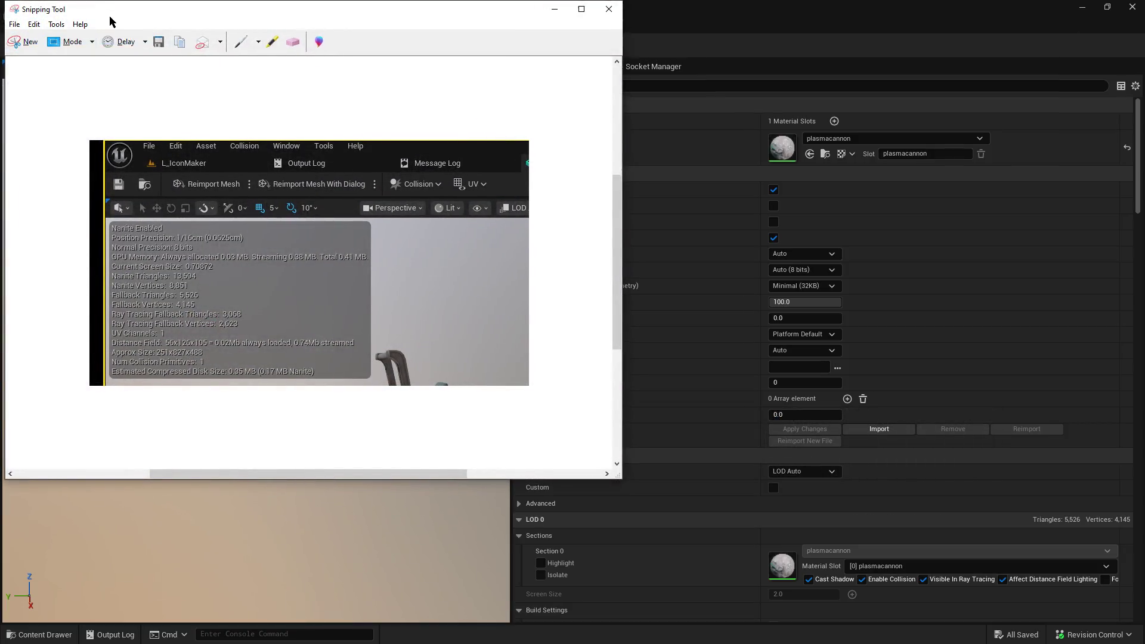
key(alt+Tab)
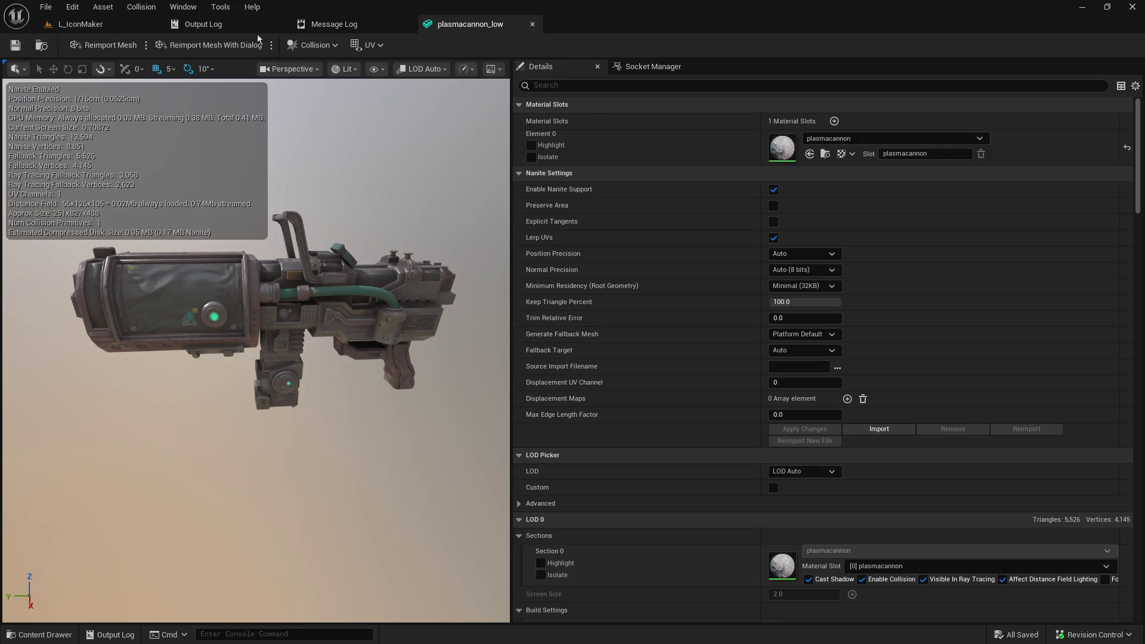
Step: Uncheck Additional Data in the Asset menu after browsing the Tools, Window and Collision menus
click(216, 7)
mouse_move(188, 8)
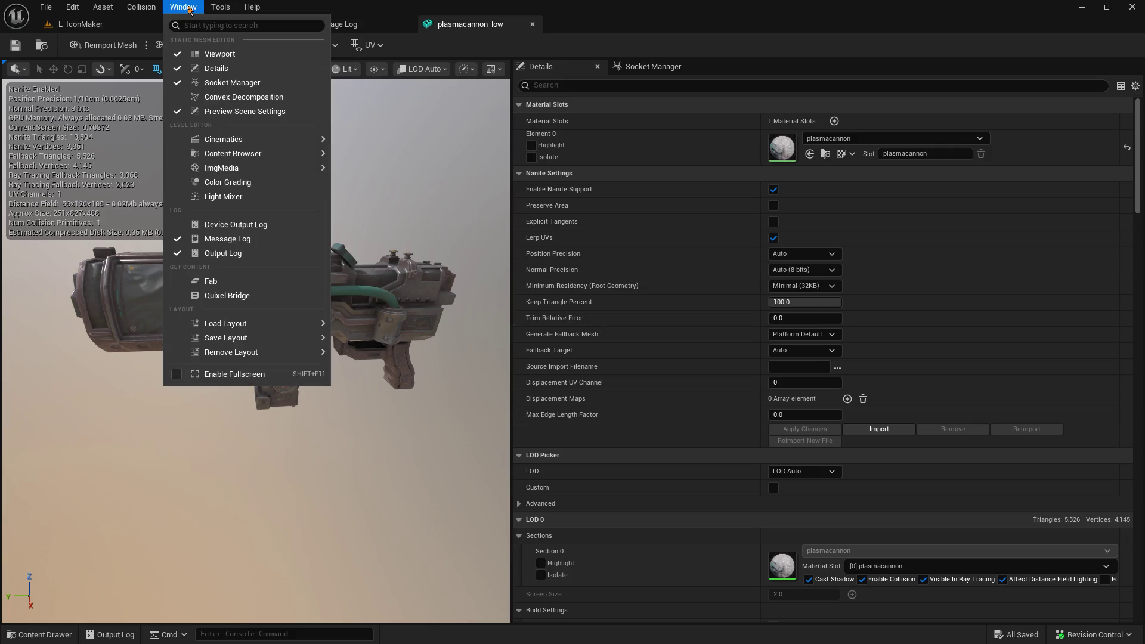
mouse_move(148, 8)
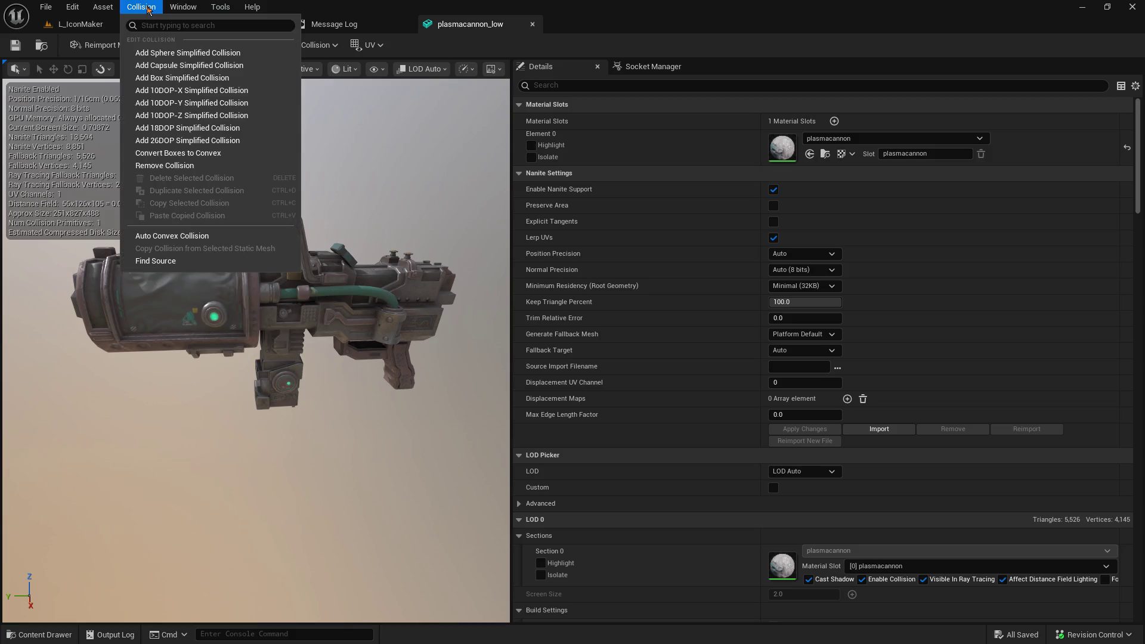
mouse_move(104, 6)
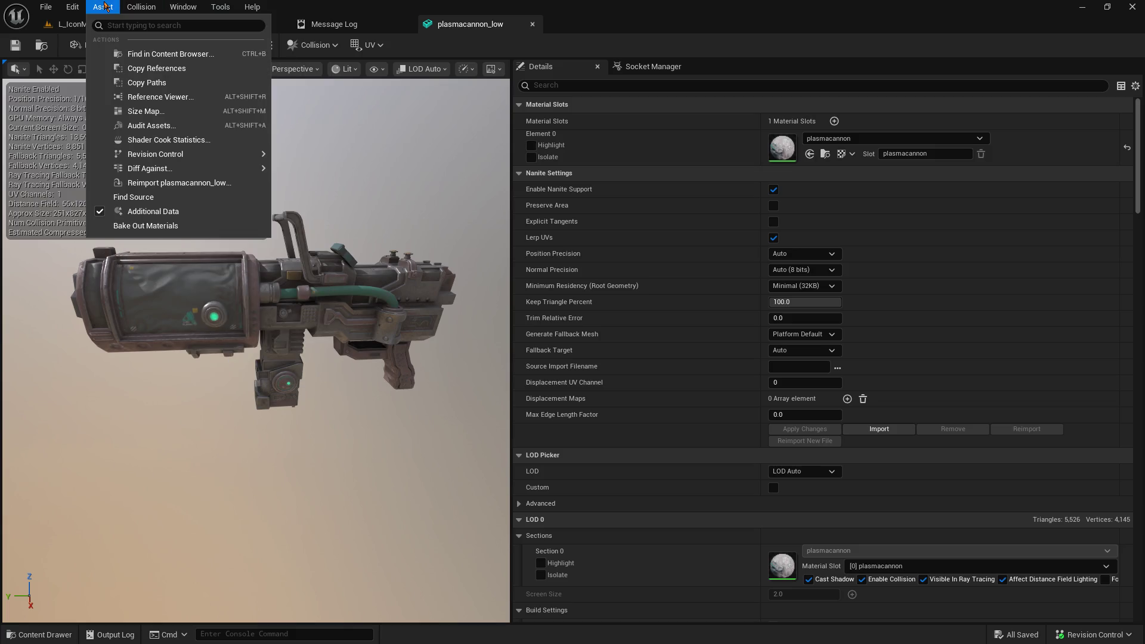
click(98, 212)
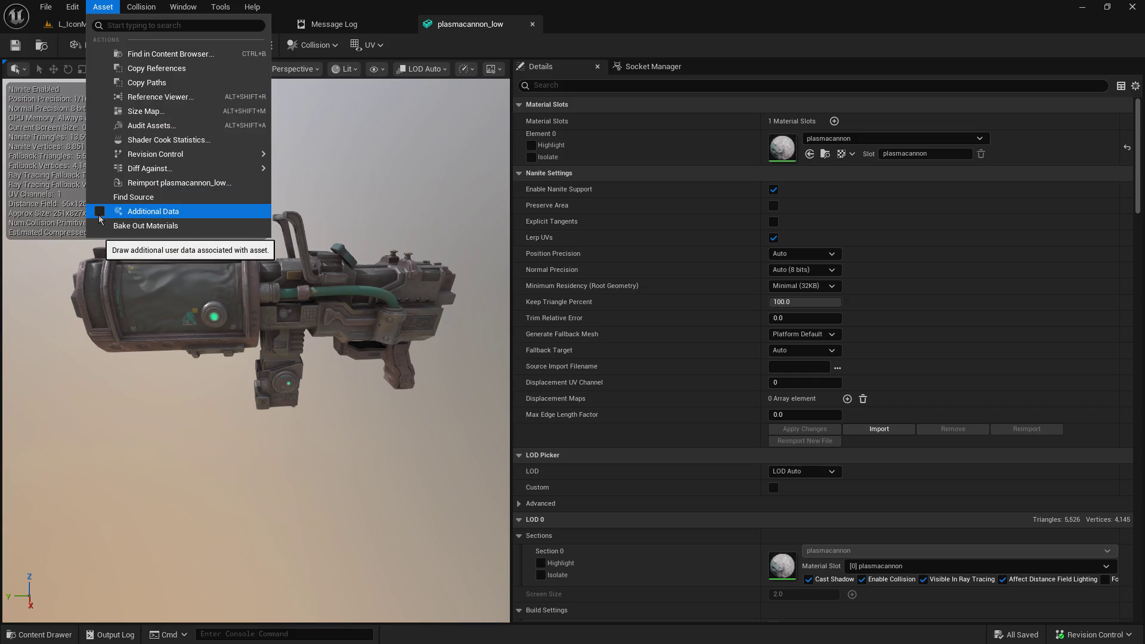
click(61, 293)
click(71, 6)
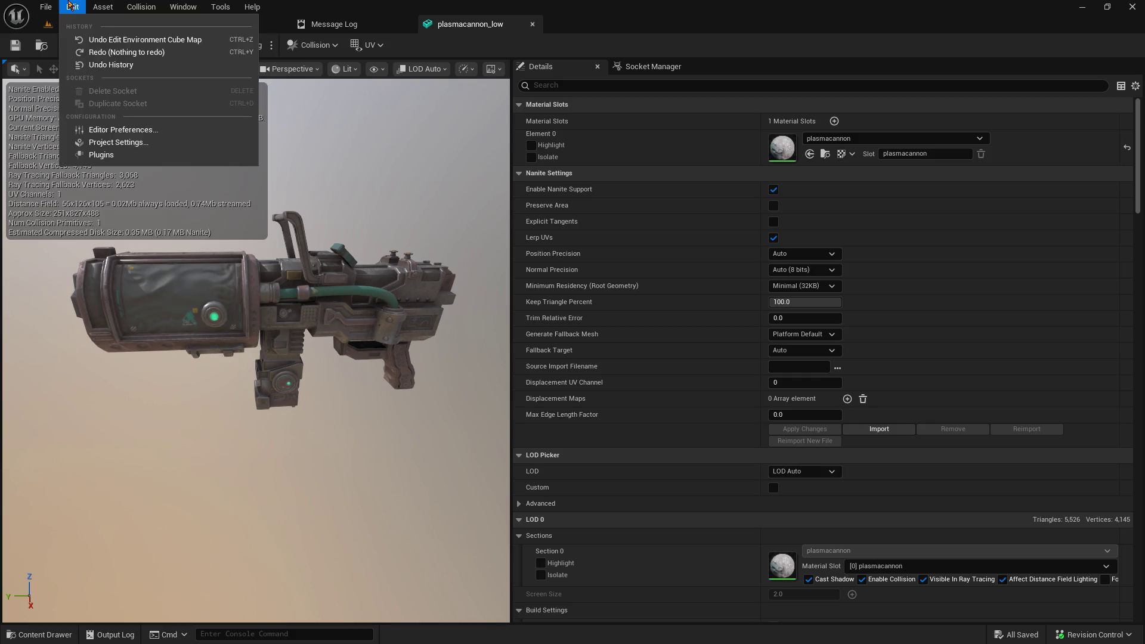
click(71, 6)
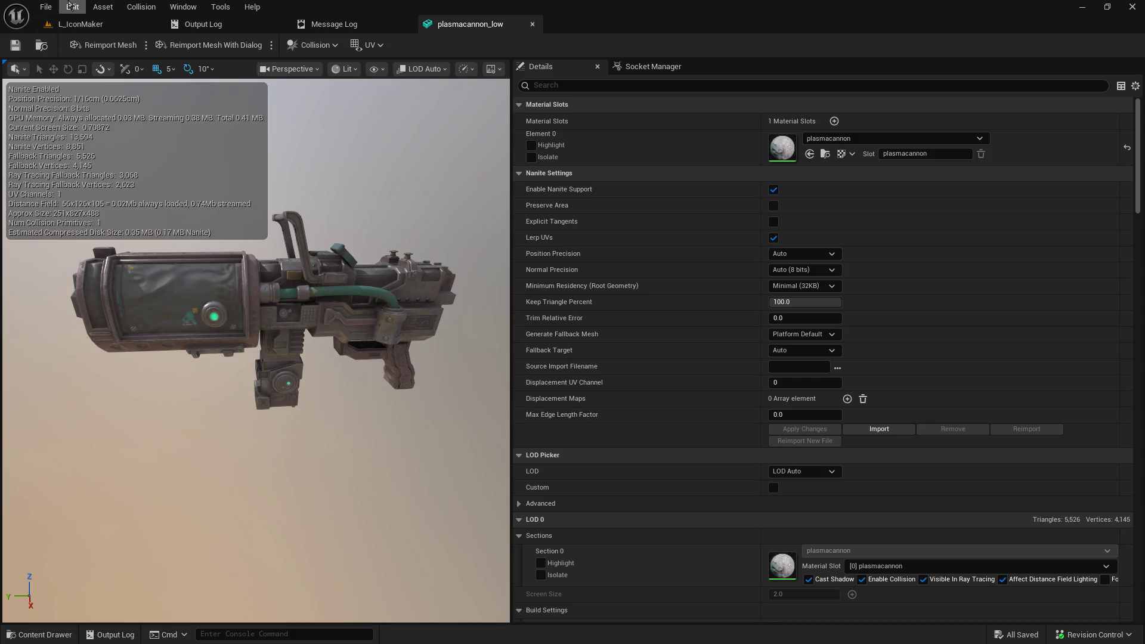
click(490, 70)
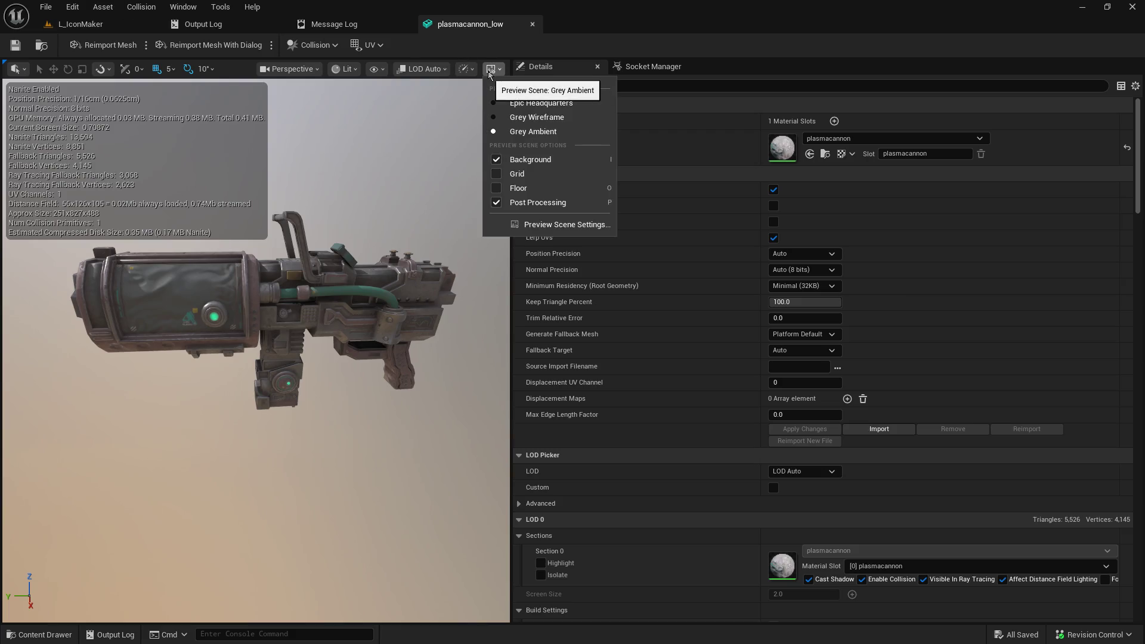
click(490, 70)
click(467, 69)
mouse_move(472, 108)
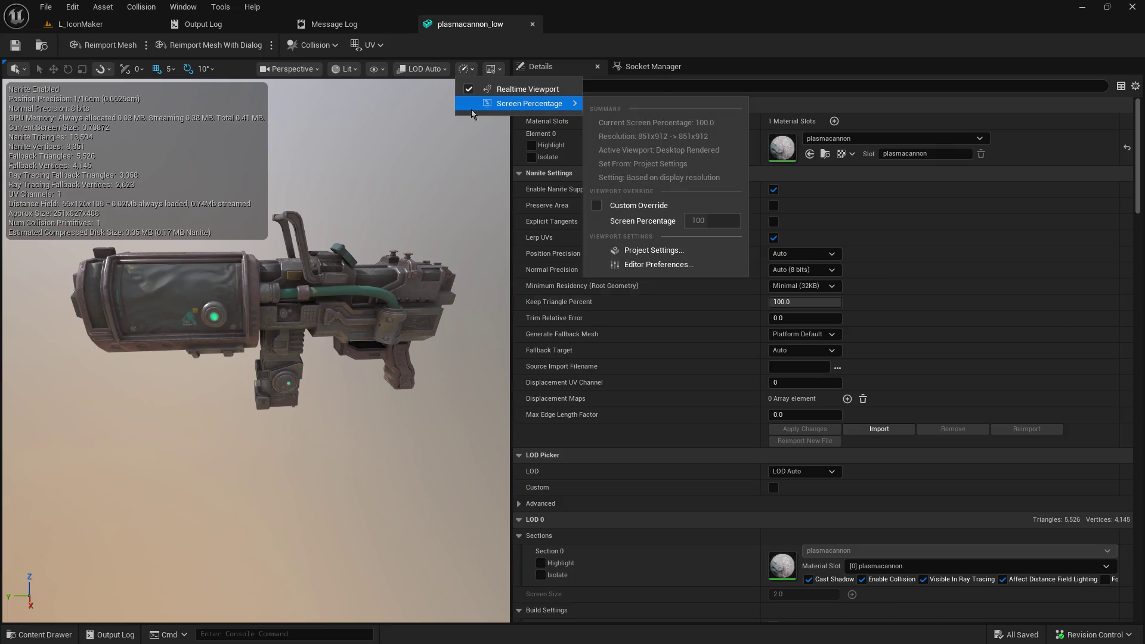
click(469, 91)
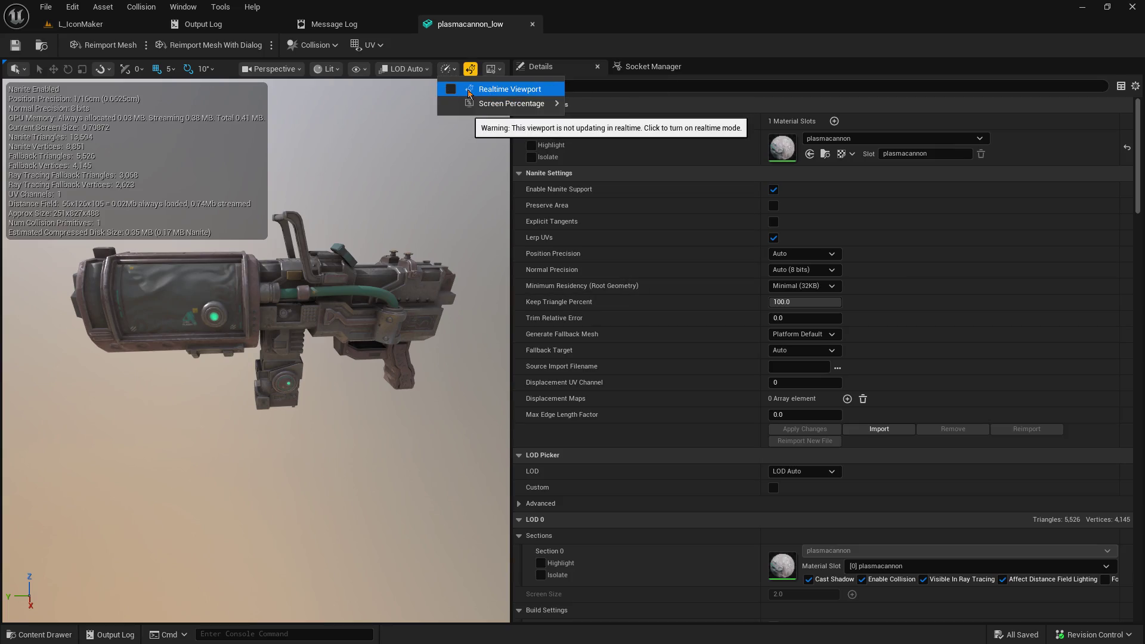
click(454, 89)
click(431, 70)
click(430, 70)
click(383, 70)
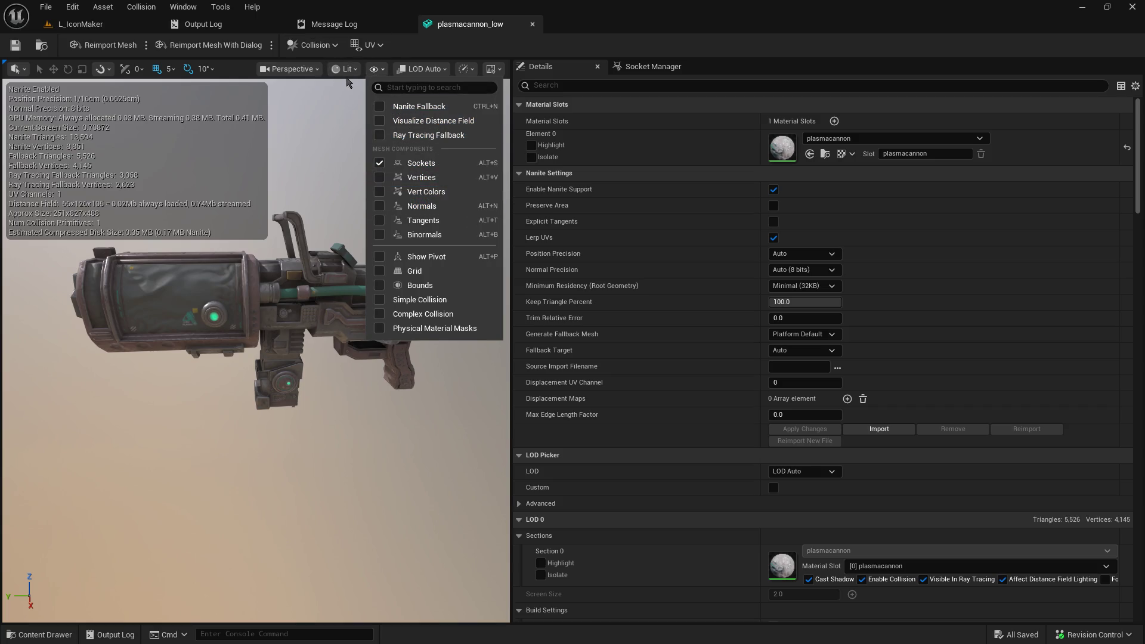
click(328, 75)
click(322, 69)
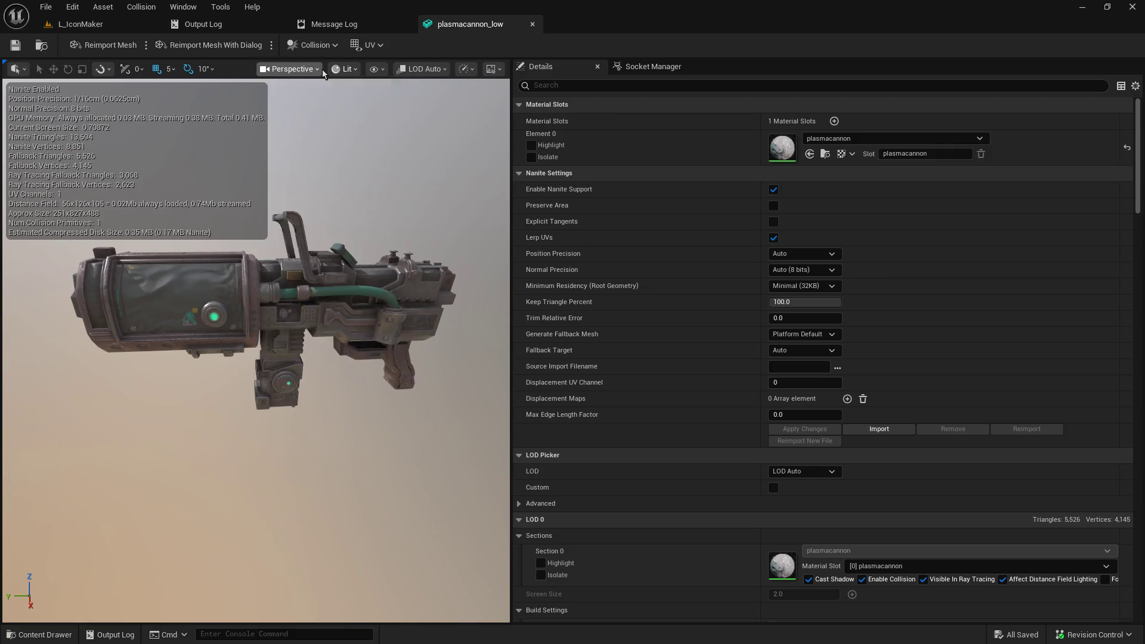
click(322, 70)
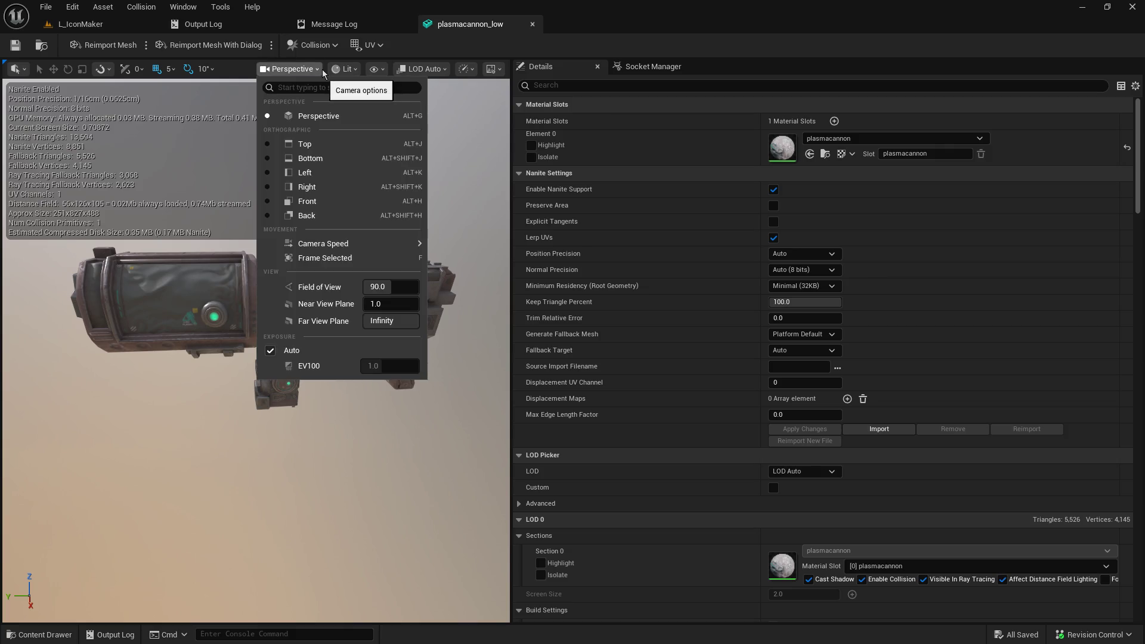
click(322, 70)
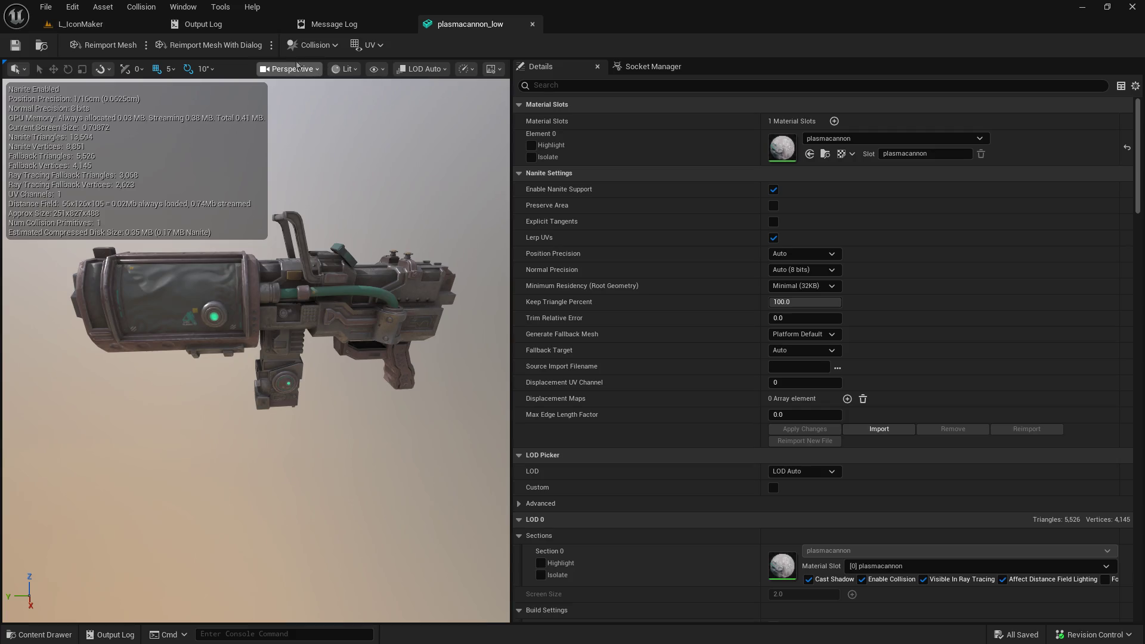
click(370, 45)
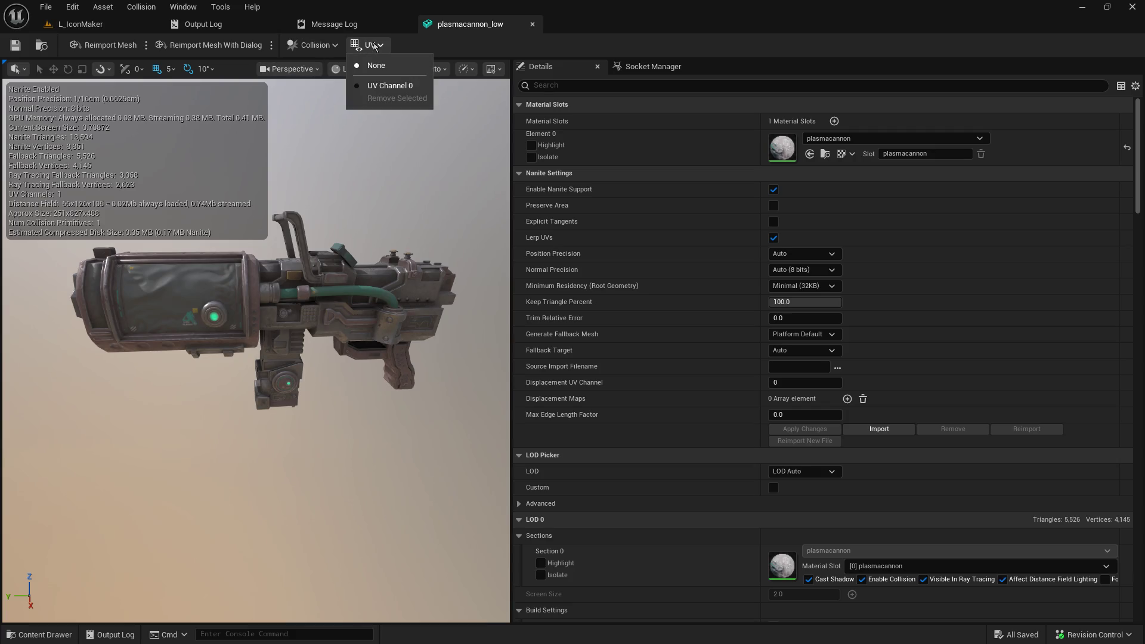
click(332, 50)
click(332, 50)
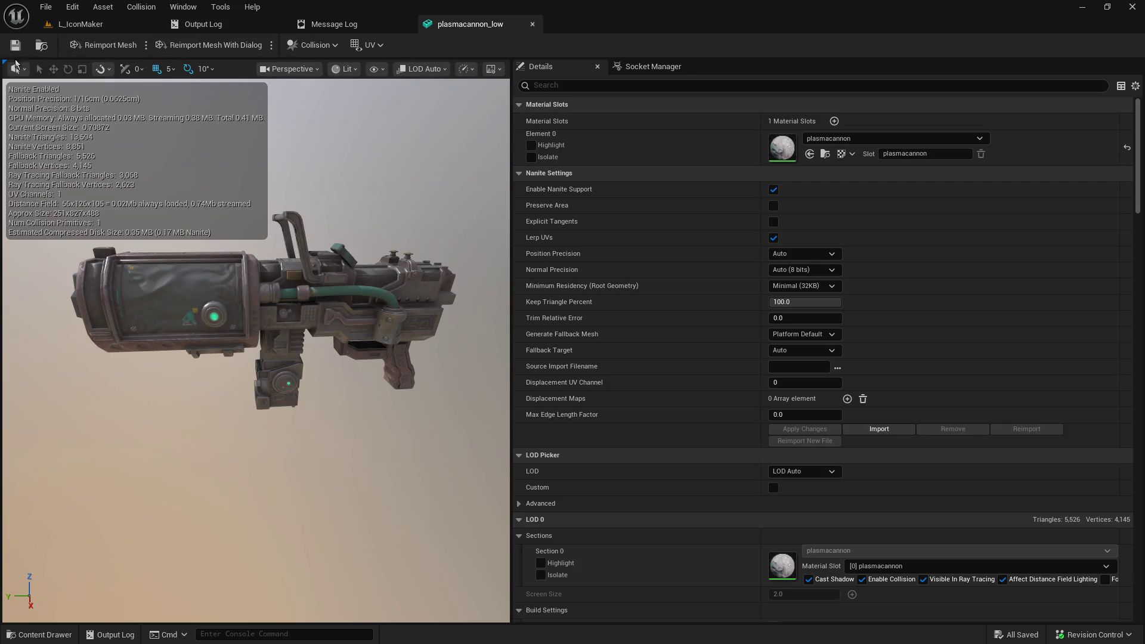
click(16, 69)
click(16, 69)
click(379, 69)
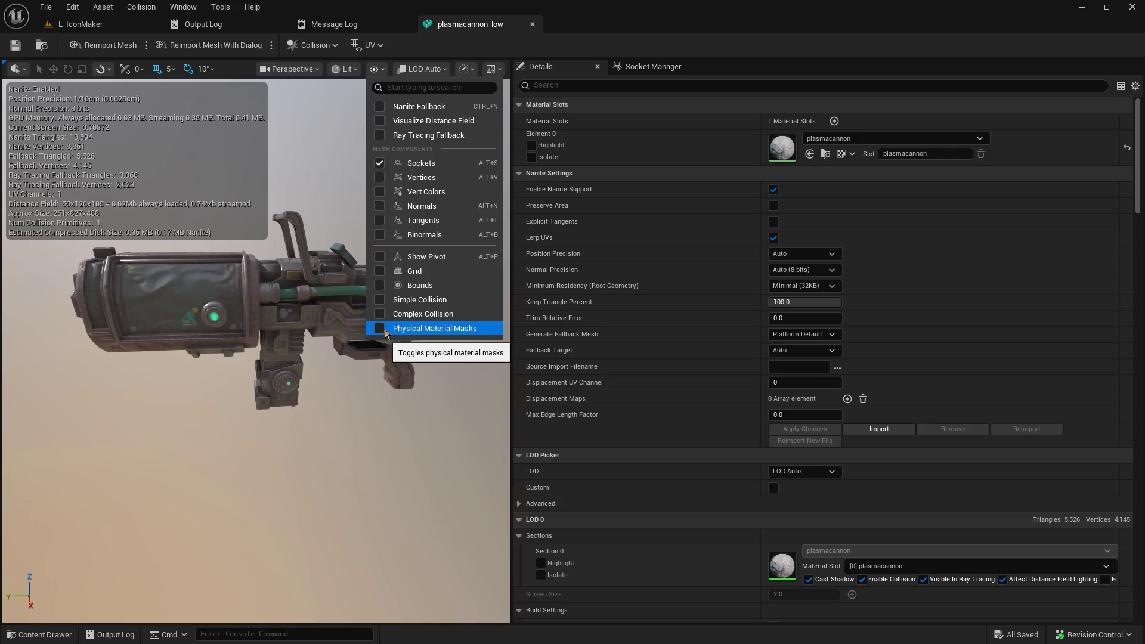
click(202, 10)
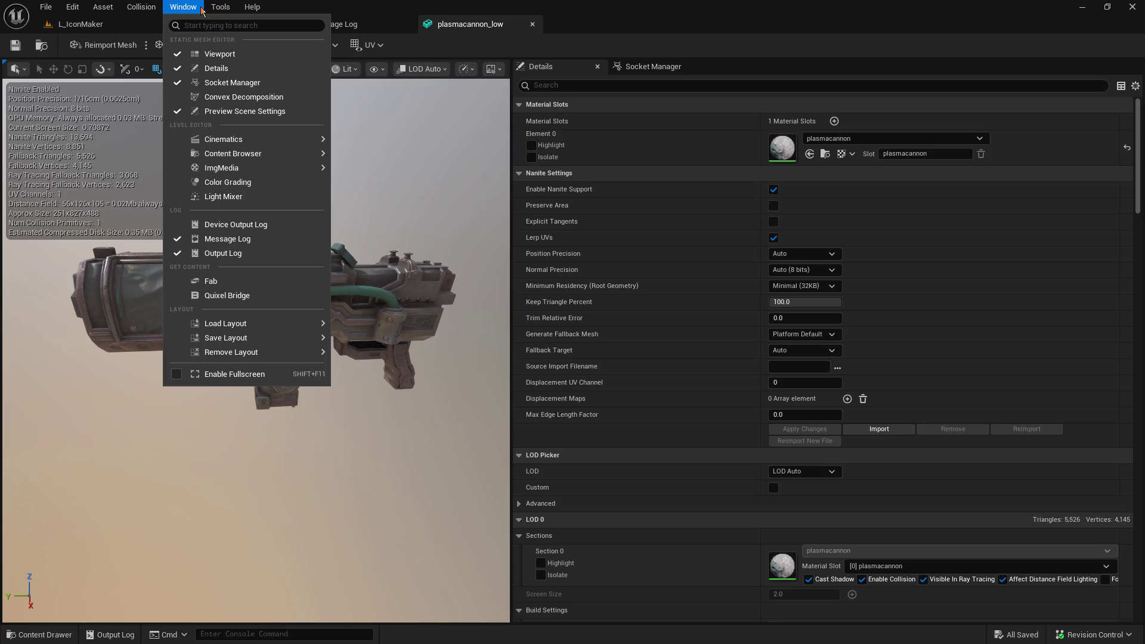
mouse_move(209, 11)
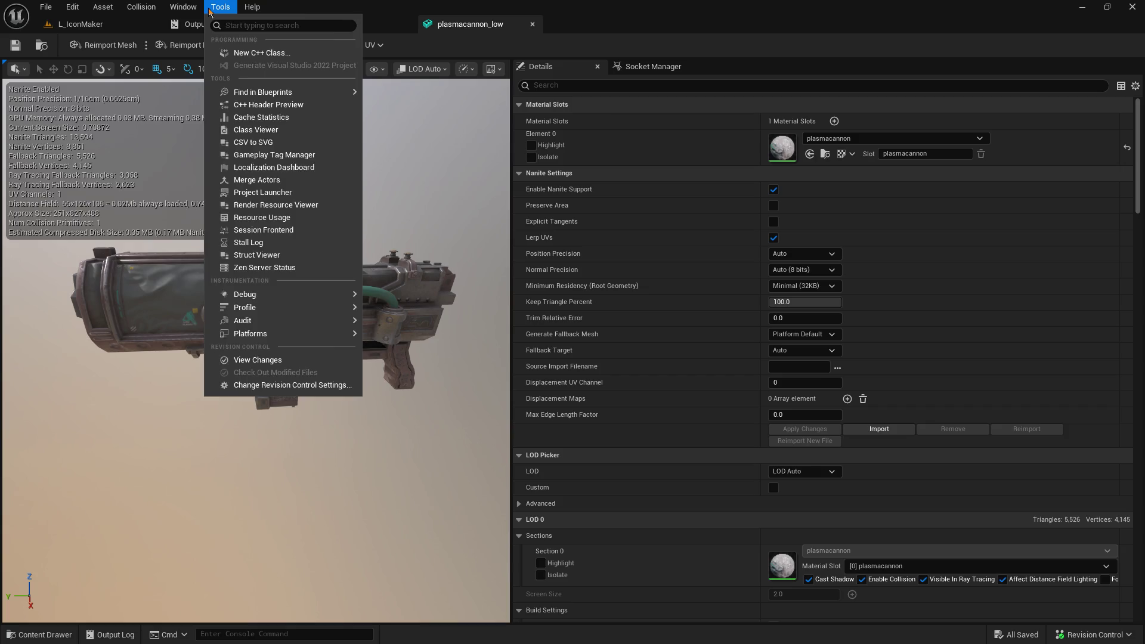
mouse_move(111, 14)
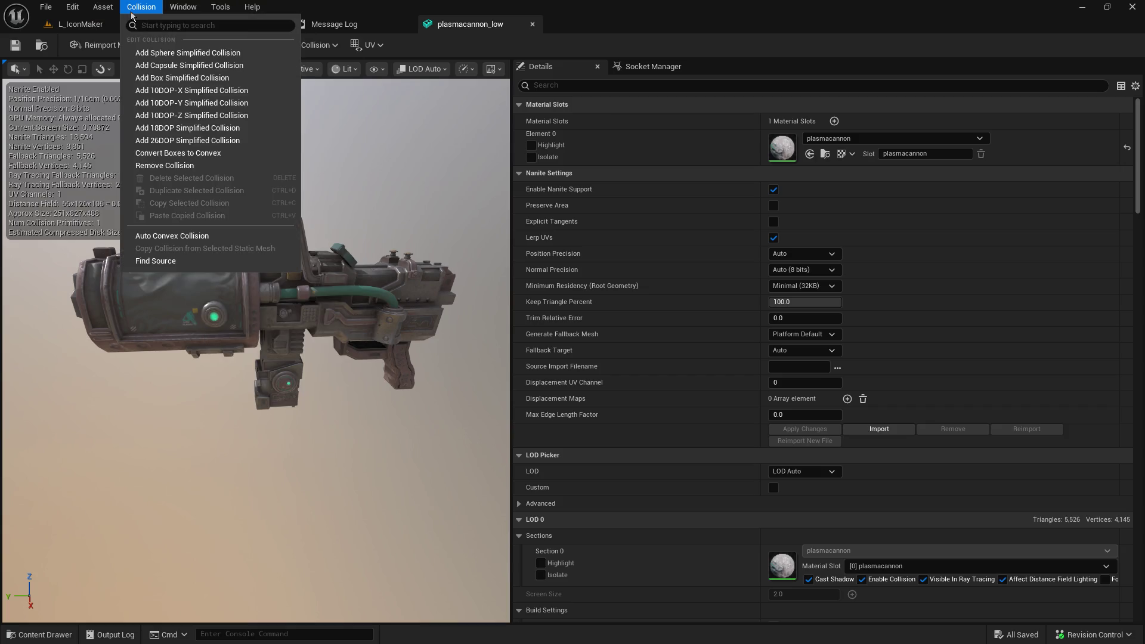
mouse_move(71, 12)
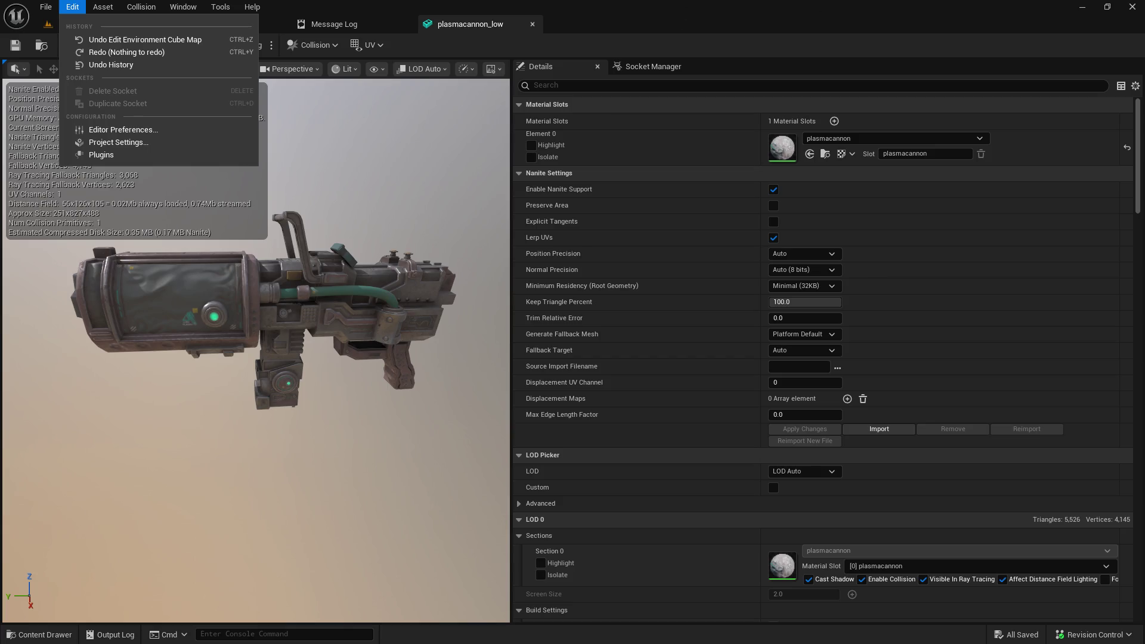
key(Escape)
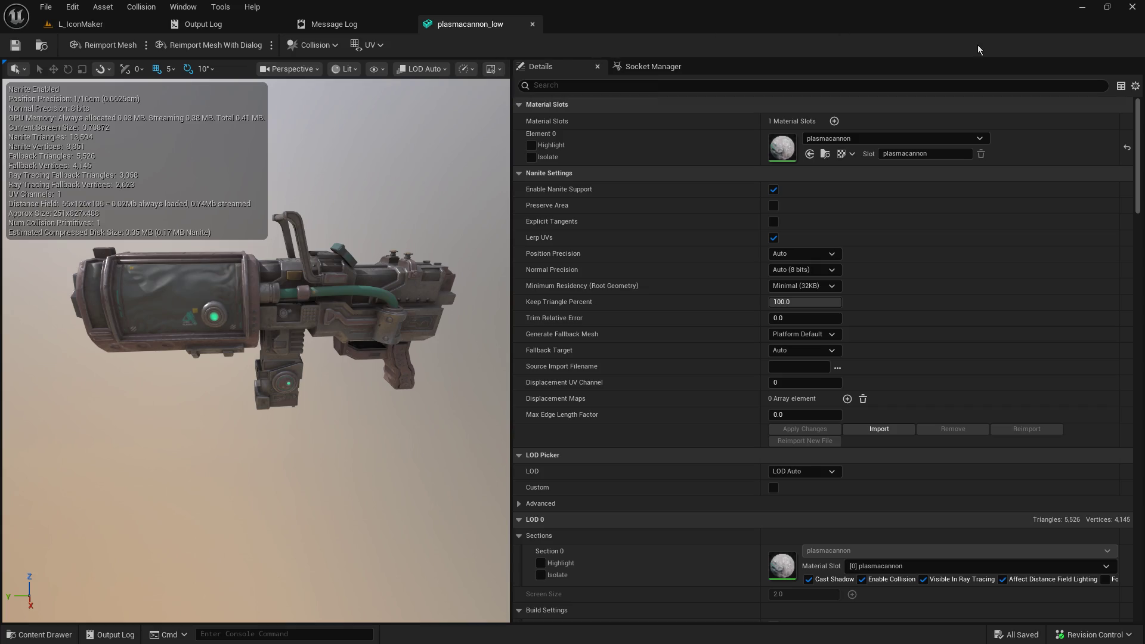
Step: Open the plasmacannon_low Property Matrix from the Details panel, then close it again
click(1134, 86)
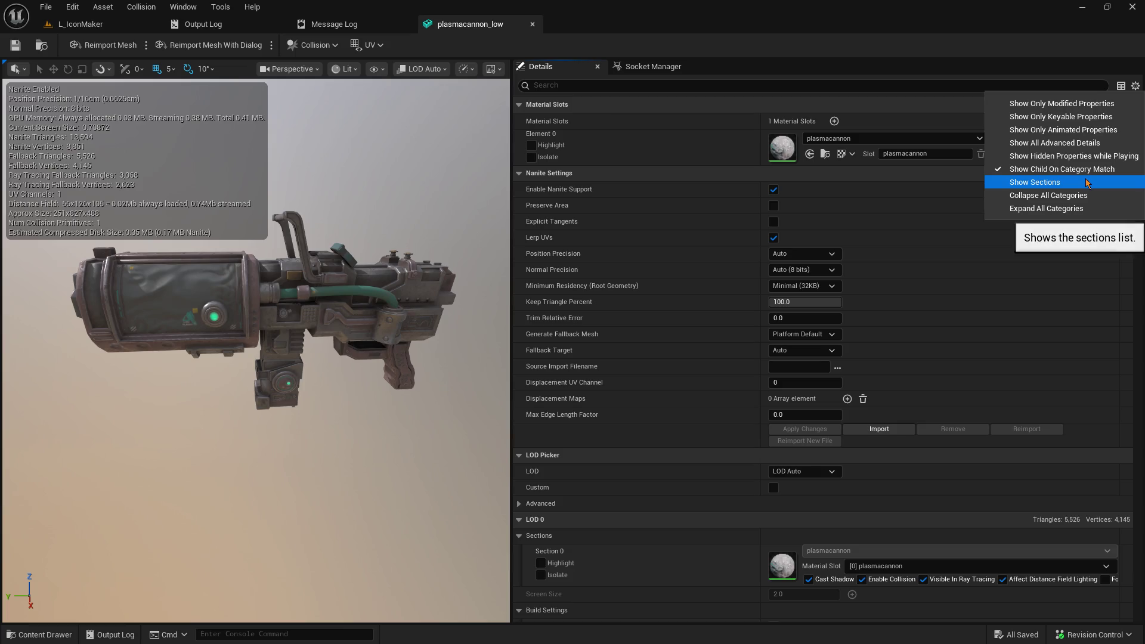
click(1121, 88)
click(1121, 87)
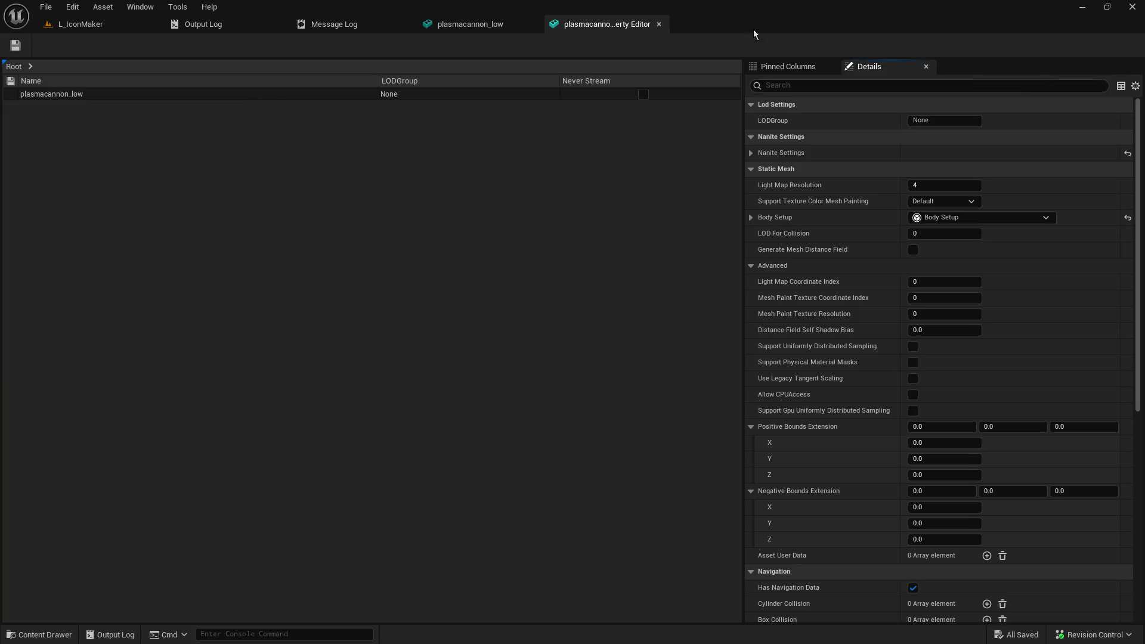
click(662, 24)
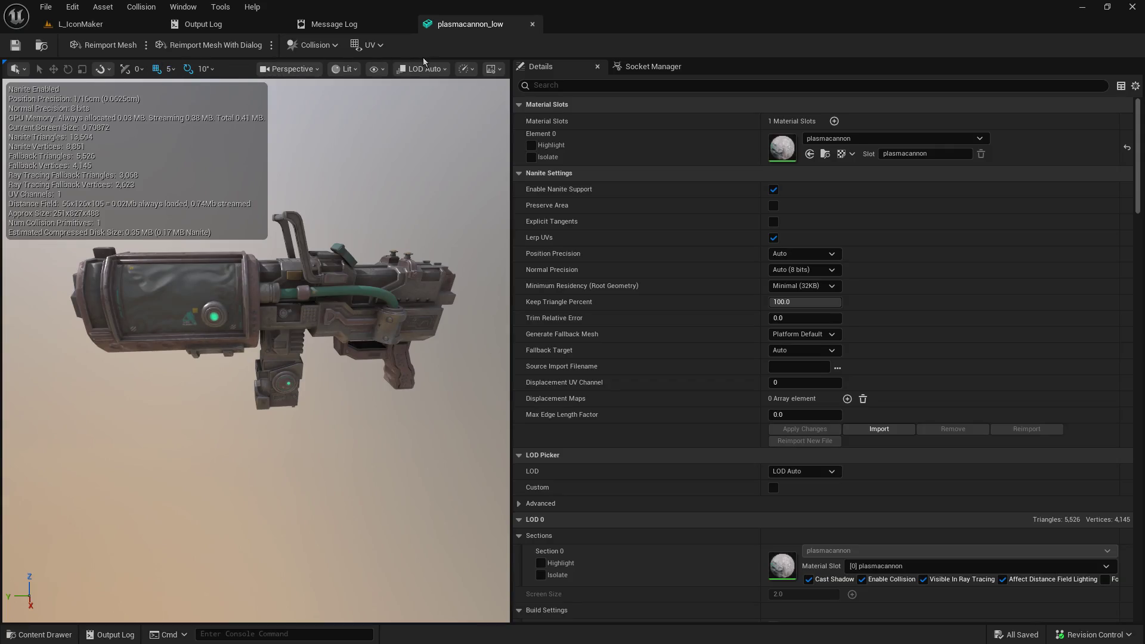
Step: Look through the Preview Scene, Performance, Show and Lit dropdowns, then switch to Right orthographic view
click(488, 69)
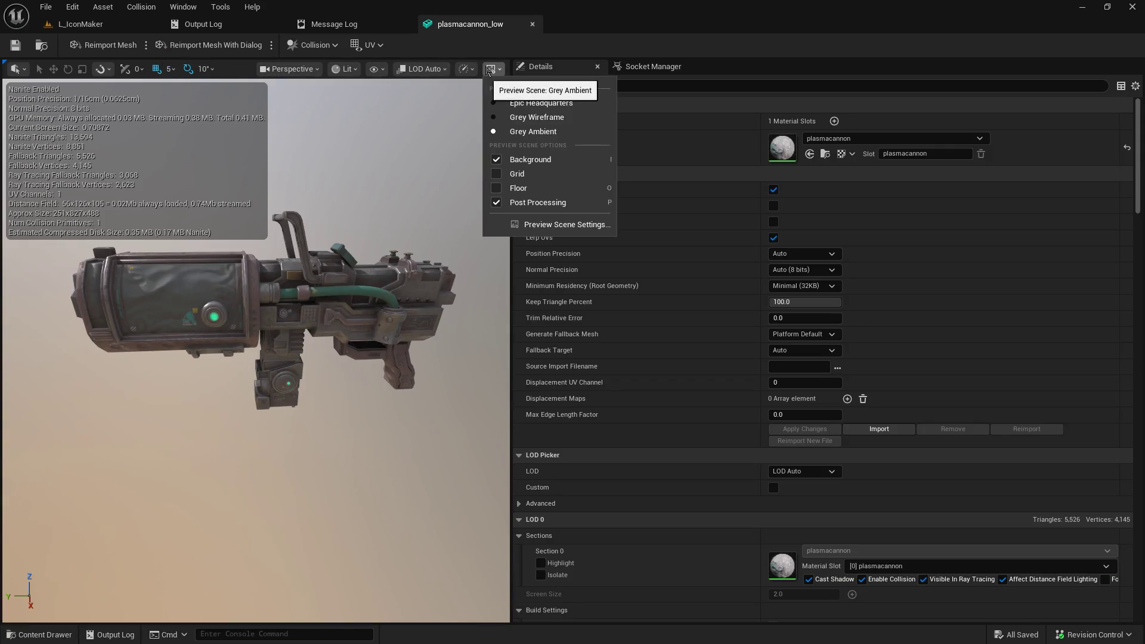
click(489, 69)
click(465, 68)
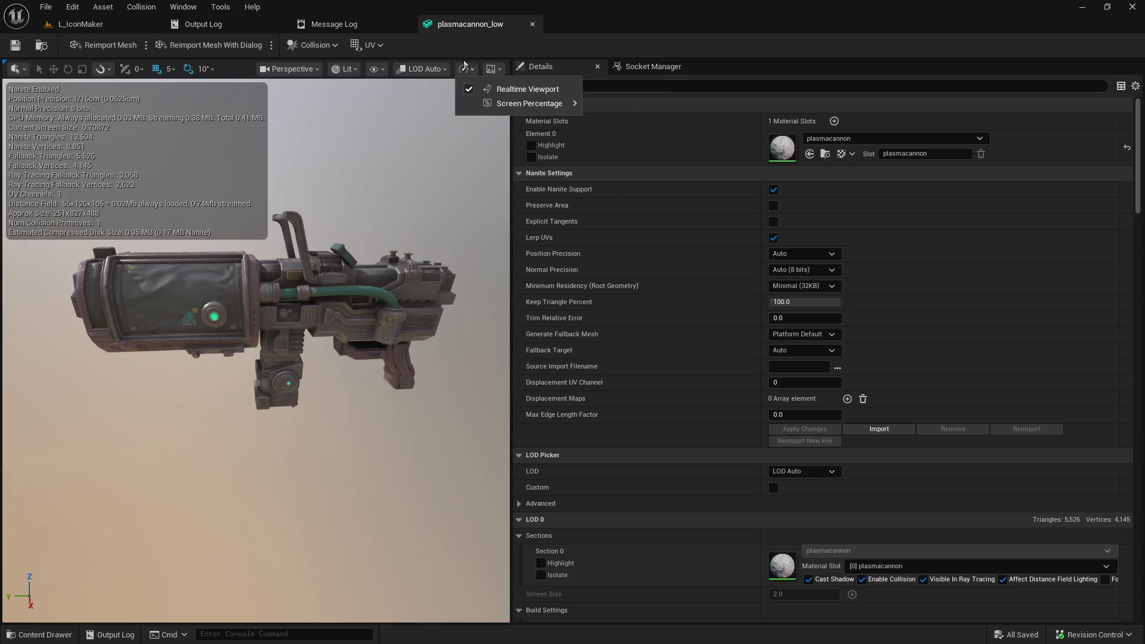
click(467, 65)
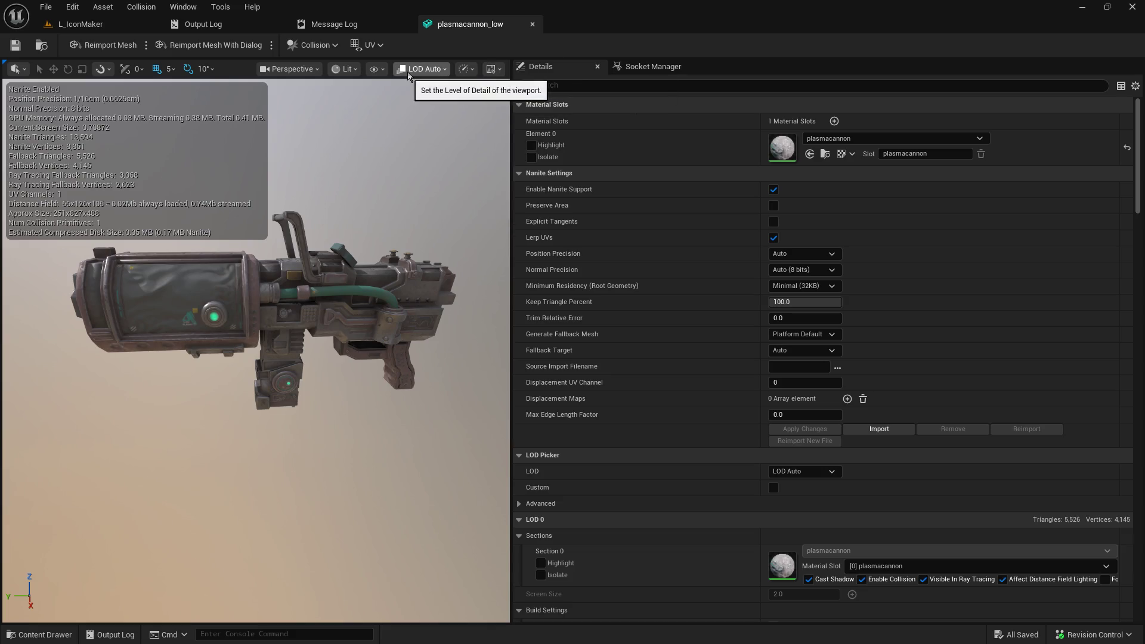
click(377, 70)
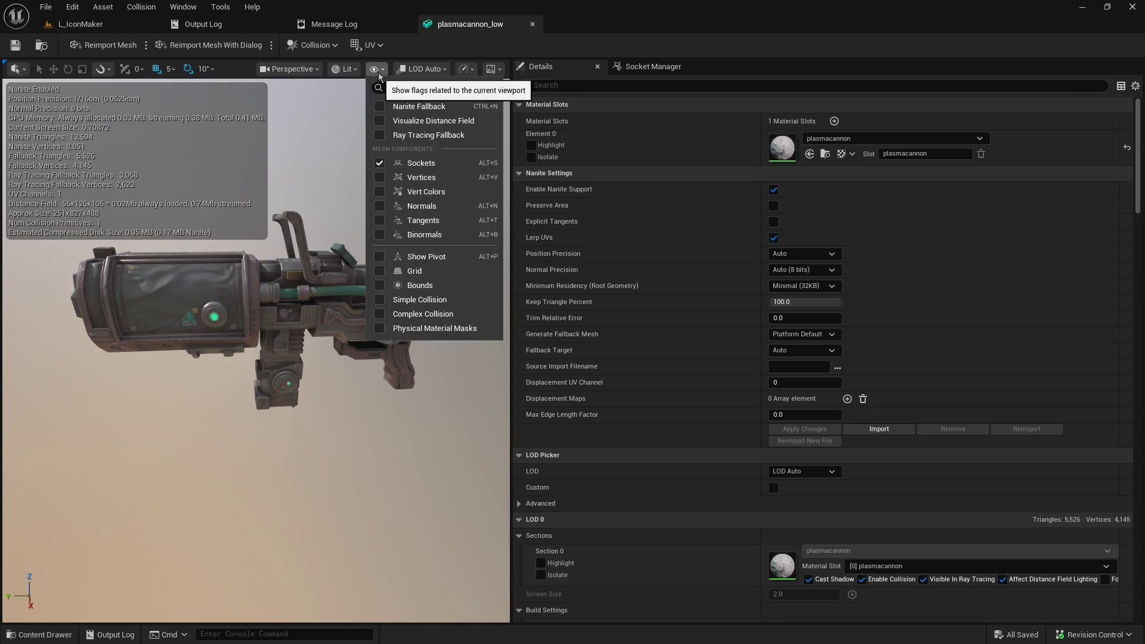
click(378, 73)
click(357, 71)
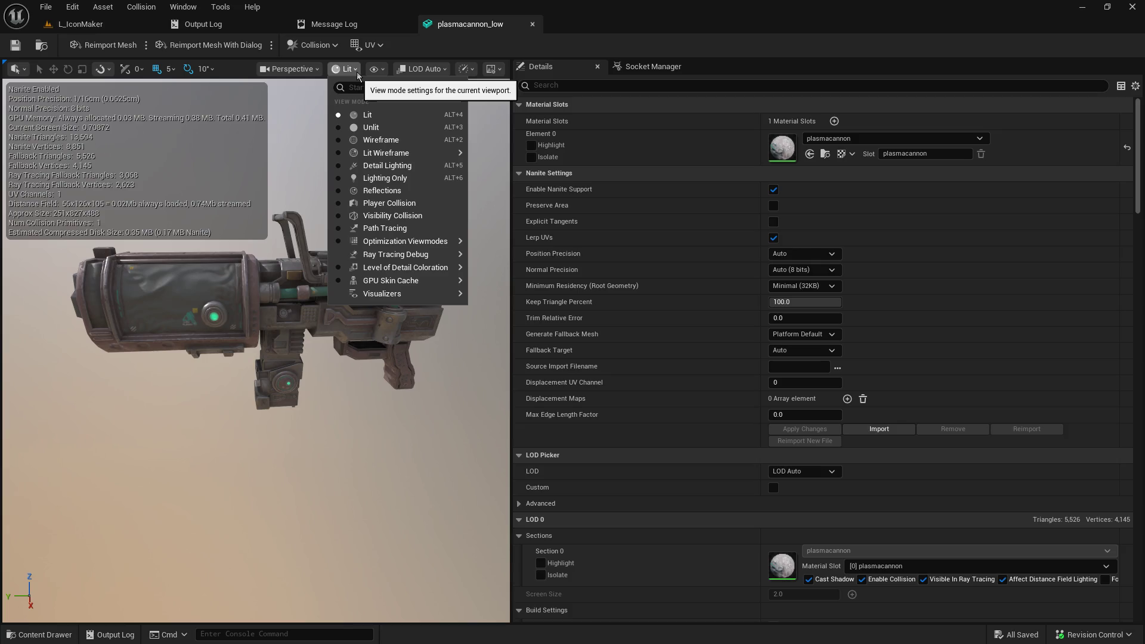
click(356, 71)
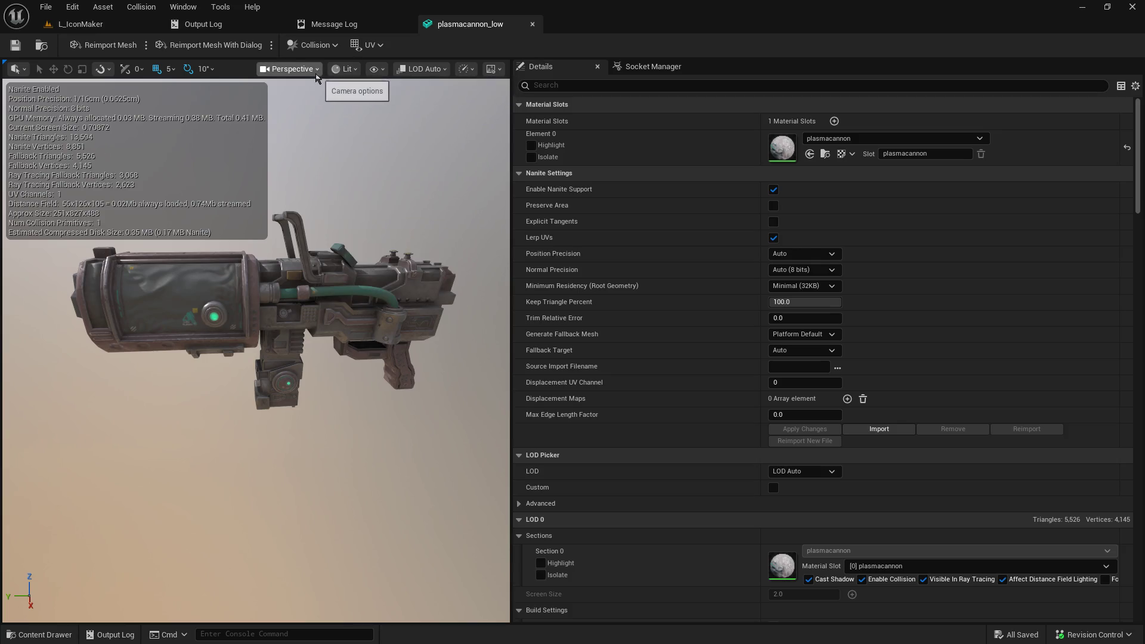
click(316, 70)
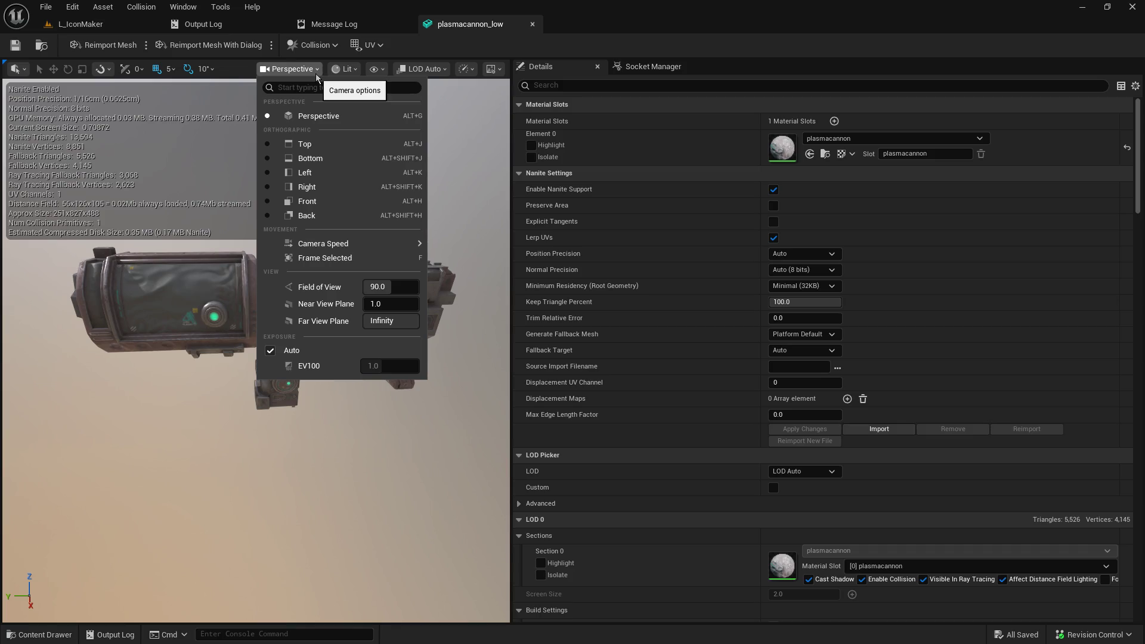
click(278, 188)
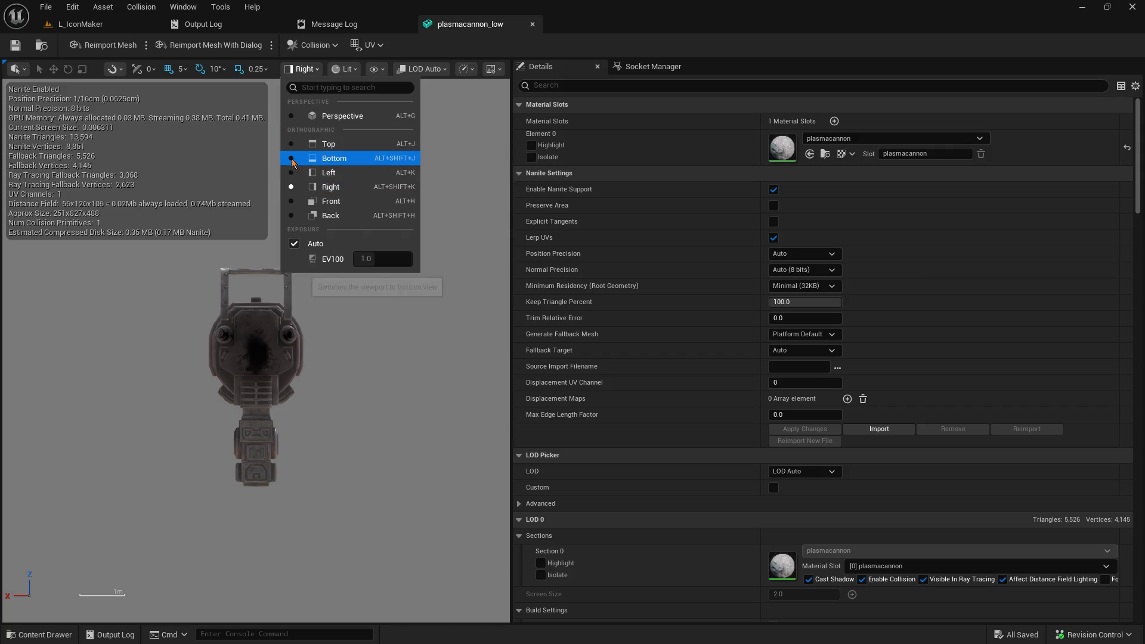
Step: Switch to Front orthographic view, check snapping and transform options, and change the preview scene setting
click(290, 202)
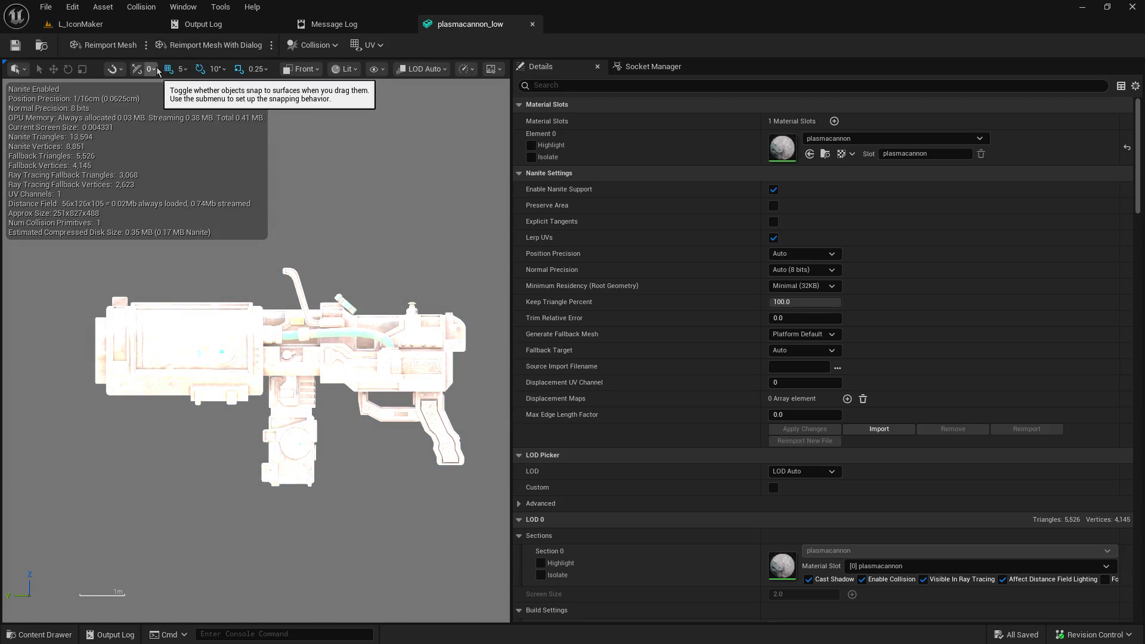
click(124, 70)
click(124, 70)
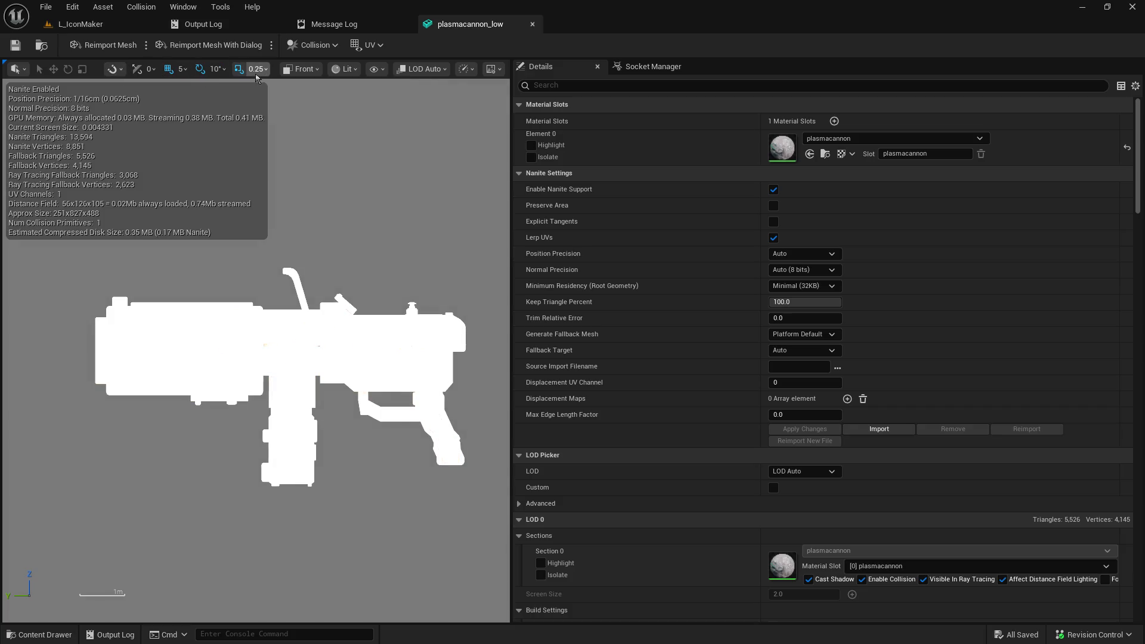
click(24, 70)
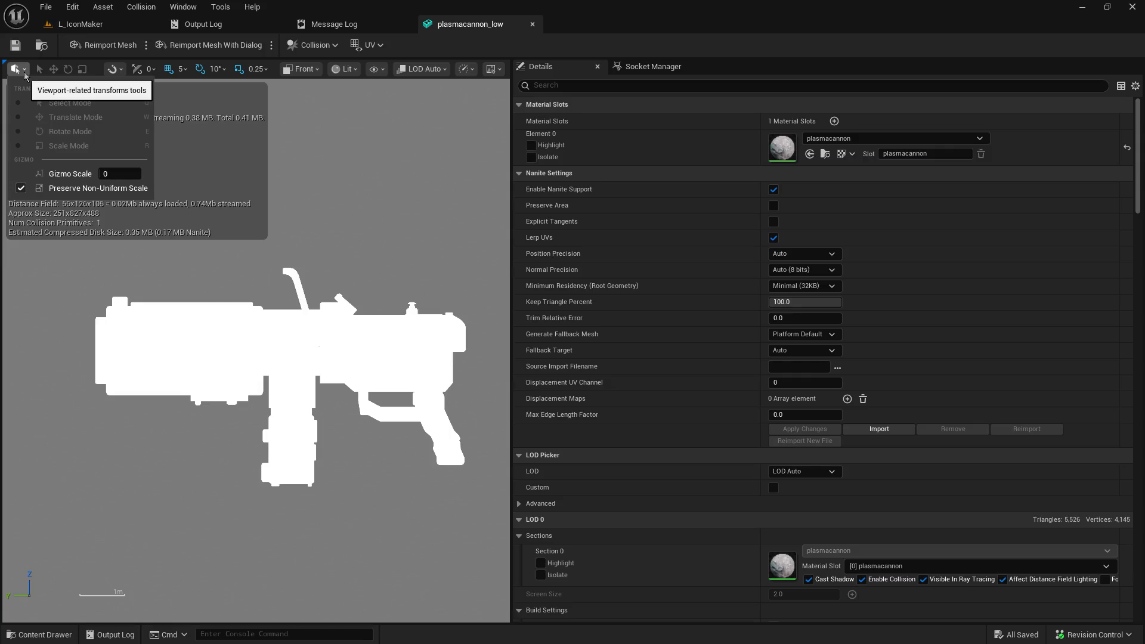
click(25, 72)
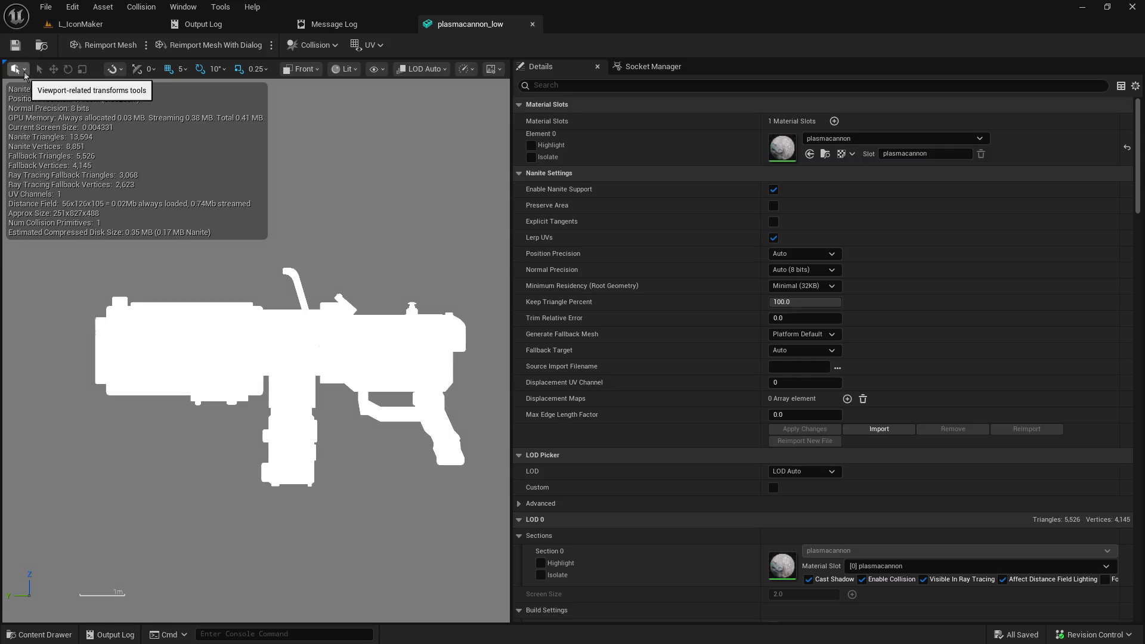
click(491, 68)
click(498, 101)
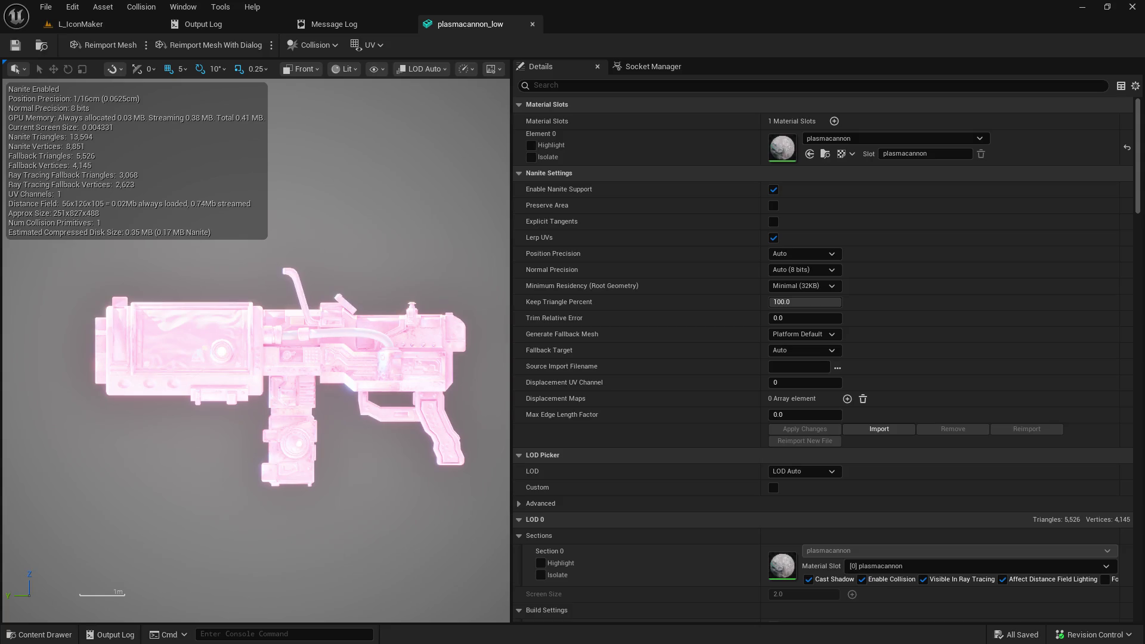
Step: Turn off Post Processing, leave only Background on among Background/Grid/Floor, then close the mesh editor
click(492, 68)
click(495, 159)
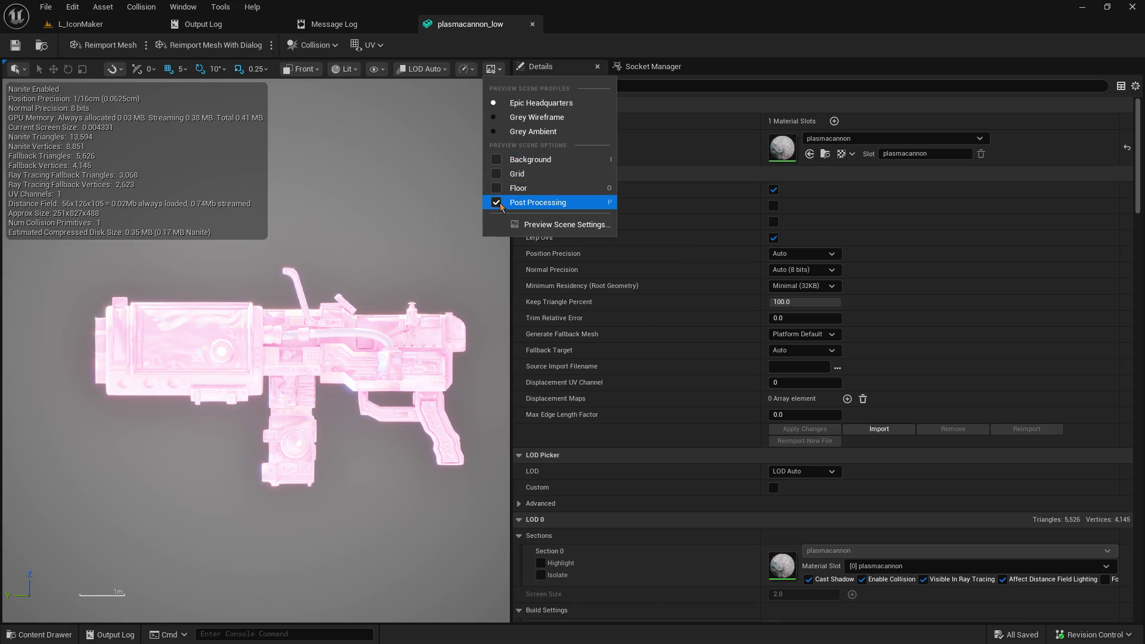
click(496, 202)
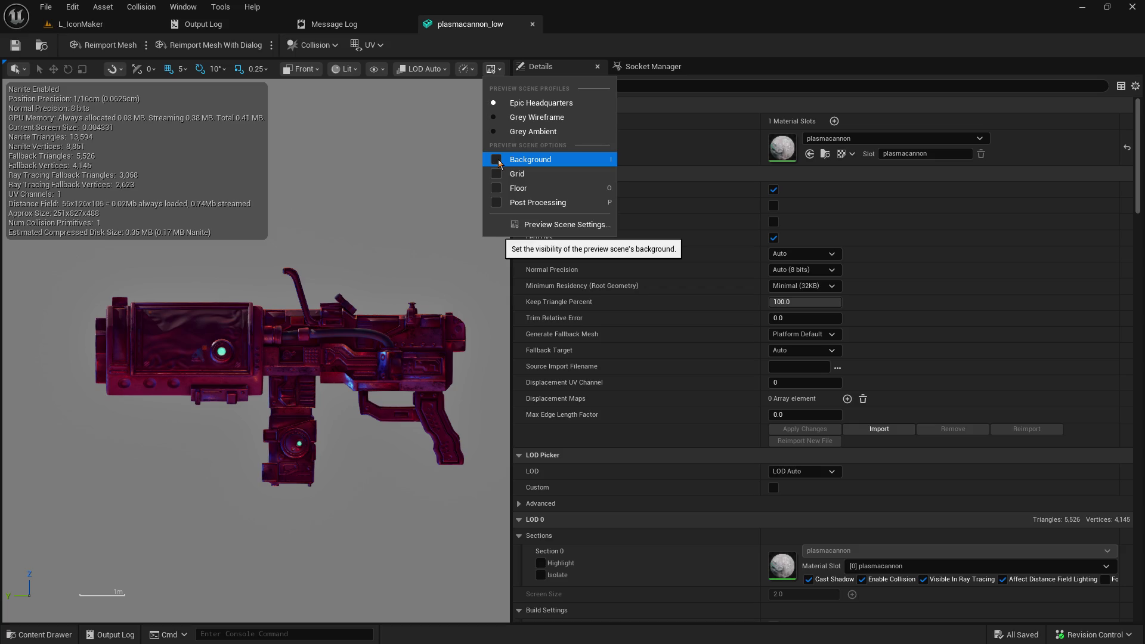
click(499, 161)
click(499, 174)
click(499, 190)
click(497, 188)
click(497, 174)
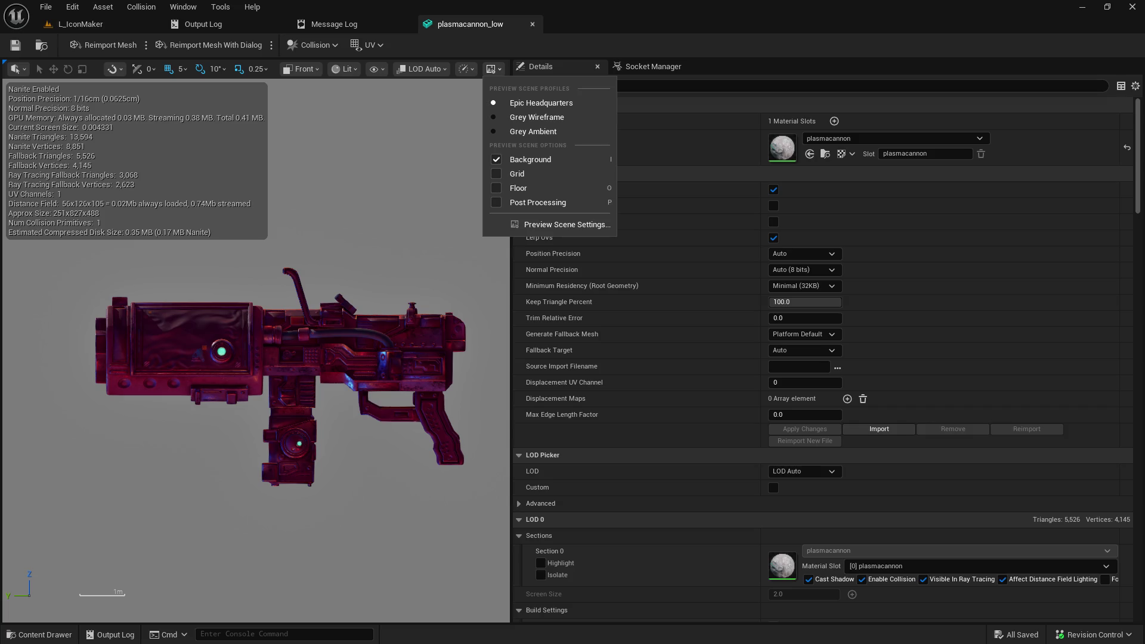
key(Escape)
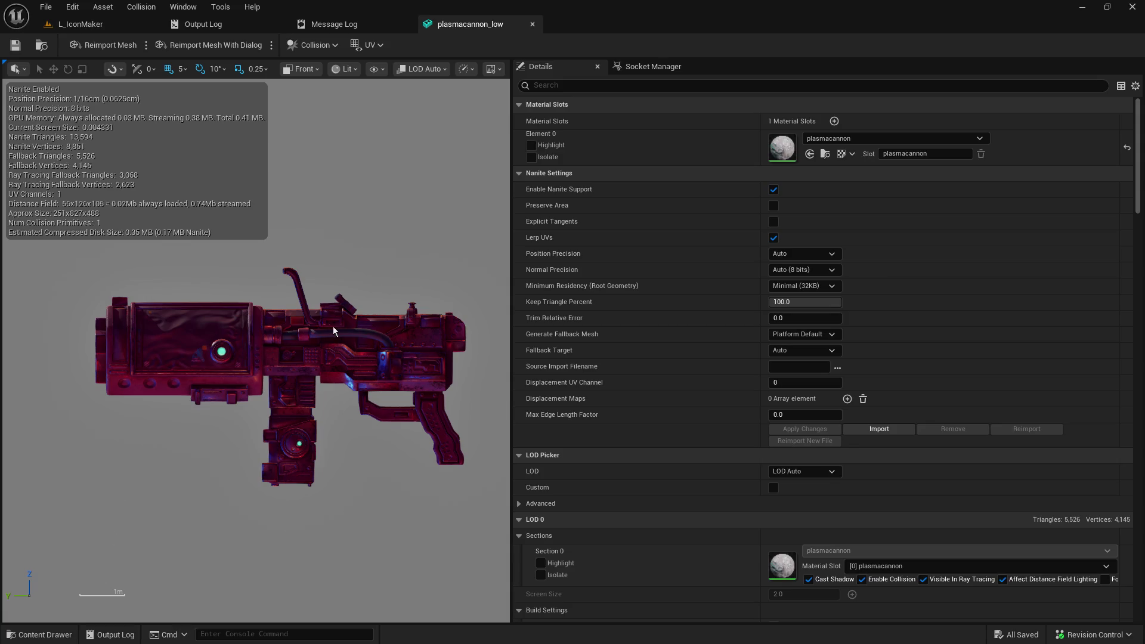
click(532, 27)
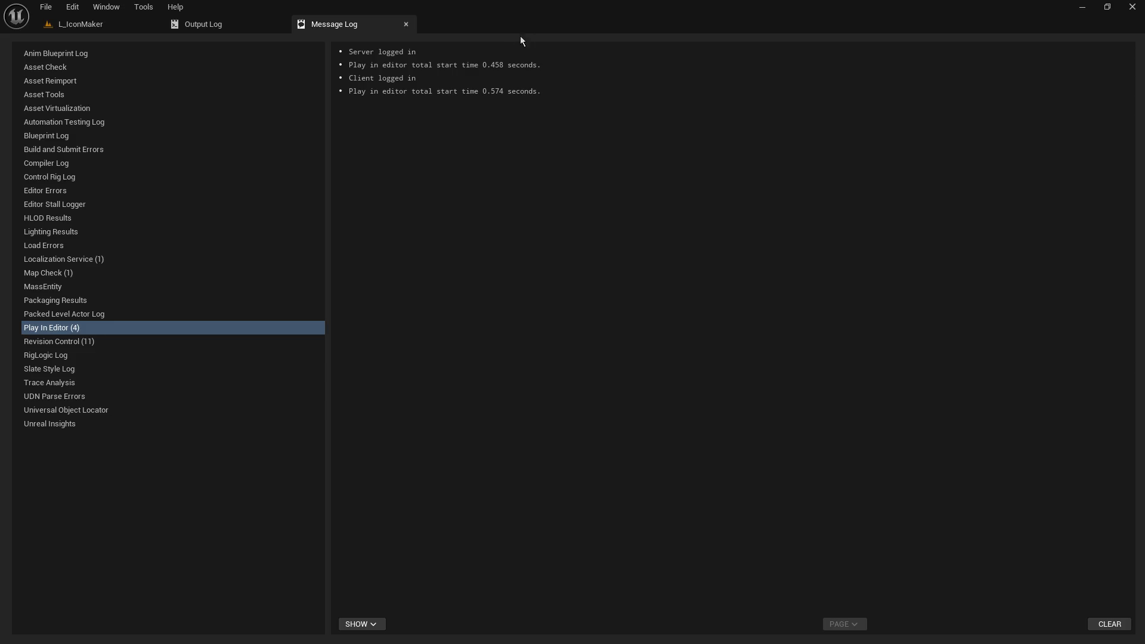
Step: Reopen plasmacannon_low from the L_IconMaker Content Browser, orbit it, and hide the environment backdrop
click(107, 24)
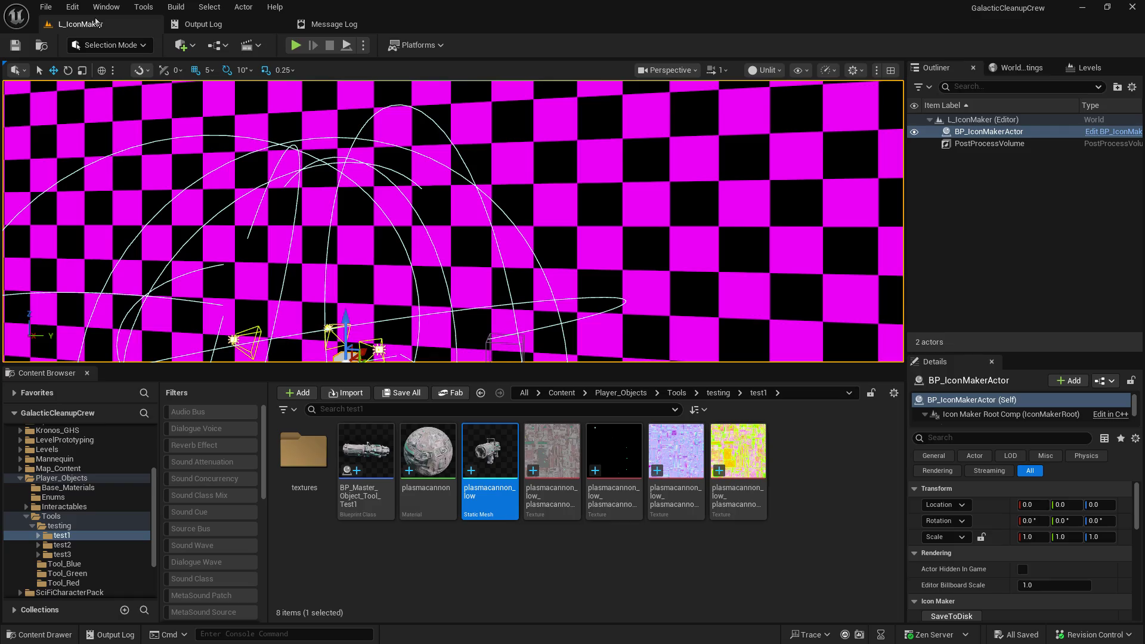
double_click(489, 462)
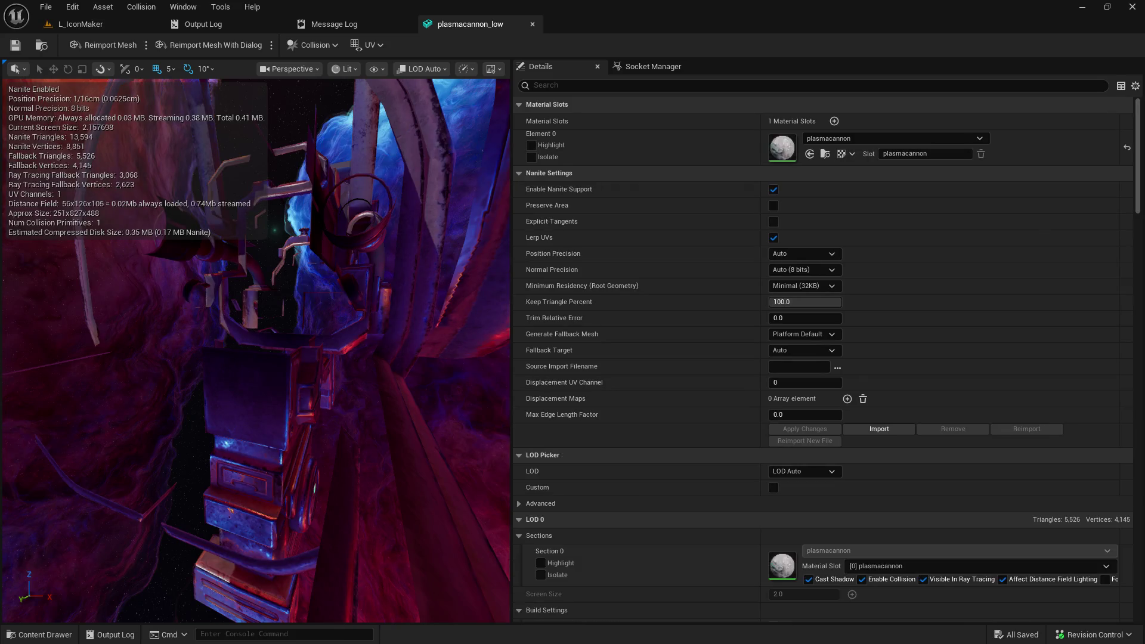
drag(290, 251, 137, 262)
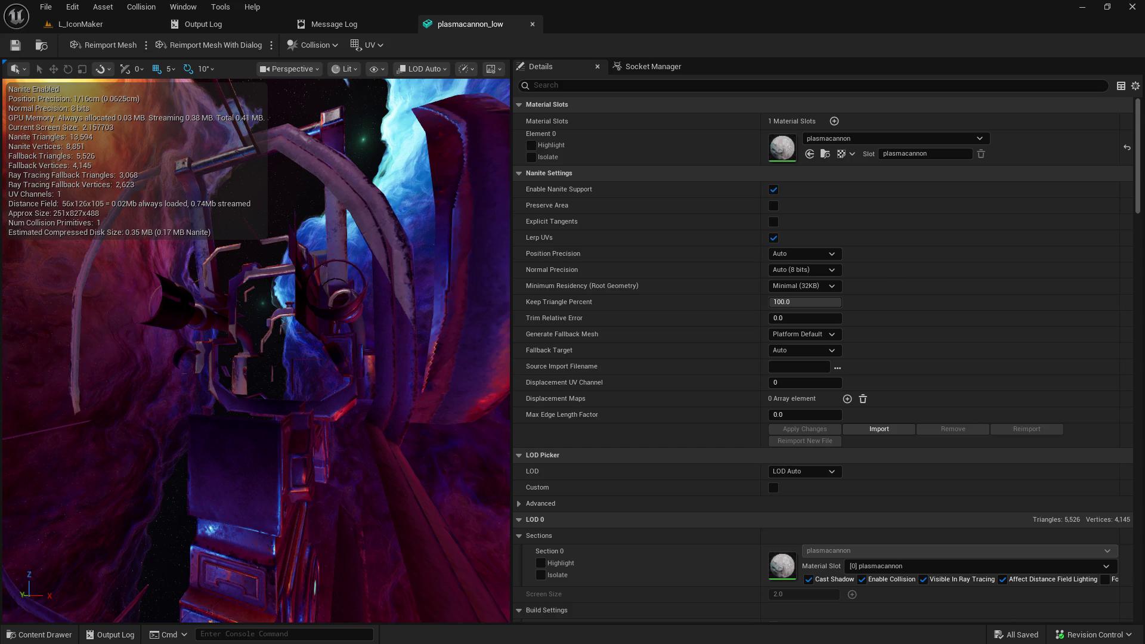
key(i)
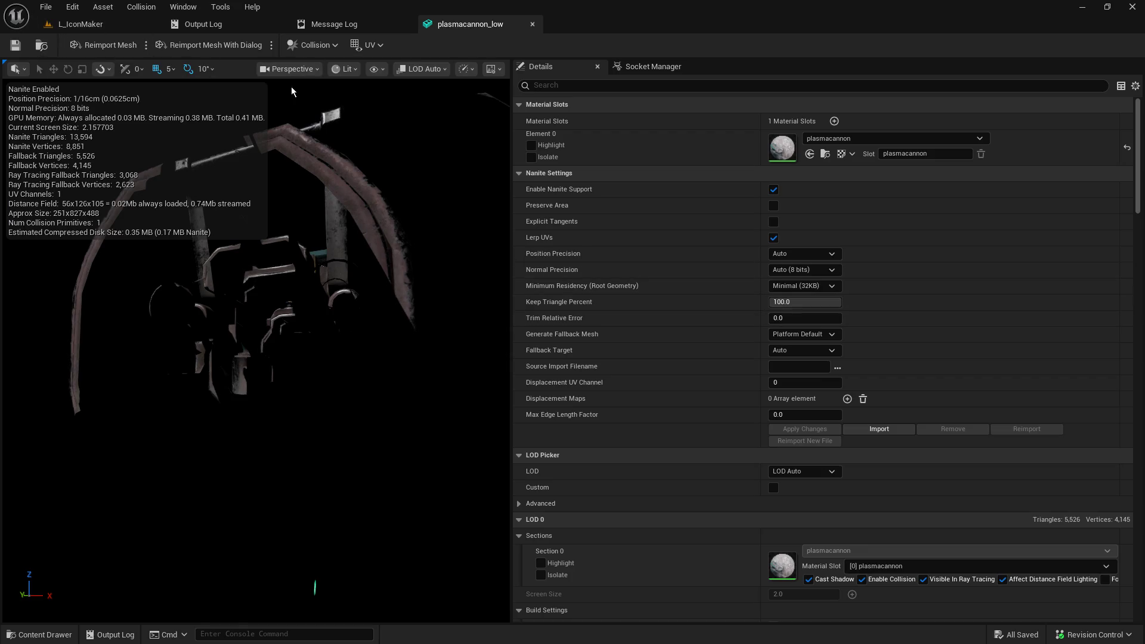
Step: Switch the mesh viewport to Right, then Front orthographic view
click(291, 68)
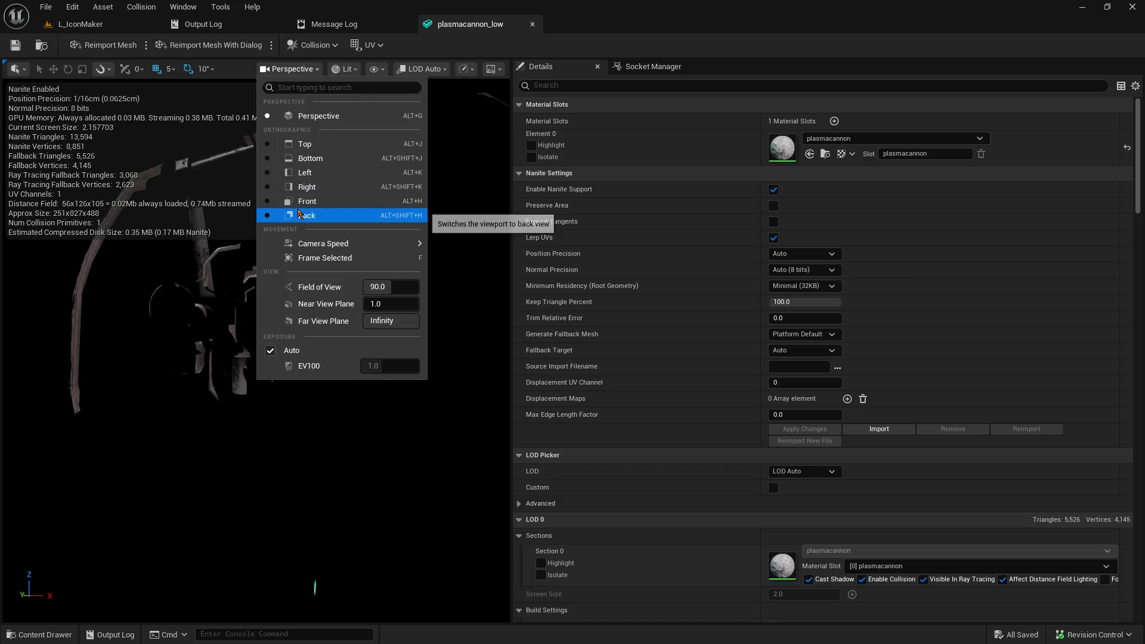
click(304, 187)
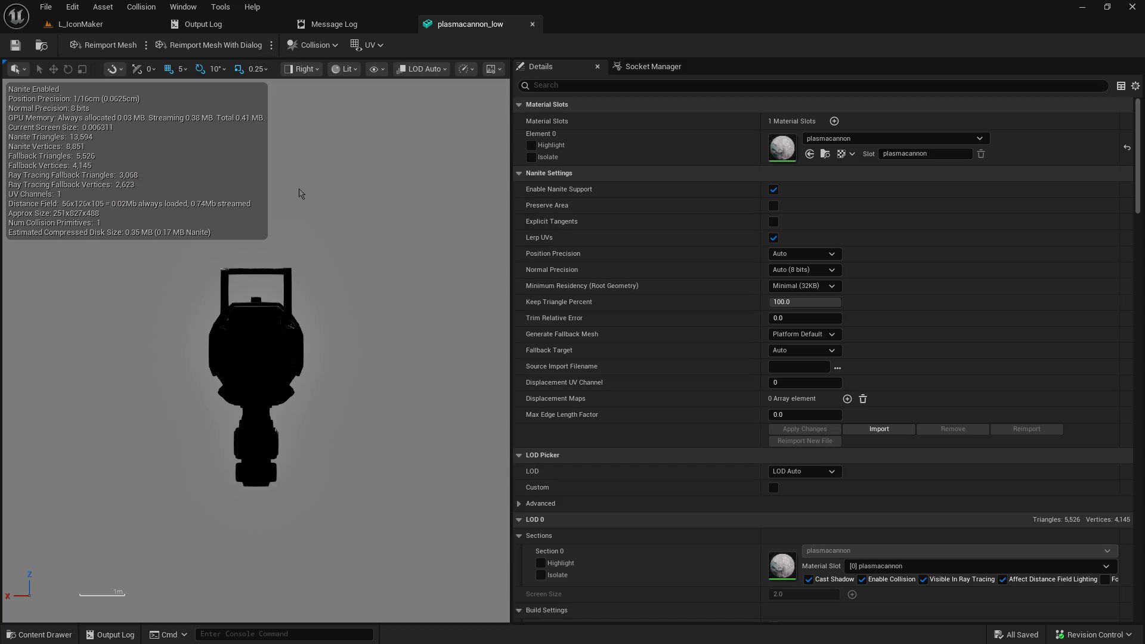
click(298, 69)
click(332, 206)
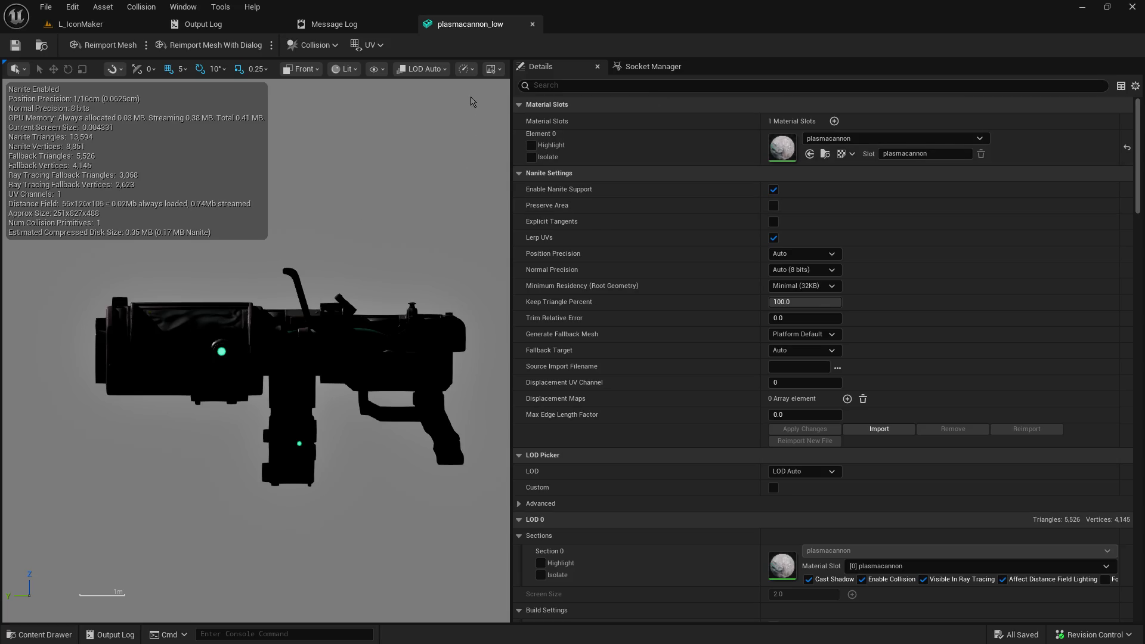
Step: Turn off the Background option in the Preview Scene settings
click(490, 69)
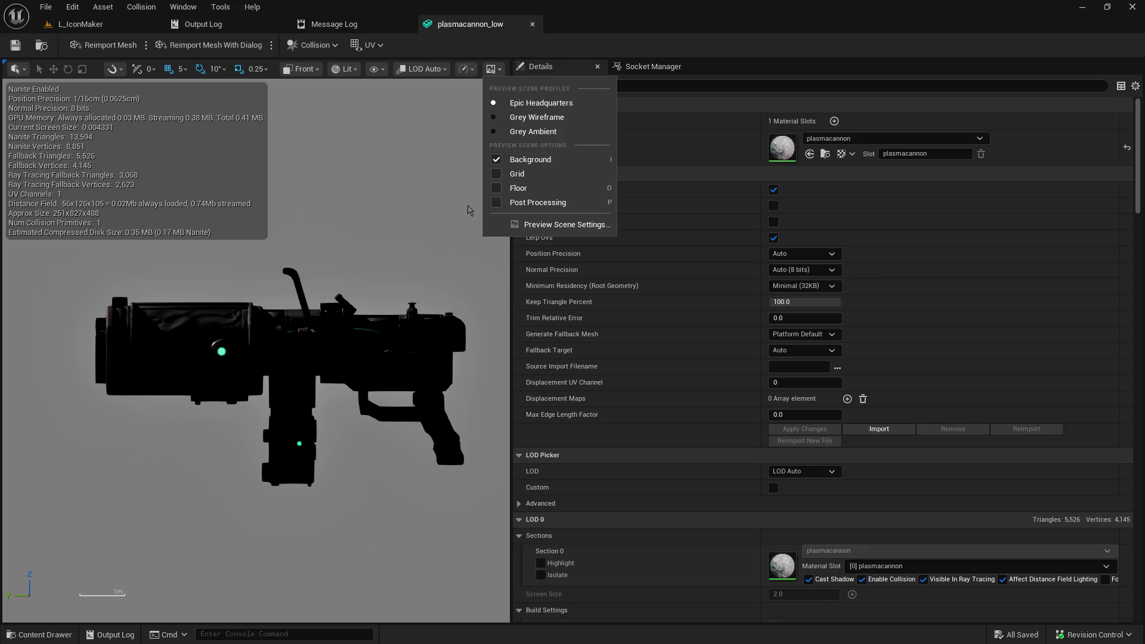
click(497, 159)
click(730, 39)
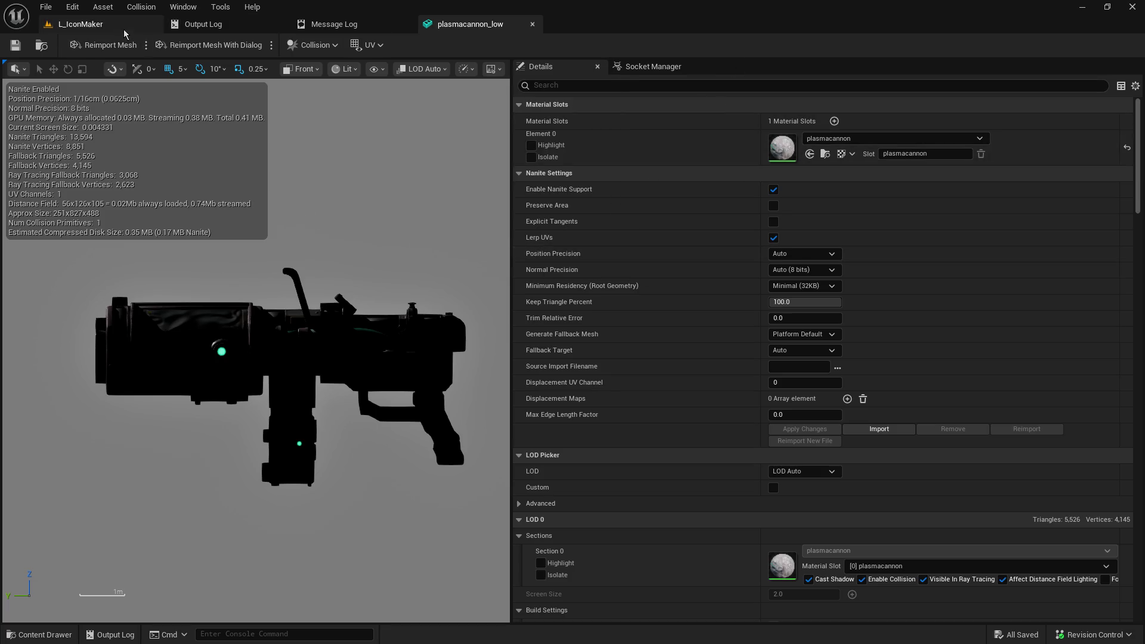
Step: Close the plasmacannon_low editor and reopen it from the L_IconMaker Content Browser
click(532, 26)
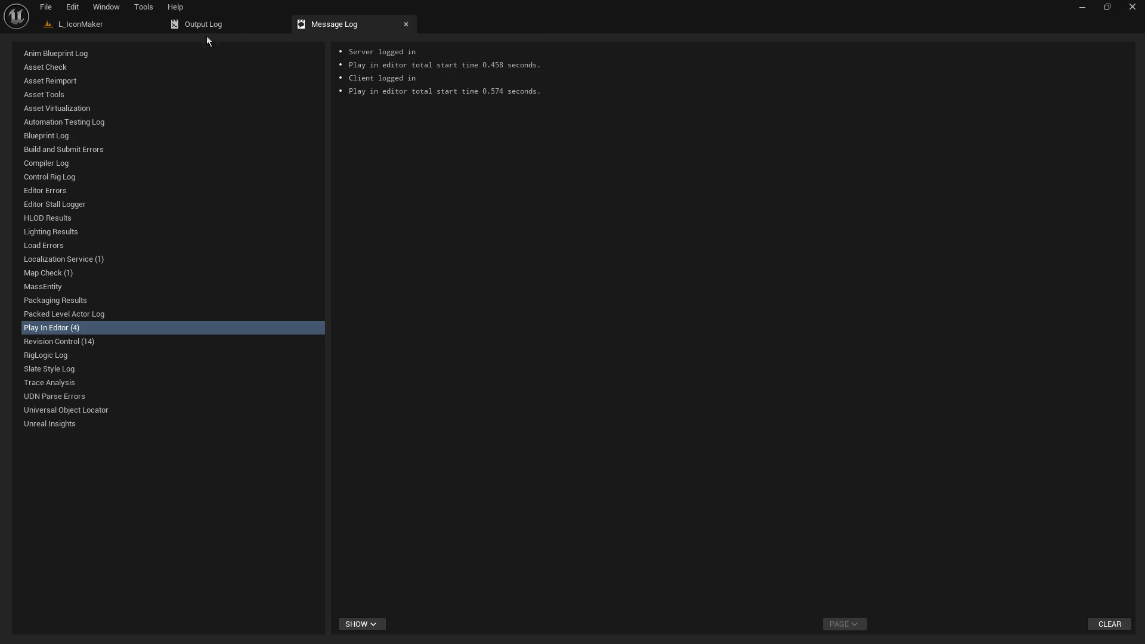
click(112, 23)
double_click(495, 446)
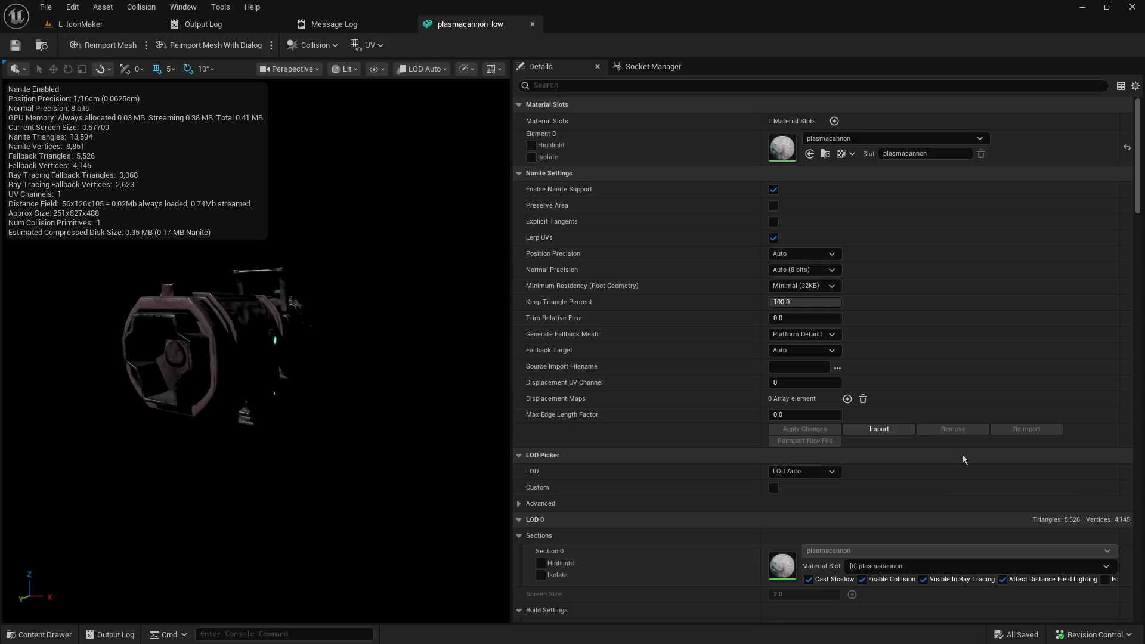
Step: Set the plasmacannon_low viewport to the Front orthographic view
click(315, 70)
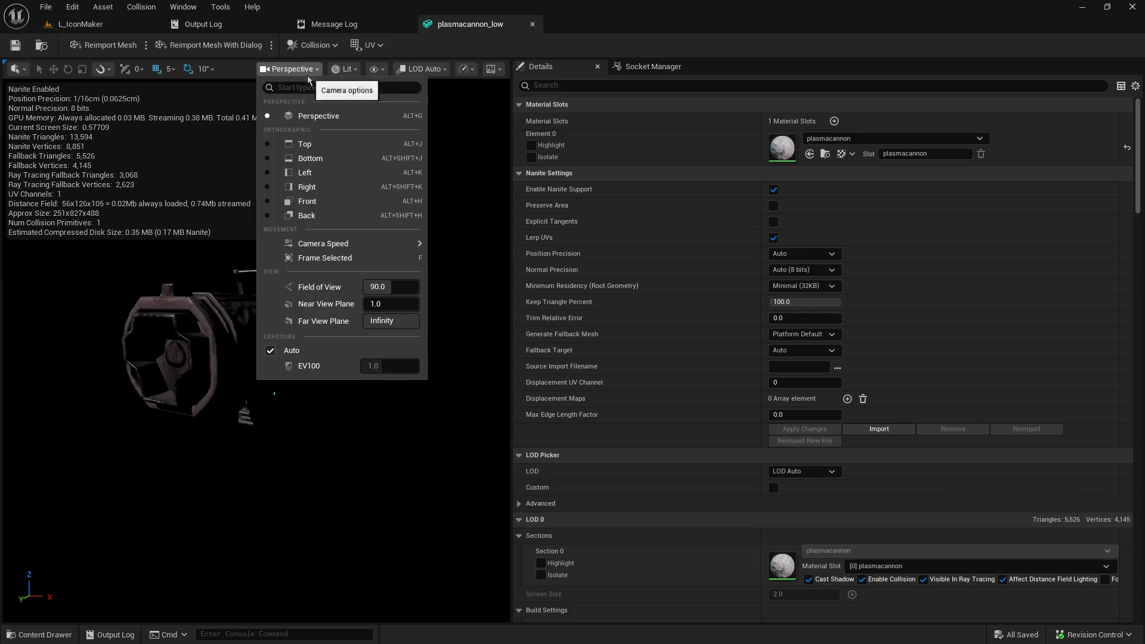
click(314, 202)
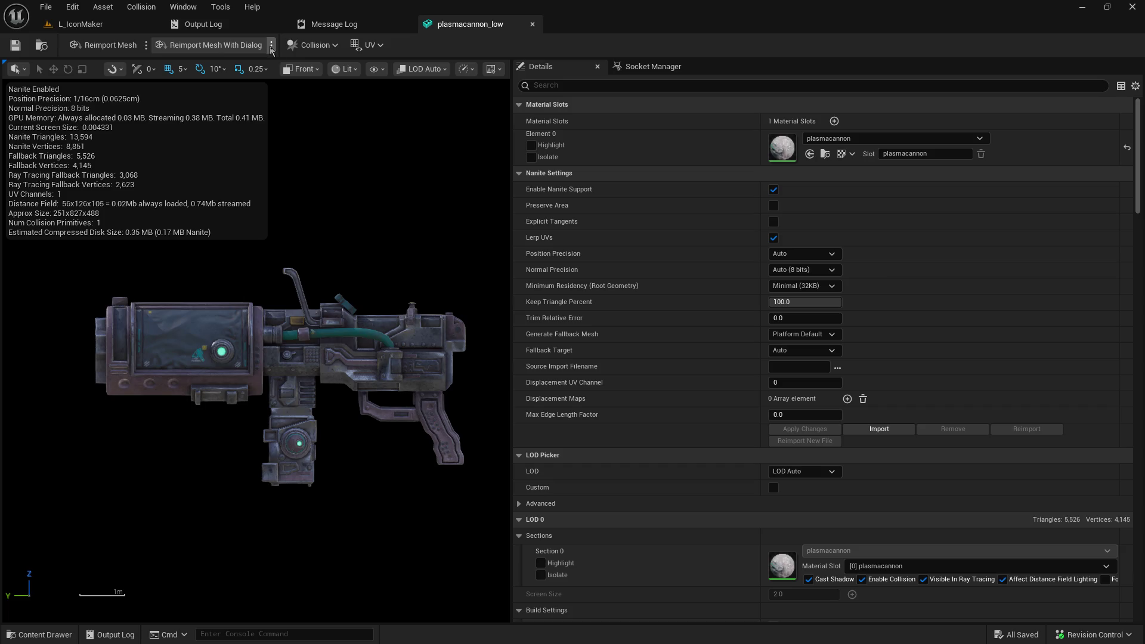
Step: Check the Reimport Mesh options, then pan the gun left and down in front view
click(145, 46)
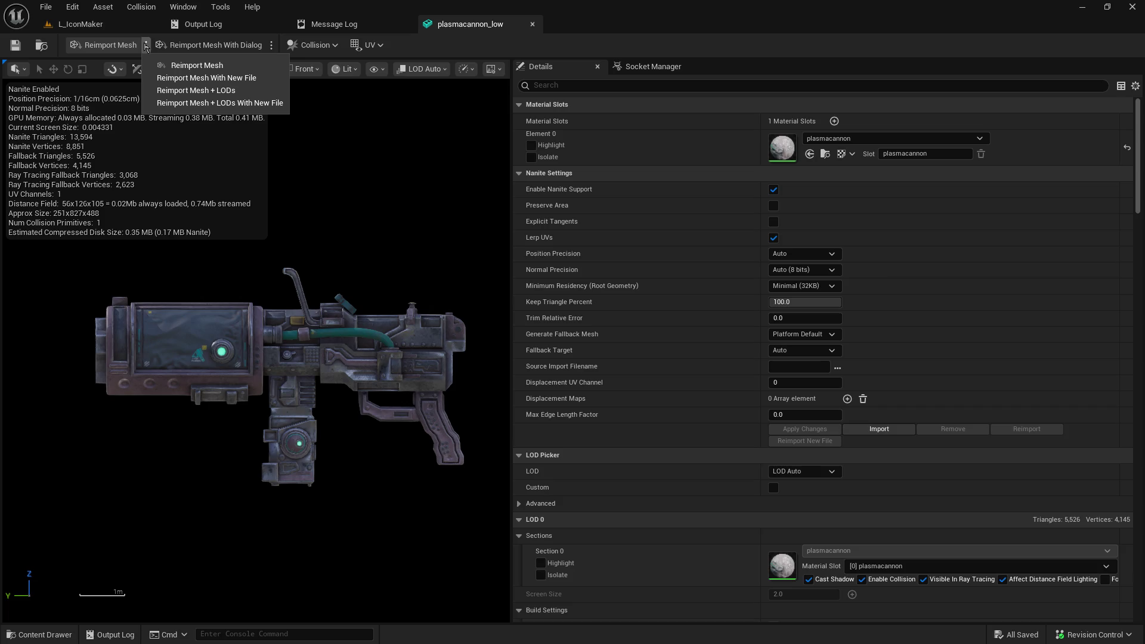
click(145, 46)
click(272, 46)
click(277, 48)
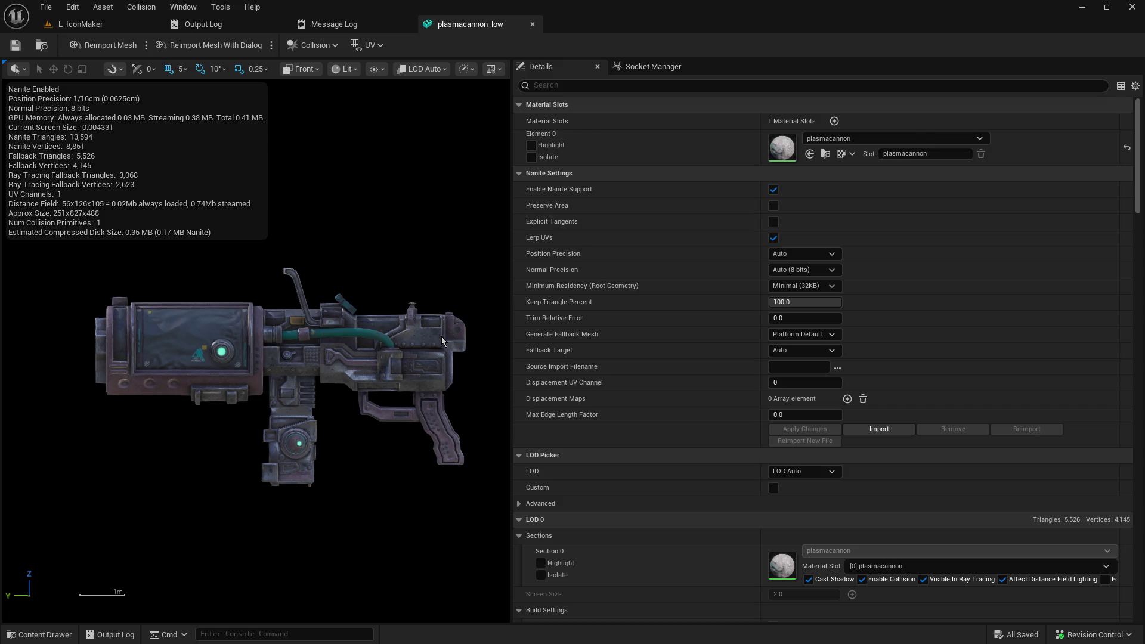
mouse_move(382, 296)
mouse_down()
mouse_move(332, 332)
mouse_move(350, 316)
mouse_up()
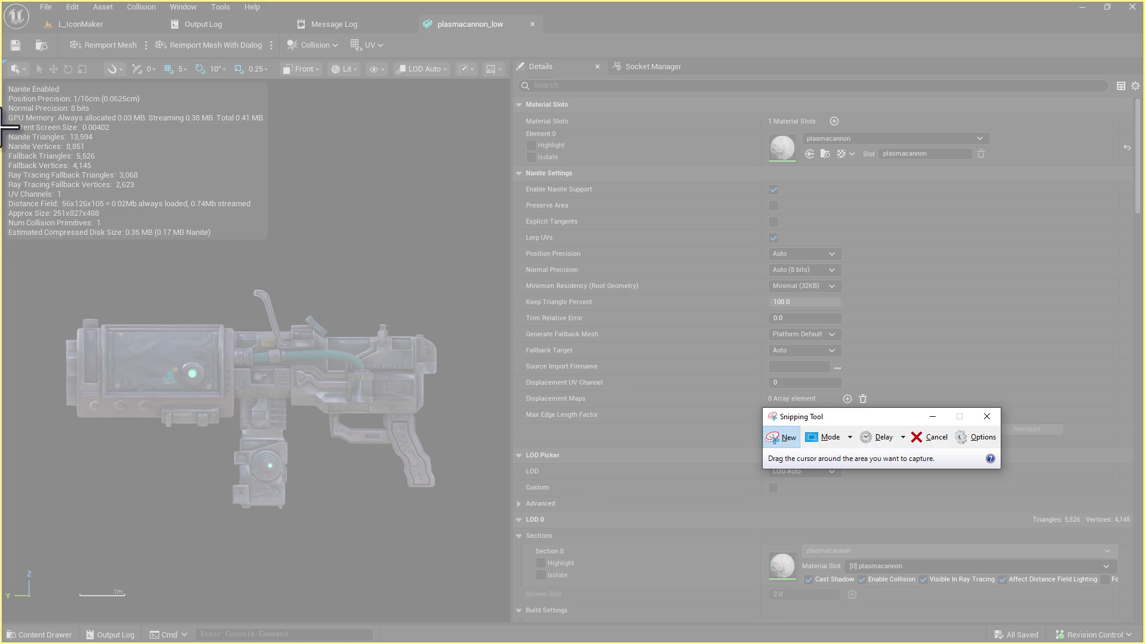
Step: Snip the front-view gun, copy the capture, and move the GIMP window over Unreal
mouse_move(5, 226)
mouse_down()
mouse_move(75, 268)
mouse_move(435, 581)
mouse_move(508, 592)
mouse_up()
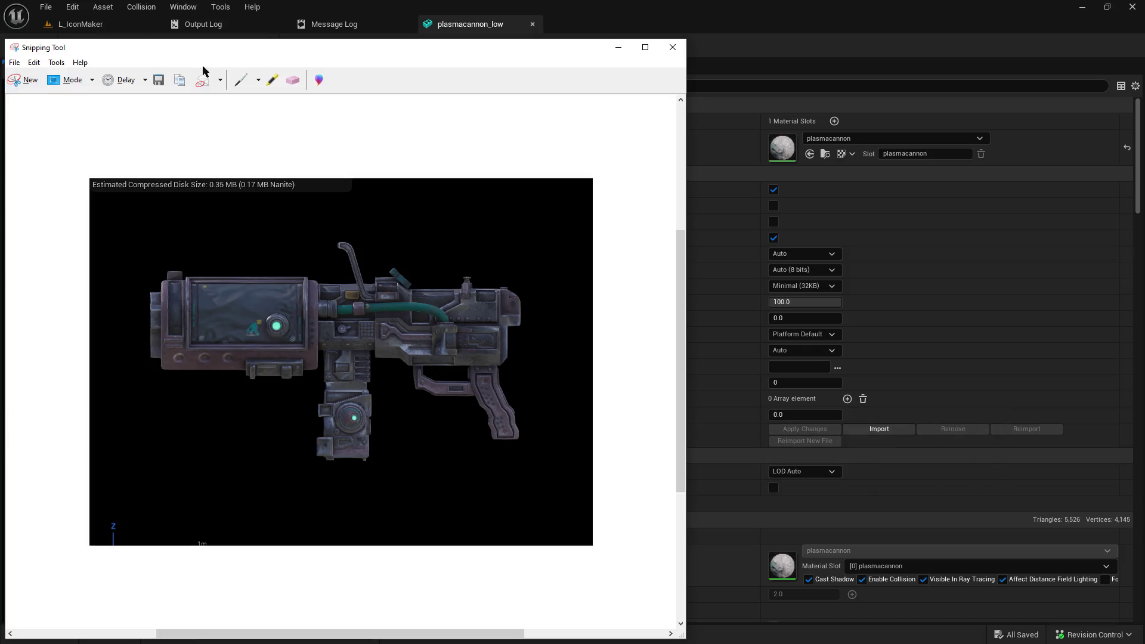
click(34, 63)
click(48, 76)
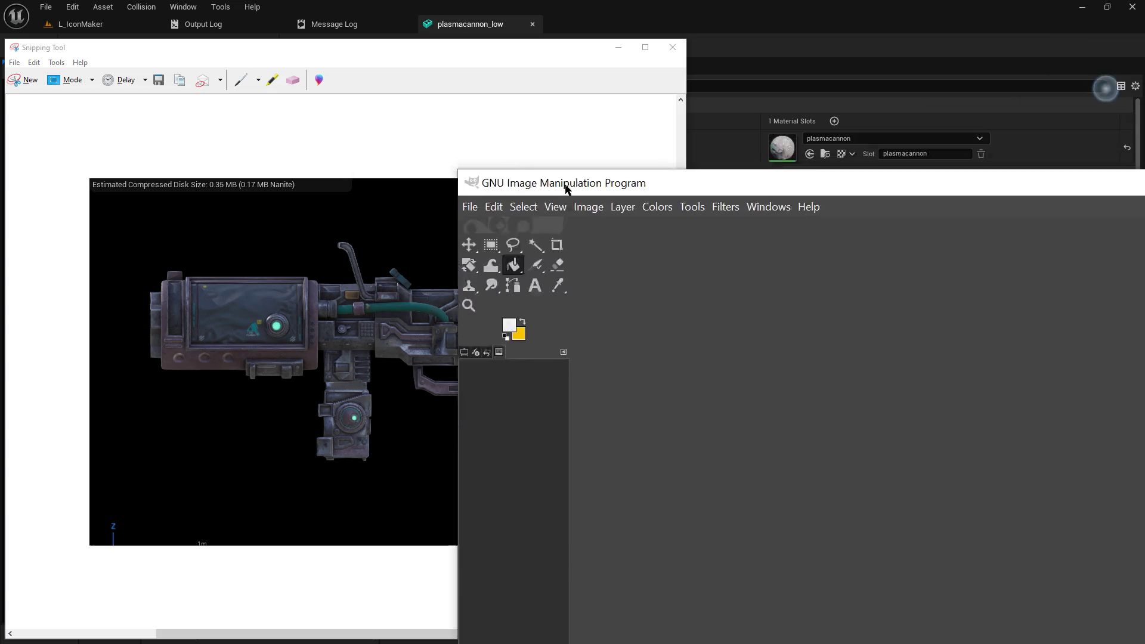
mouse_move(587, 188)
mouse_down()
mouse_move(89, 90)
mouse_move(148, 75)
mouse_up()
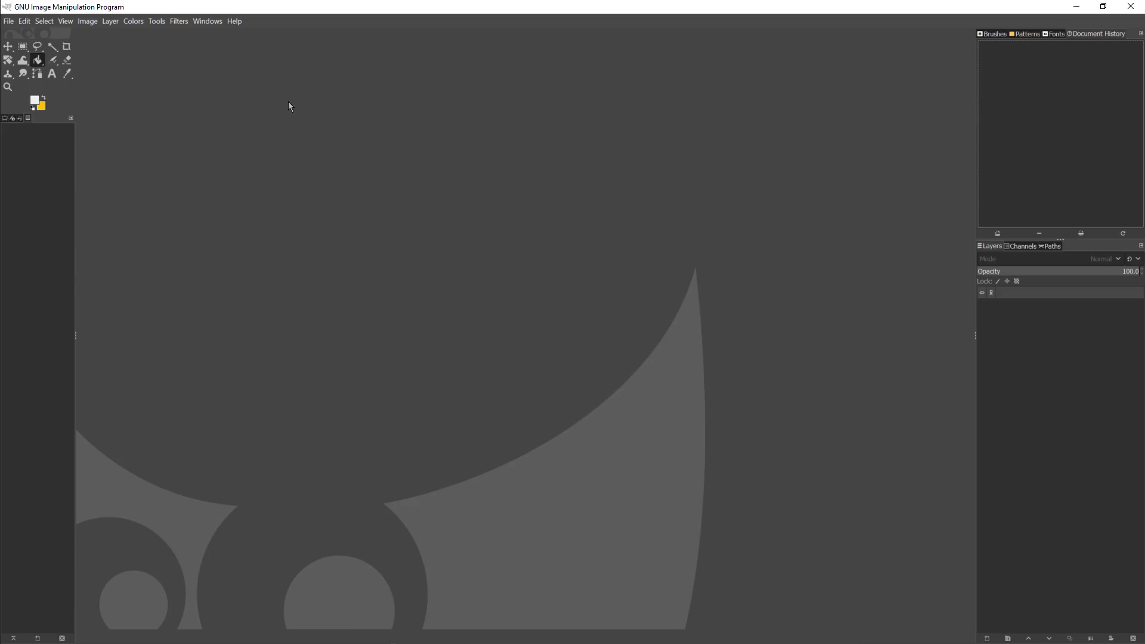
Step: Paste the copied gun capture into GIMP as a new 844x616 image
click(28, 23)
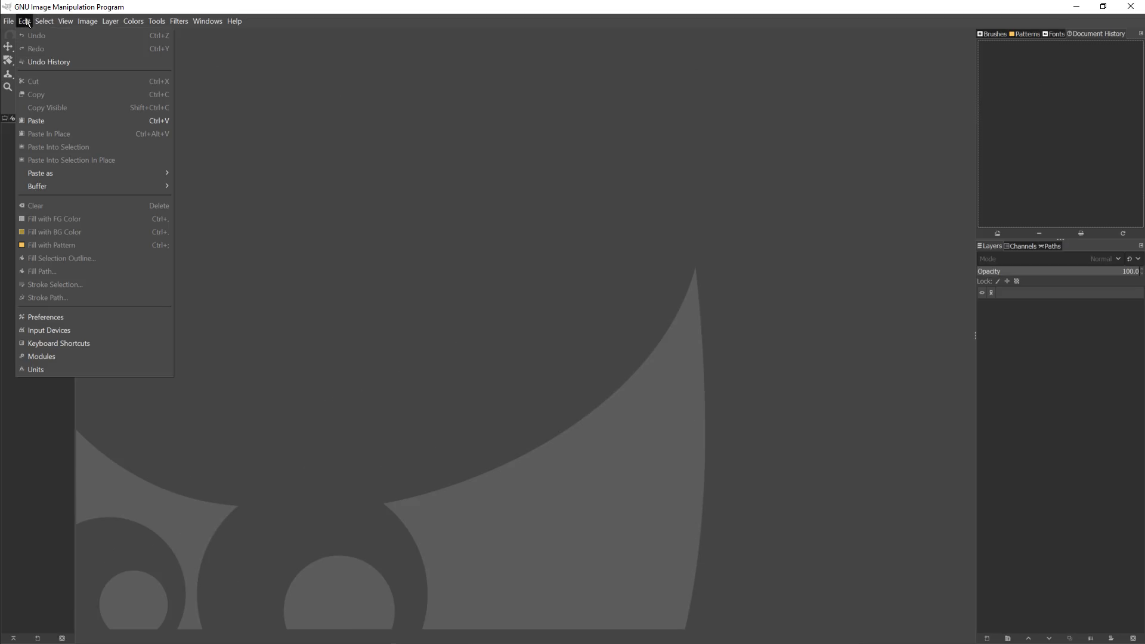
click(37, 119)
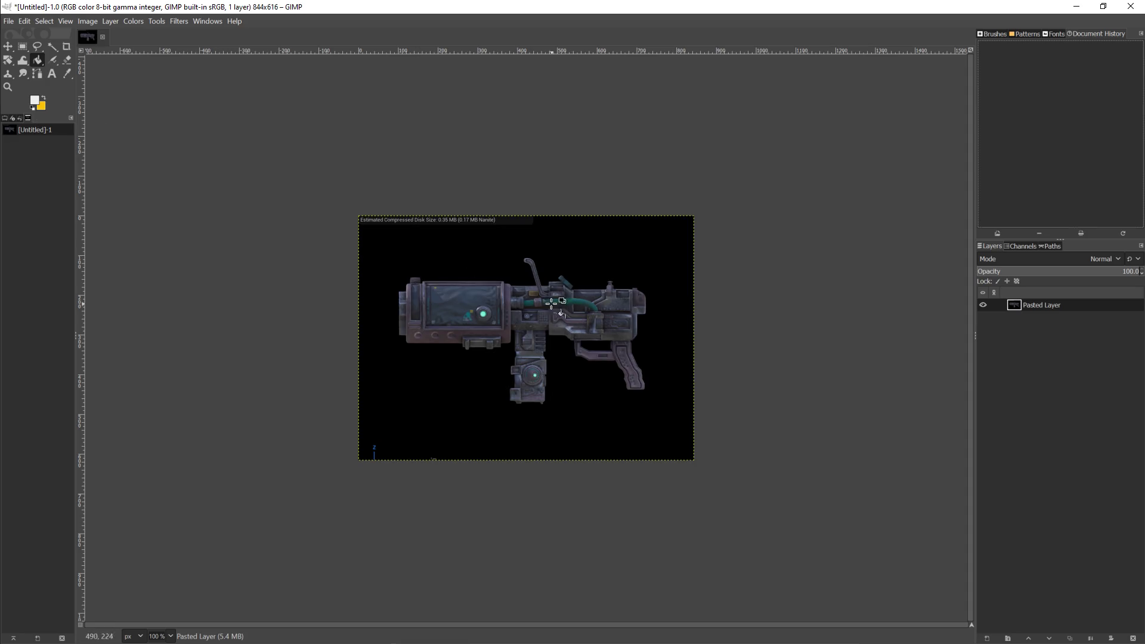
Step: Zoom the pasted image to 200%, pan across it, and pick Rectangle Select
ctrl+scroll(626, 332, up, 2)
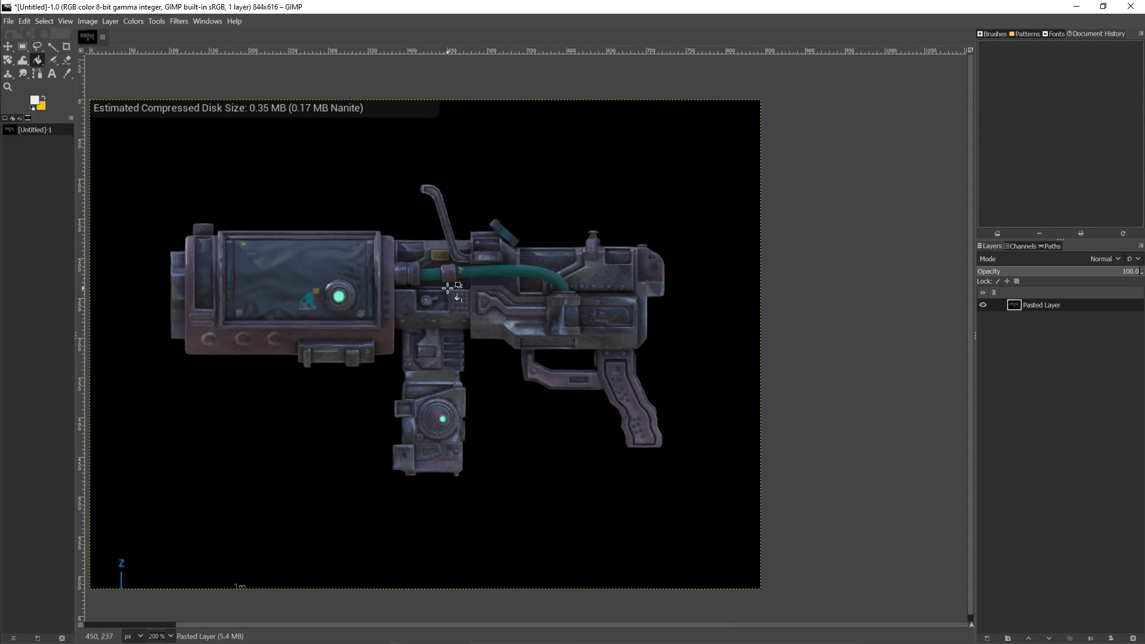
right_click(871, 301)
key(Escape)
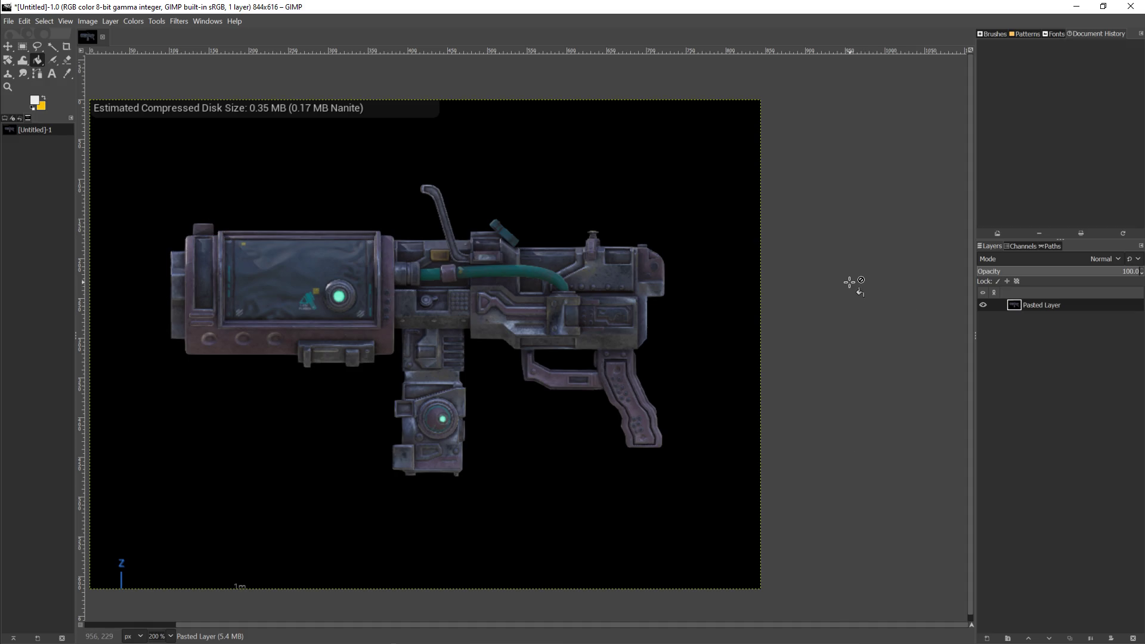
scroll(835, 295, left, 3)
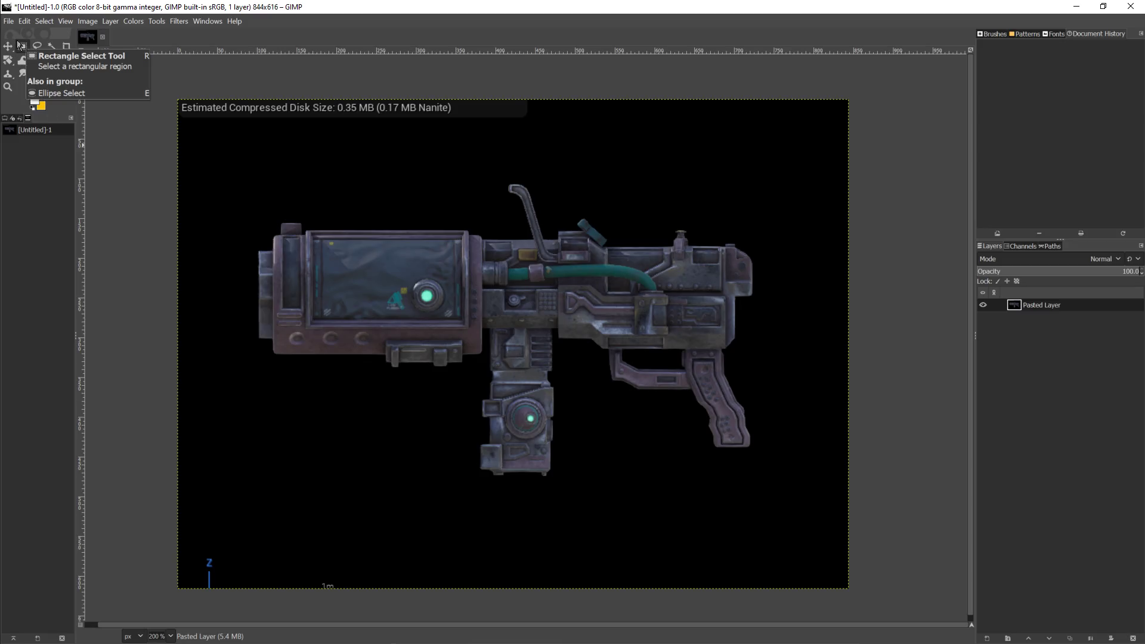
click(23, 49)
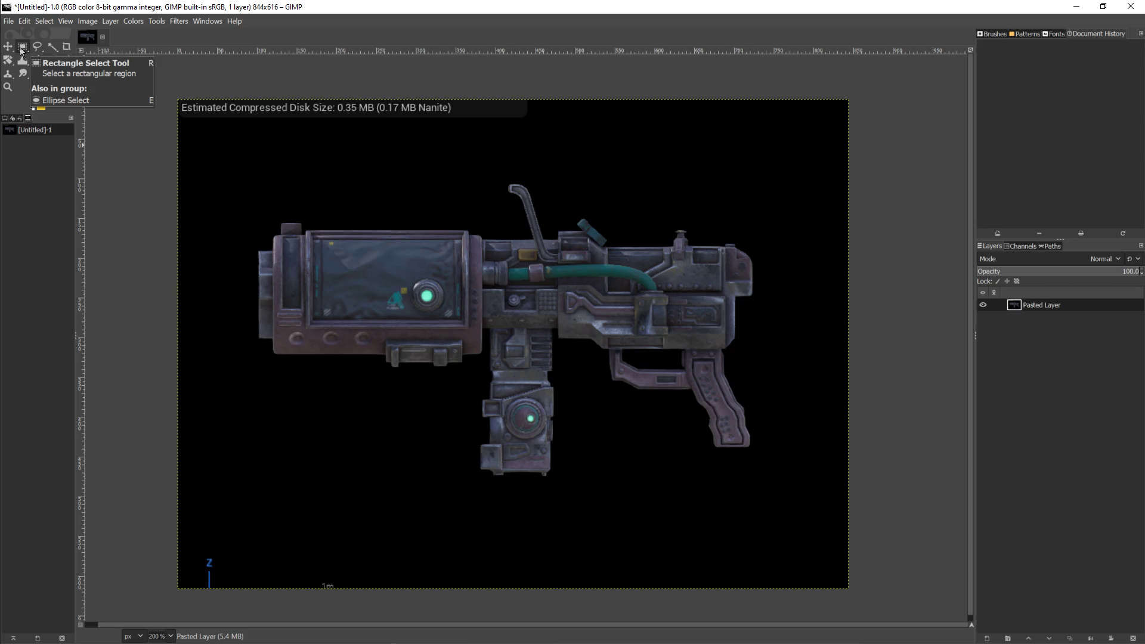
Step: Select the glass chamber, clear it, then box-select the gun's central body
click(22, 49)
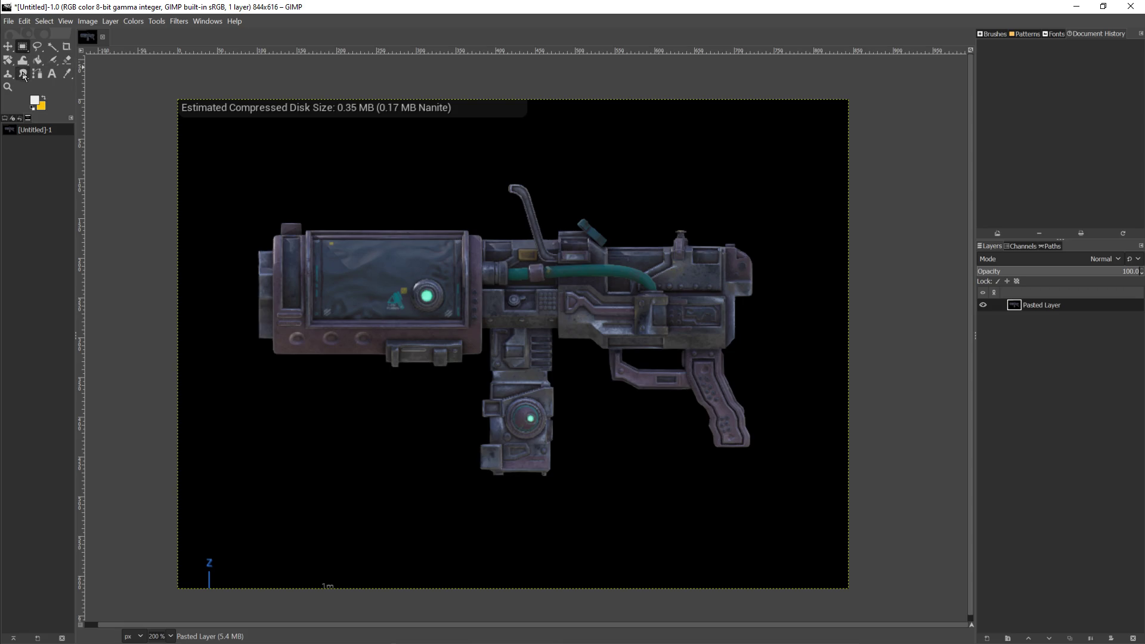
drag(254, 221, 399, 336)
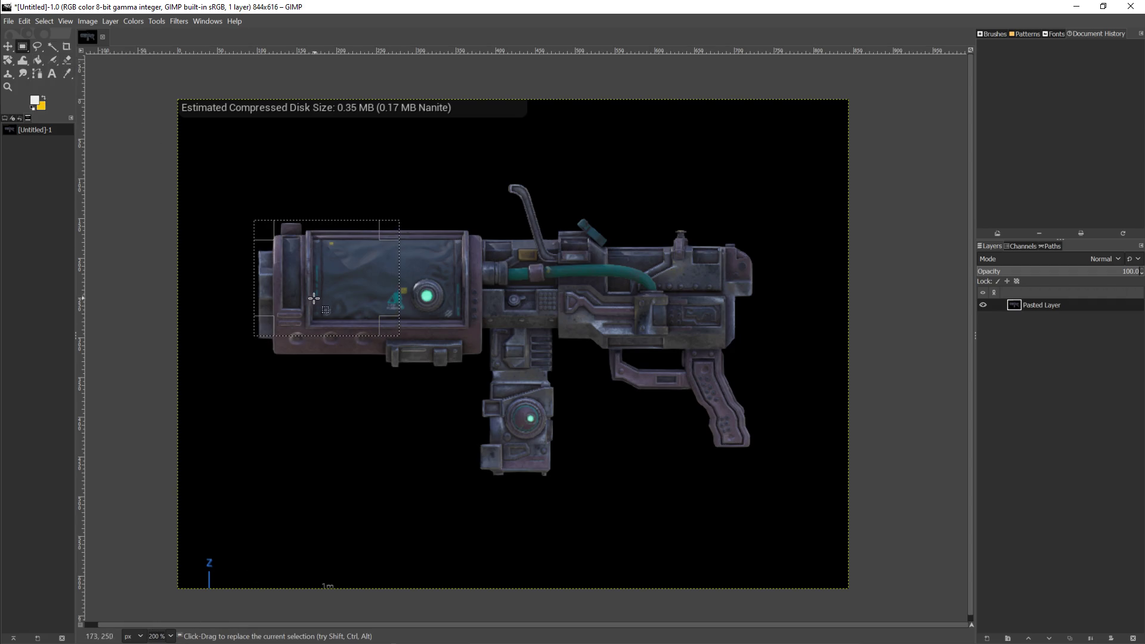
click(485, 278)
mouse_move(332, 227)
mouse_down()
mouse_move(588, 398)
mouse_move(628, 396)
mouse_move(810, 492)
mouse_move(716, 430)
mouse_up()
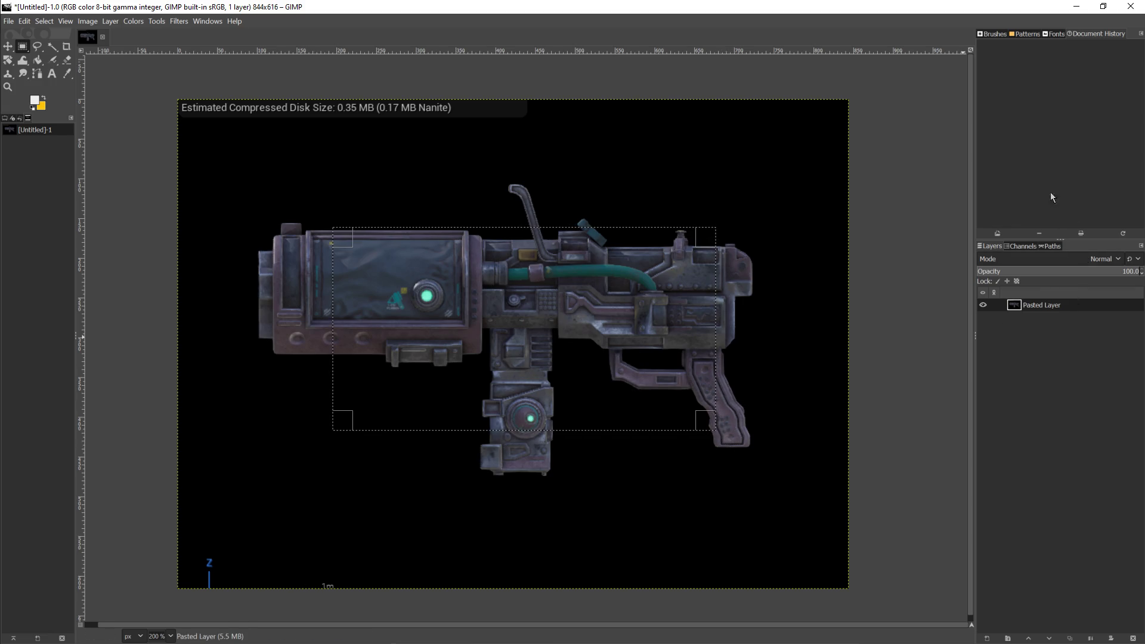
click(209, 22)
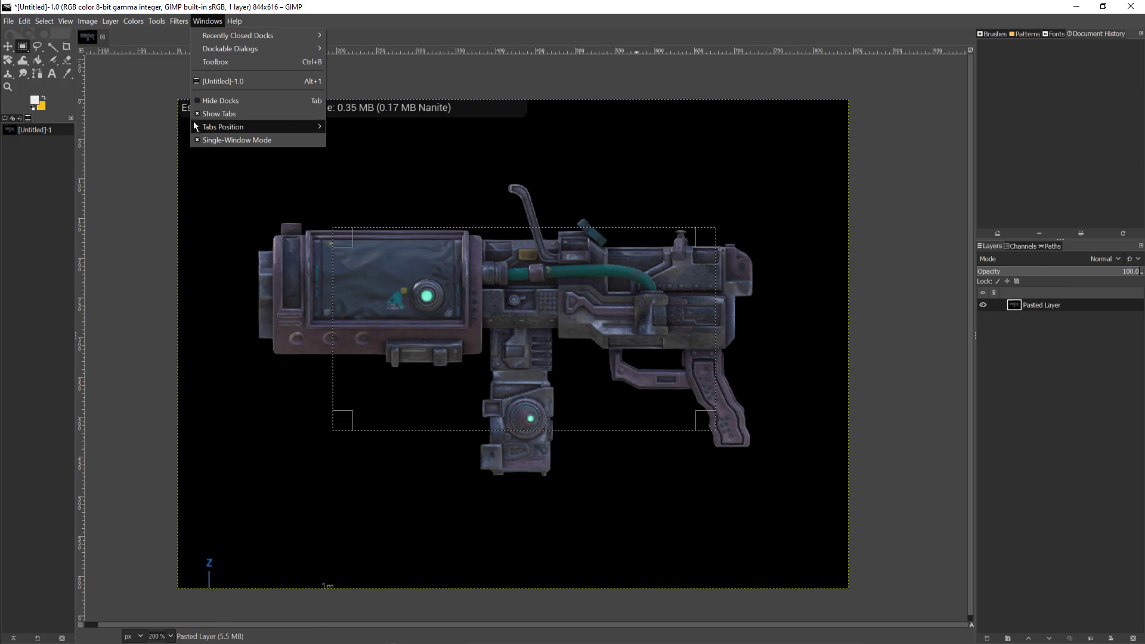
Step: Browse the Windows, Filters, Image and View menus, then open Select > Selection Editor
mouse_move(197, 131)
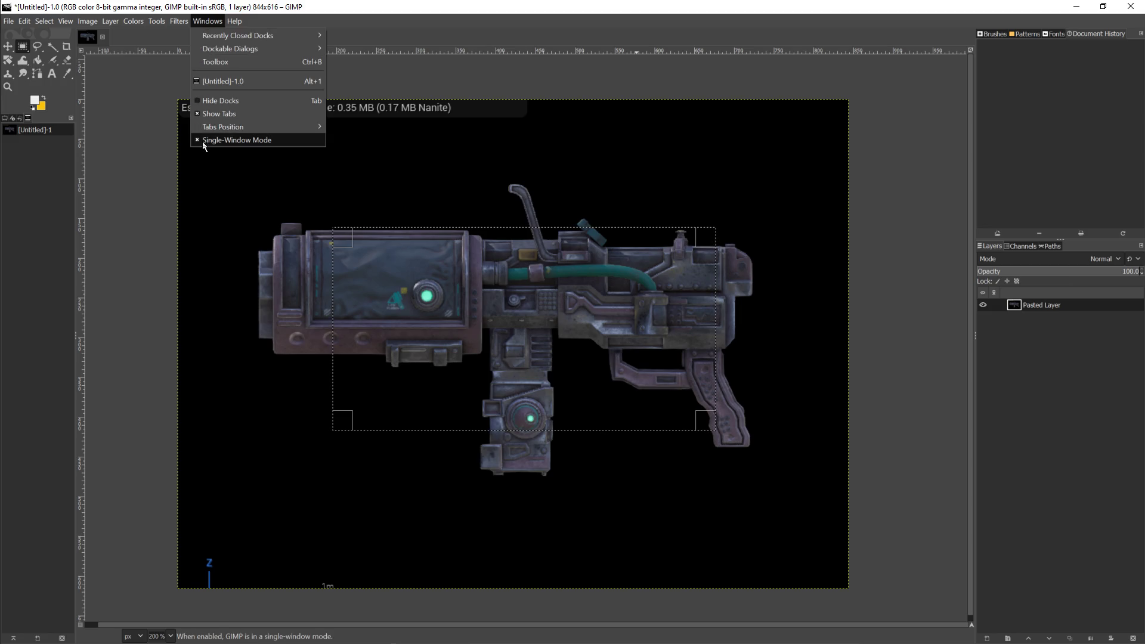
mouse_move(160, 24)
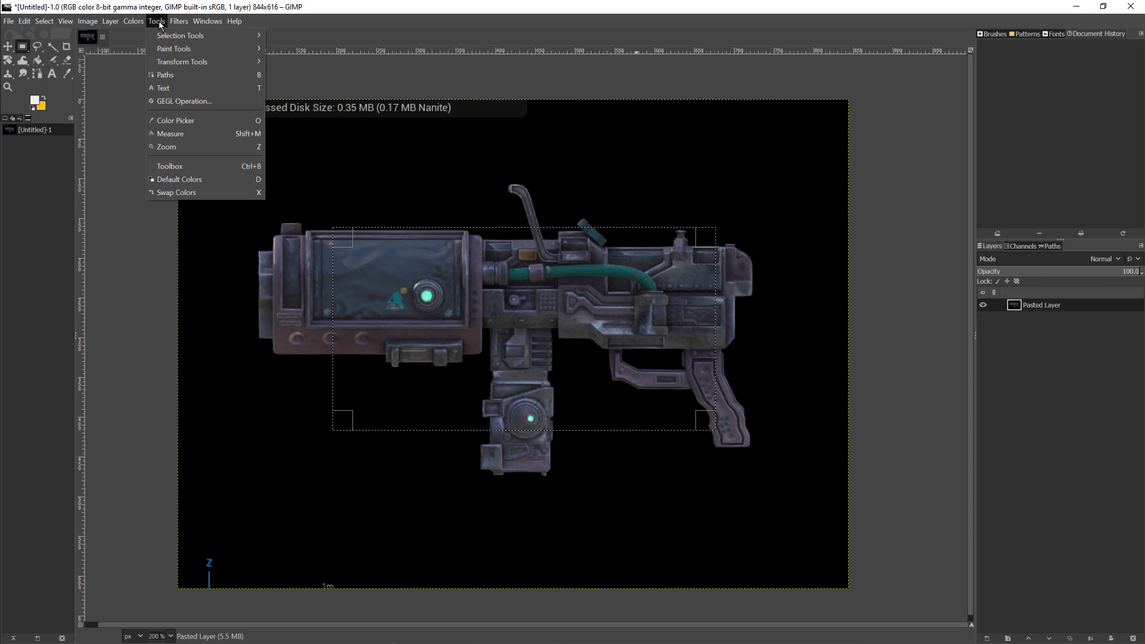
click(165, 24)
click(177, 23)
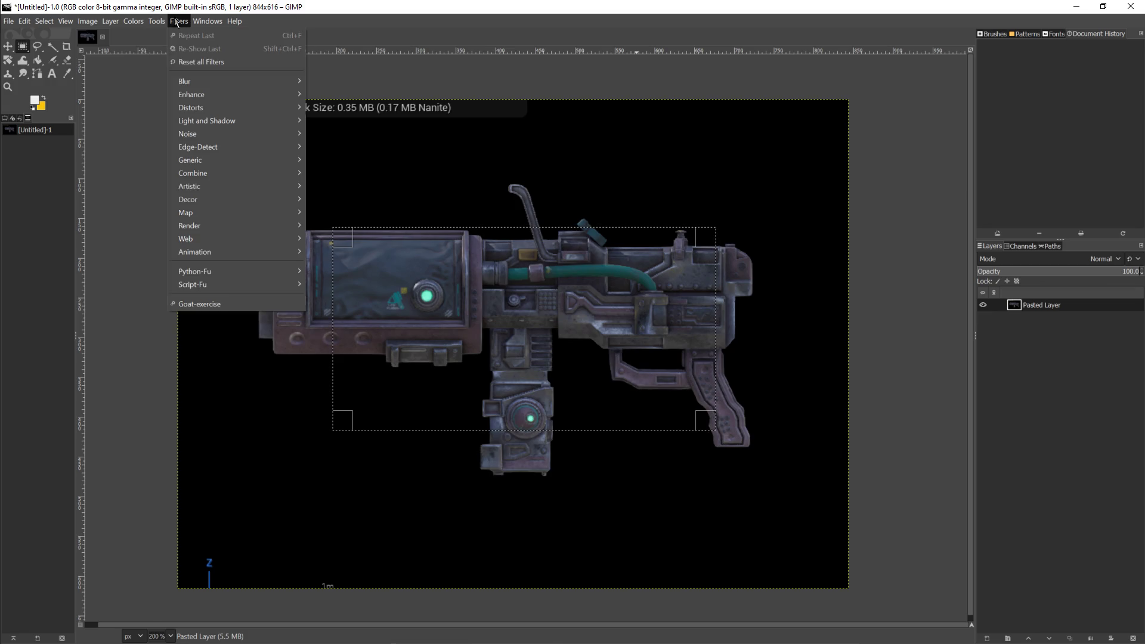
click(99, 20)
click(87, 22)
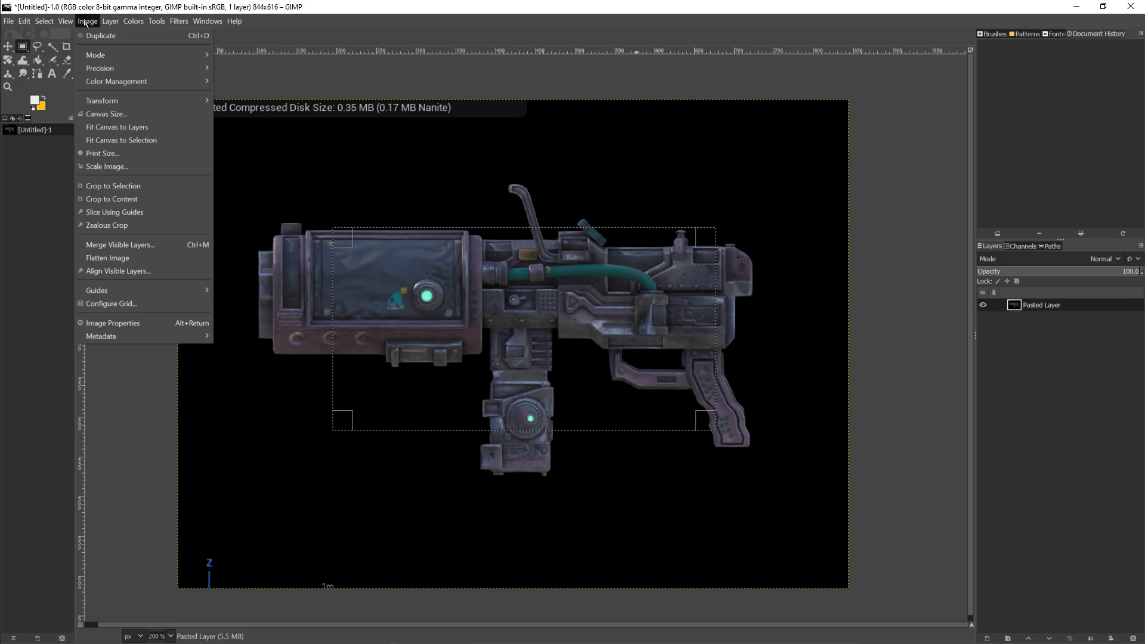
click(86, 22)
click(71, 22)
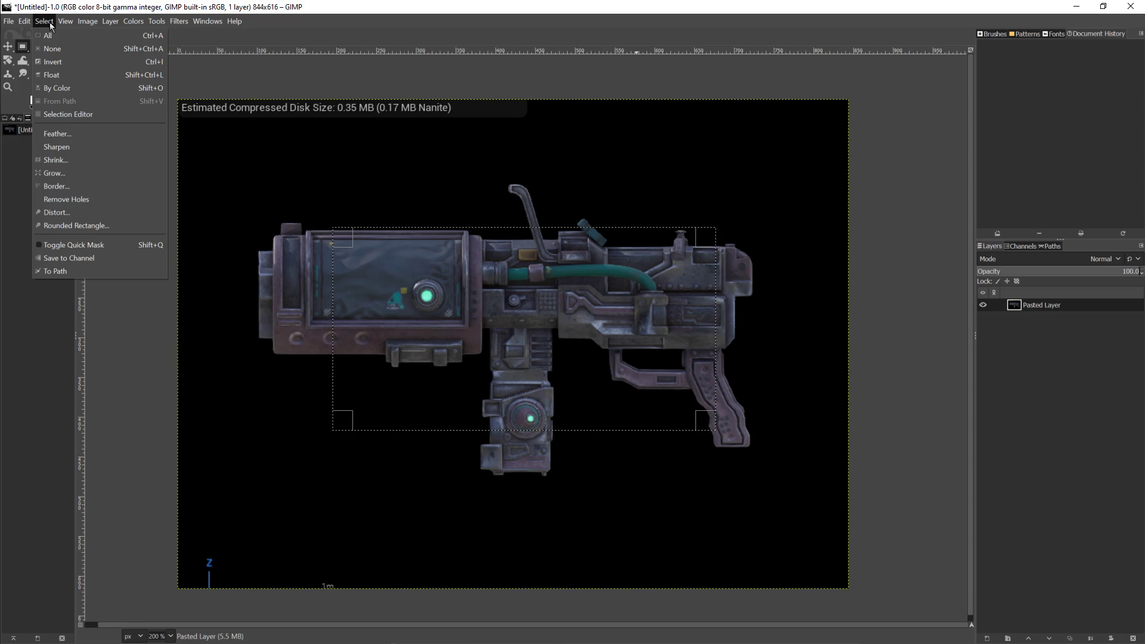
click(68, 114)
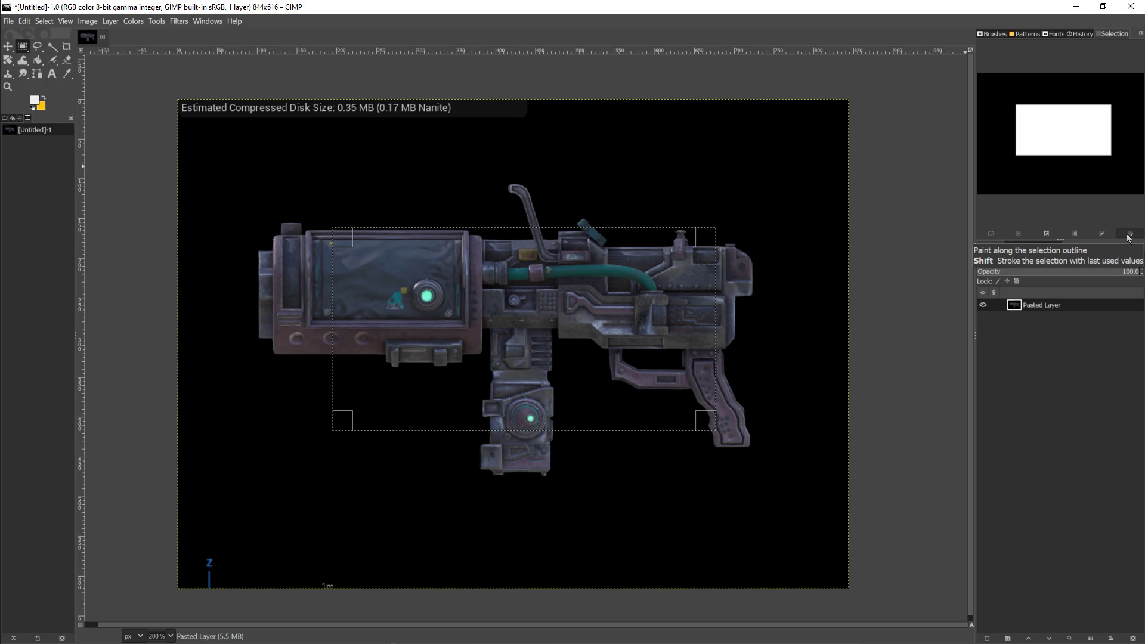
Step: Float the Selection Editor over the canvas, resize and reposition it, then close it
mouse_move(1110, 39)
mouse_down()
mouse_move(1067, 286)
mouse_move(1026, 336)
mouse_move(1030, 240)
mouse_move(1020, 243)
mouse_up()
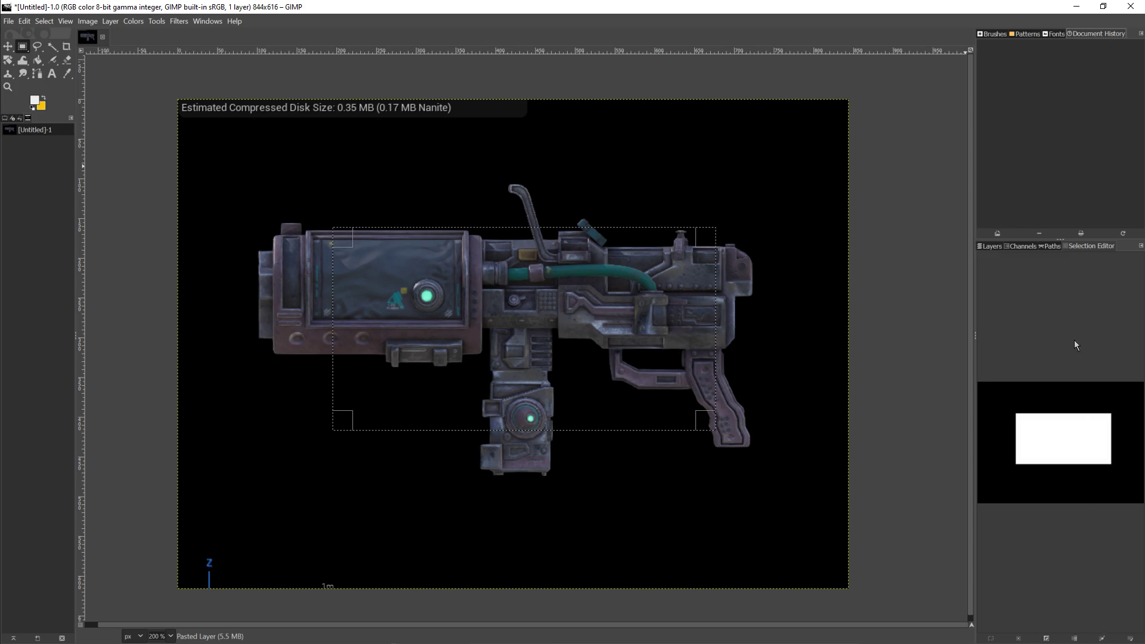
drag(973, 336, 873, 352)
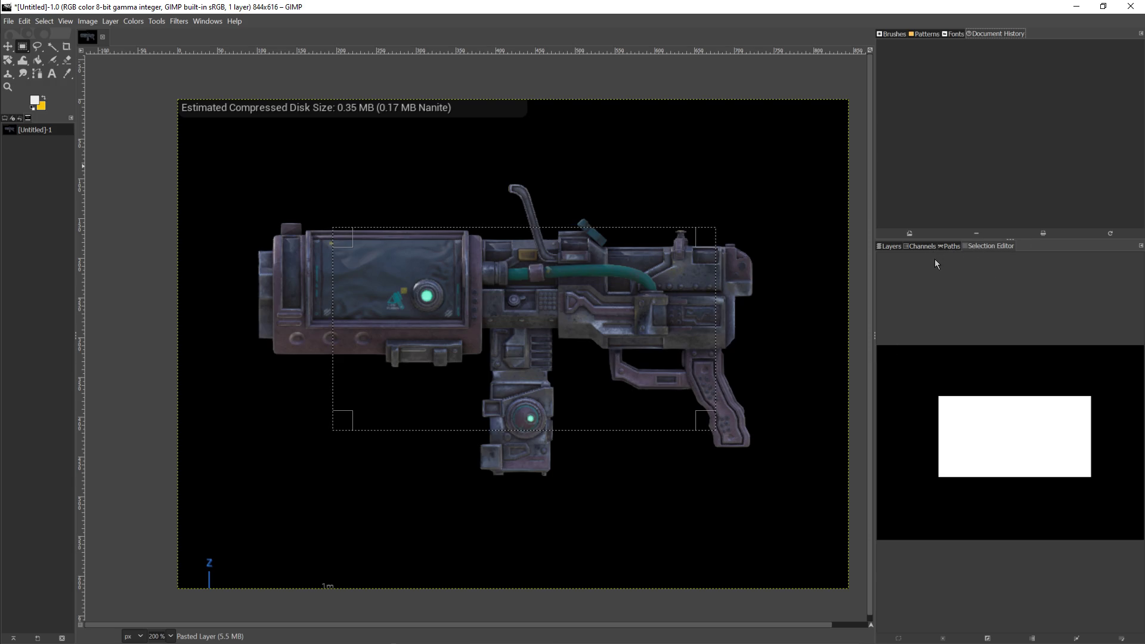
mouse_move(975, 249)
mouse_down()
mouse_move(963, 263)
mouse_move(927, 258)
mouse_move(965, 246)
mouse_move(949, 150)
mouse_up()
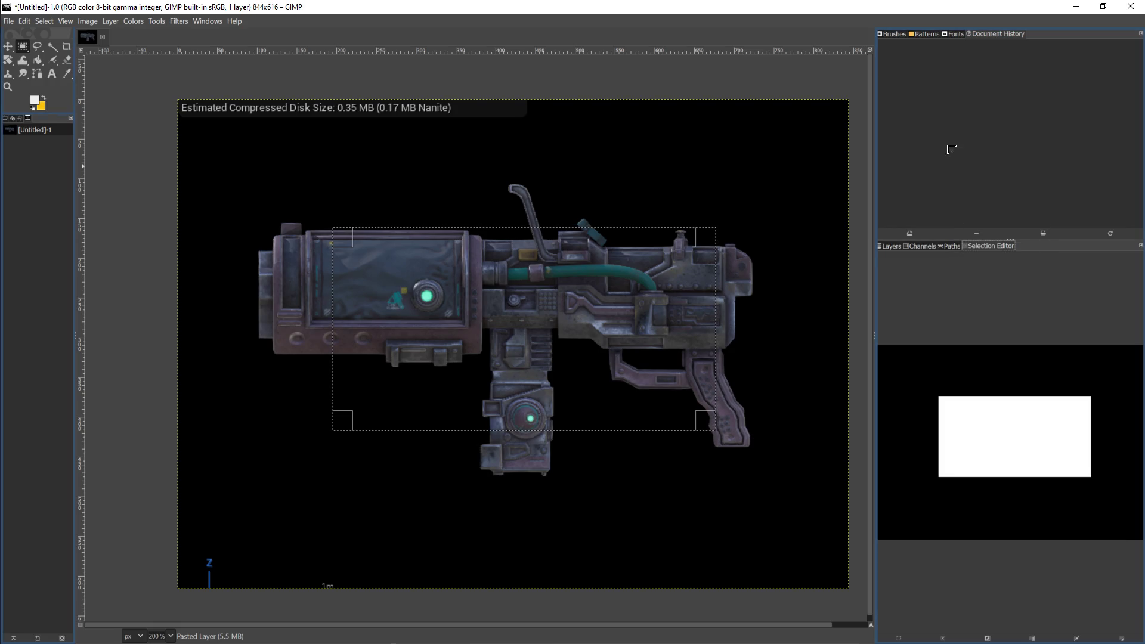
drag(933, 111, 573, 155)
mouse_move(629, 253)
mouse_down()
mouse_move(894, 378)
mouse_move(1055, 480)
mouse_up()
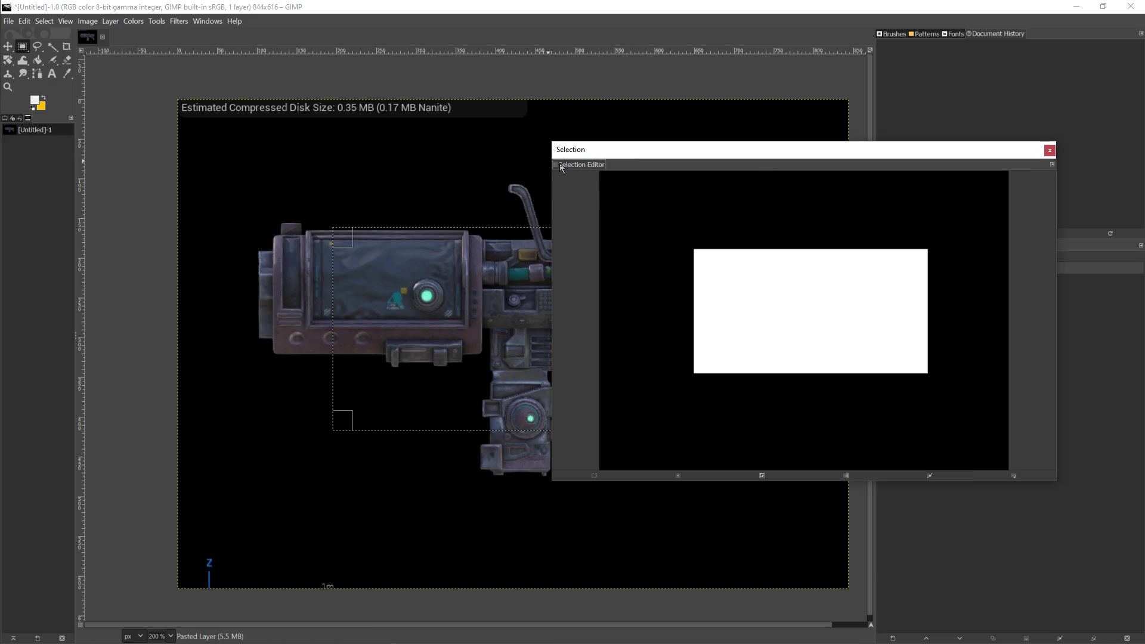
mouse_move(667, 151)
mouse_down()
mouse_move(779, 140)
mouse_move(927, 169)
mouse_up()
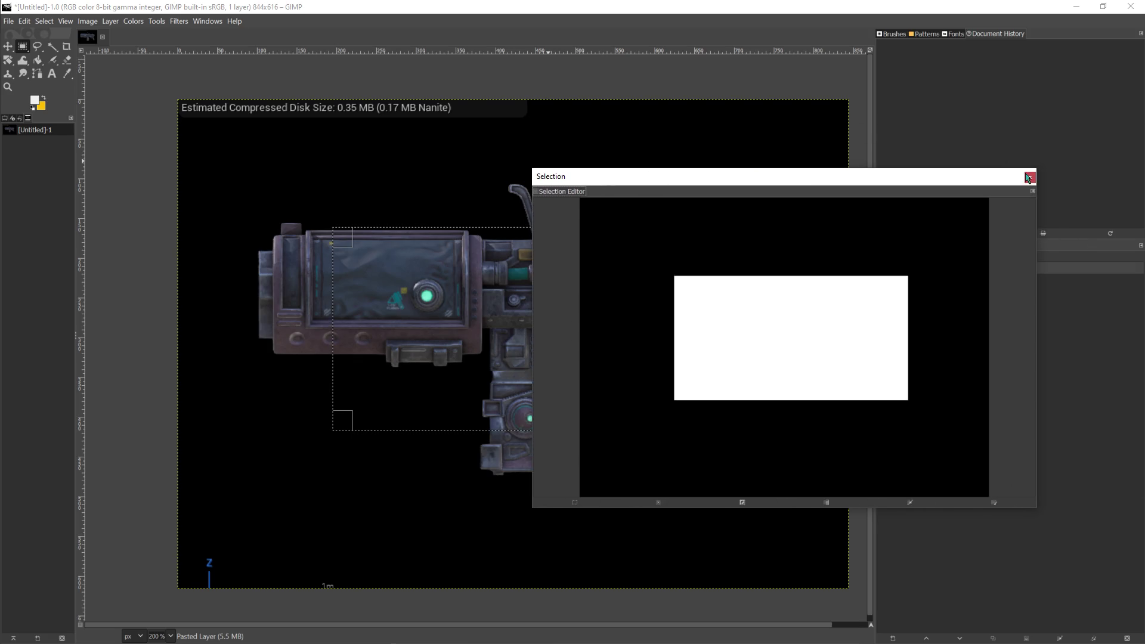
click(1029, 177)
click(45, 22)
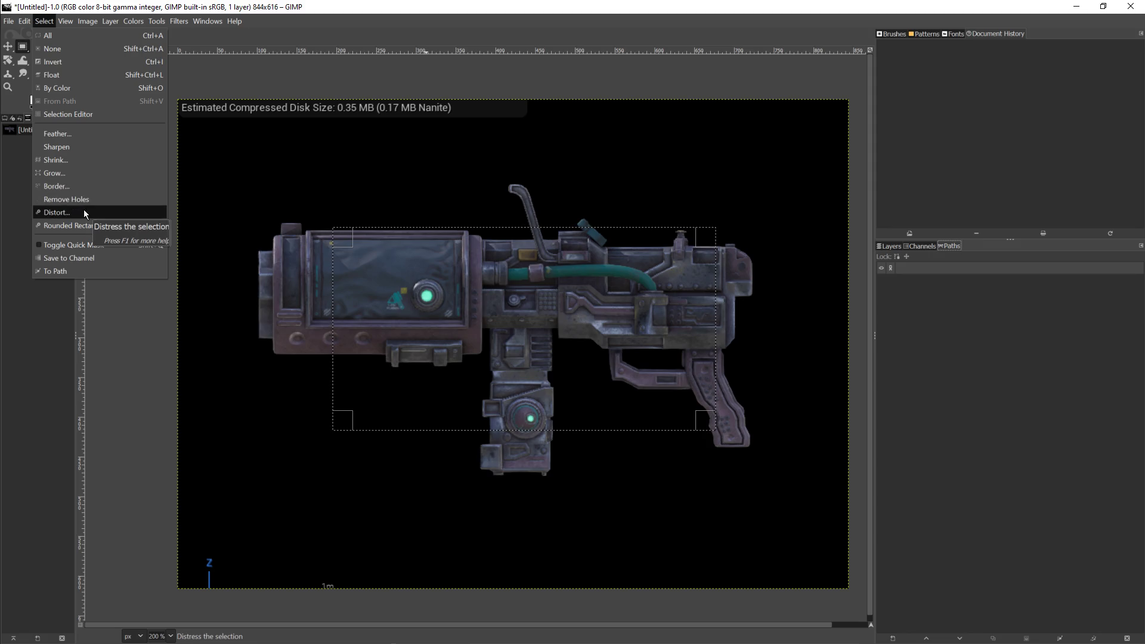
Step: Drop the old selection and draw a new rectangular selection over the plasma cannon
click(11, 199)
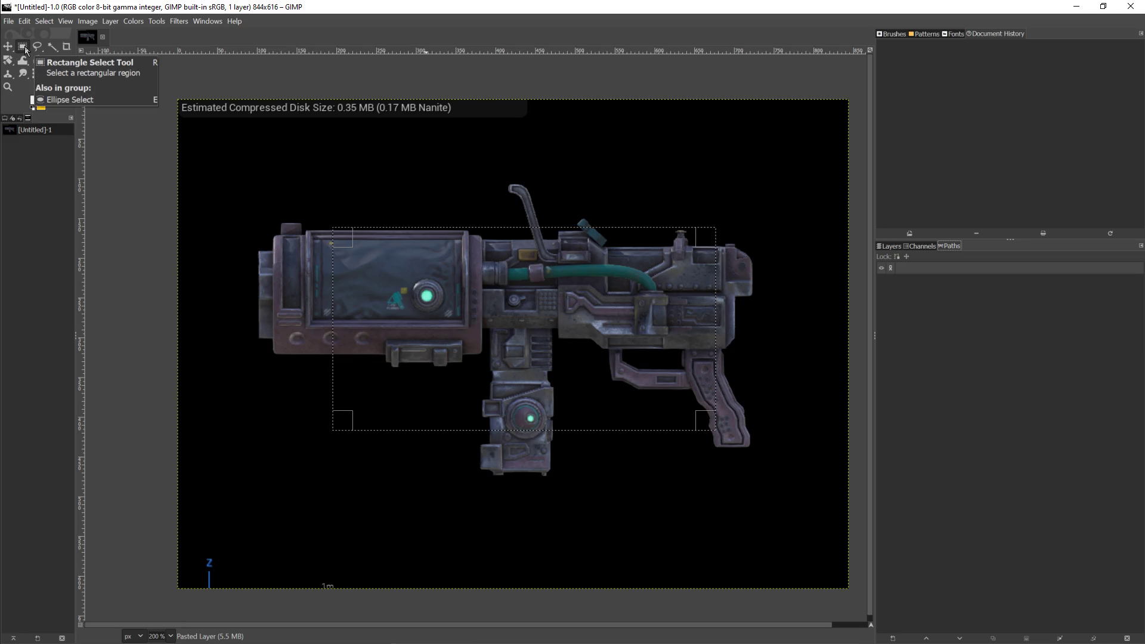
click(24, 45)
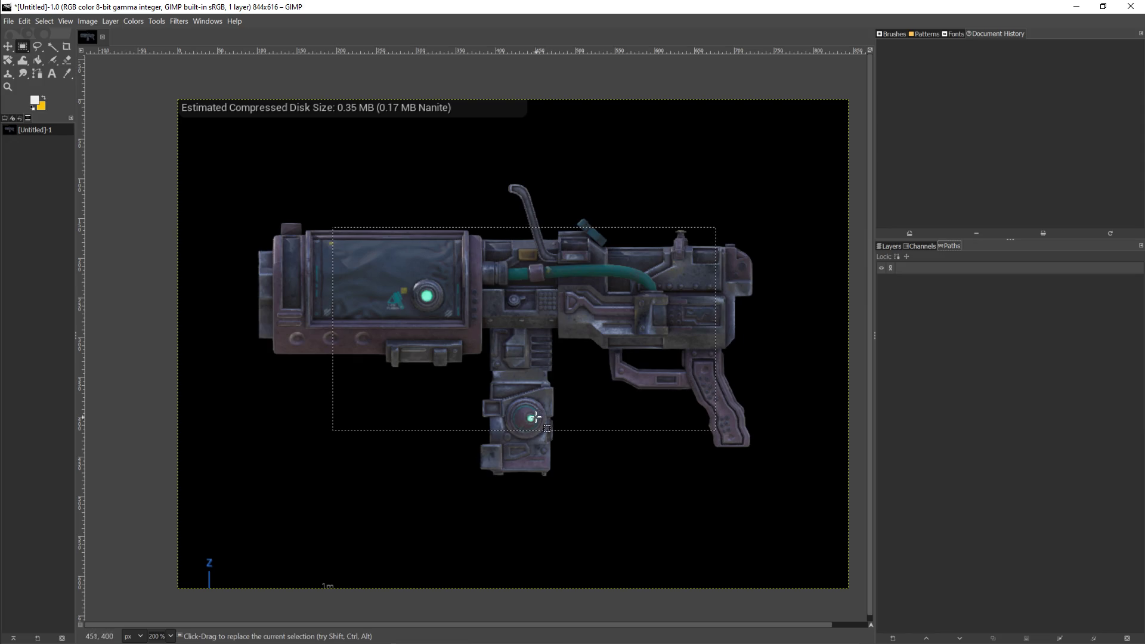
click(694, 420)
mouse_move(477, 223)
mouse_down()
mouse_move(655, 393)
mouse_move(656, 417)
mouse_move(718, 475)
mouse_move(715, 450)
mouse_move(771, 494)
mouse_up()
Step: Adjust the selection's edges until a nearly square box, about 629×606, frames the whole cannon
drag(496, 238, 255, 144)
mouse_move(741, 475)
mouse_down()
mouse_move(756, 485)
mouse_move(763, 517)
mouse_move(753, 476)
mouse_up()
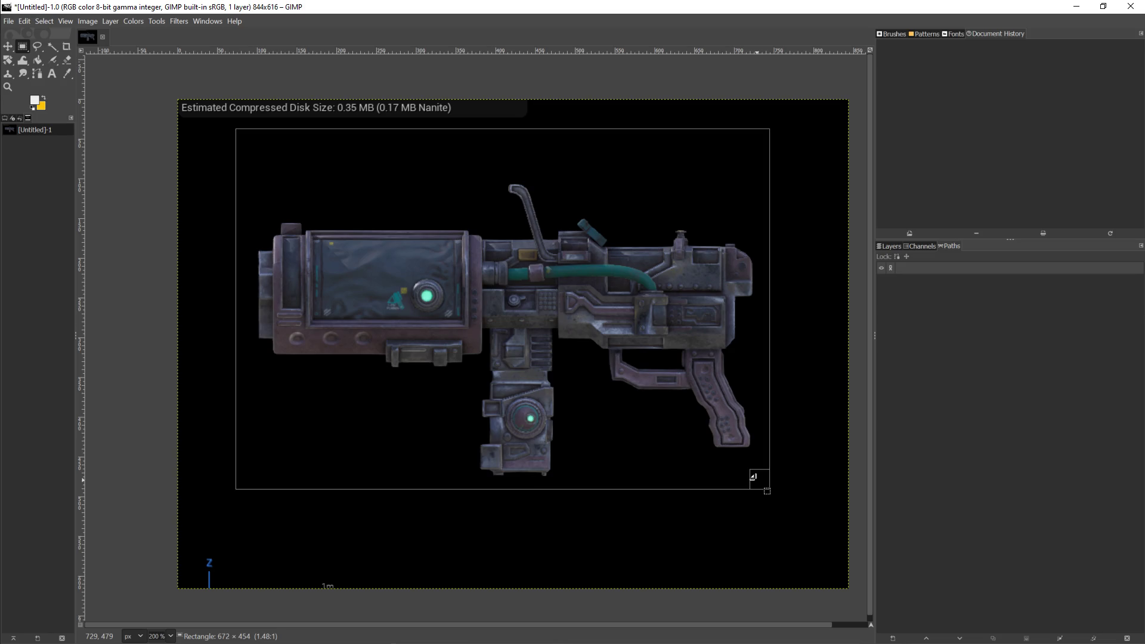
drag(753, 476, 758, 545)
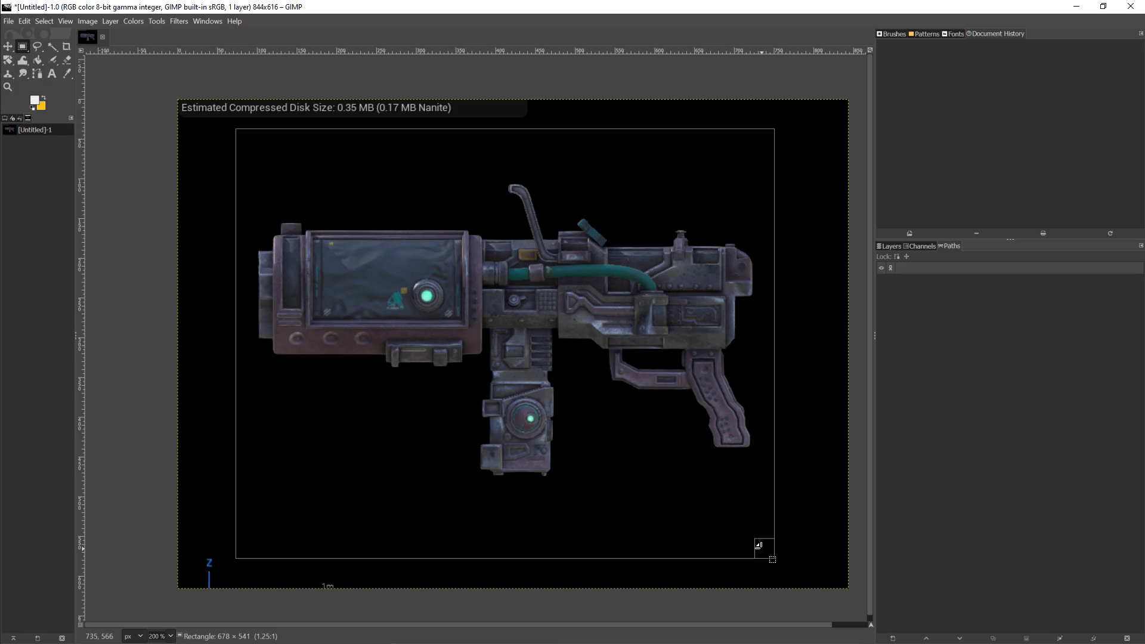
drag(772, 560, 759, 567)
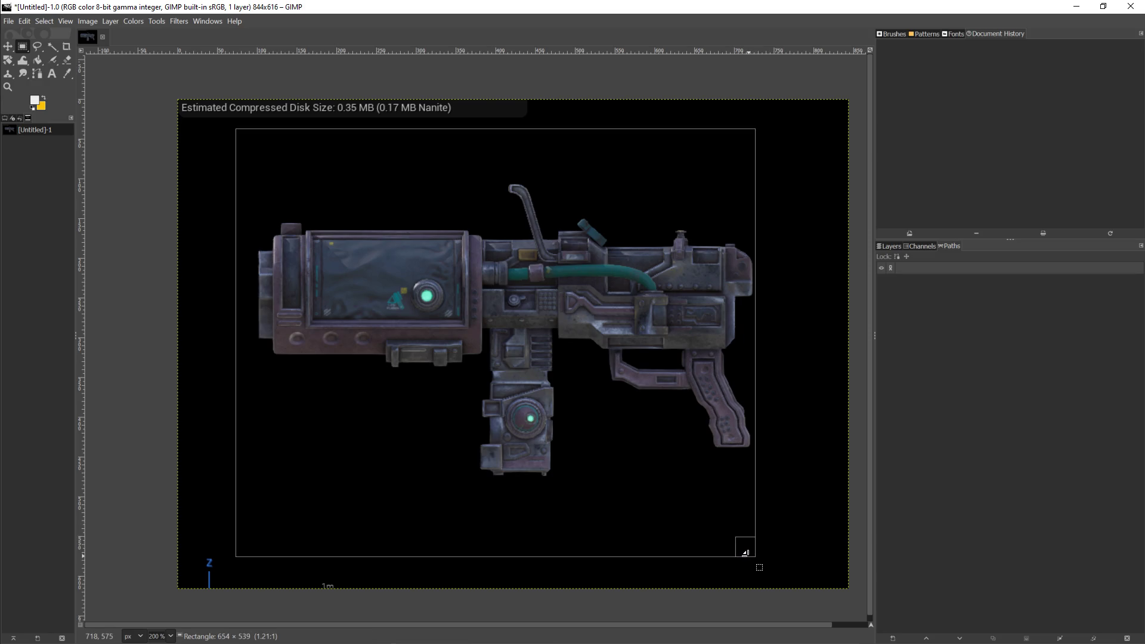
mouse_move(255, 560)
mouse_down()
mouse_move(272, 570)
mouse_move(269, 584)
mouse_move(260, 571)
mouse_up()
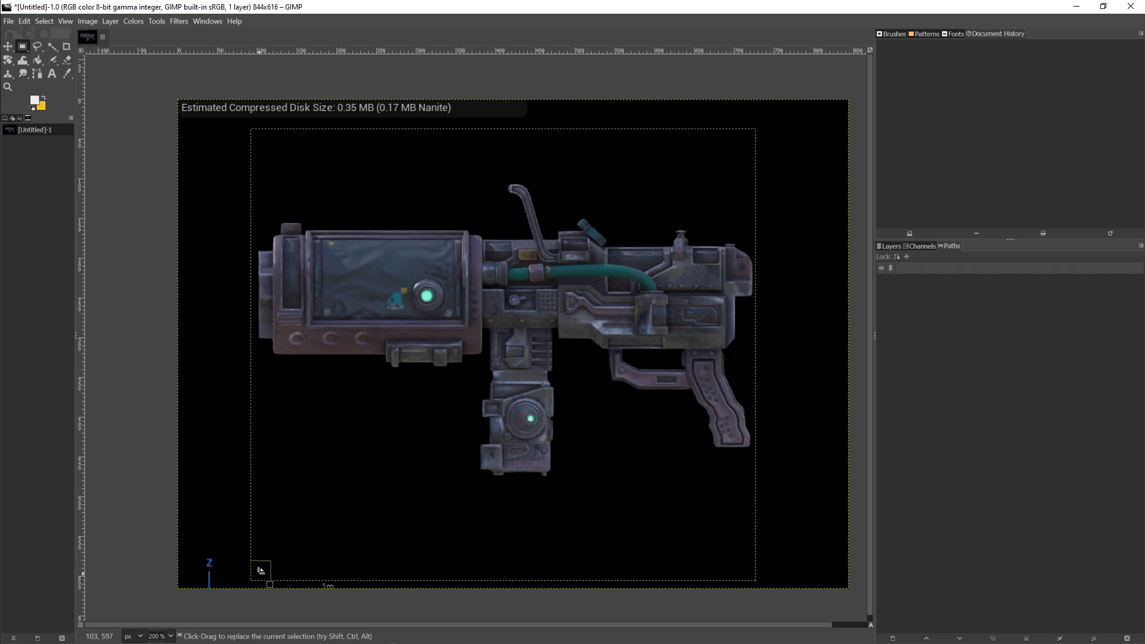
mouse_move(258, 139)
mouse_down()
mouse_move(270, 112)
mouse_move(255, 65)
mouse_move(253, 139)
mouse_move(266, 135)
mouse_up()
click(23, 21)
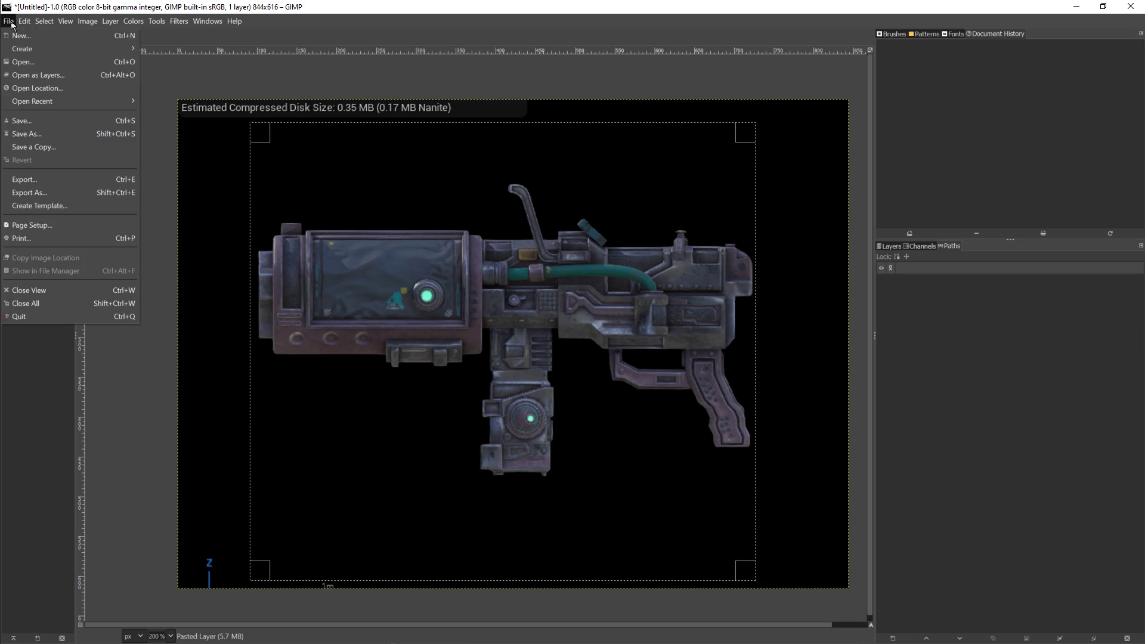
Step: Start a new image sized 650 × 650 pixels
click(36, 35)
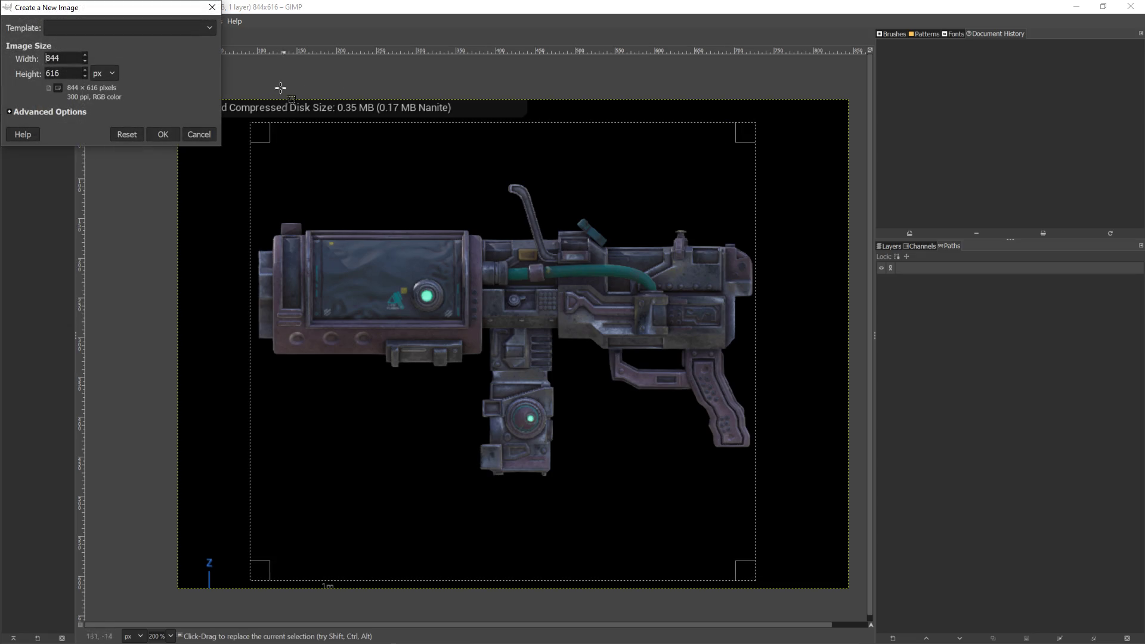
drag(63, 58, 16, 60)
text(650)
key(Tab)
text(650)
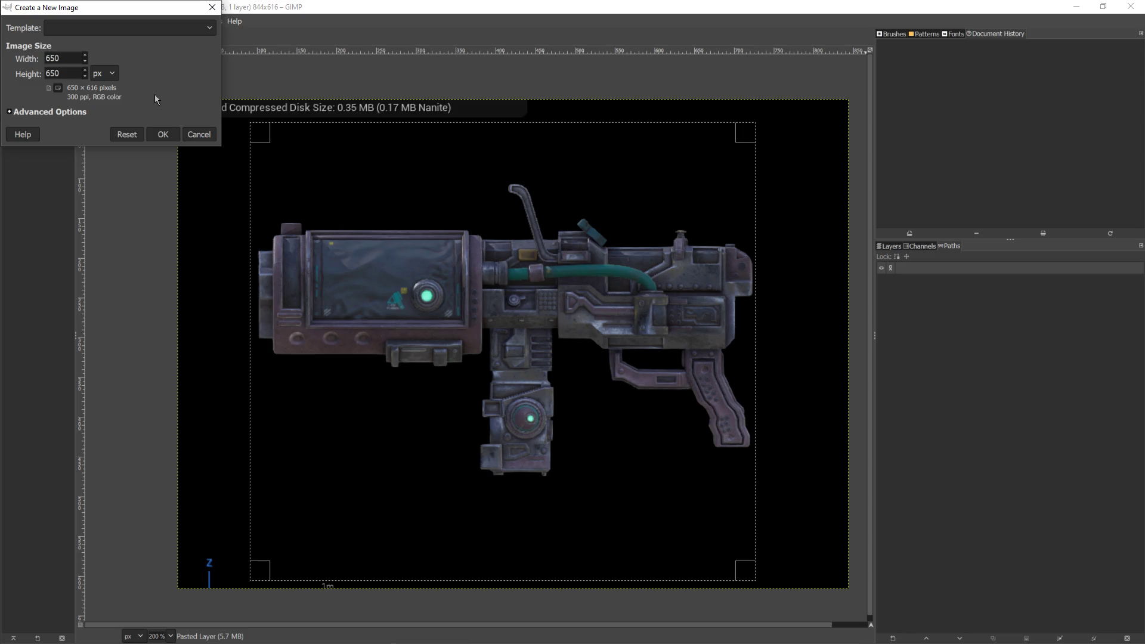
click(59, 91)
click(99, 80)
click(99, 80)
Step: Set 16-bit integer precision and a Transparency fill, then create the image
click(67, 112)
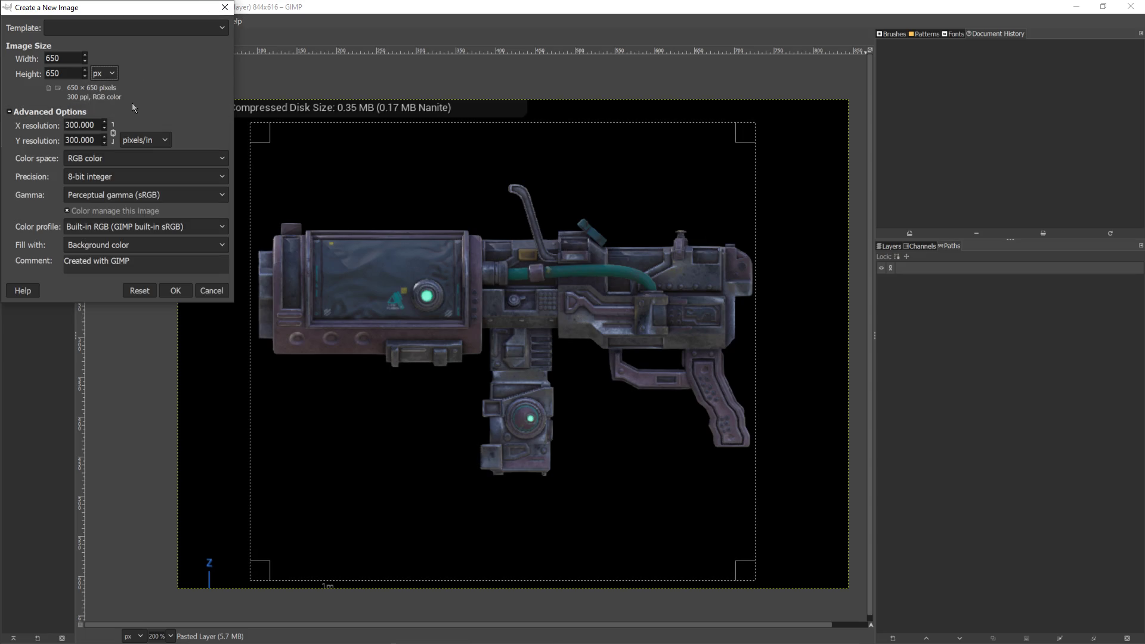
click(135, 175)
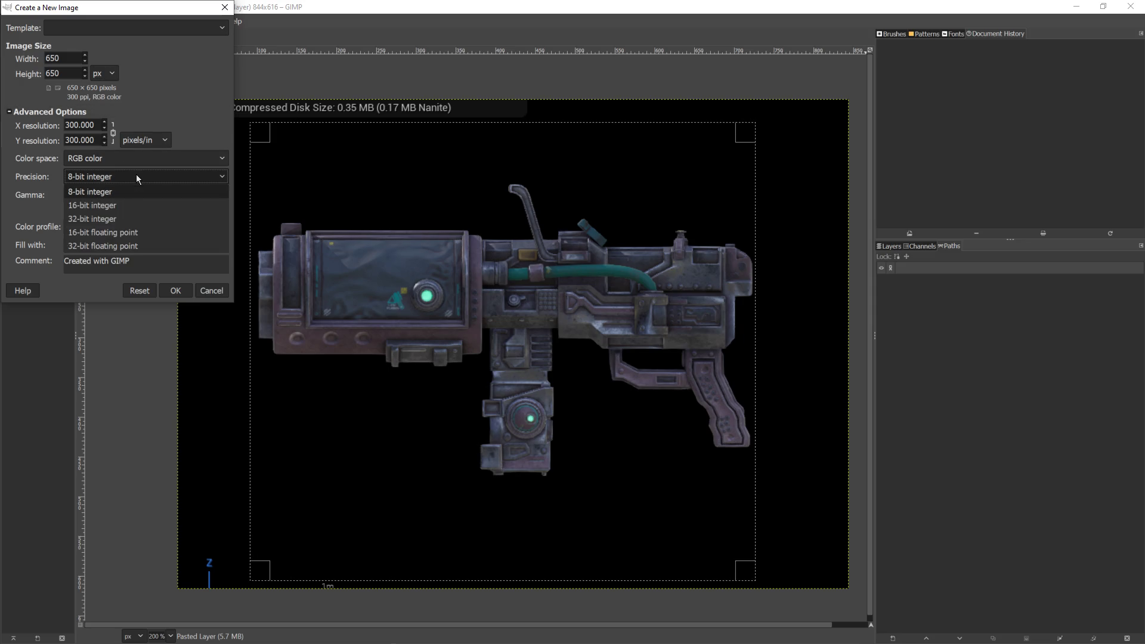
click(133, 205)
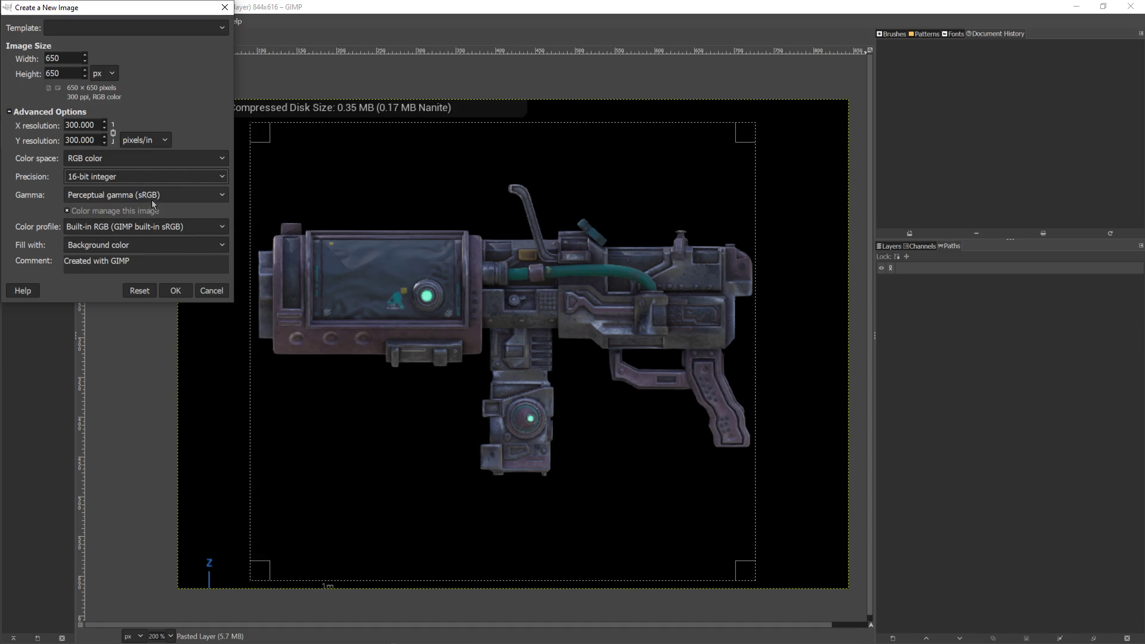
click(181, 199)
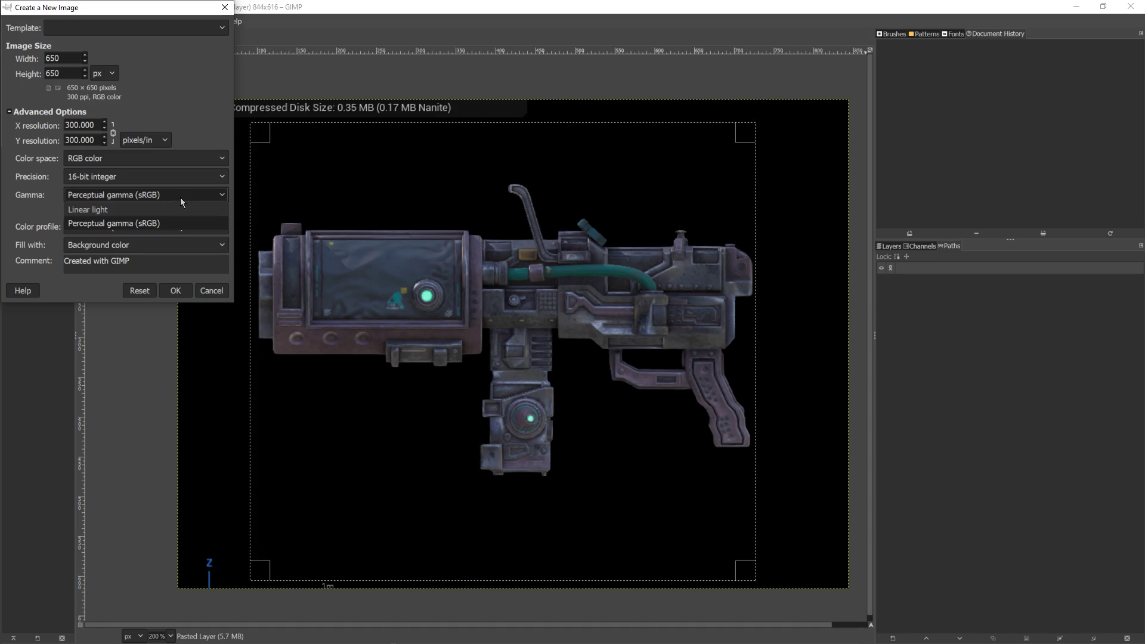
click(180, 198)
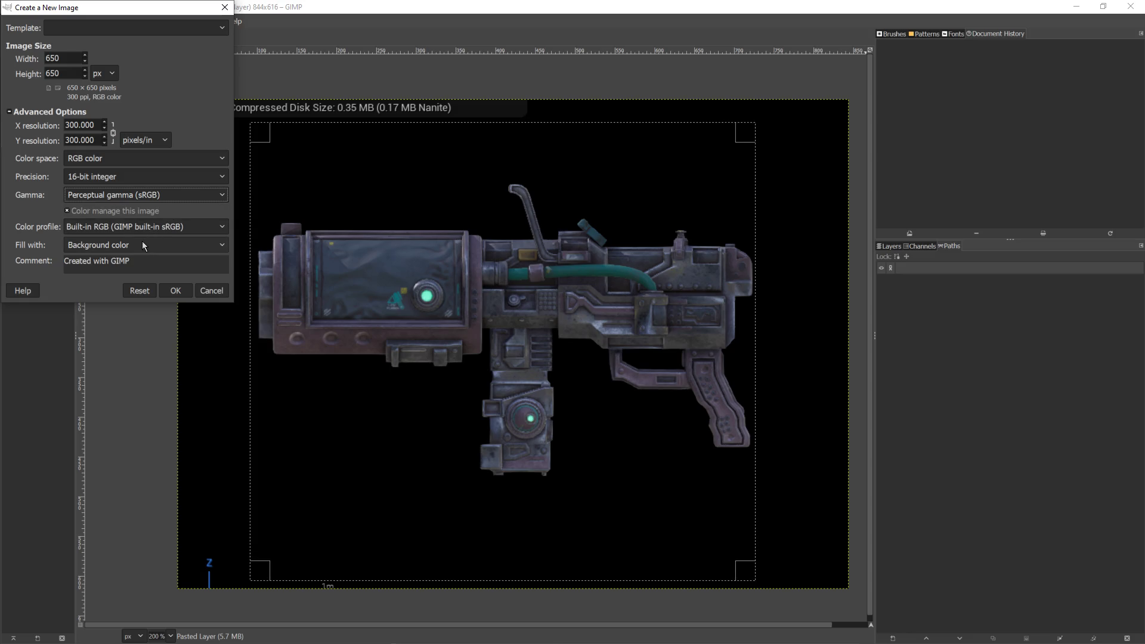
click(87, 249)
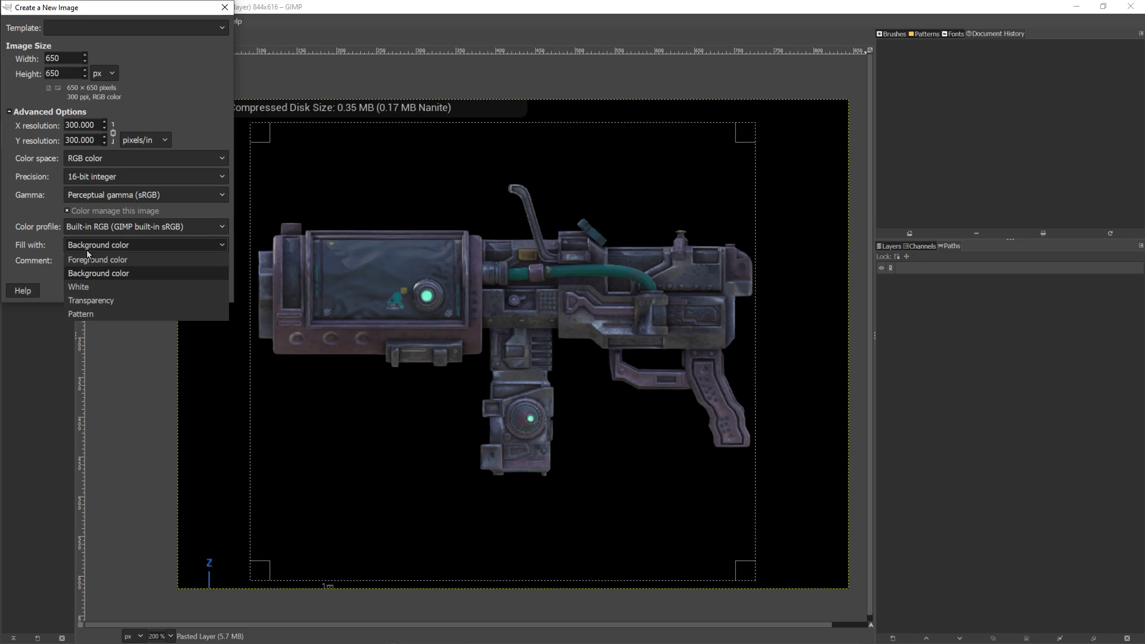
click(108, 272)
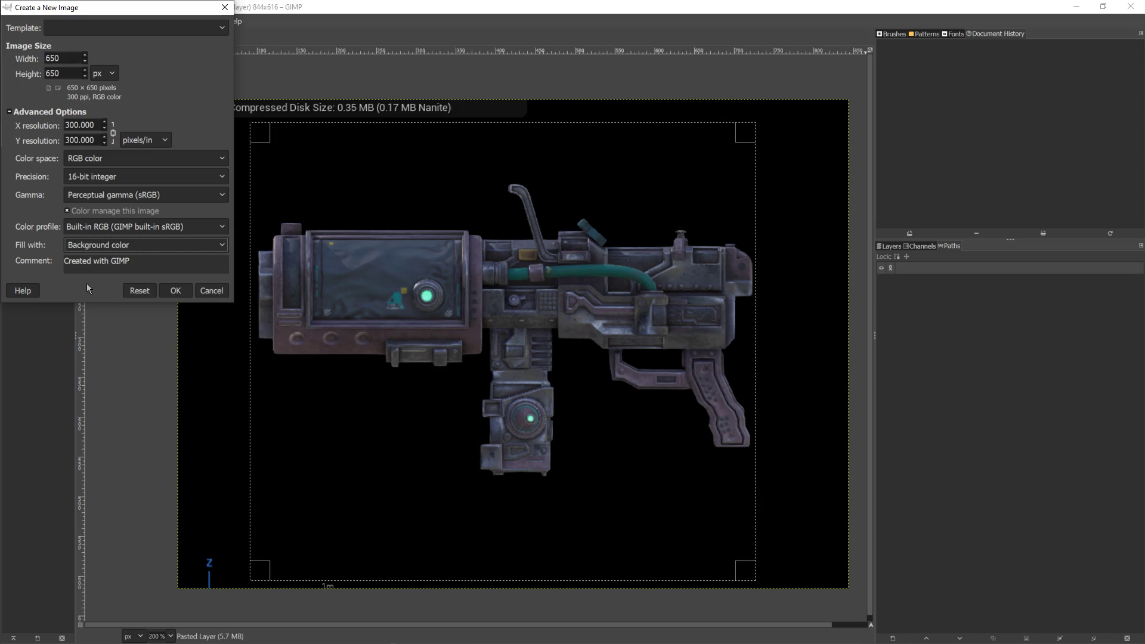
click(119, 248)
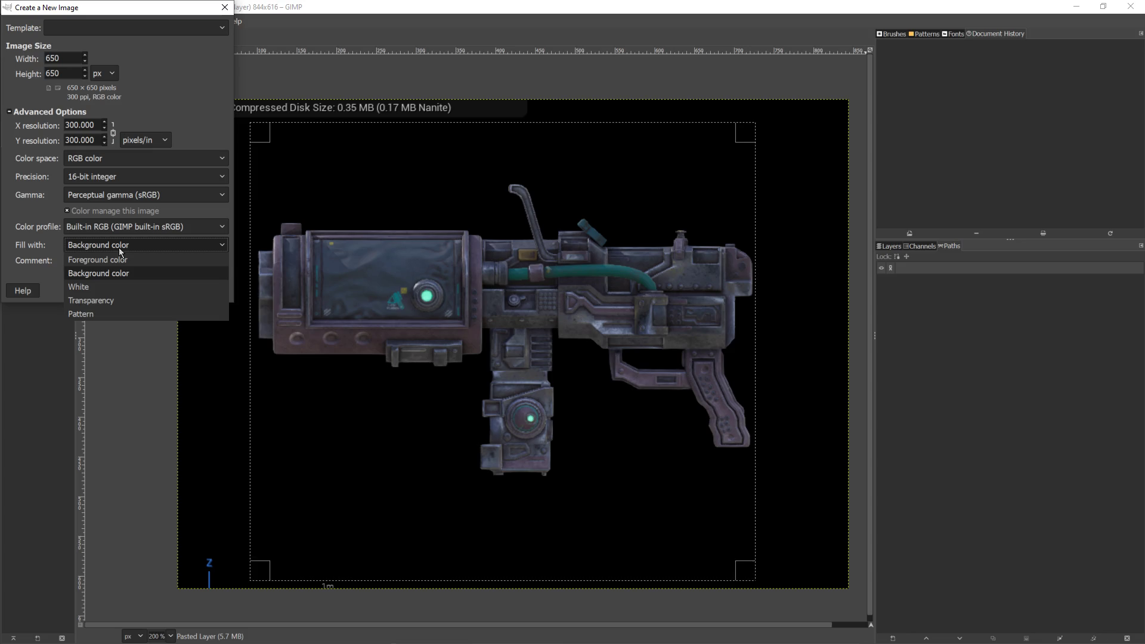
click(102, 299)
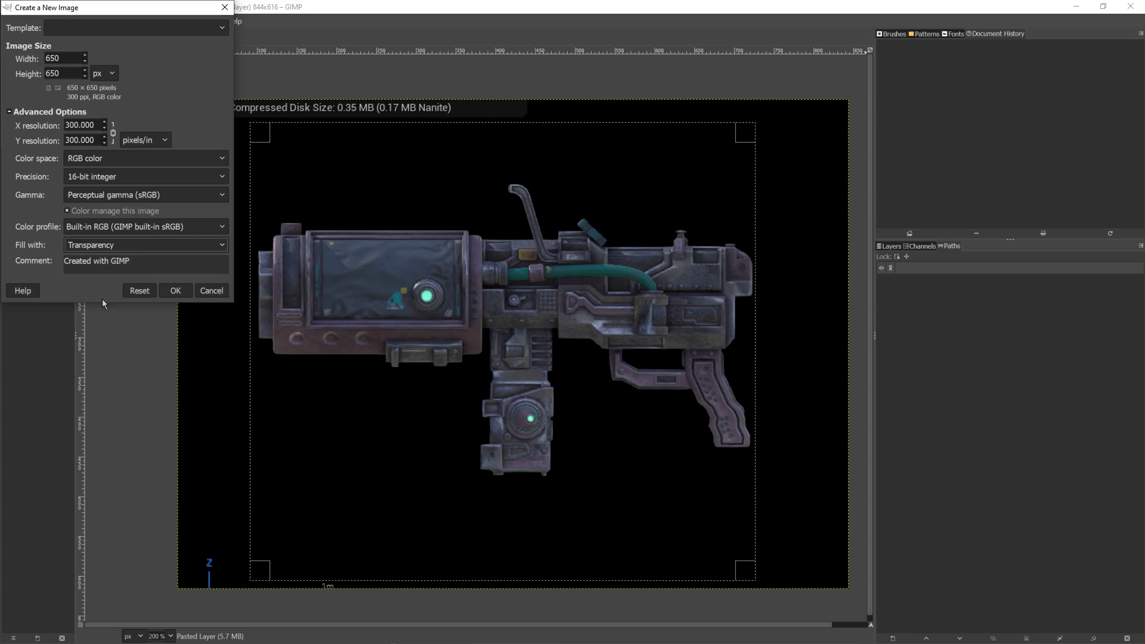
click(178, 289)
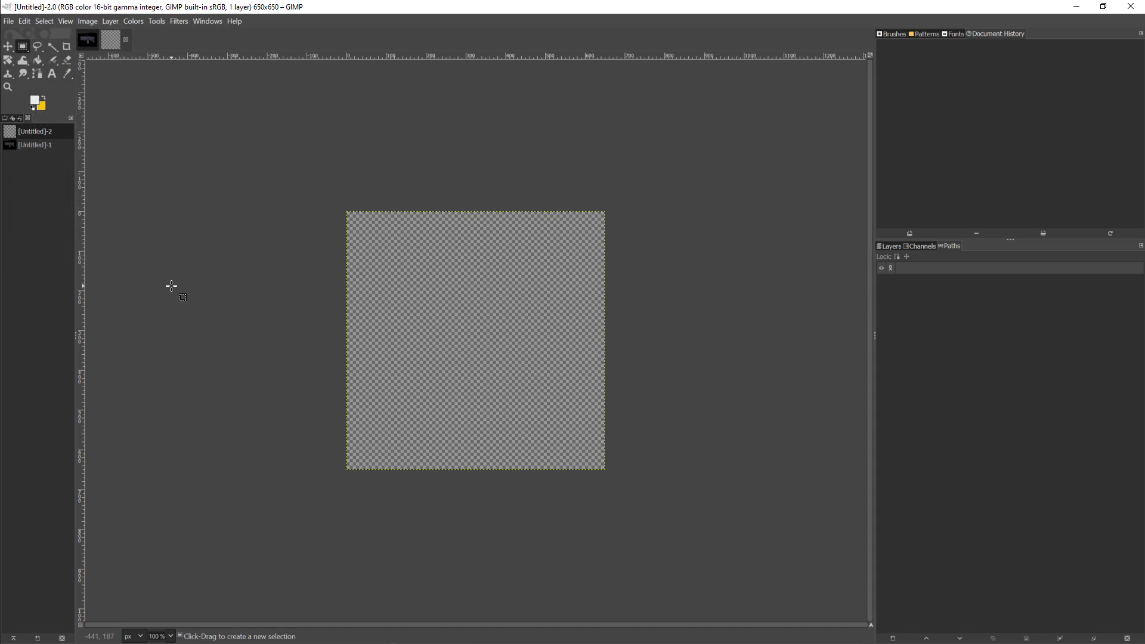
Step: Paste the copied cannon into the new 650×650 transparent canvas
click(24, 22)
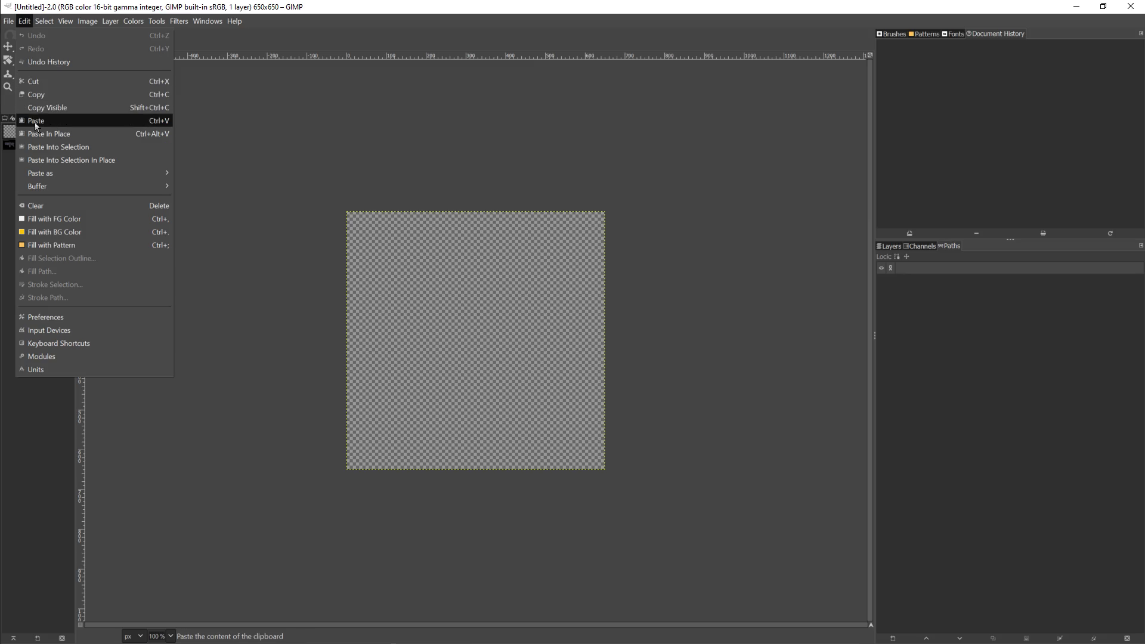
click(35, 123)
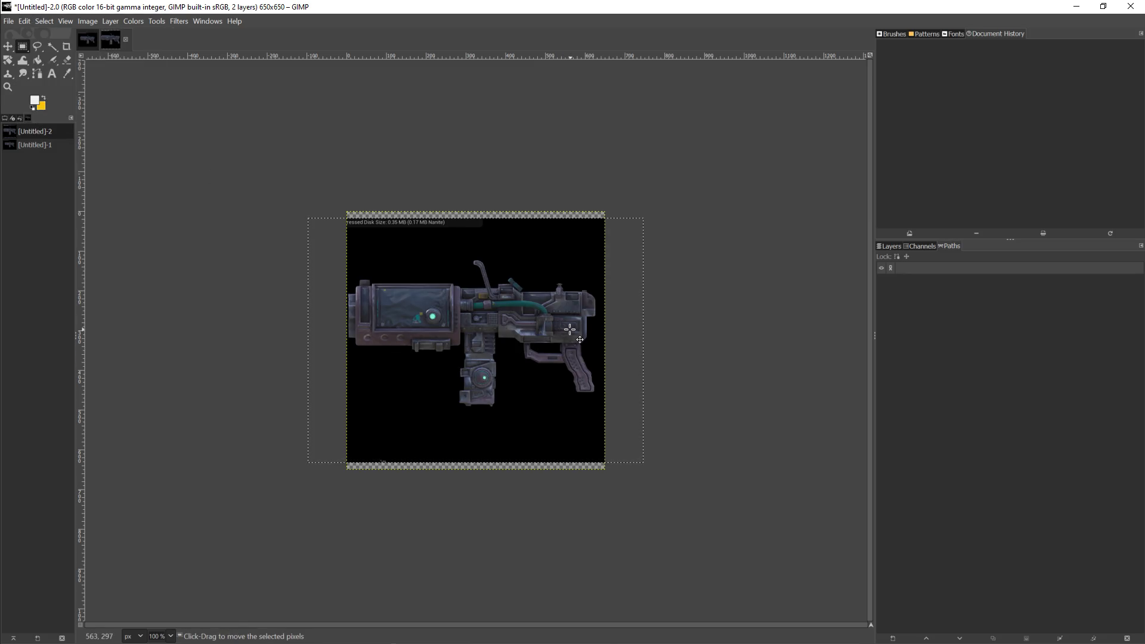
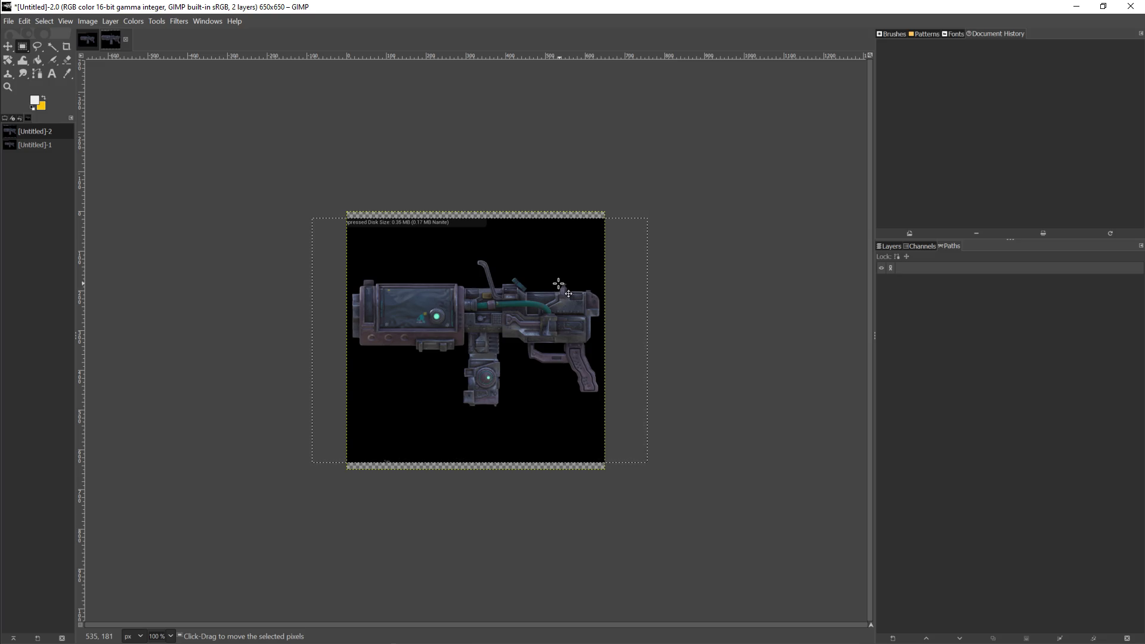
Step: Anchor the pasted gun picture and fill the transparent top strip with sampled black
scroll(455, 286, up, 1)
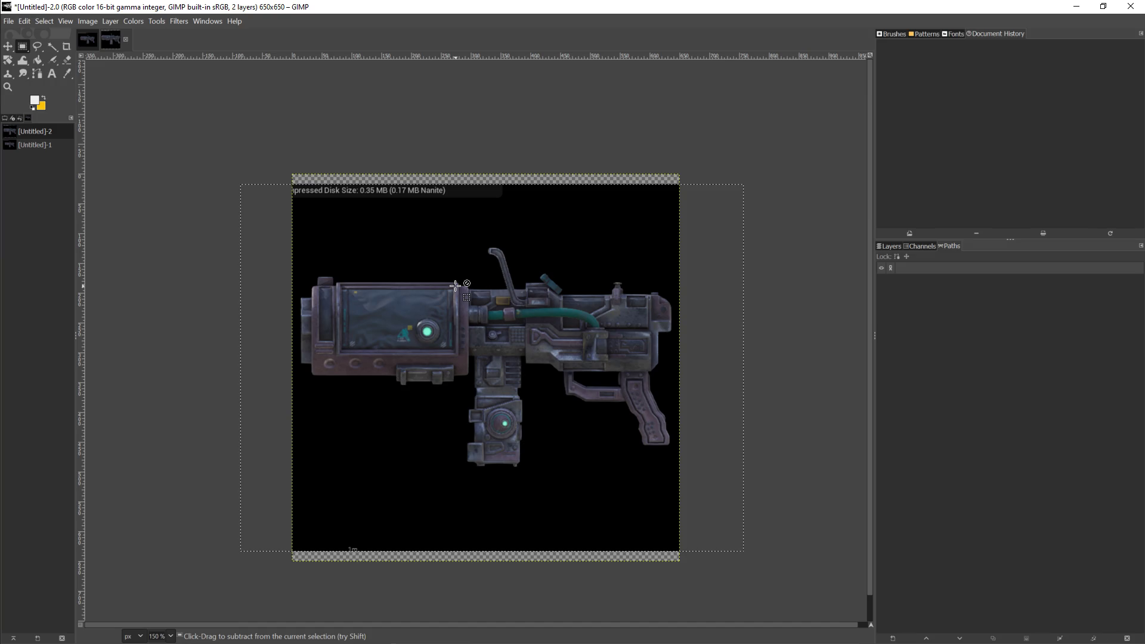
scroll(455, 286, up, 1)
scroll(356, 154, down, 1)
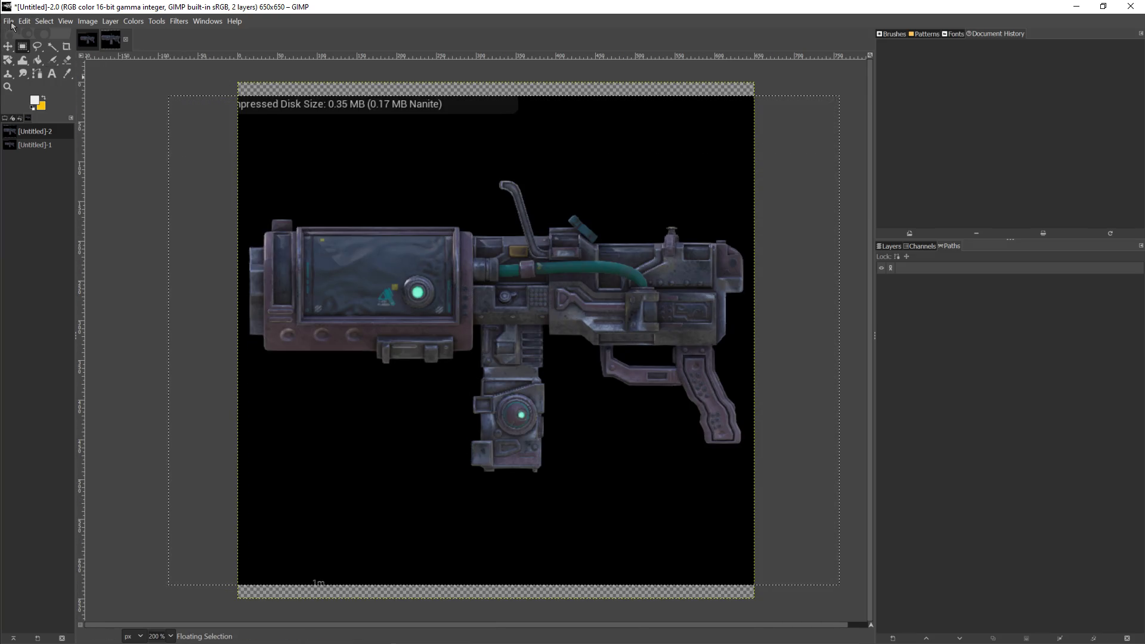
click(149, 102)
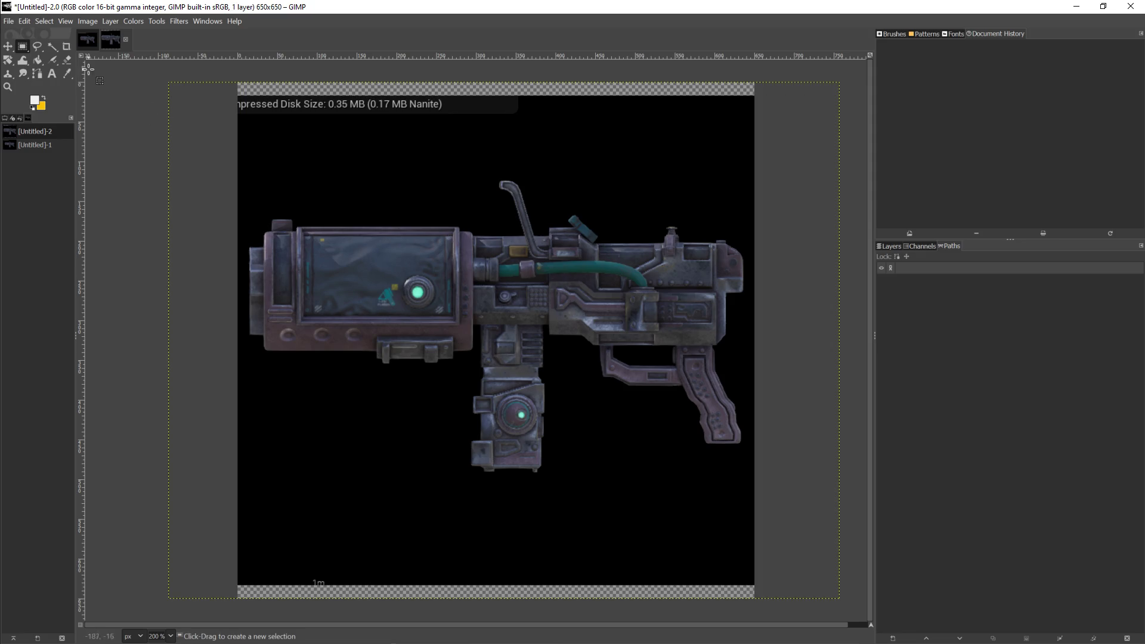
mouse_move(168, 69)
mouse_down()
mouse_move(229, 100)
mouse_move(754, 159)
mouse_move(799, 141)
mouse_up()
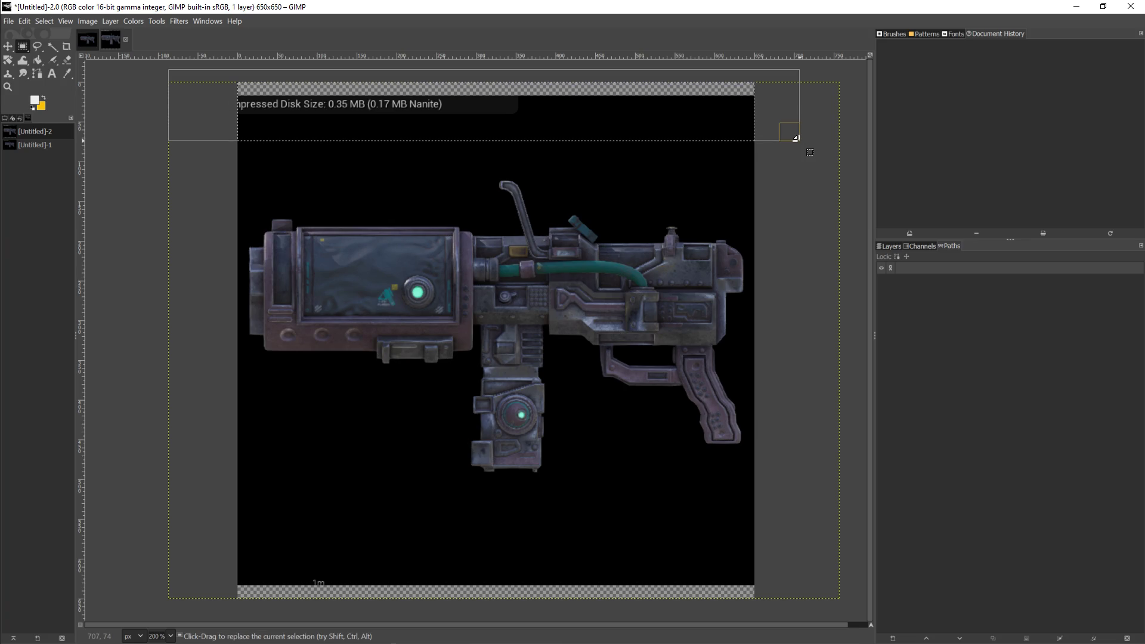
key(Delete)
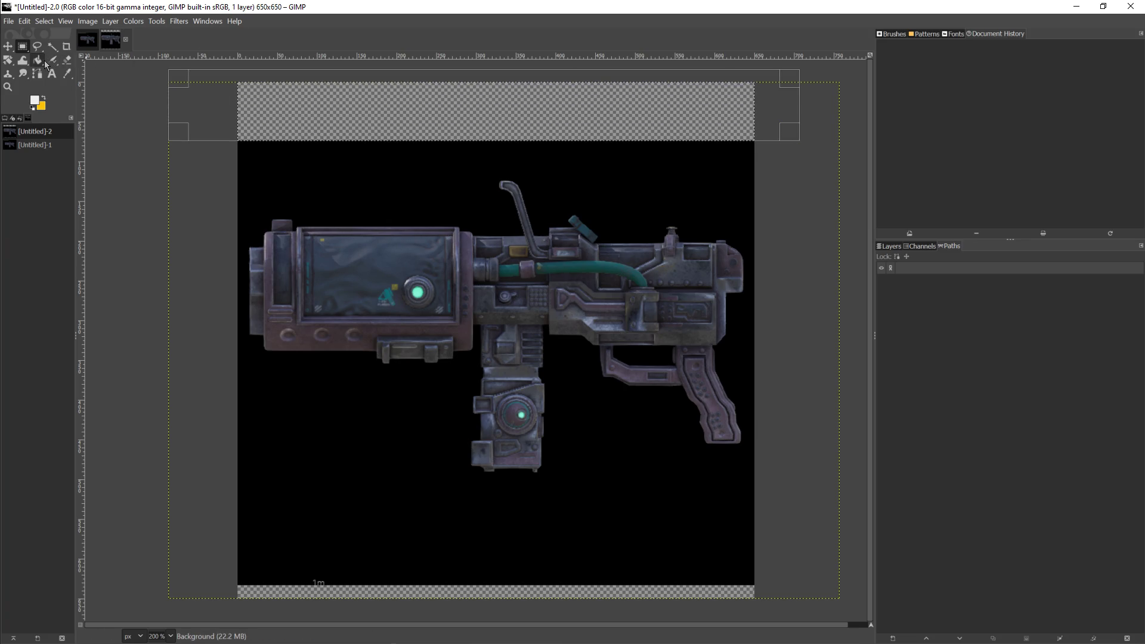
click(67, 74)
click(299, 179)
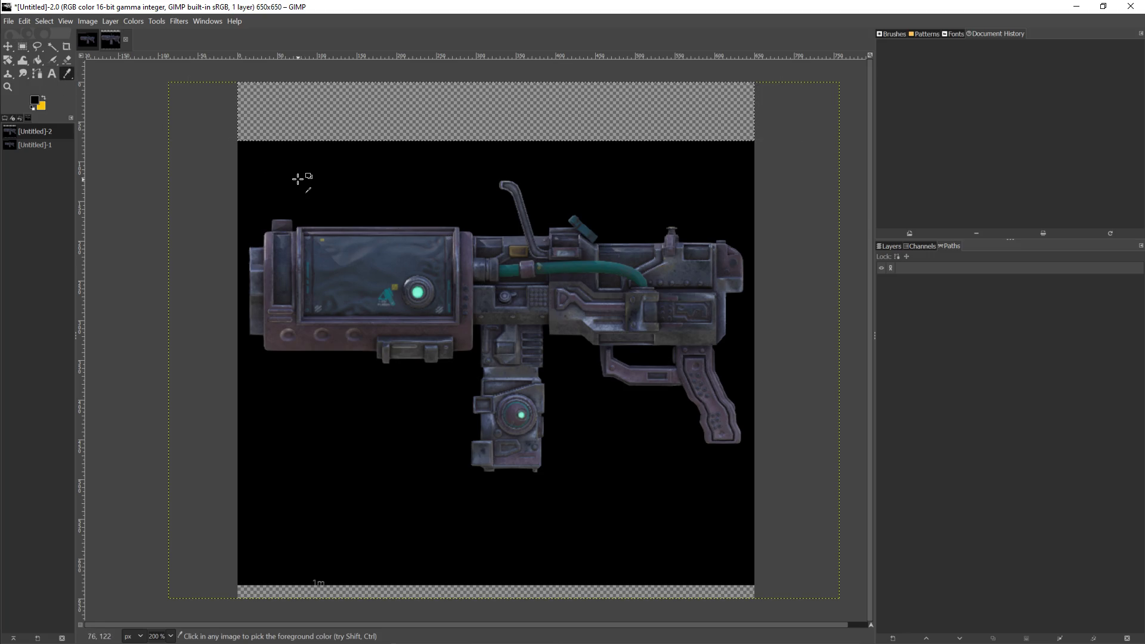
click(38, 60)
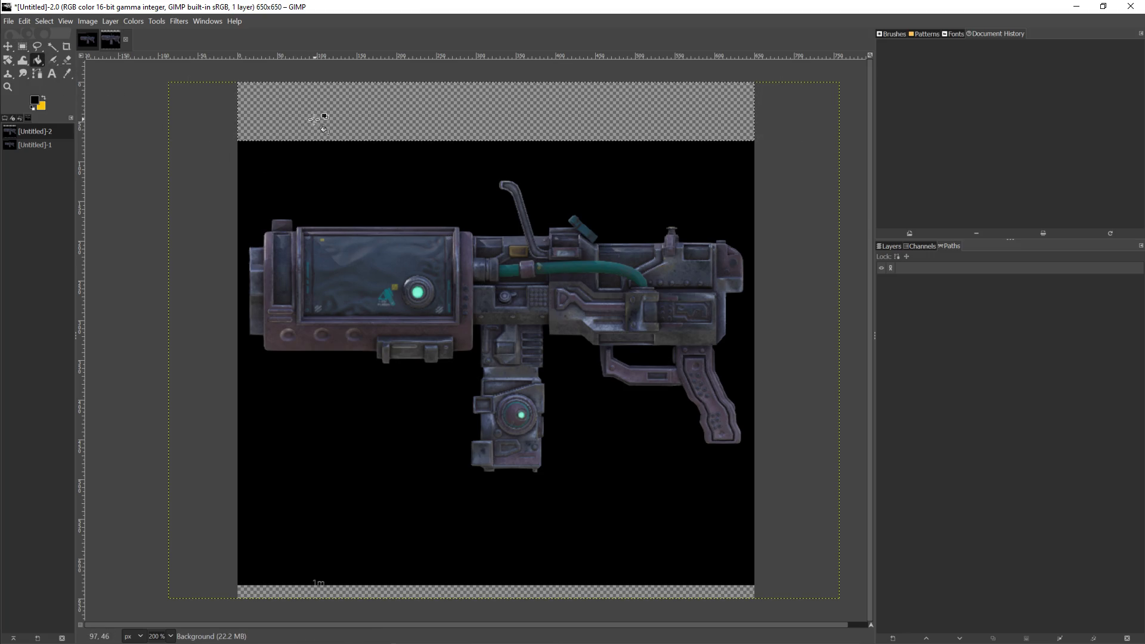
click(313, 120)
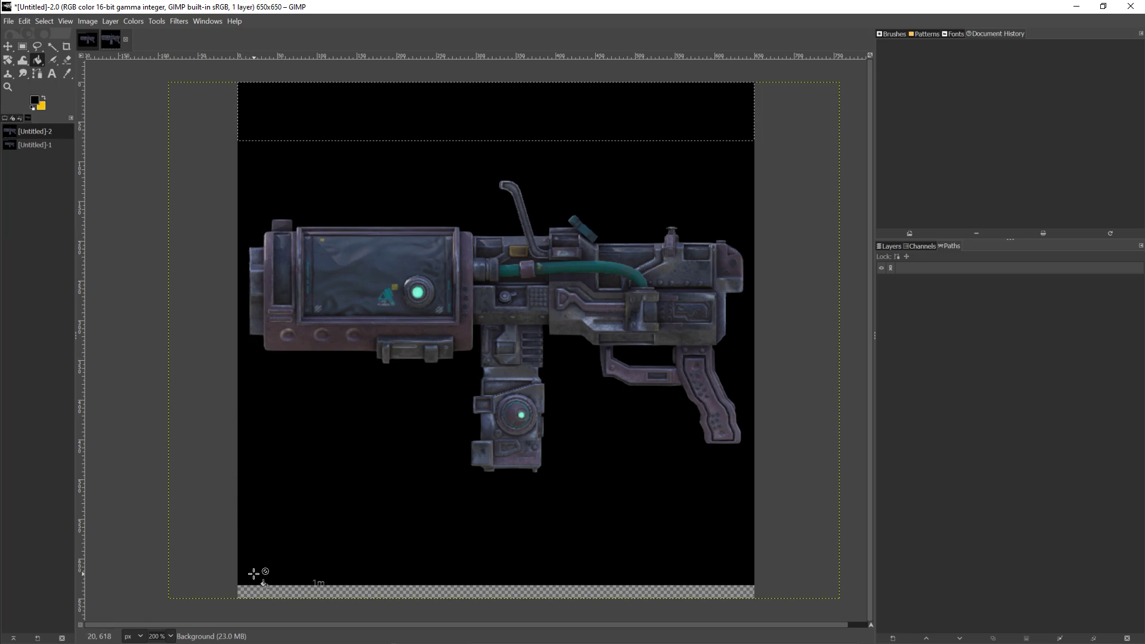
Step: Fill the transparent bottom strip with black, then select the whole image
key(r)
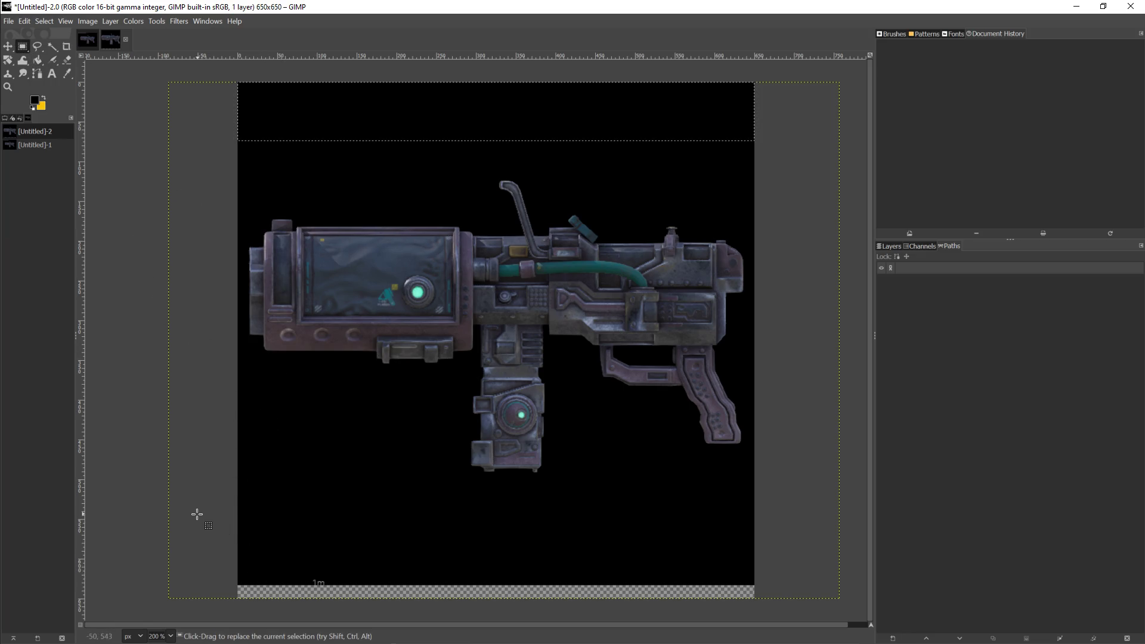
mouse_move(200, 518)
mouse_down()
mouse_move(756, 593)
mouse_move(829, 617)
mouse_up()
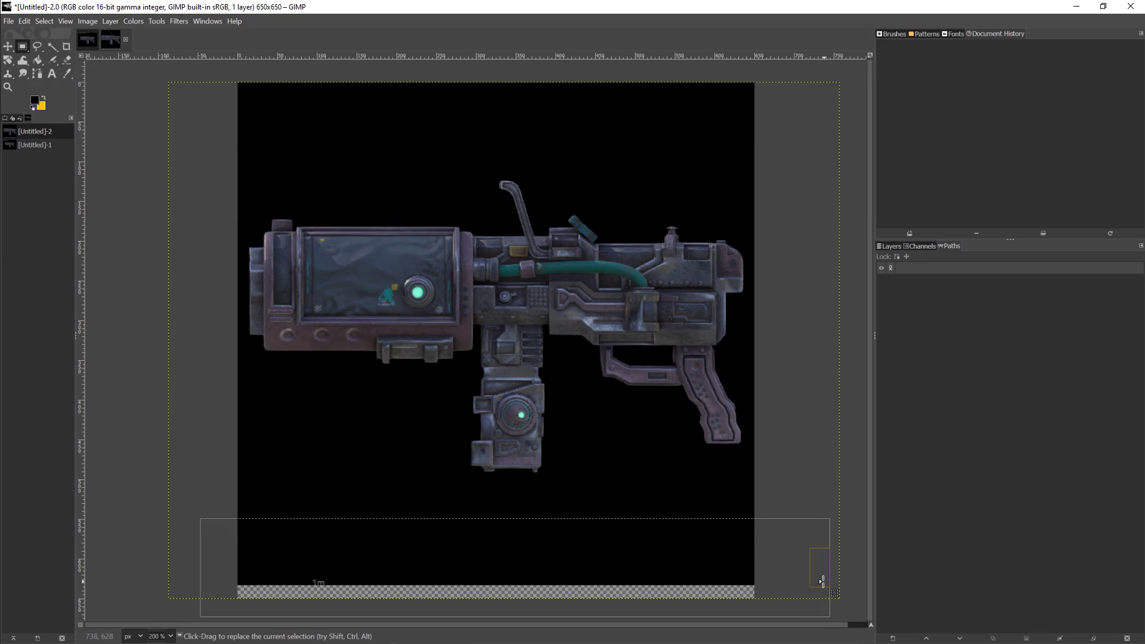
key(Delete)
key(shift+b)
key(ctrl+shift+a)
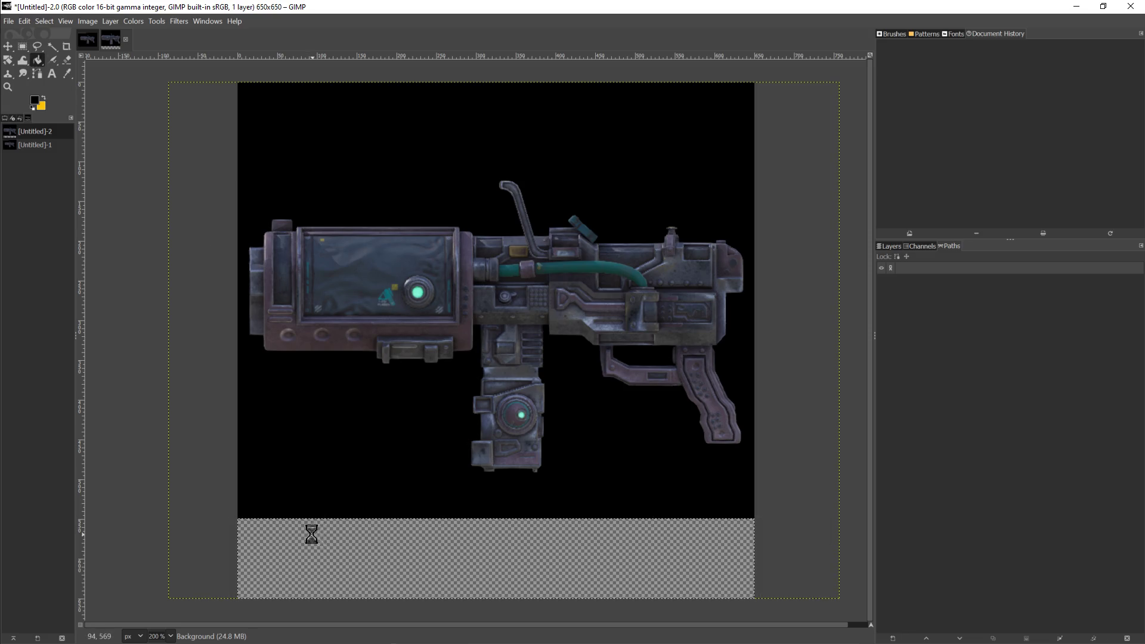
click(317, 531)
click(23, 48)
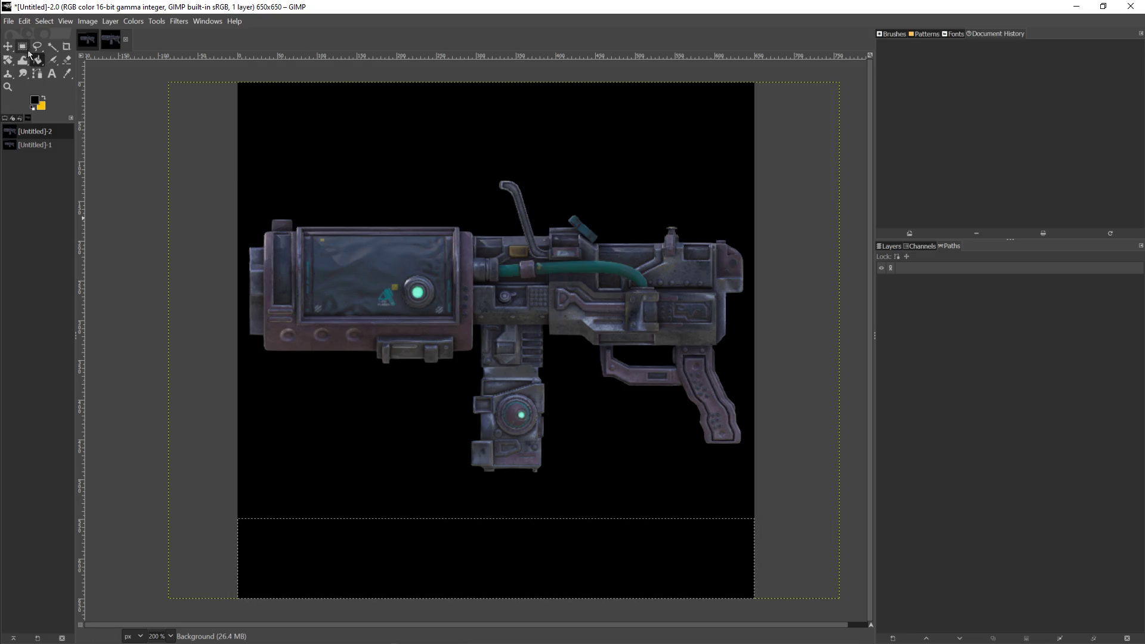
click(44, 21)
click(48, 42)
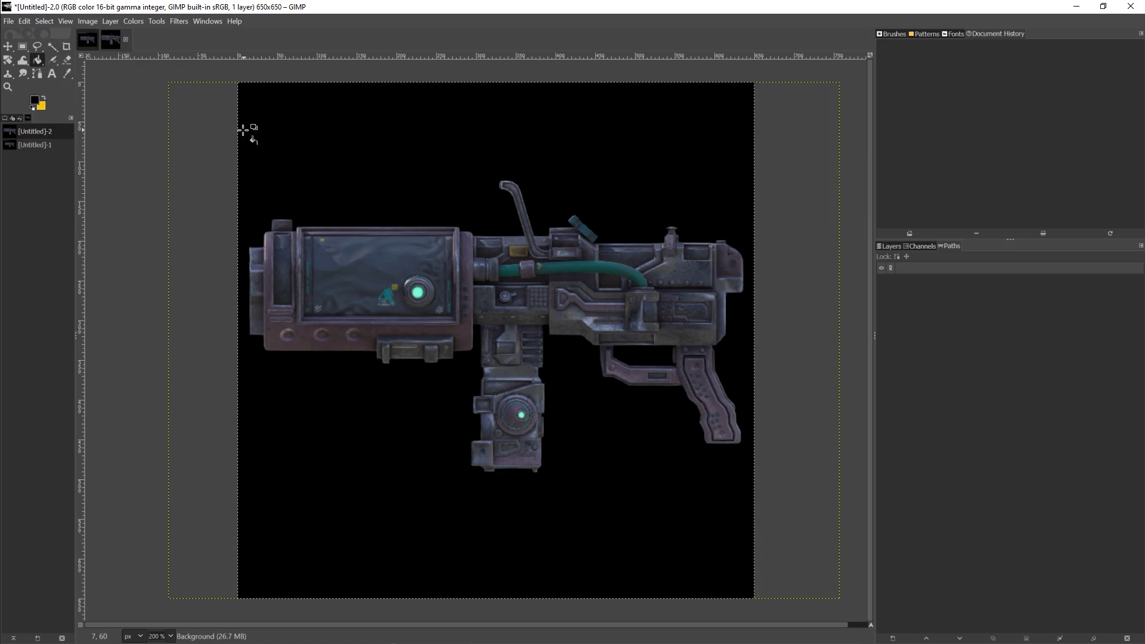
Step: Copy the black-background gun picture and paste it into a new 650×650 image
click(24, 22)
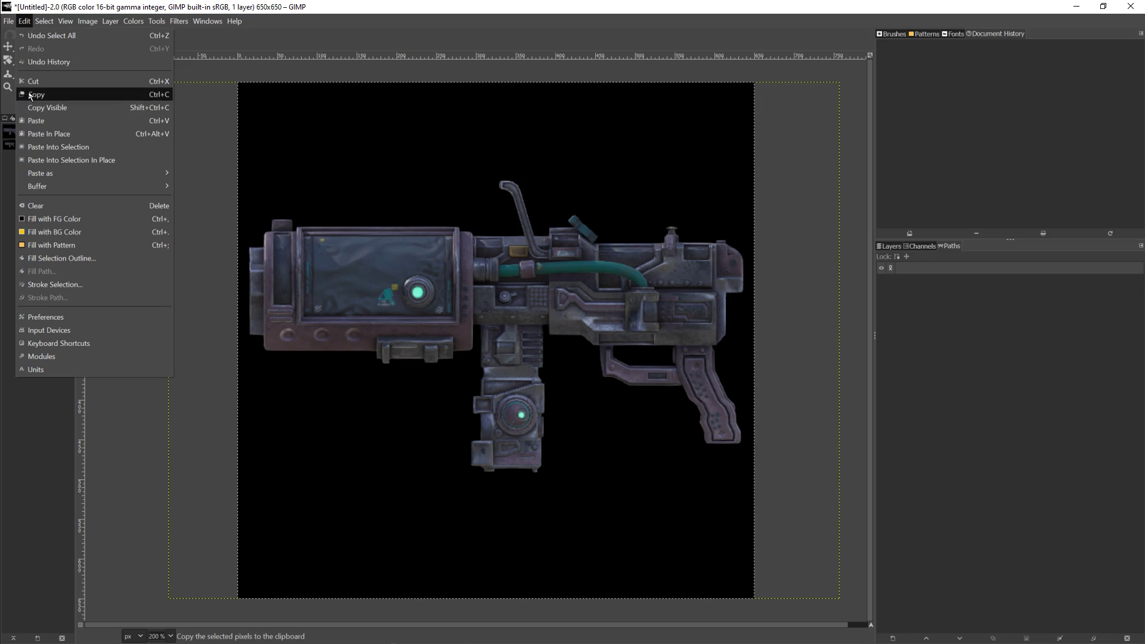
click(30, 94)
click(8, 21)
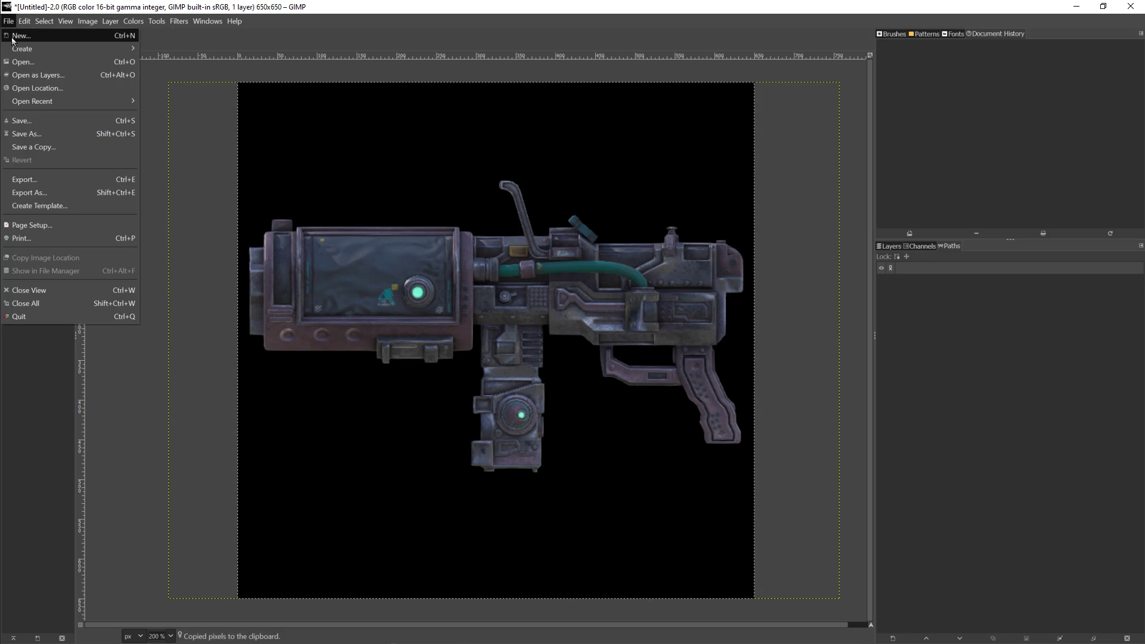
click(14, 34)
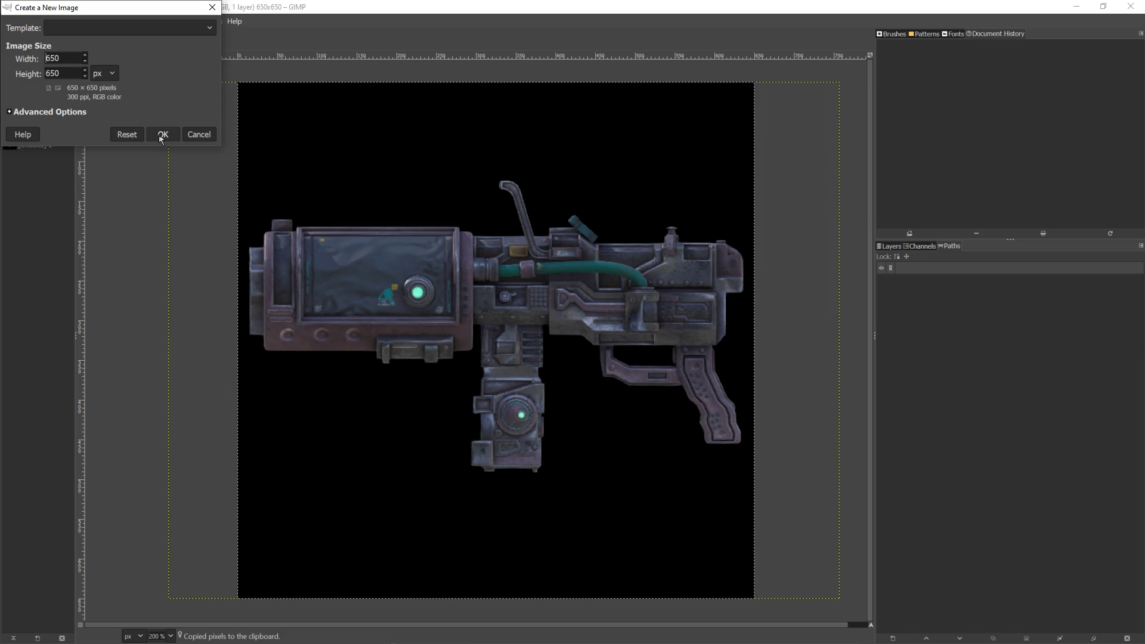
click(162, 135)
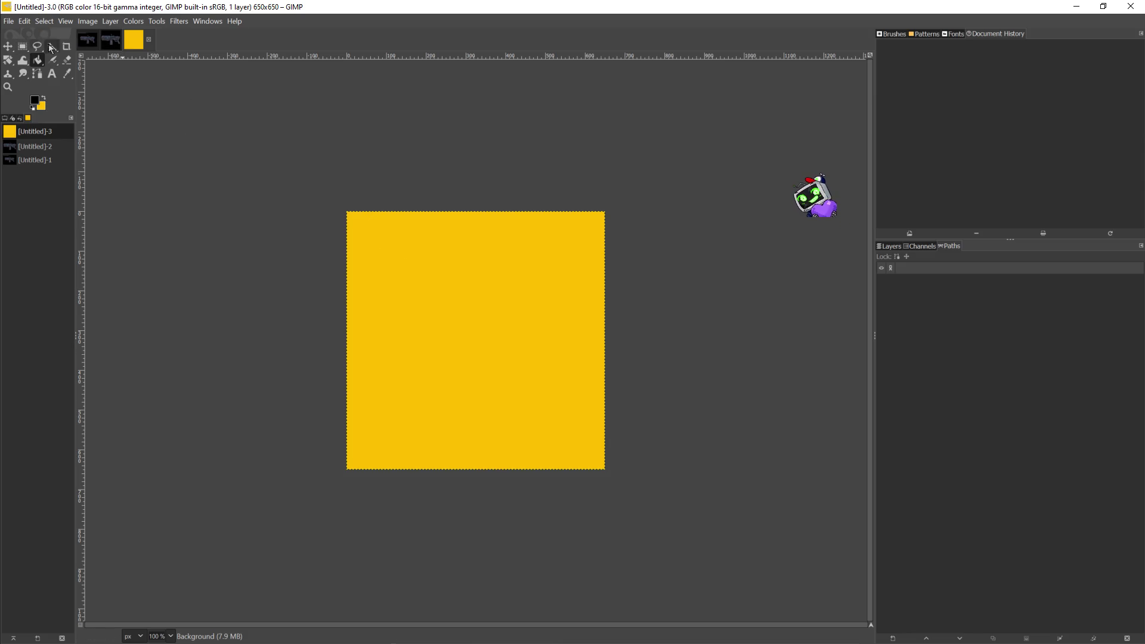
click(25, 21)
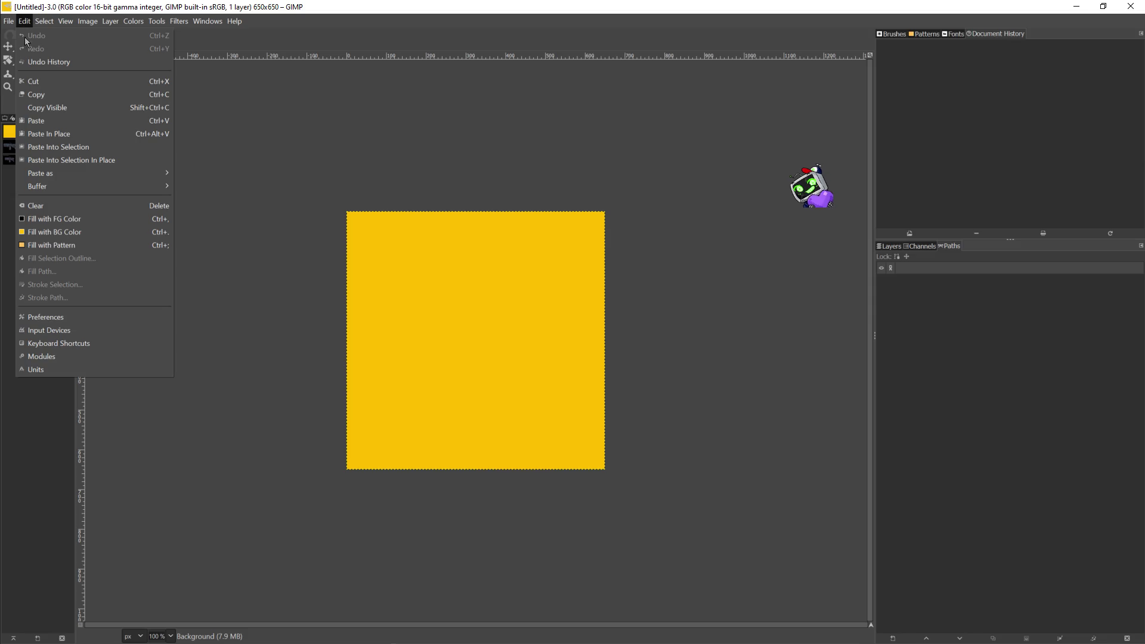
click(47, 121)
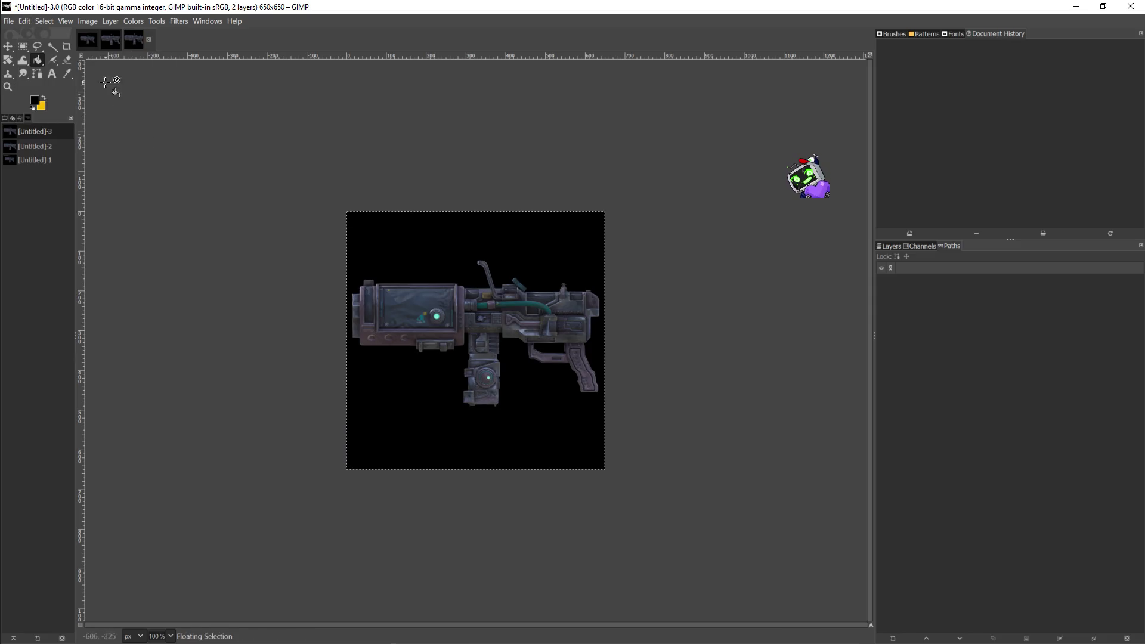
click(88, 22)
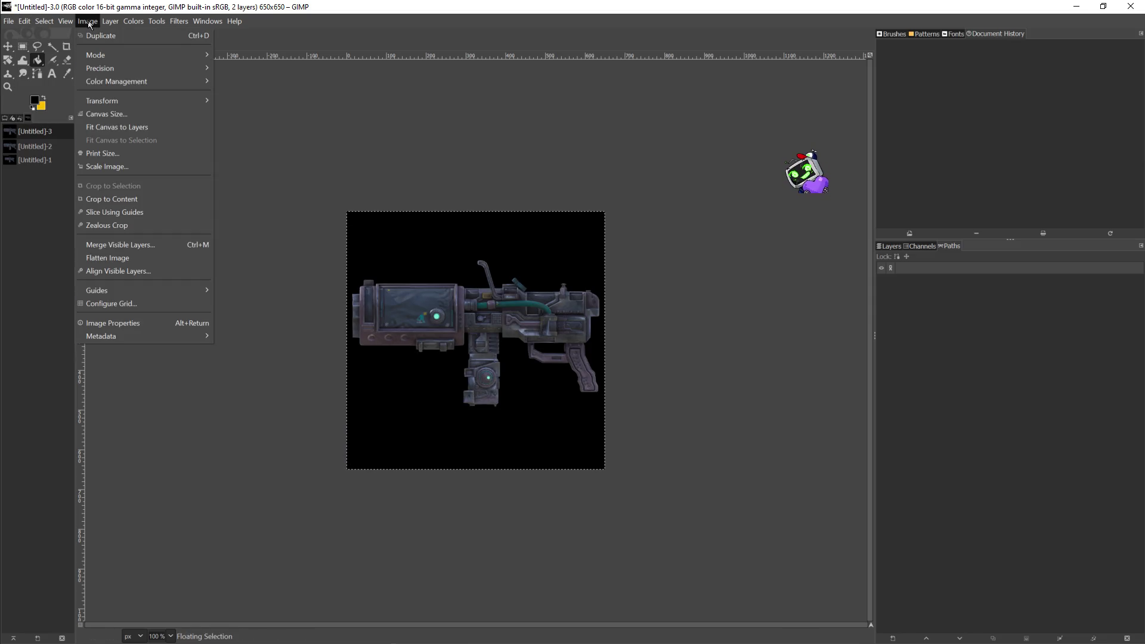
Step: Try a 500×500 canvas size, then cancel the Canvas Size dialog
click(137, 113)
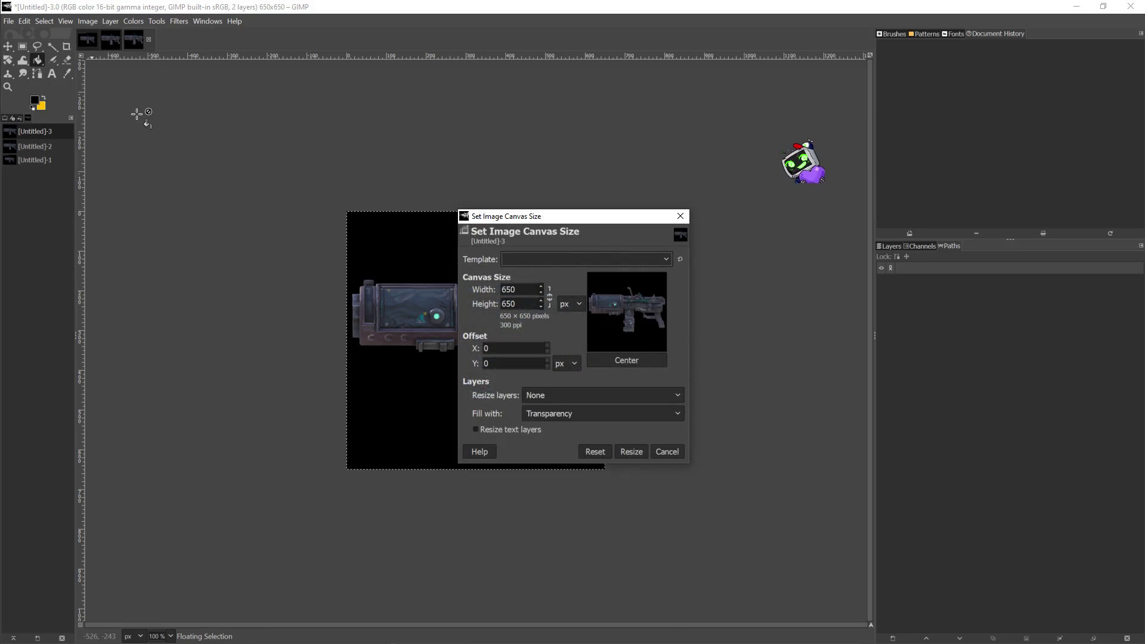
double_click(524, 290)
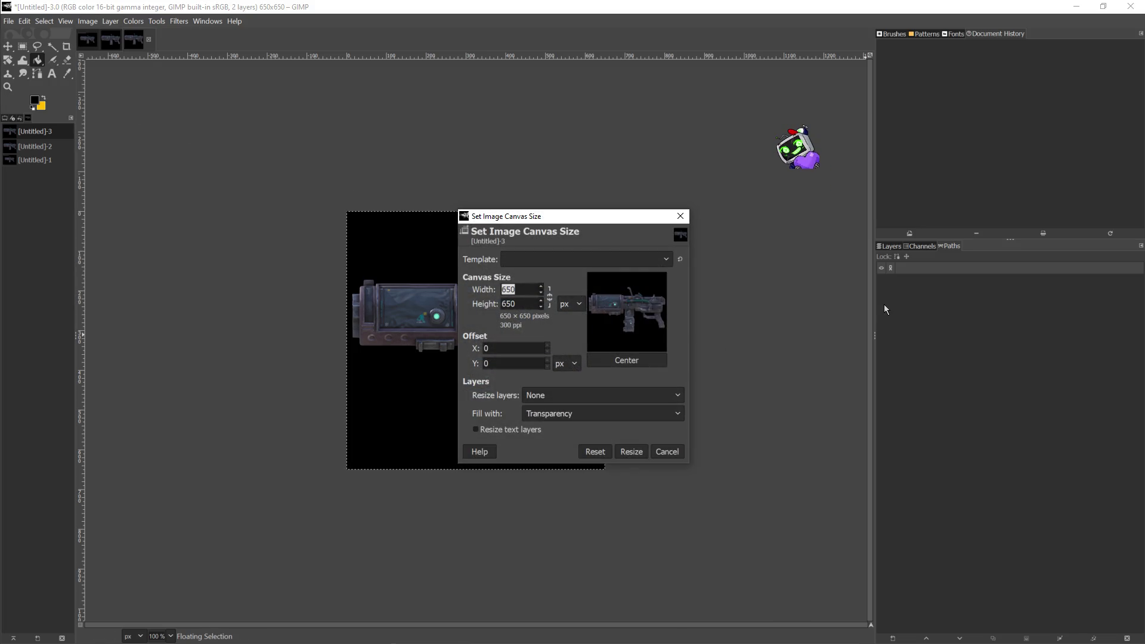
text(500)
key(Tab)
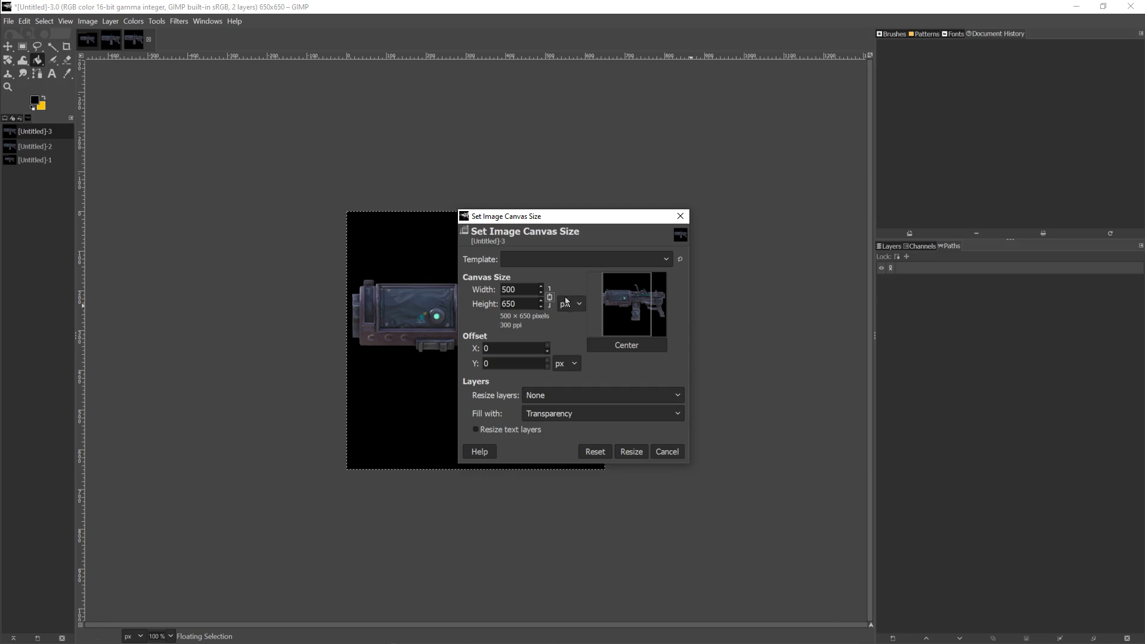
click(533, 294)
double_click(526, 305)
text(500)
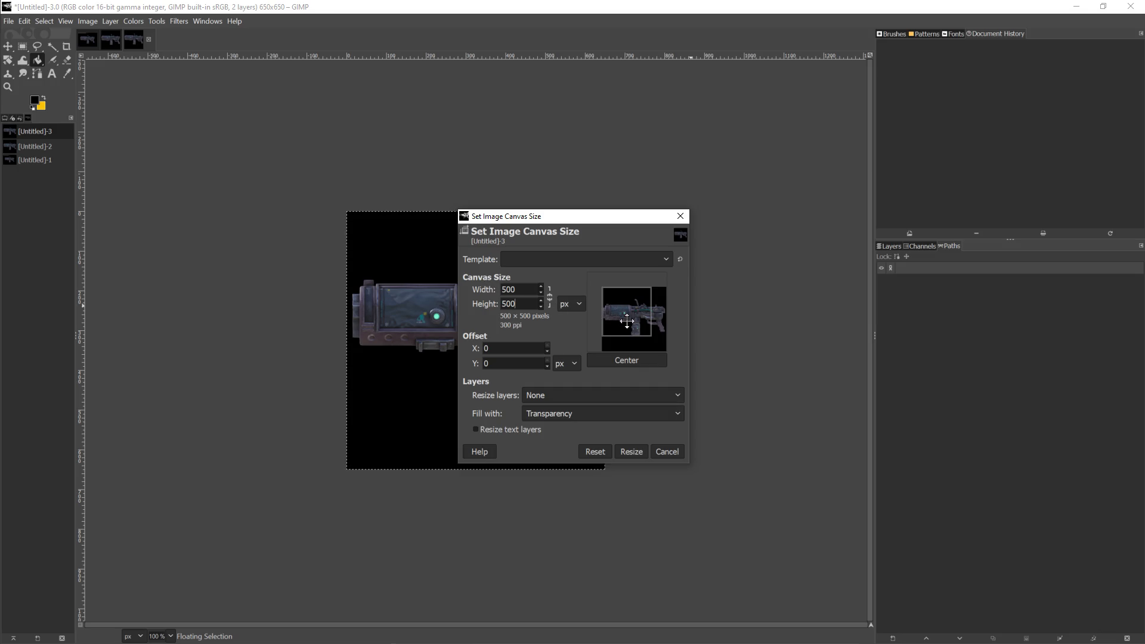
mouse_move(658, 345)
mouse_down()
mouse_move(633, 308)
mouse_move(630, 317)
mouse_up()
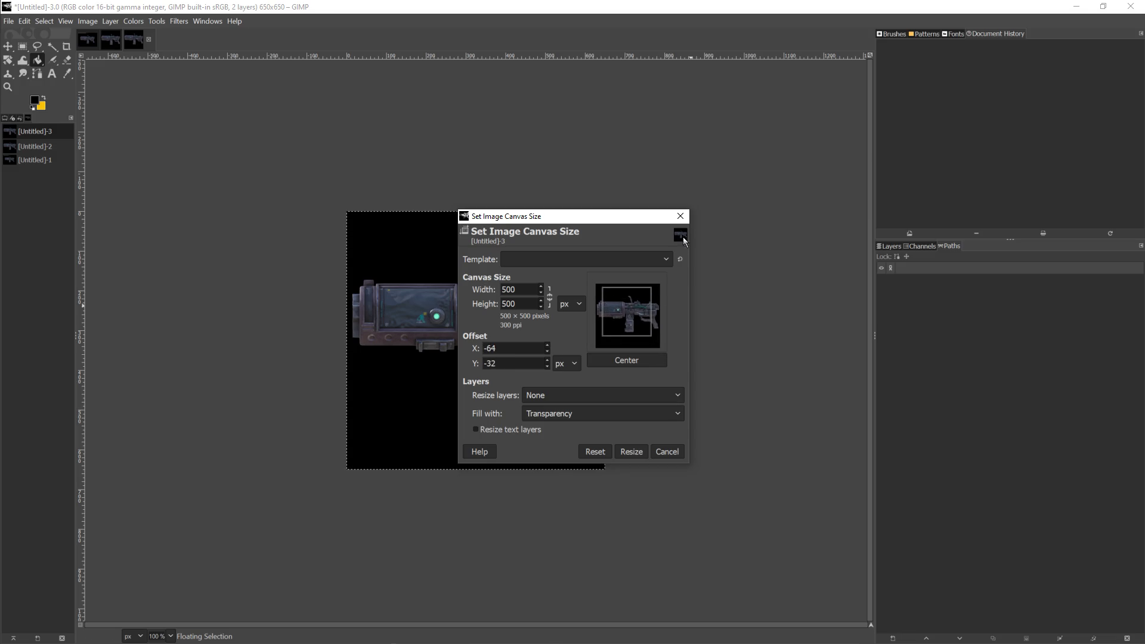
click(681, 216)
Step: Scale the image to 500×500 pixels, keeping Cubic interpolation
click(87, 22)
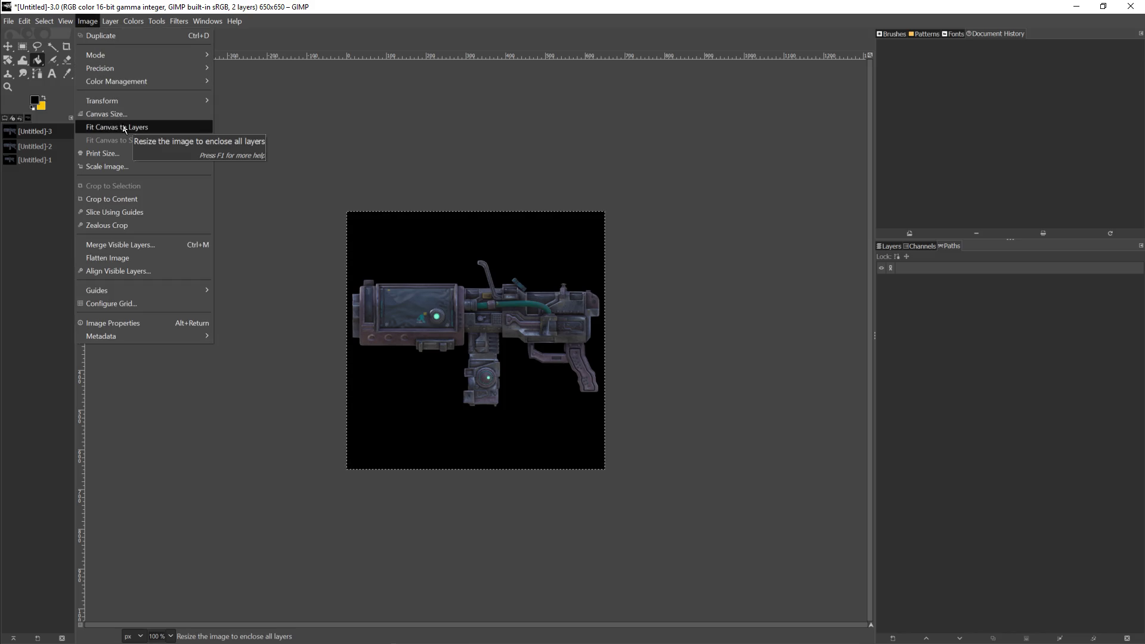
click(126, 167)
text(500)
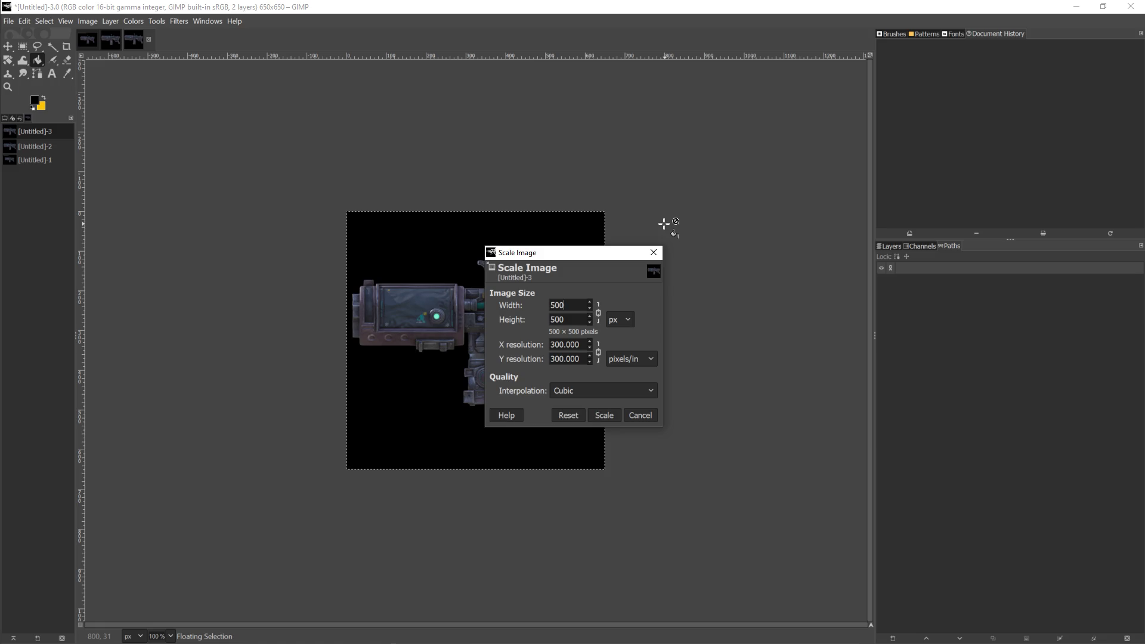
click(595, 393)
click(594, 392)
click(603, 415)
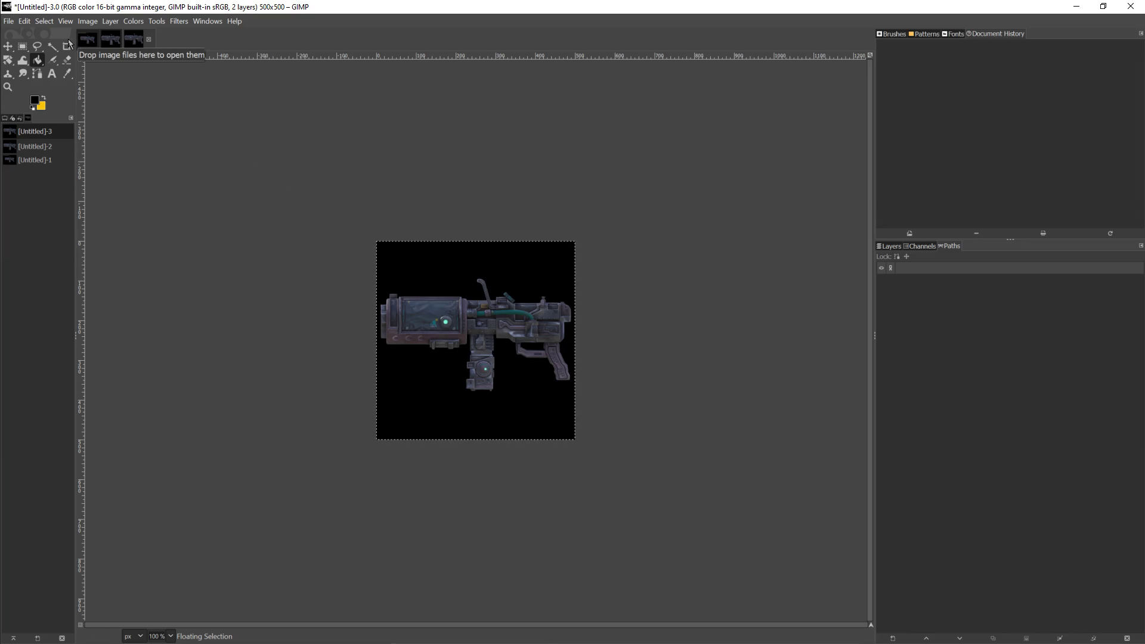
Step: Export the image as plasma_gun.png with PNG compression level 0
click(12, 22)
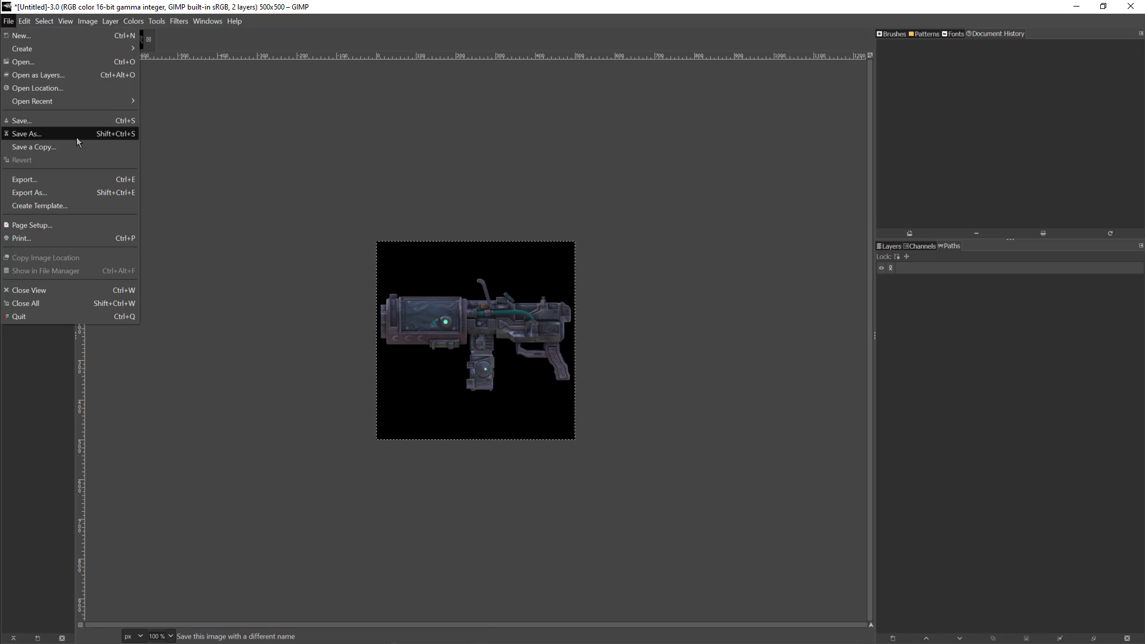
click(57, 180)
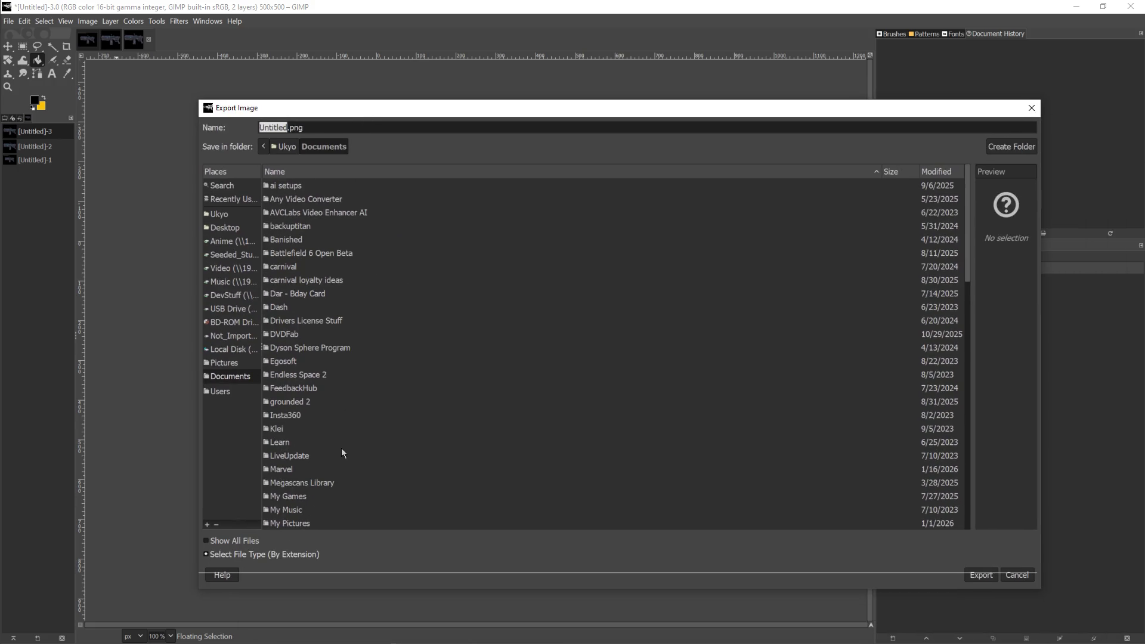
text(plasma)
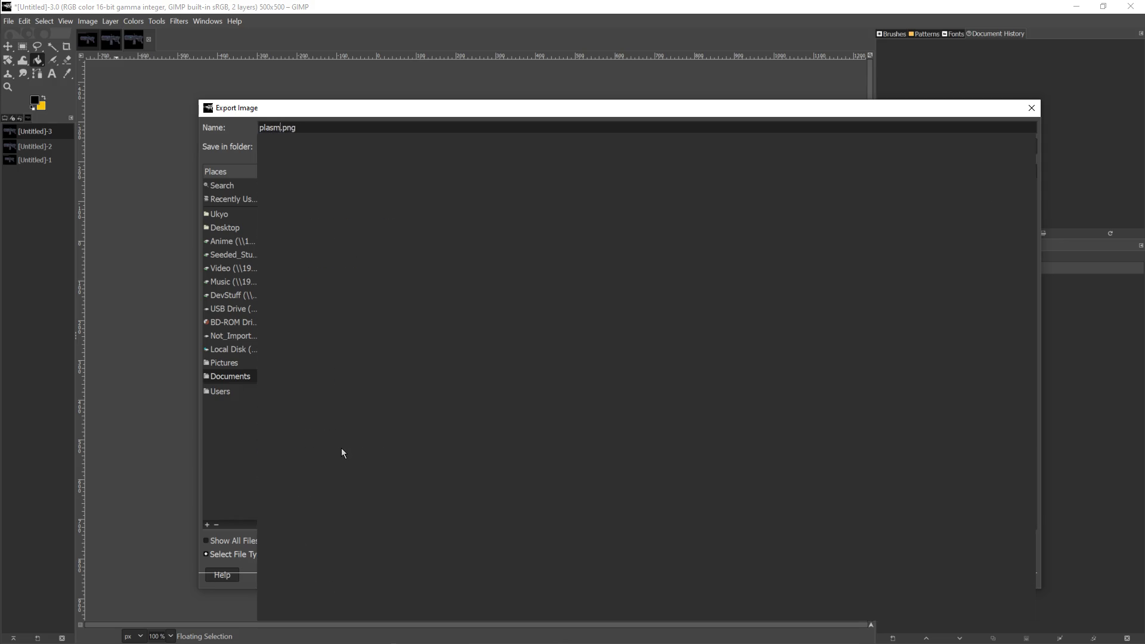
text(_)
text(gun)
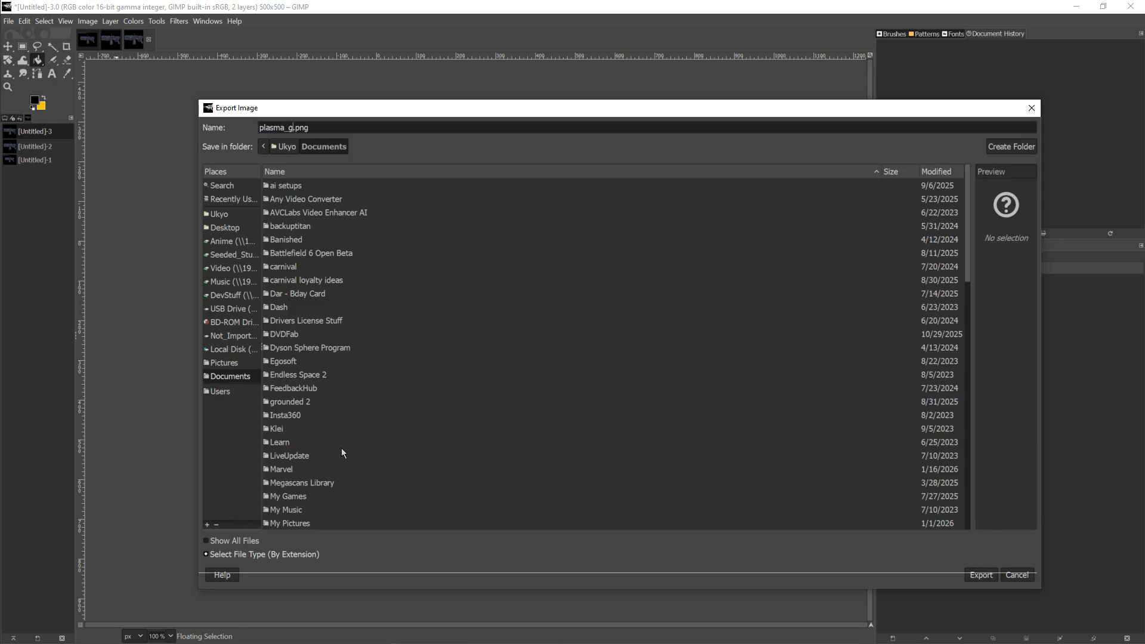
key(Return)
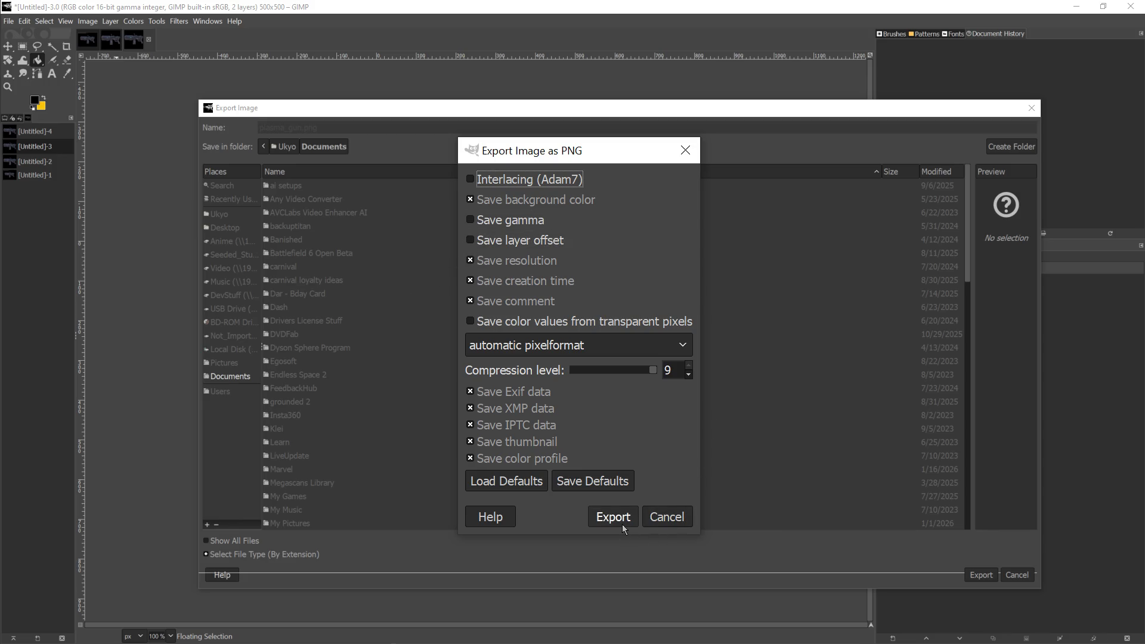
click(614, 373)
scroll(593, 369, down, 4)
drag(617, 372, 521, 372)
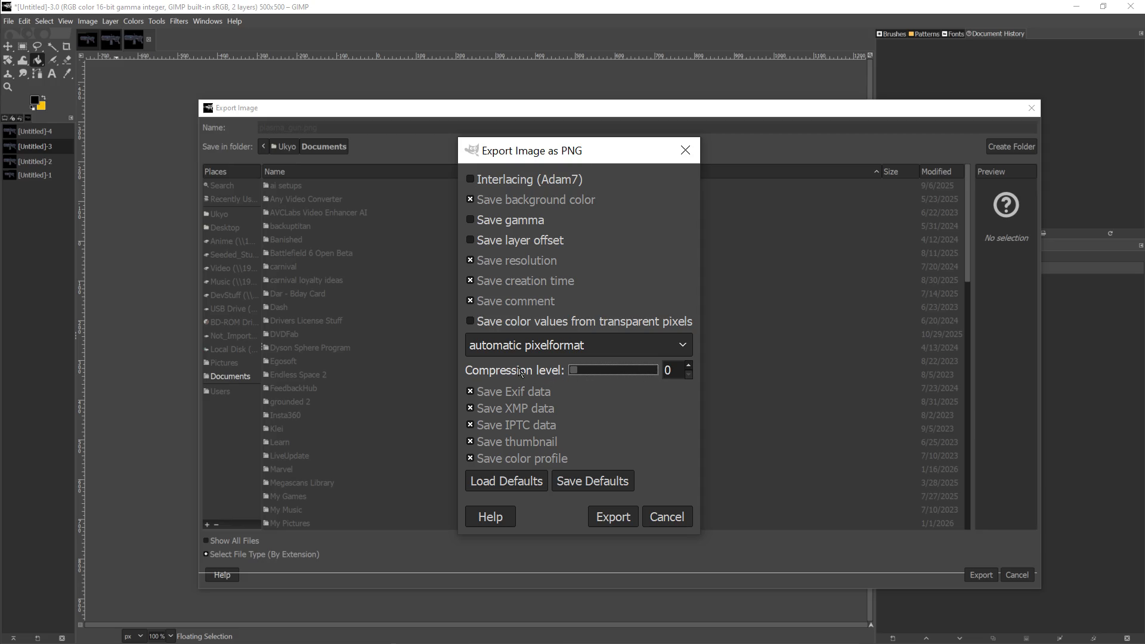
click(611, 517)
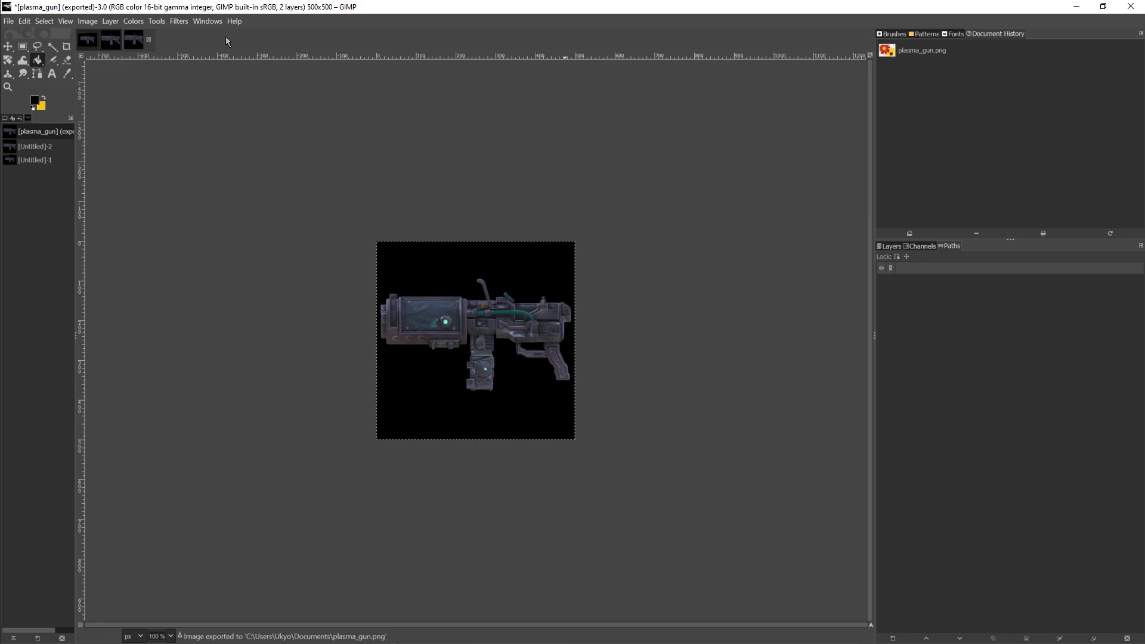
Step: Reopen the export dialog, cancel it, and minimize GIMP
click(9, 21)
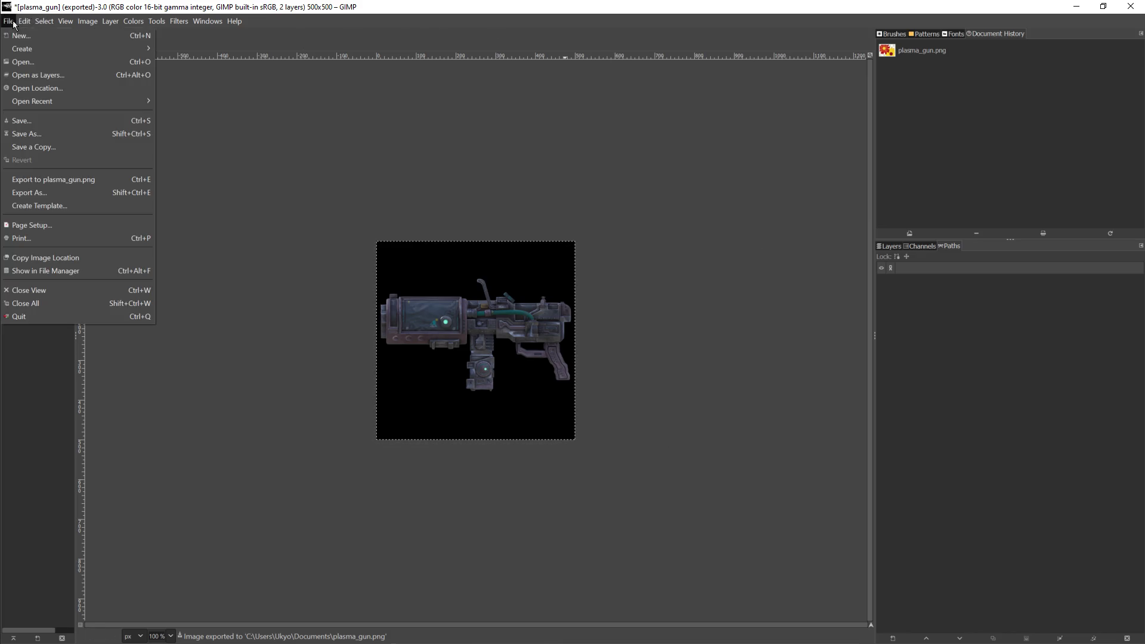
click(98, 192)
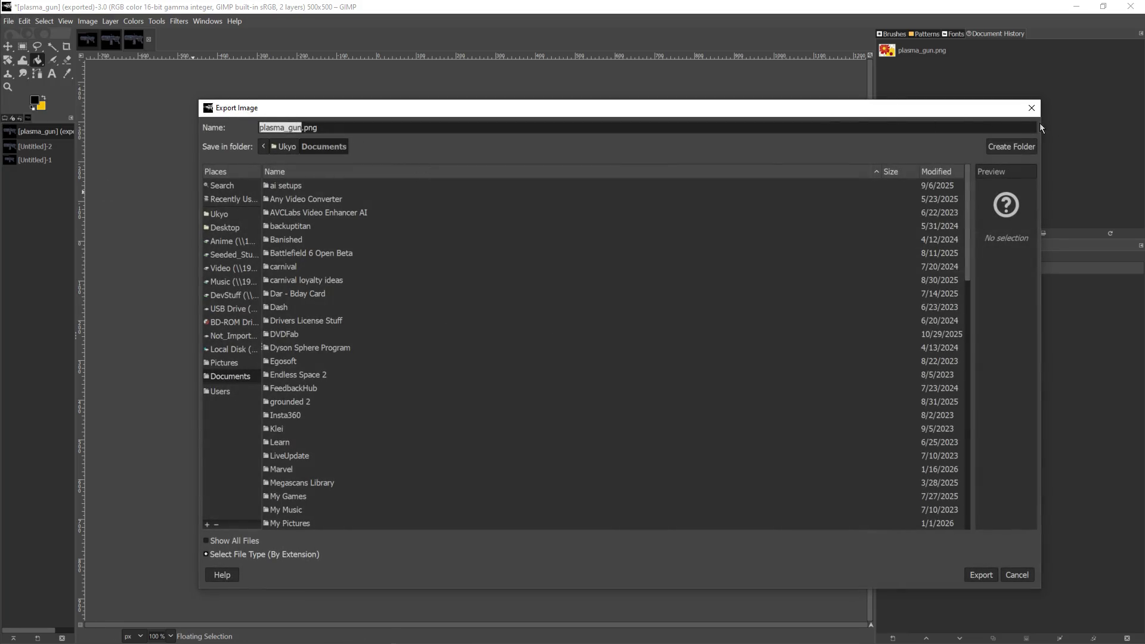
click(1039, 108)
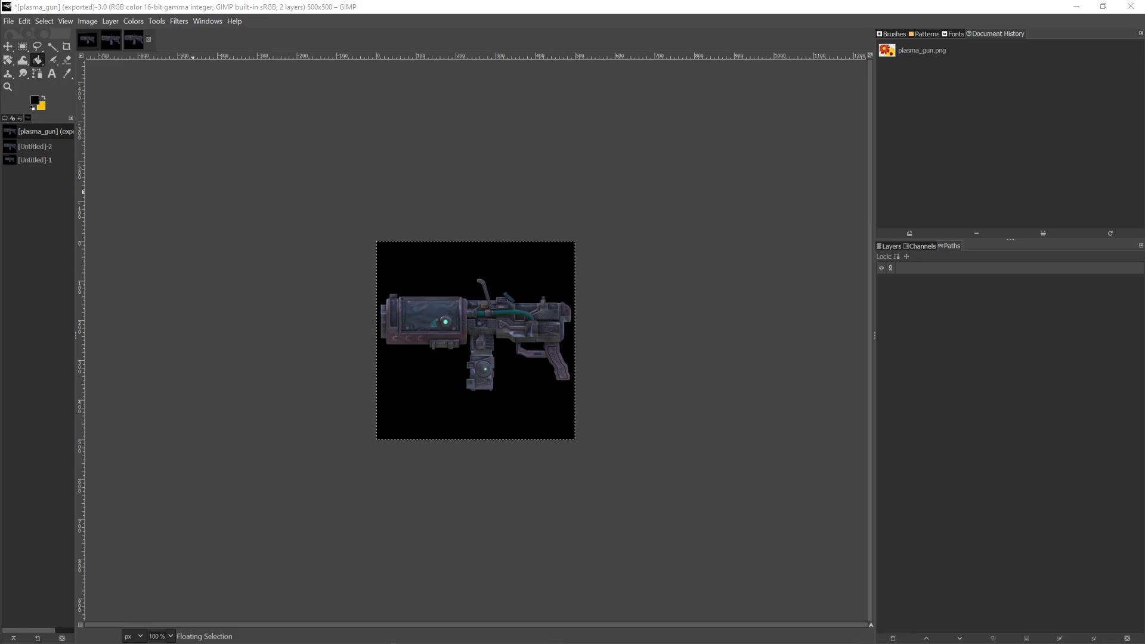
click(1076, 6)
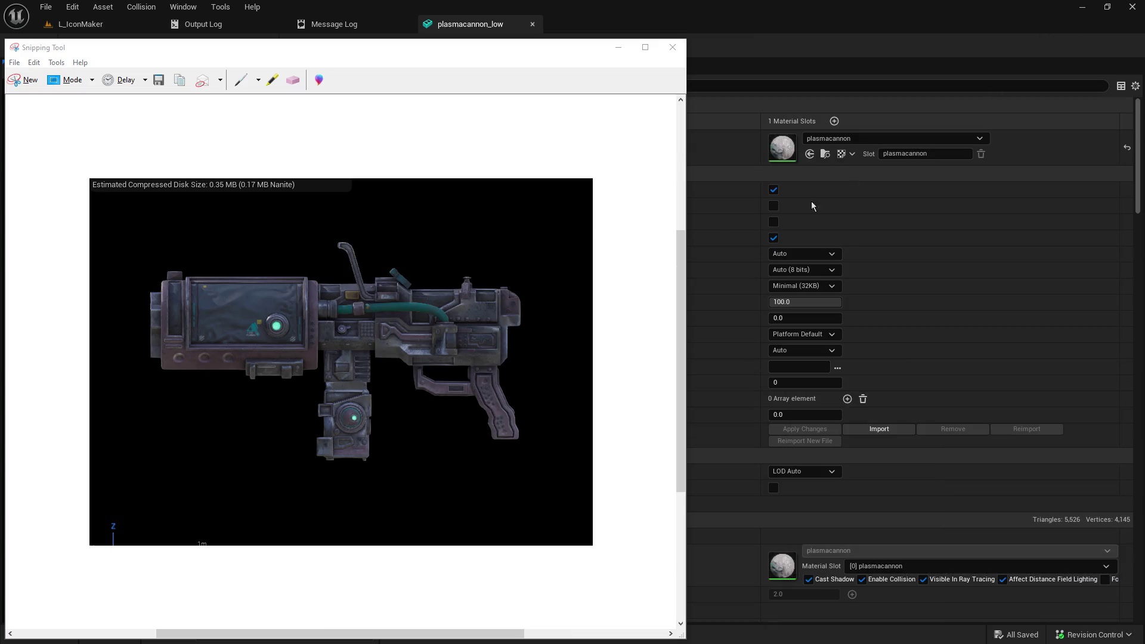
Step: Hide Snipping Tool, return to L_IconMaker, and check the plasma_gun texture in test1
click(620, 53)
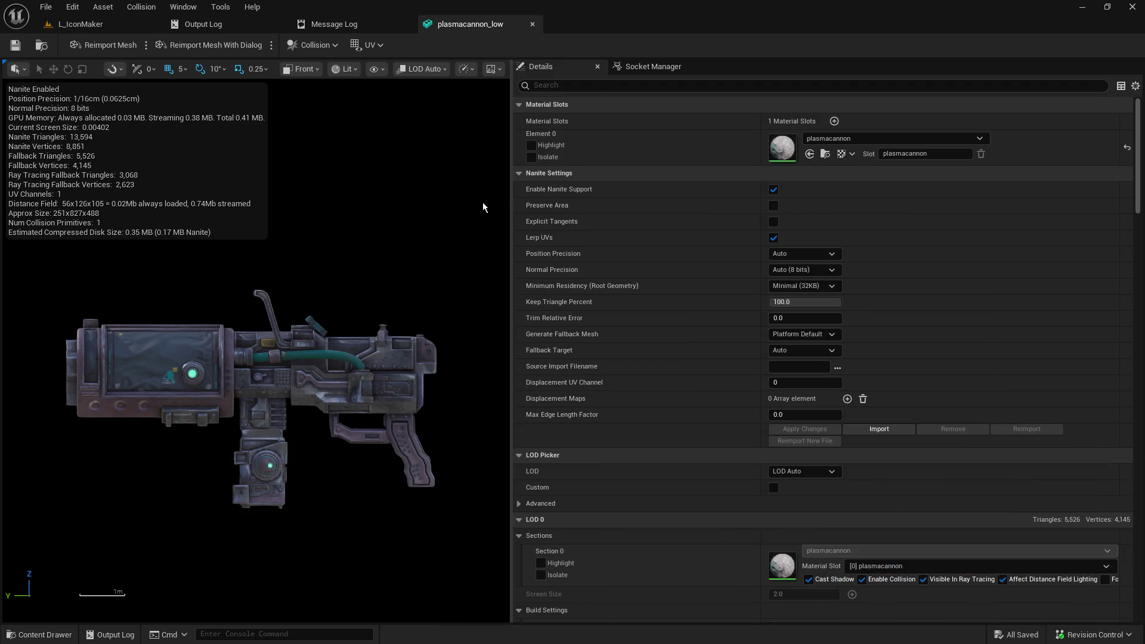
click(80, 25)
scroll(97, 499, up, 2)
scroll(96, 506, down, 2)
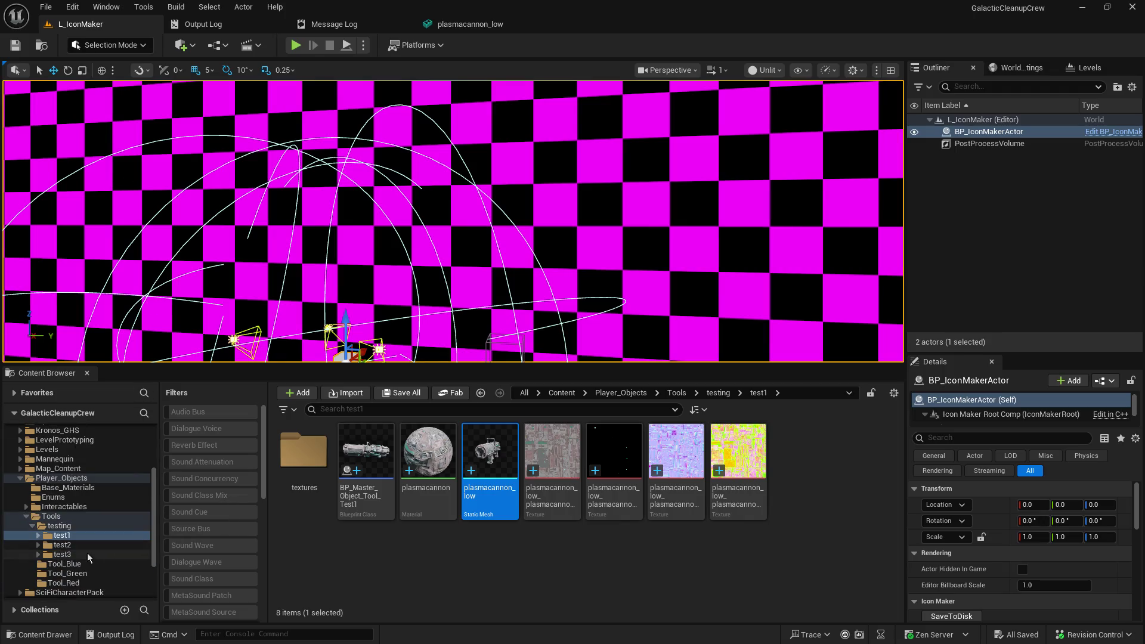
click(497, 567)
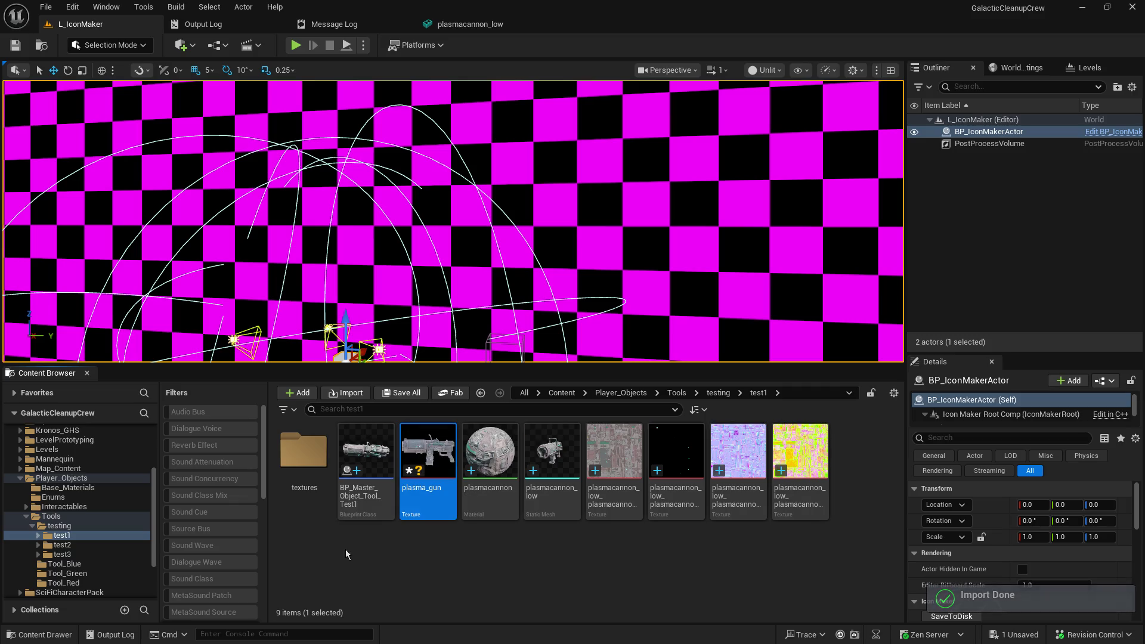
double_click(433, 477)
click(660, 24)
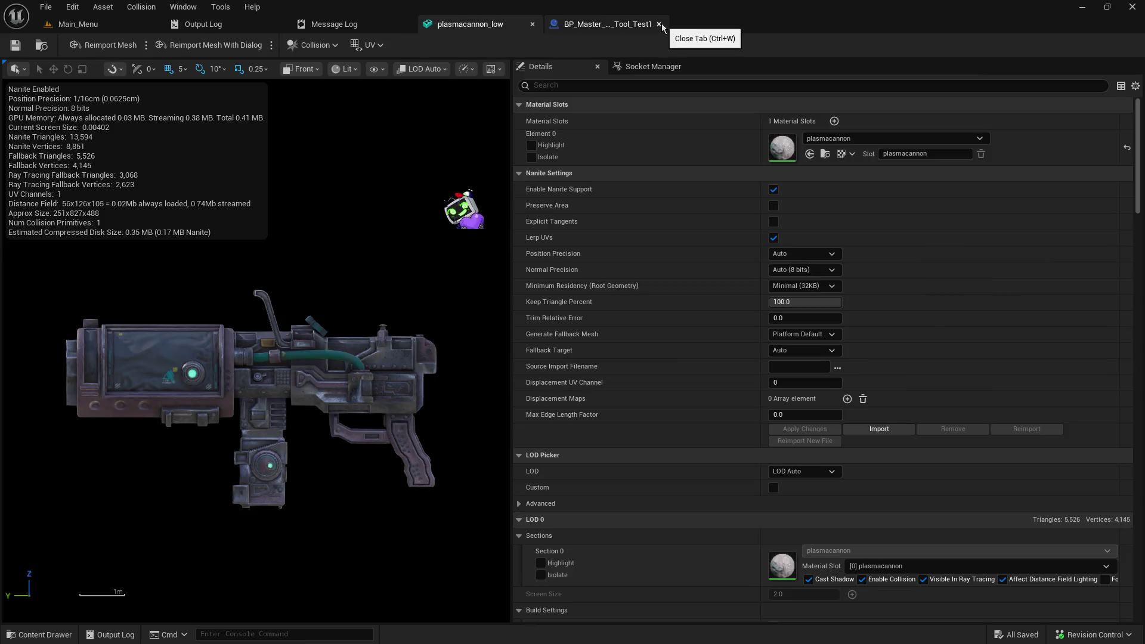
Step: From the Main_Menu tab, browse Content > Core > User_Interfaces and open BPW_Player_UI_HUD
click(96, 26)
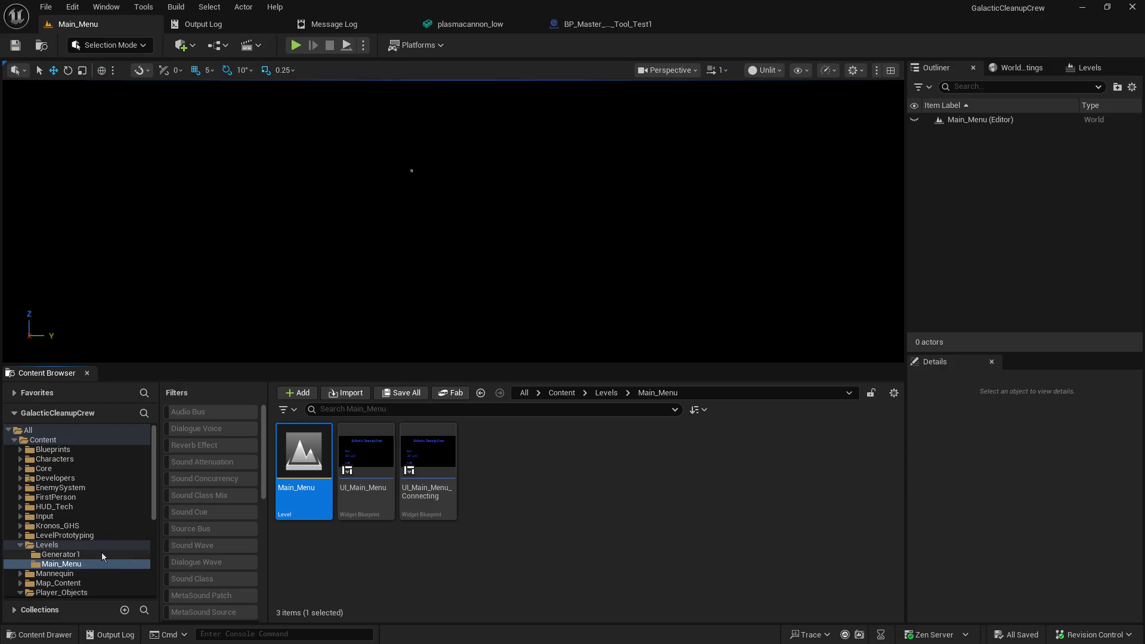
click(65, 449)
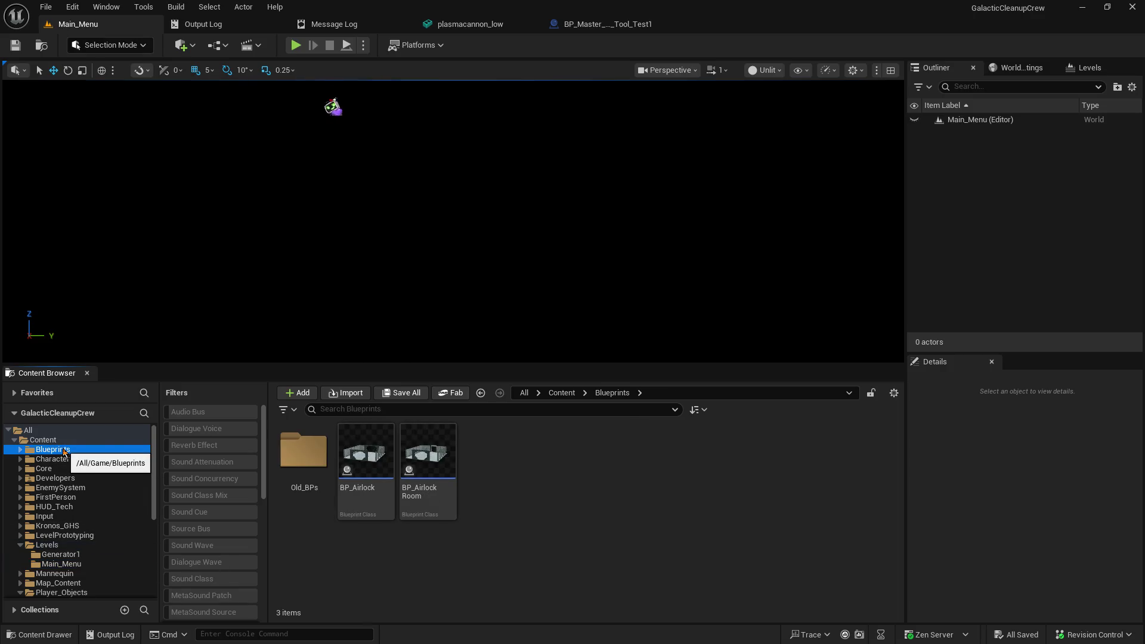
click(40, 469)
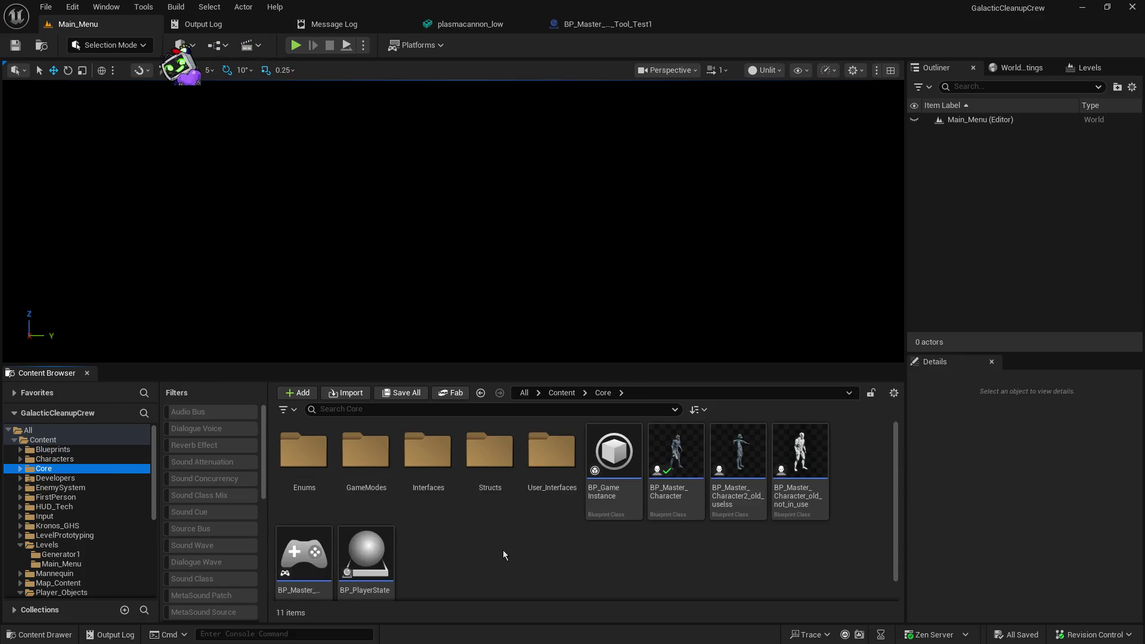
double_click(427, 452)
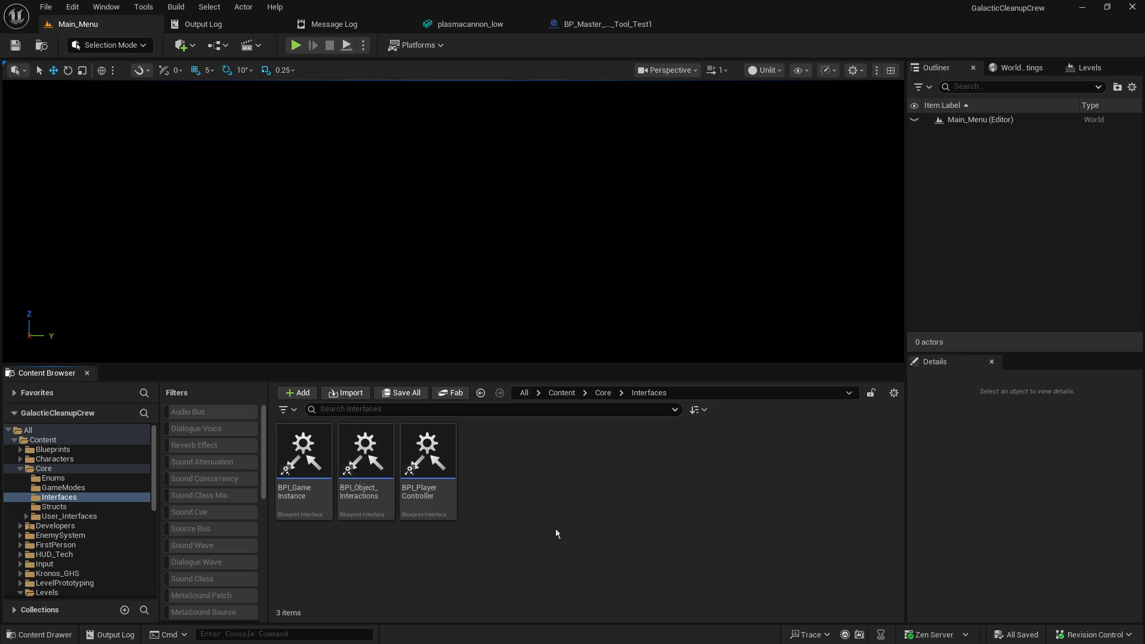
click(69, 516)
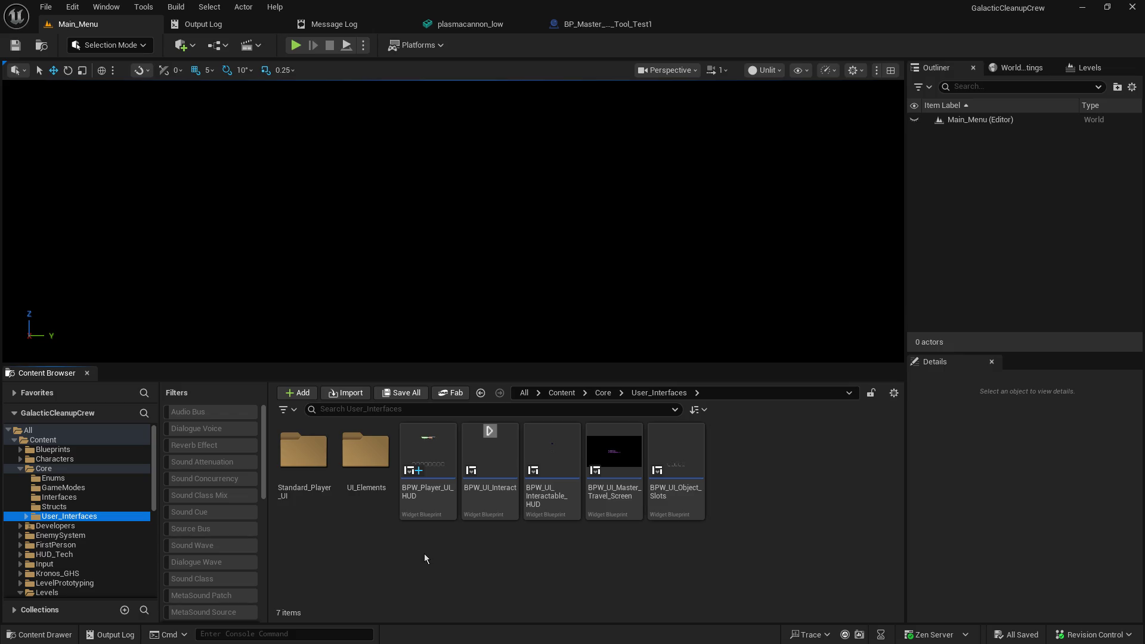
double_click(426, 450)
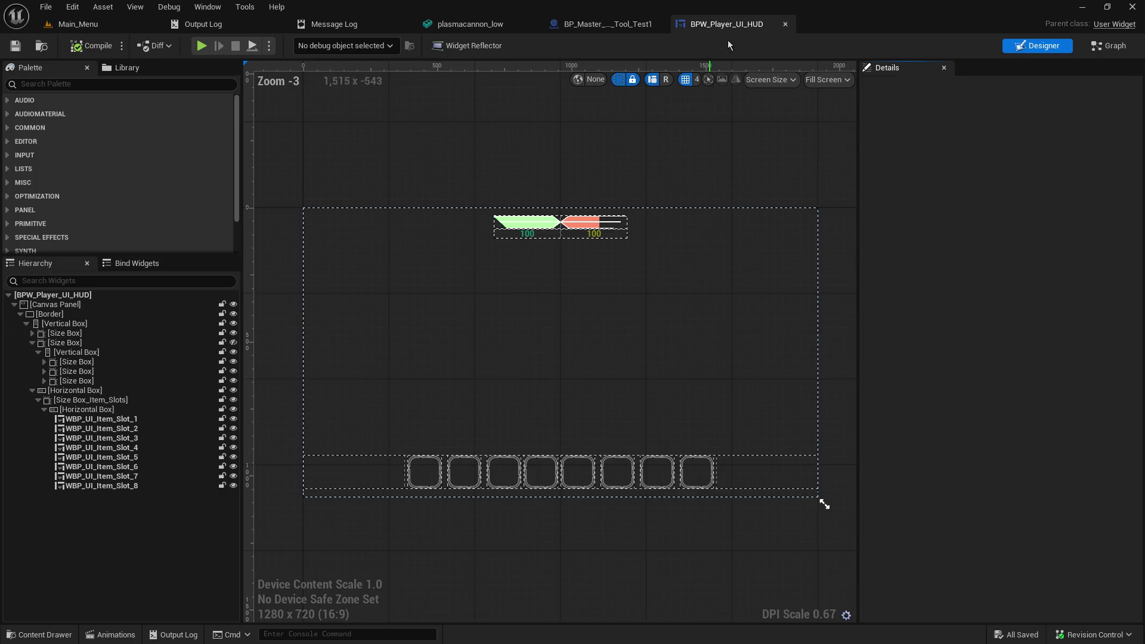
Step: In the event graph, add a Switch on String case named Inv_Icon_Tool_Plasma_Gun
click(1115, 46)
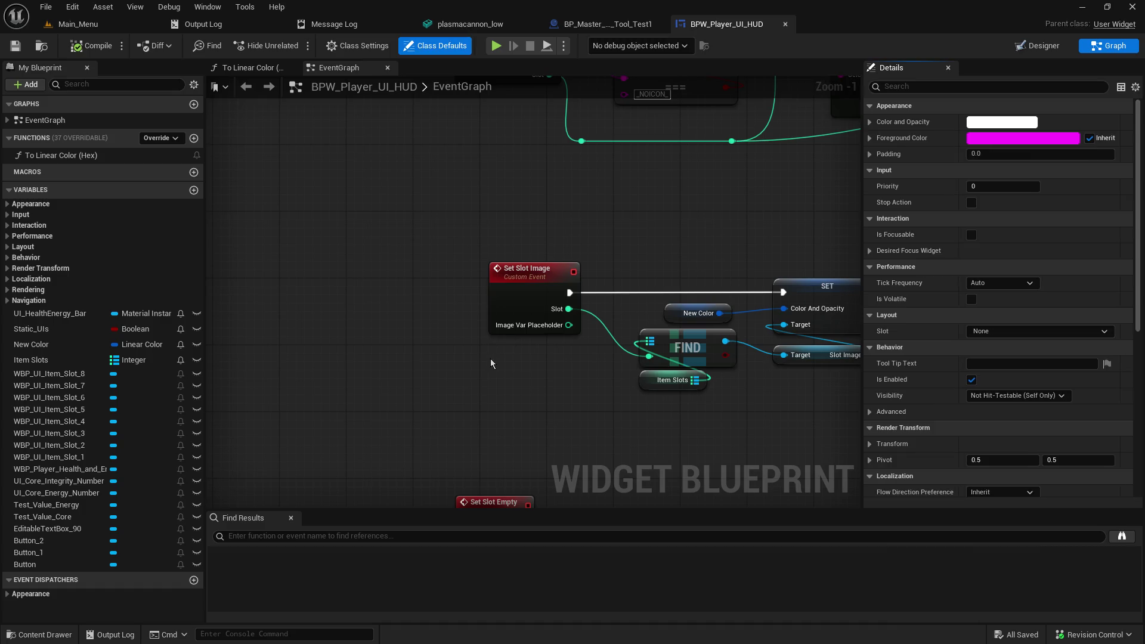
scroll(490, 359, down, 4)
scroll(470, 308, up, 4)
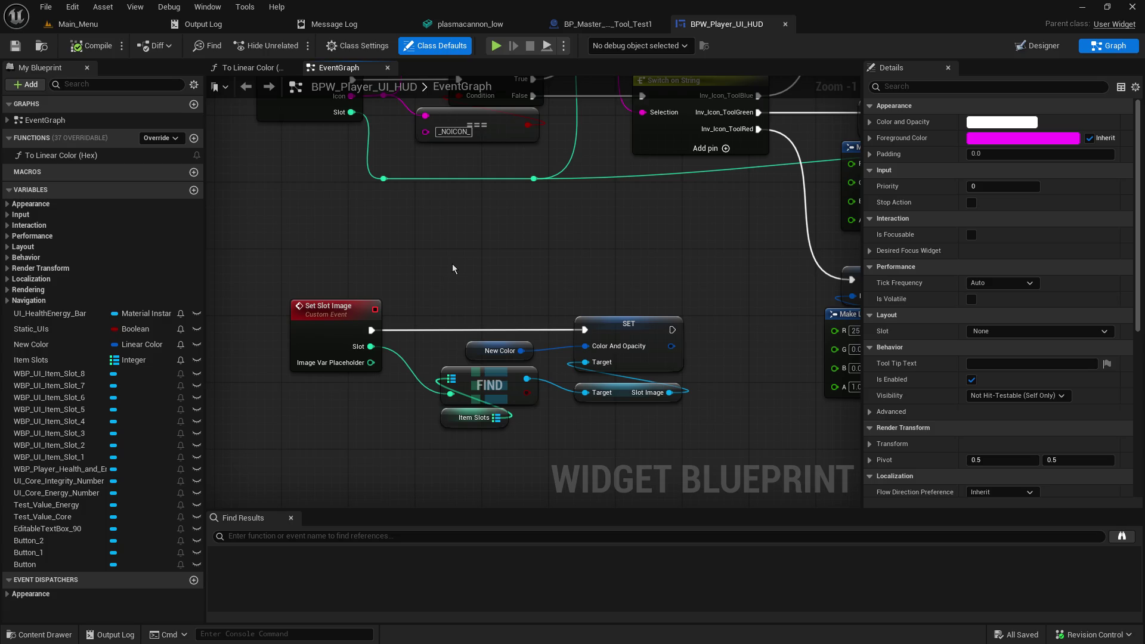
scroll(452, 264, down, 3)
mouse_move(452, 265)
mouse_down()
mouse_move(468, 363)
mouse_move(322, 590)
mouse_move(349, 507)
mouse_move(367, 369)
mouse_move(341, 360)
mouse_up()
scroll(495, 378, up, 3)
click(498, 247)
click(1013, 191)
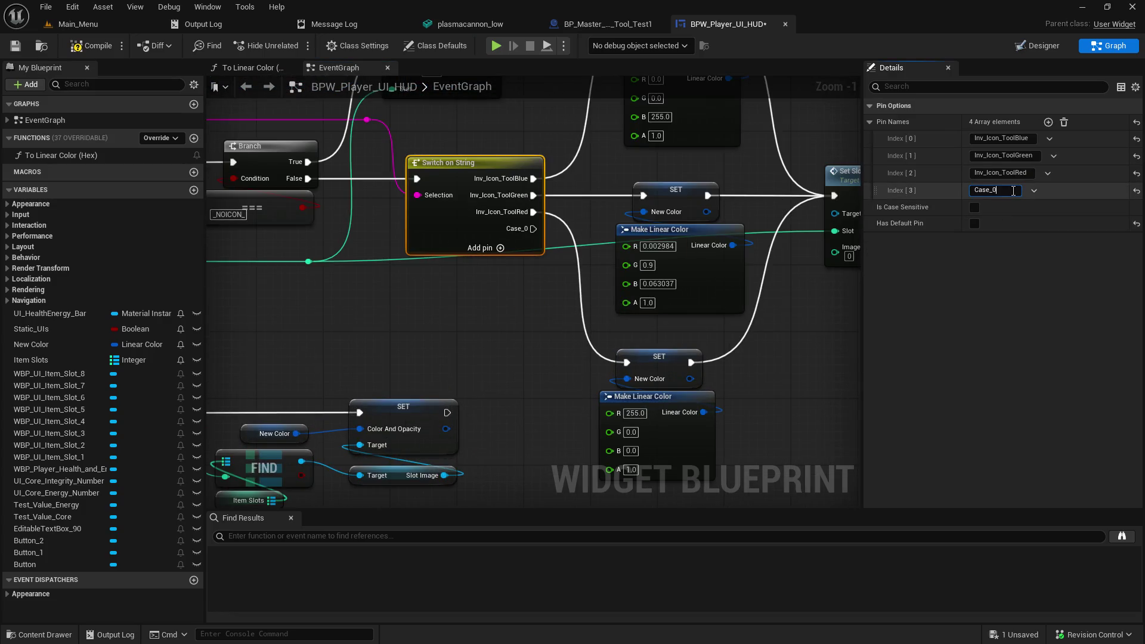
key(ctrl+a)
text(Inv_Icon_Tool_Plasma_Gun)
key(Return)
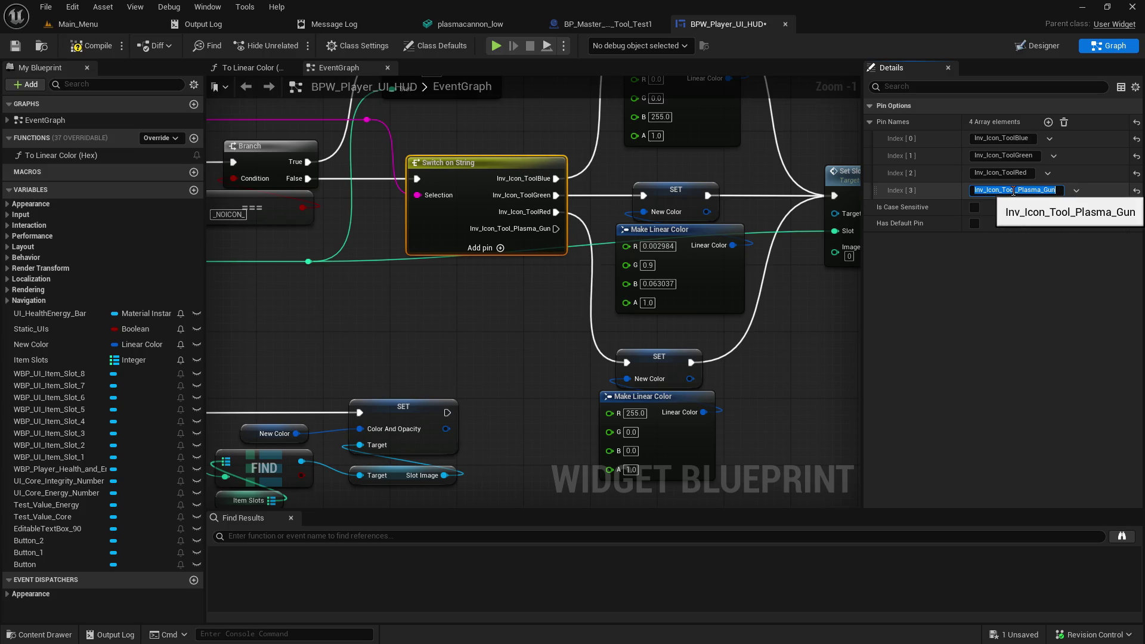
Step: Move the SET, colour and Set Slot Image nodes further right
scroll(441, 328, down, 2)
drag(434, 328, 452, 327)
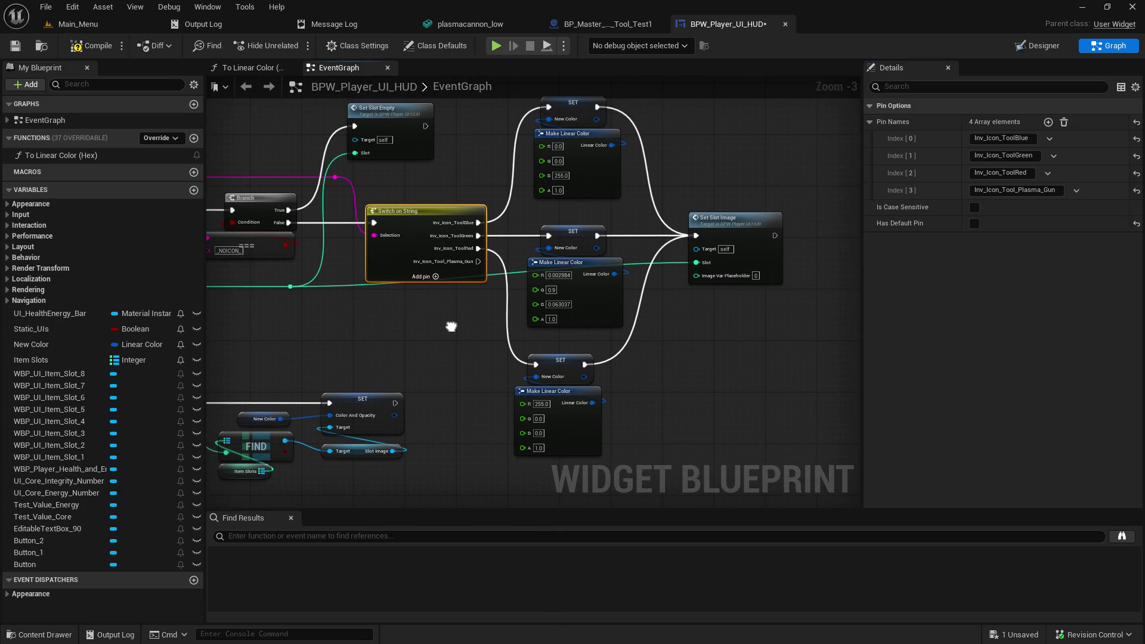
mouse_move(774, 421)
mouse_down()
mouse_move(639, 383)
mouse_move(509, 143)
mouse_move(508, 110)
mouse_up()
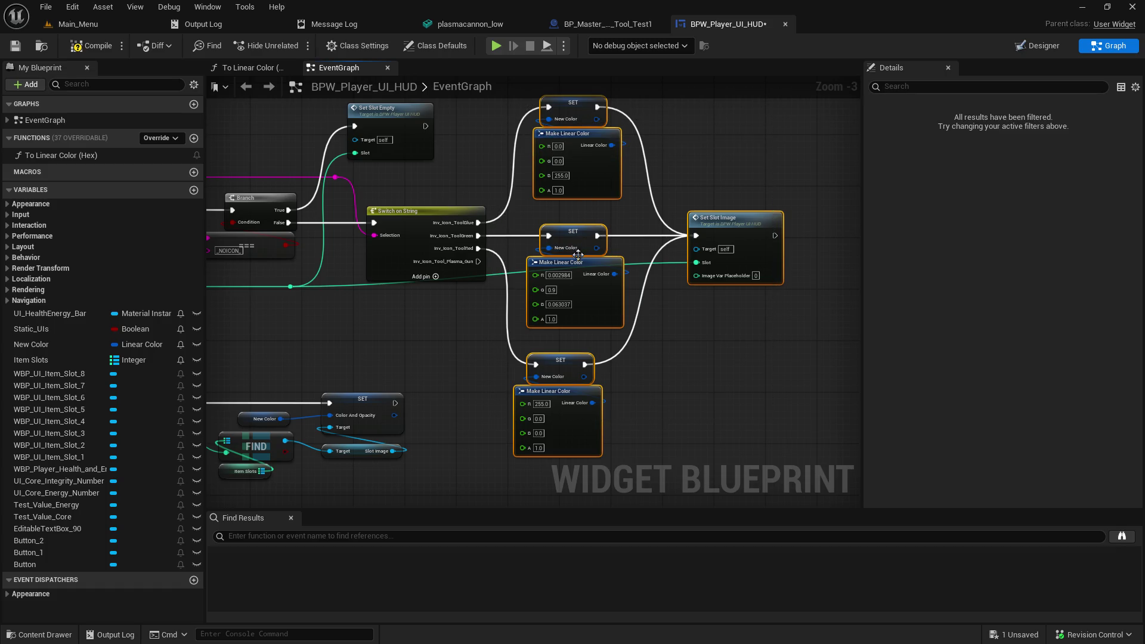
mouse_move(580, 266)
mouse_down()
mouse_move(637, 259)
mouse_move(659, 223)
mouse_up()
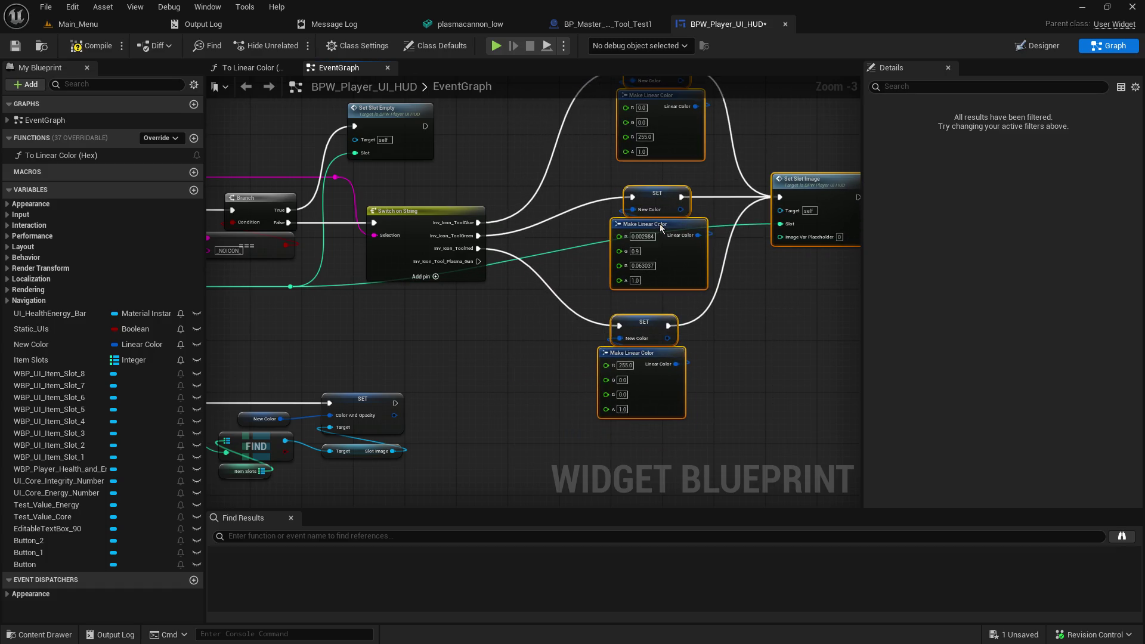
click(509, 306)
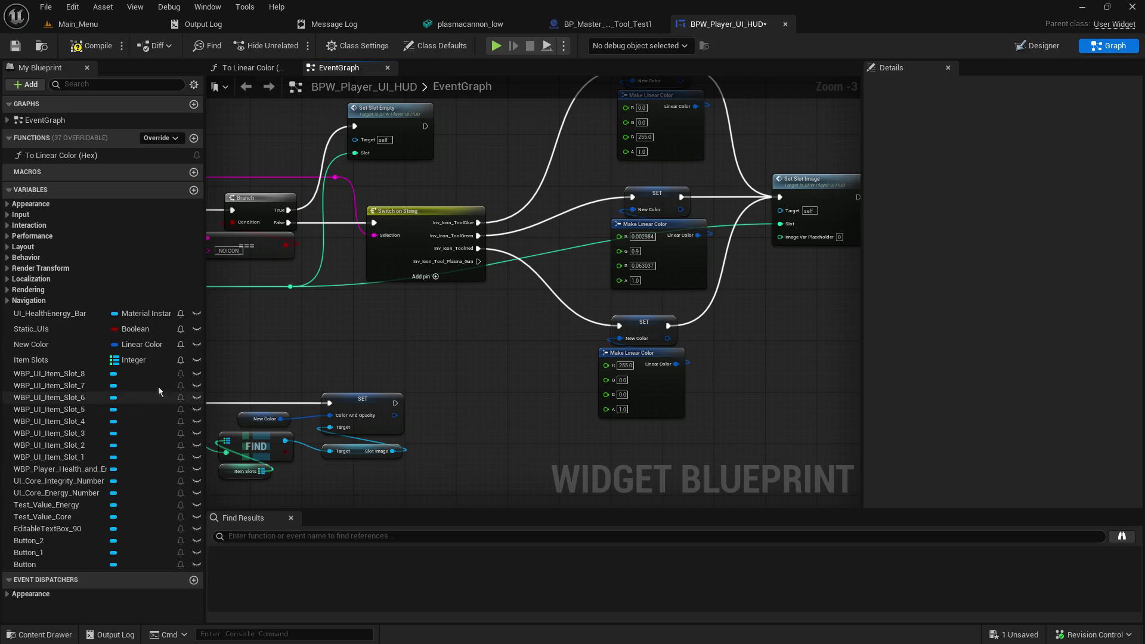
Step: Create a blueprint variable Temp_Icon of type Texture 2D Object Reference
click(194, 189)
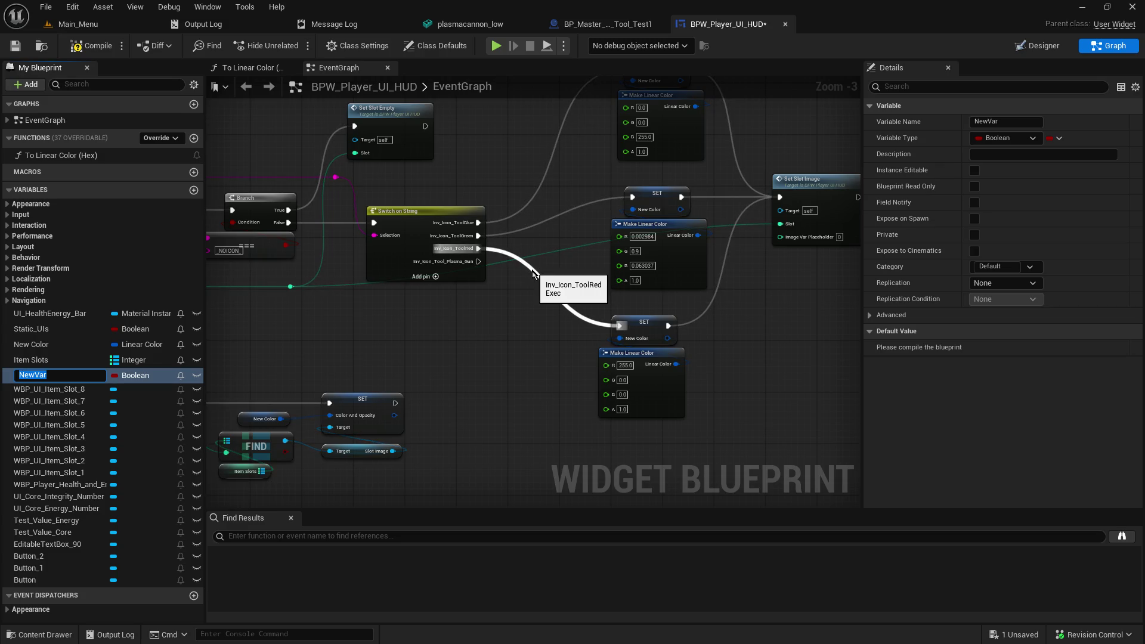
text(N)
key(BackSpace)
text(T)
key(Return)
click(993, 126)
key(Return)
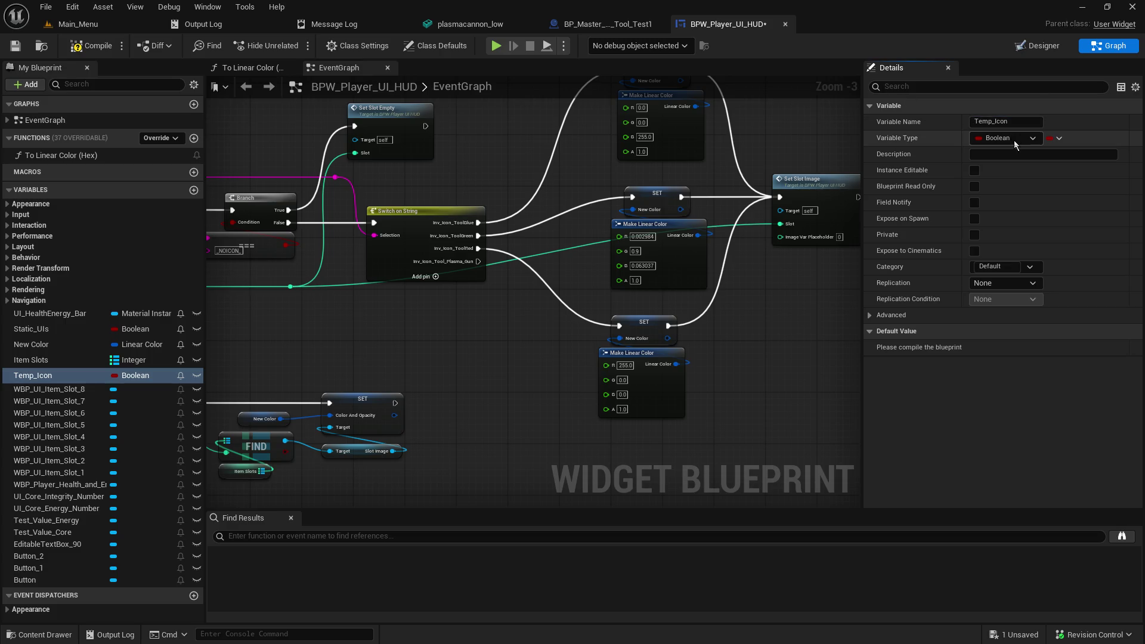
click(1014, 140)
text(texture2d)
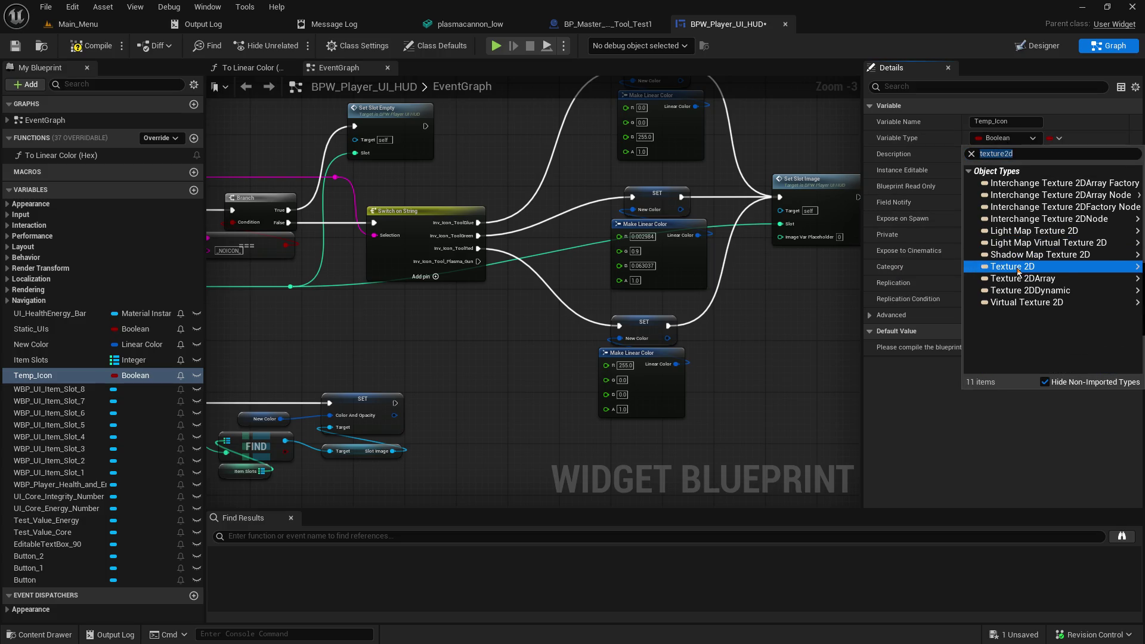
click(965, 268)
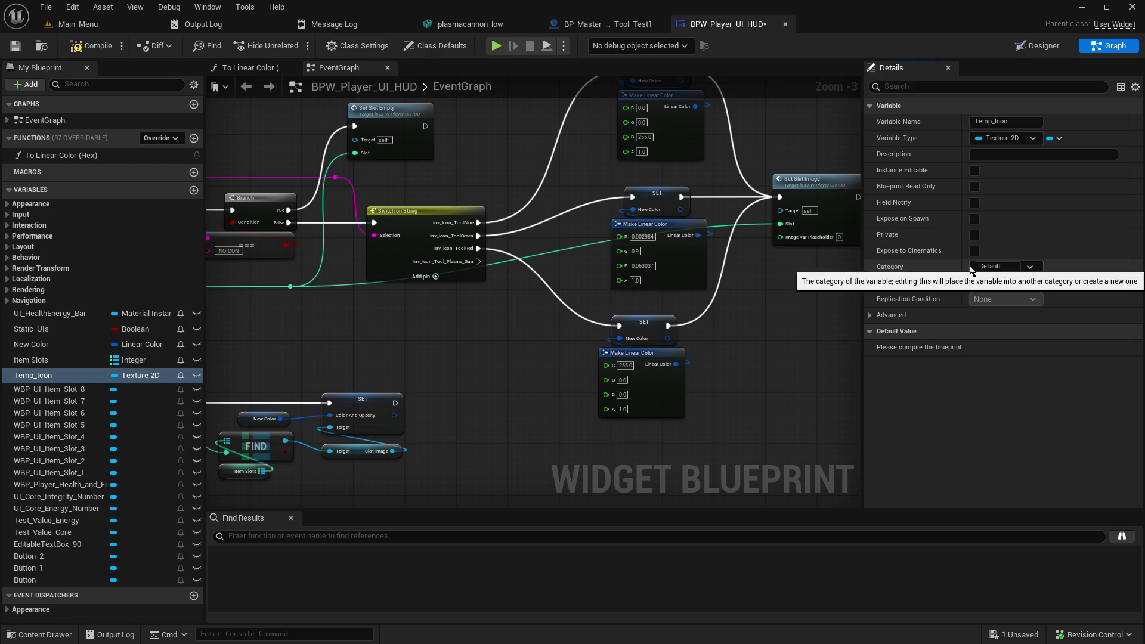
drag(561, 319, 530, 263)
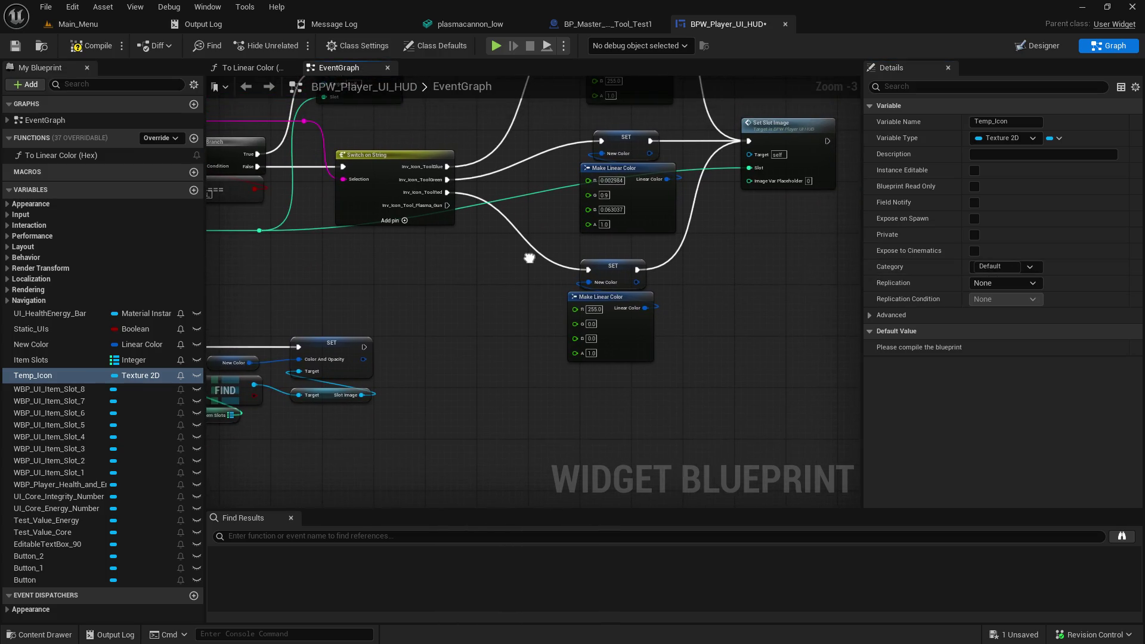
Step: Wire the Plasma_Gun case into a SET Temp_Icon node holding the plasma_gun texture
mouse_move(42, 377)
mouse_down()
mouse_move(499, 360)
mouse_move(477, 288)
mouse_up()
click(492, 322)
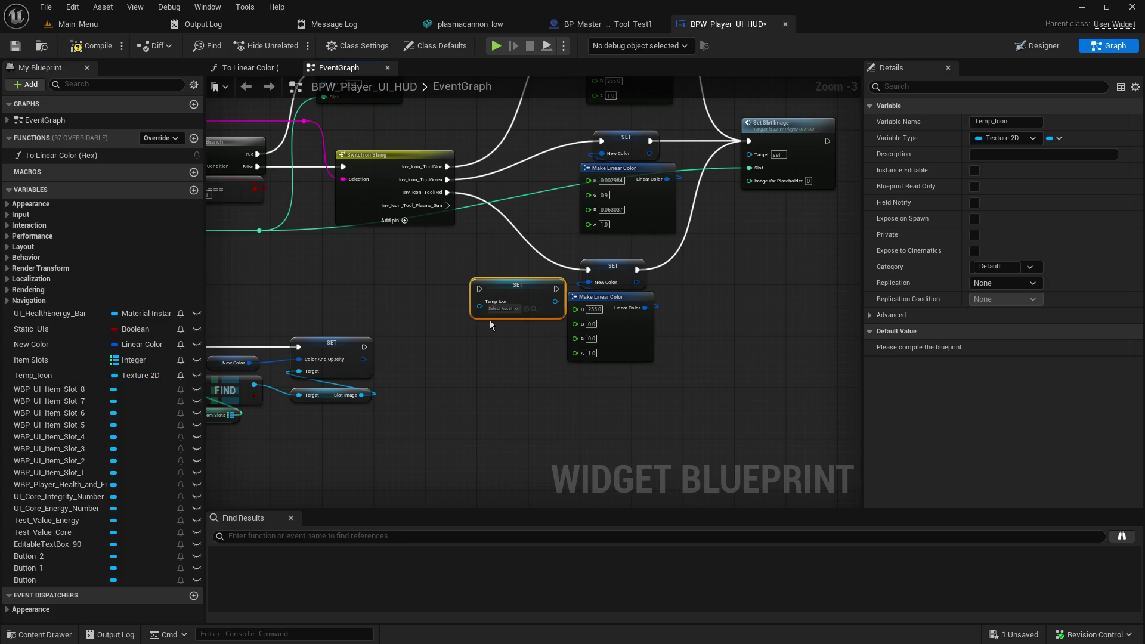
mouse_move(448, 205)
mouse_down()
mouse_move(471, 222)
mouse_move(479, 288)
mouse_up()
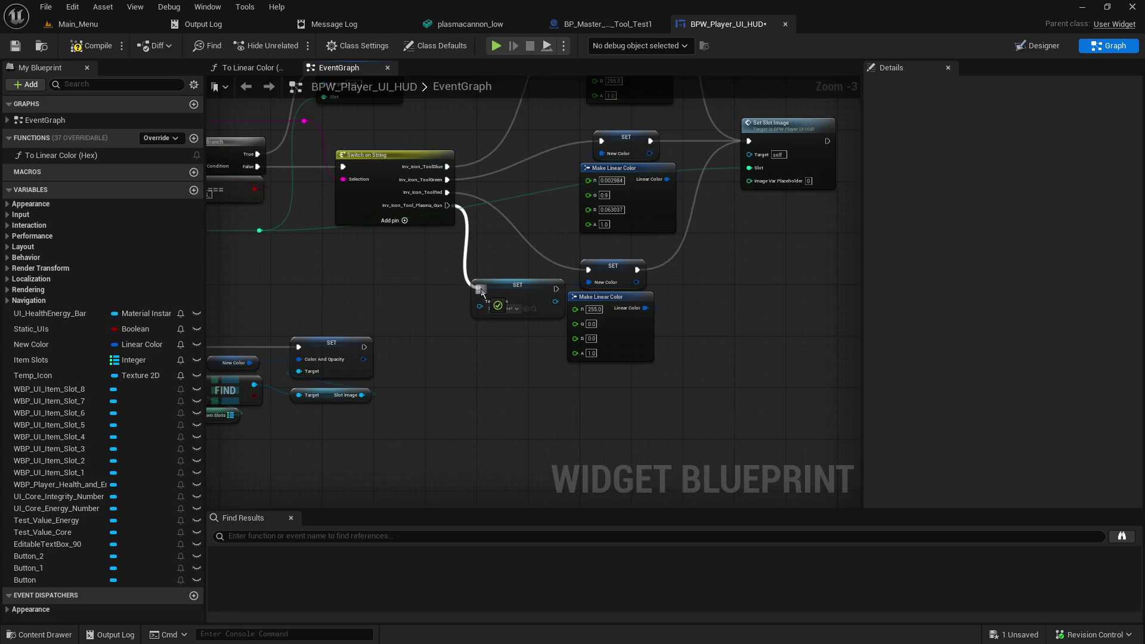
click(512, 309)
text(plasma)
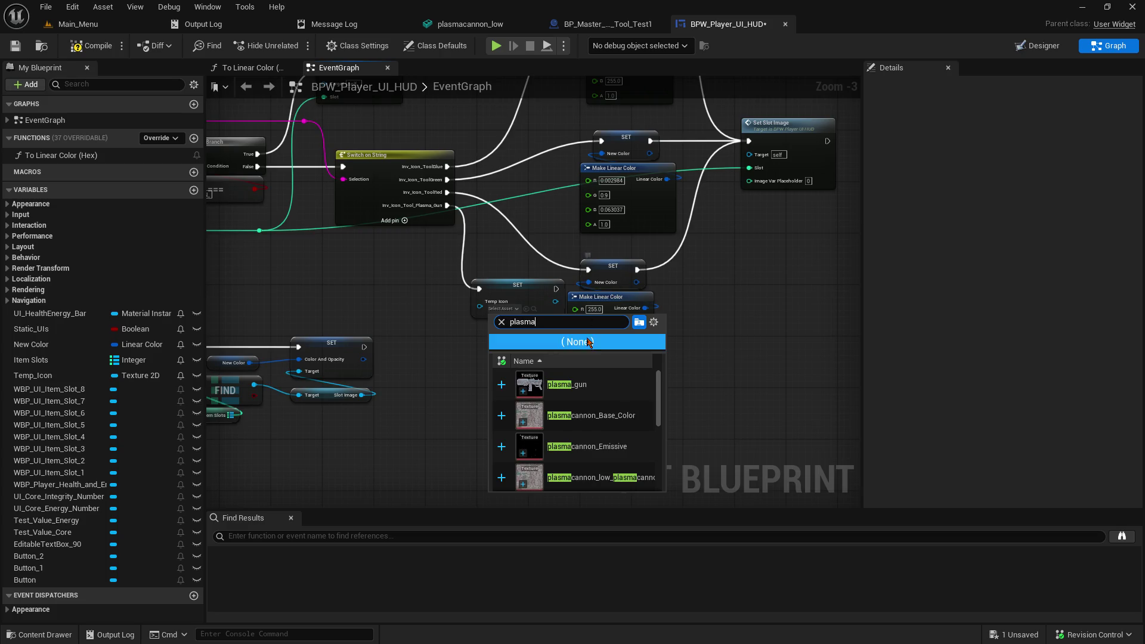
click(601, 393)
Step: Reposition the setter and place a Temp_Icon getter near the Set Slot Image event
mouse_move(522, 285)
mouse_down()
mouse_move(483, 272)
mouse_move(752, 149)
mouse_up()
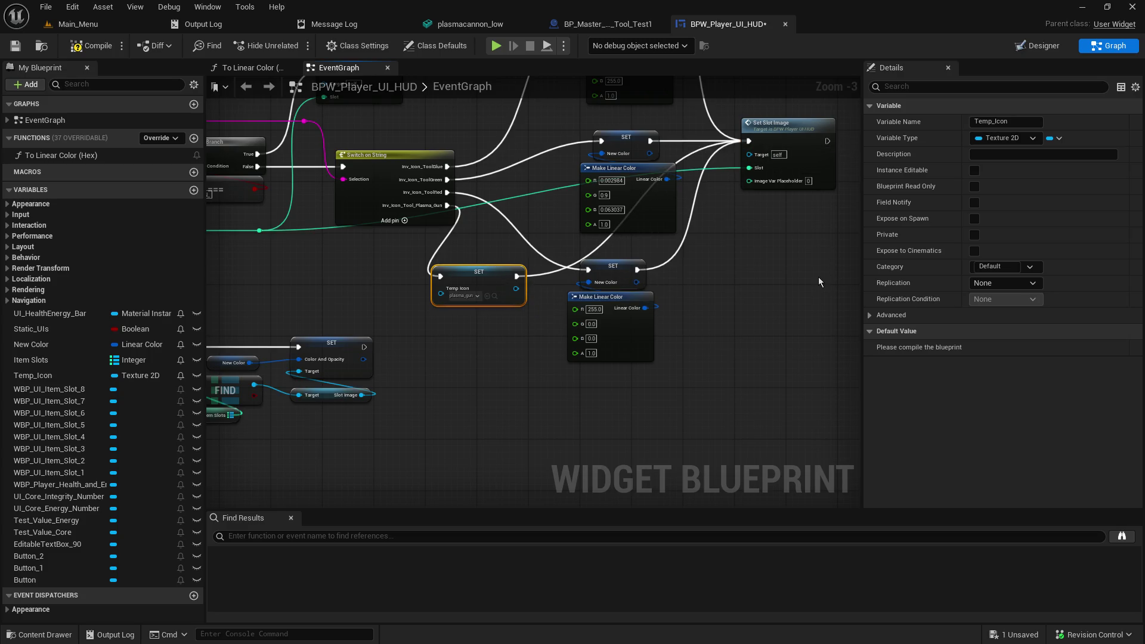
drag(338, 271, 538, 240)
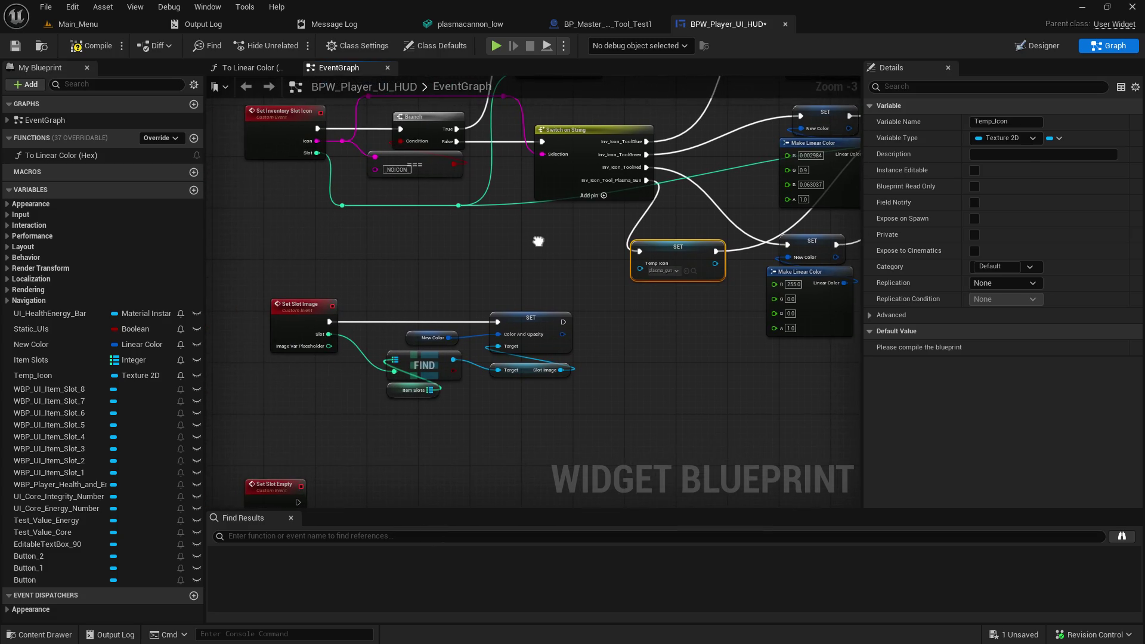
mouse_move(538, 241)
mouse_down()
mouse_move(518, 215)
mouse_move(453, 198)
mouse_up()
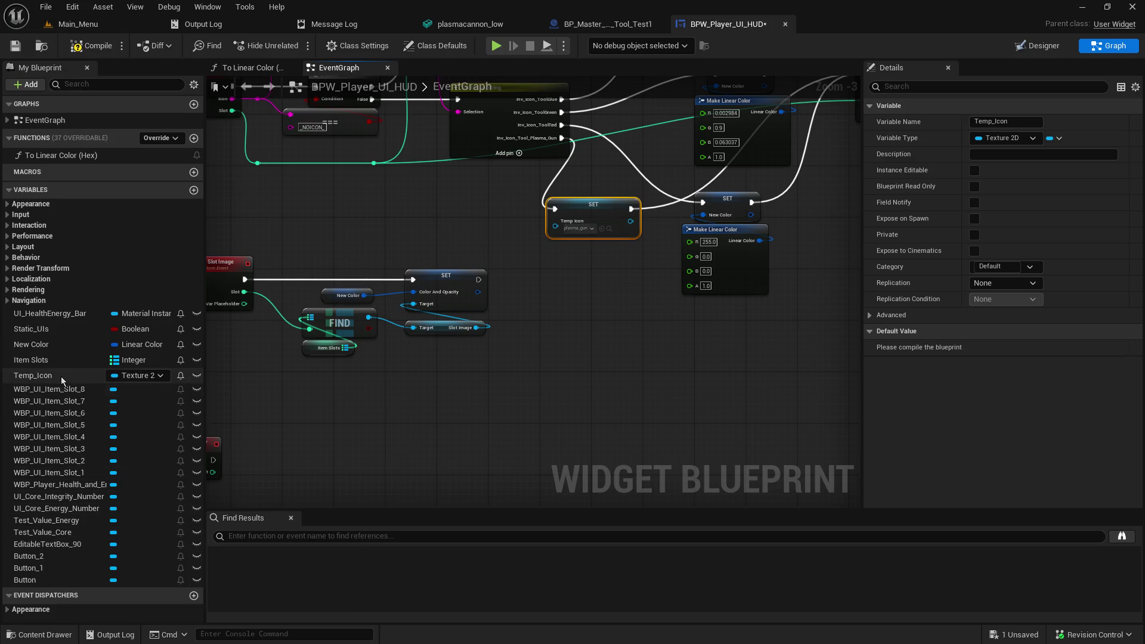
mouse_move(60, 376)
mouse_down()
mouse_move(298, 286)
mouse_move(321, 215)
mouse_move(406, 198)
mouse_up()
Step: Add an Is Valid macro on Temp Icon and route Set Slot Image execution through it
click(343, 229)
text(is valid)
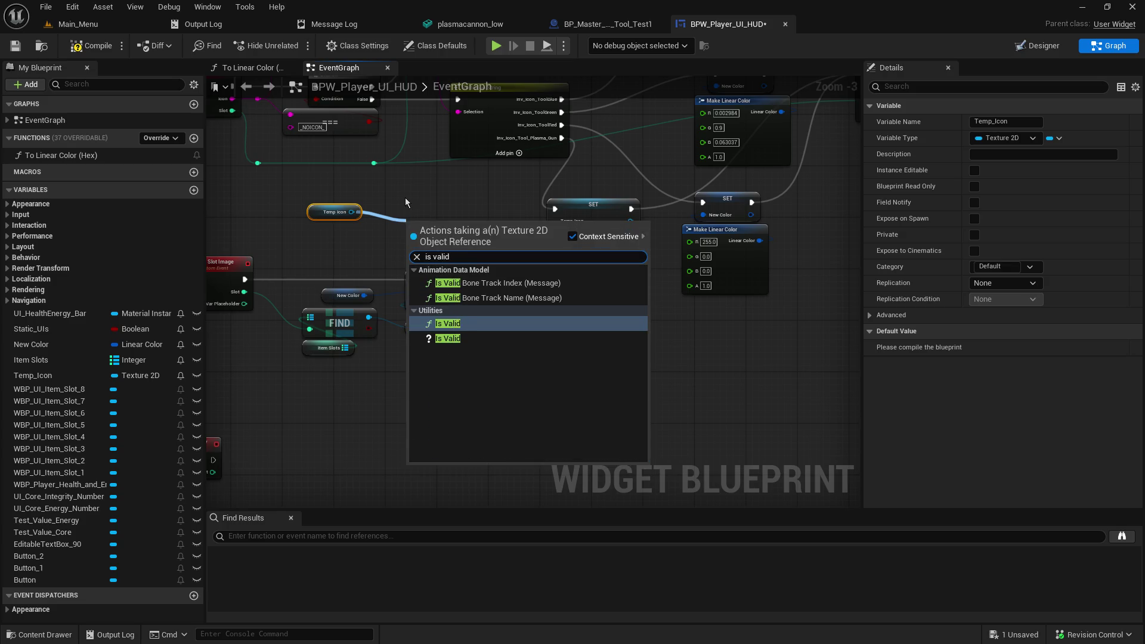
click(448, 324)
mouse_move(493, 387)
mouse_down()
mouse_move(302, 302)
mouse_move(319, 292)
mouse_up()
drag(428, 283, 549, 282)
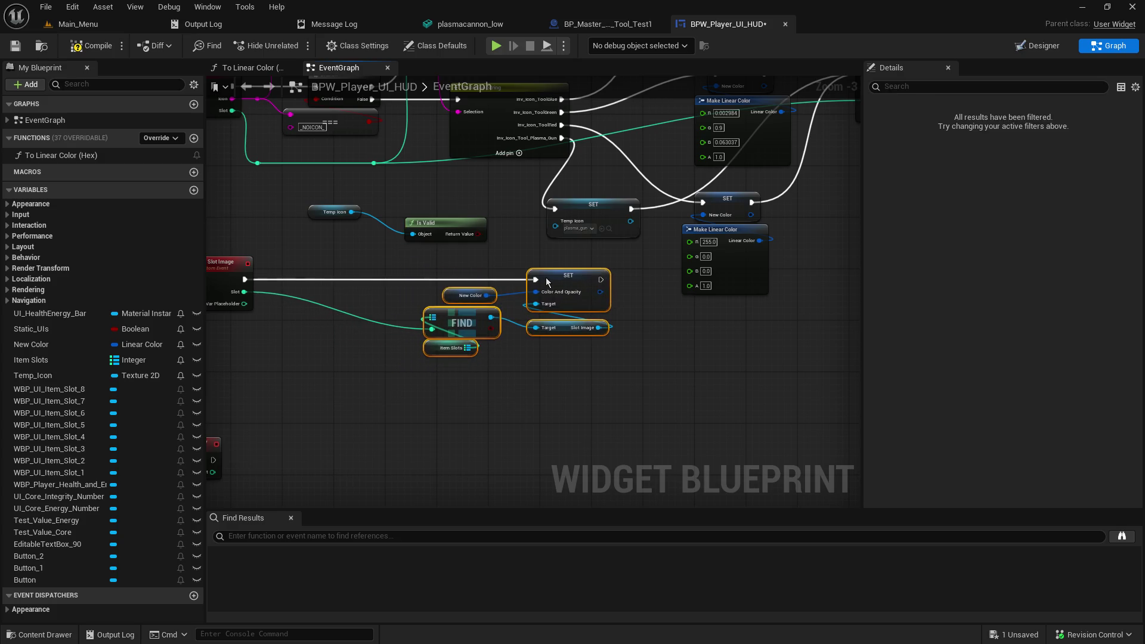
click(442, 225)
key(Delete)
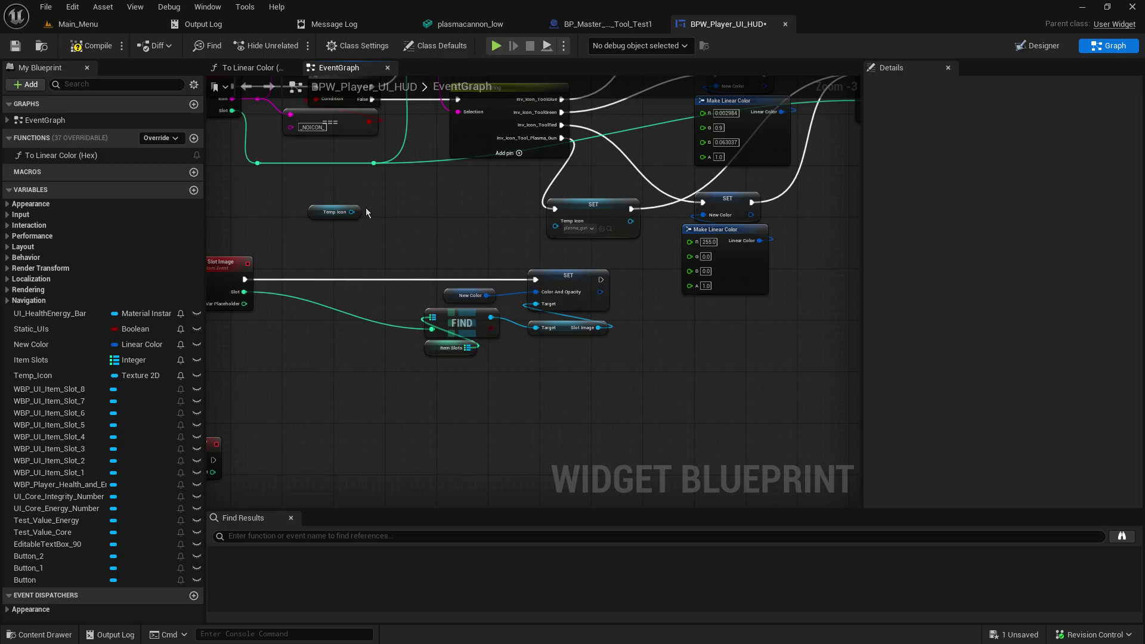
mouse_move(351, 206)
mouse_down()
mouse_move(294, 206)
mouse_move(368, 231)
mouse_up()
text(is valid)
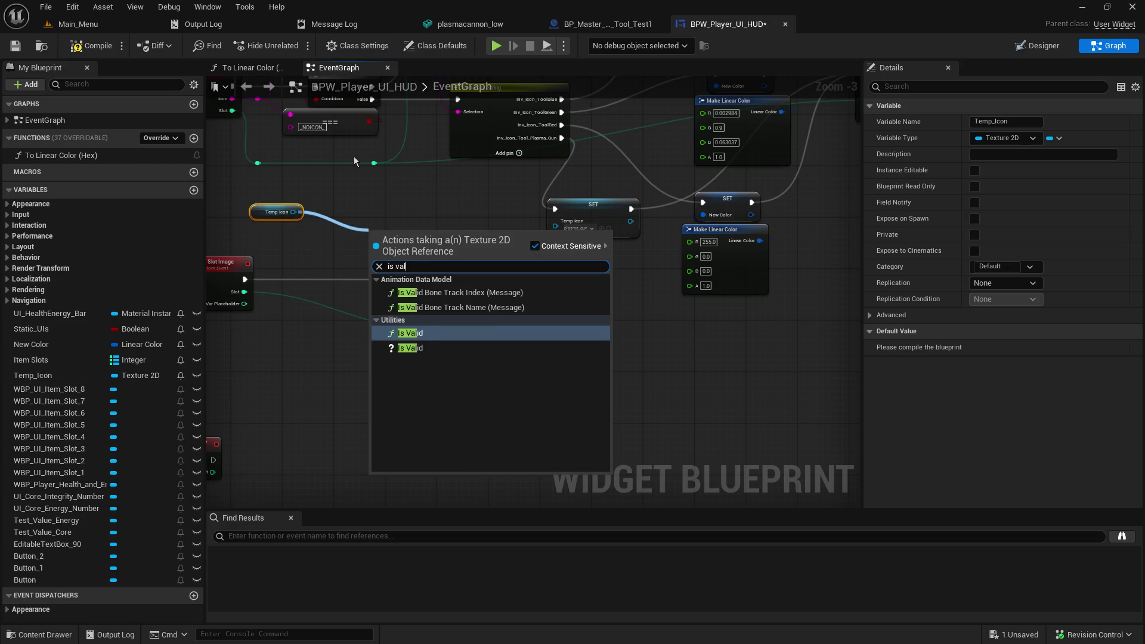
click(414, 351)
drag(394, 239, 331, 271)
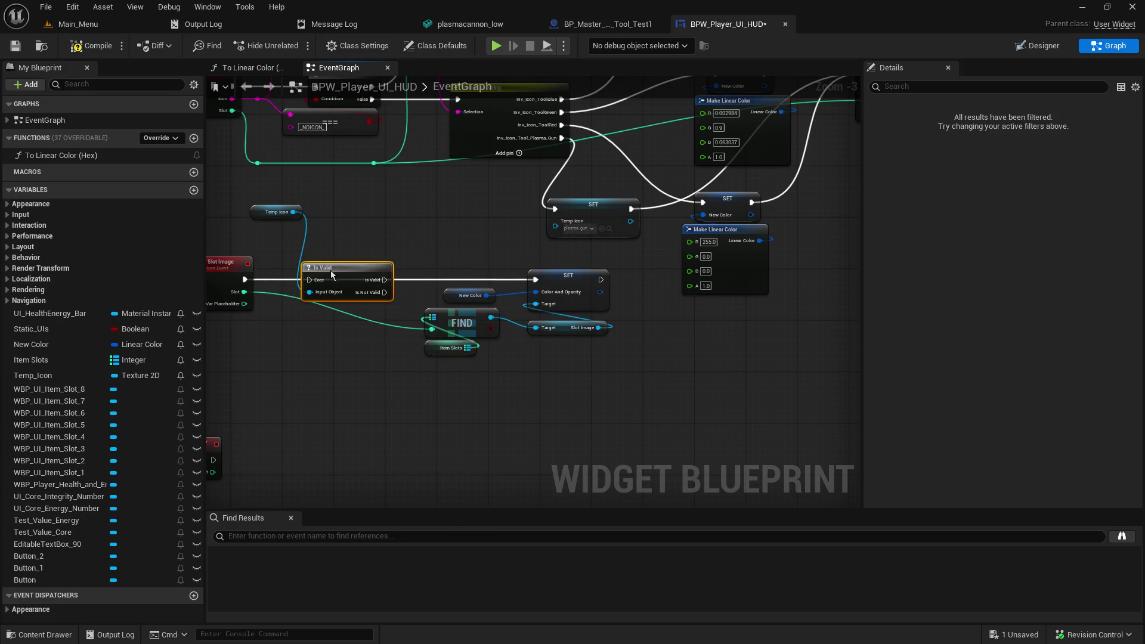
mouse_move(245, 279)
mouse_down()
mouse_move(308, 281)
mouse_move(352, 256)
mouse_up()
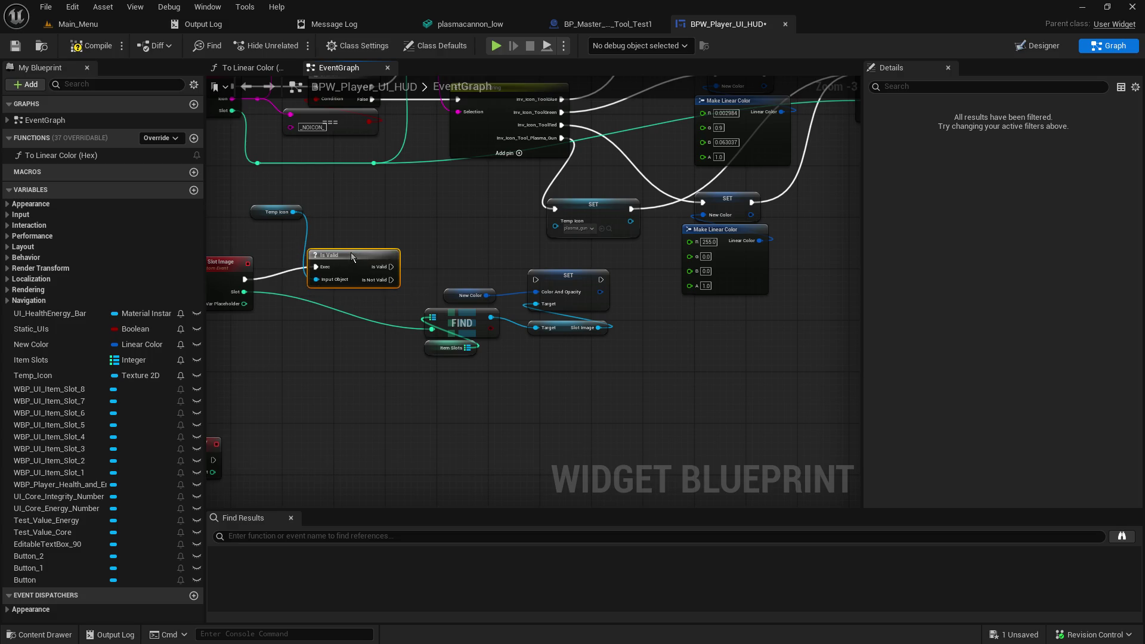
Step: Rearrange the slot lookup and colour nodes, wiring Is Not Valid into the colour SET node
drag(546, 361, 420, 311)
click(540, 275)
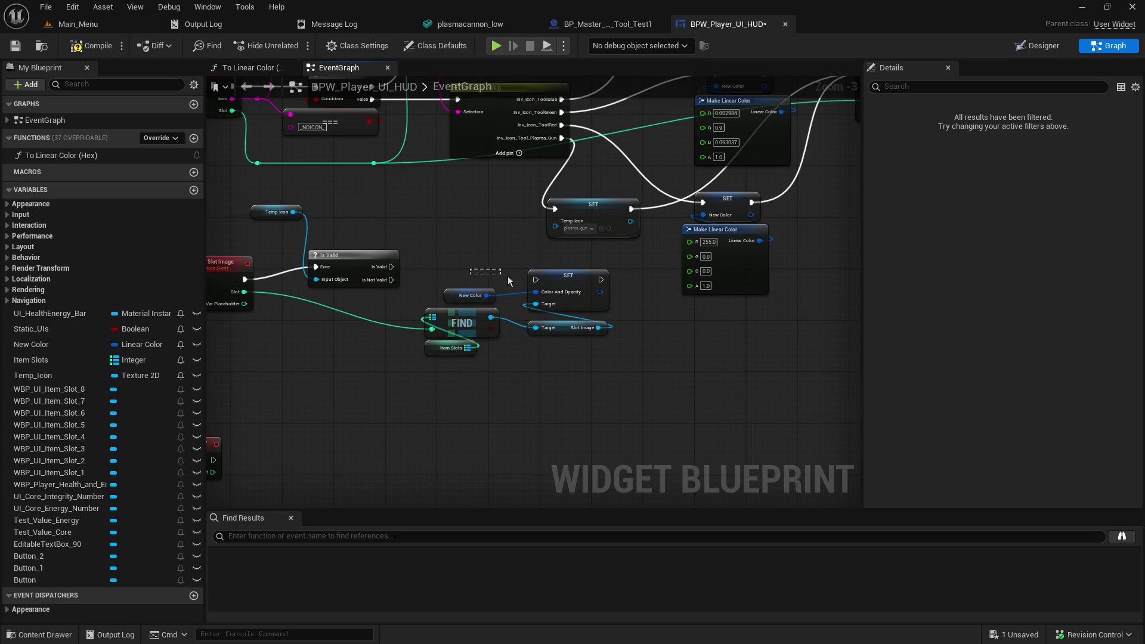
mouse_move(565, 367)
mouse_down()
mouse_move(489, 352)
mouse_move(457, 316)
mouse_move(317, 344)
mouse_move(289, 335)
mouse_up()
click(411, 316)
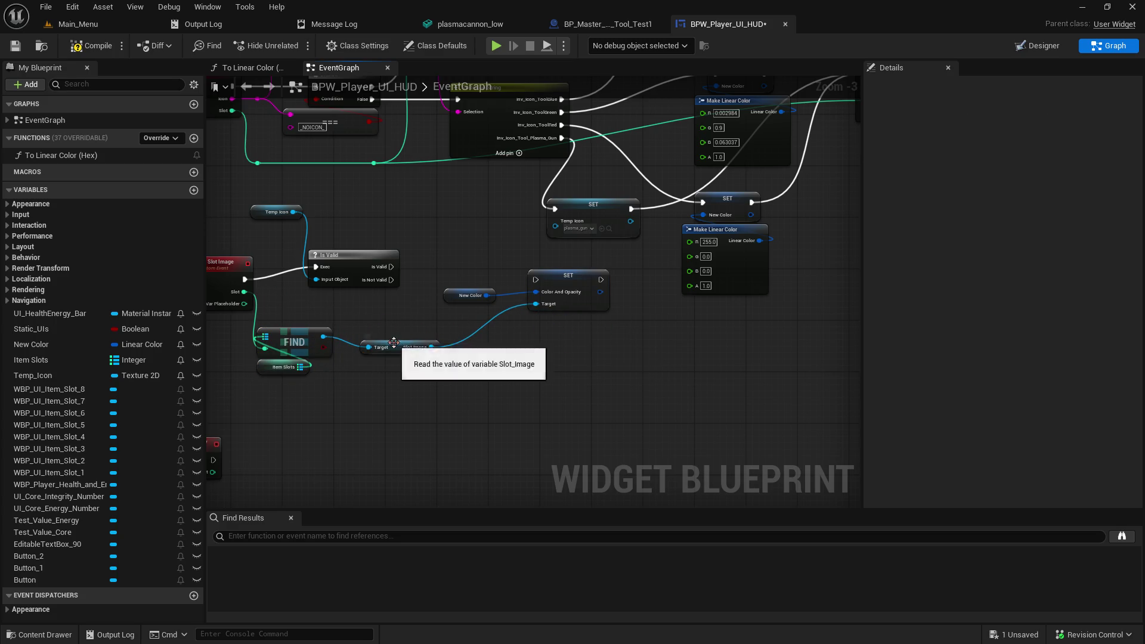
drag(393, 342, 366, 329)
drag(474, 271, 608, 310)
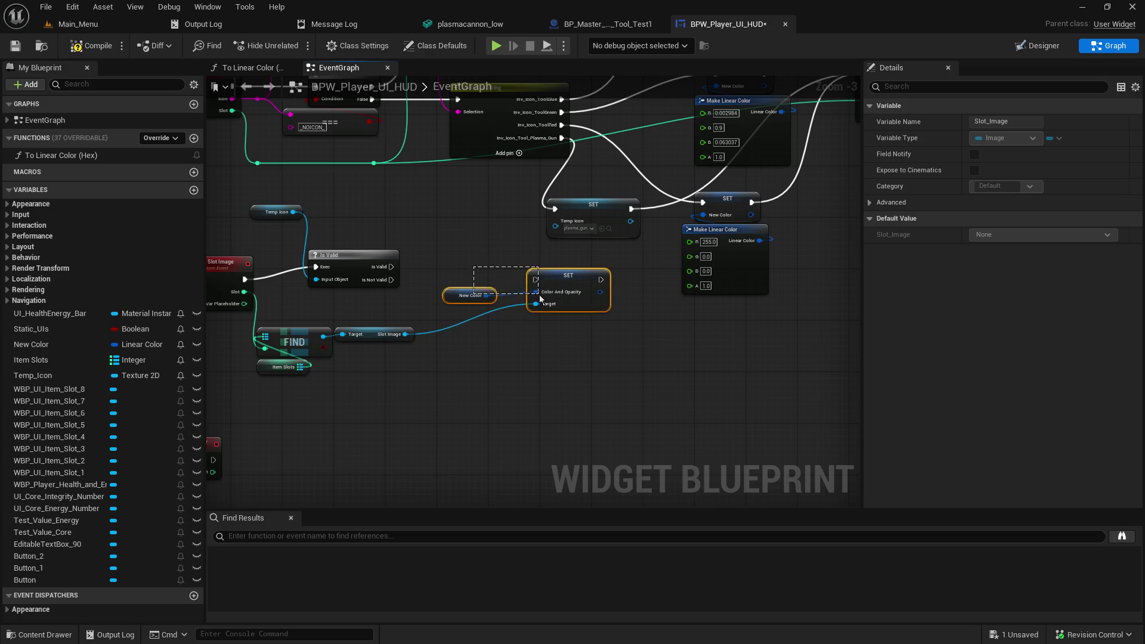
drag(550, 285, 578, 292)
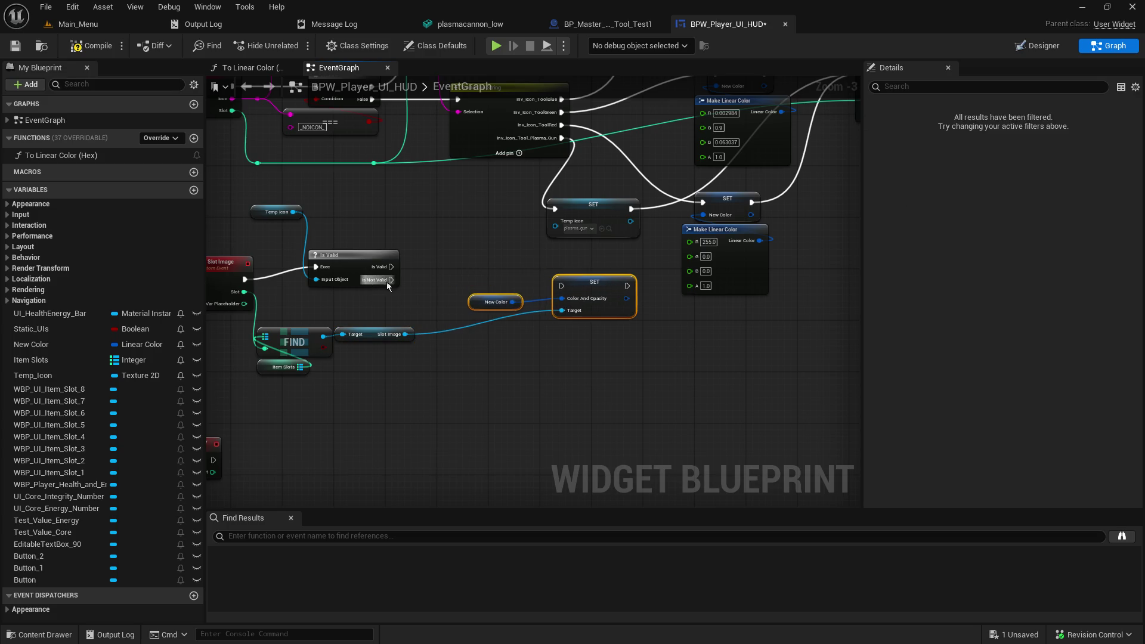
drag(392, 279, 561, 285)
mouse_move(475, 275)
mouse_down()
mouse_move(565, 328)
mouse_move(581, 388)
mouse_up()
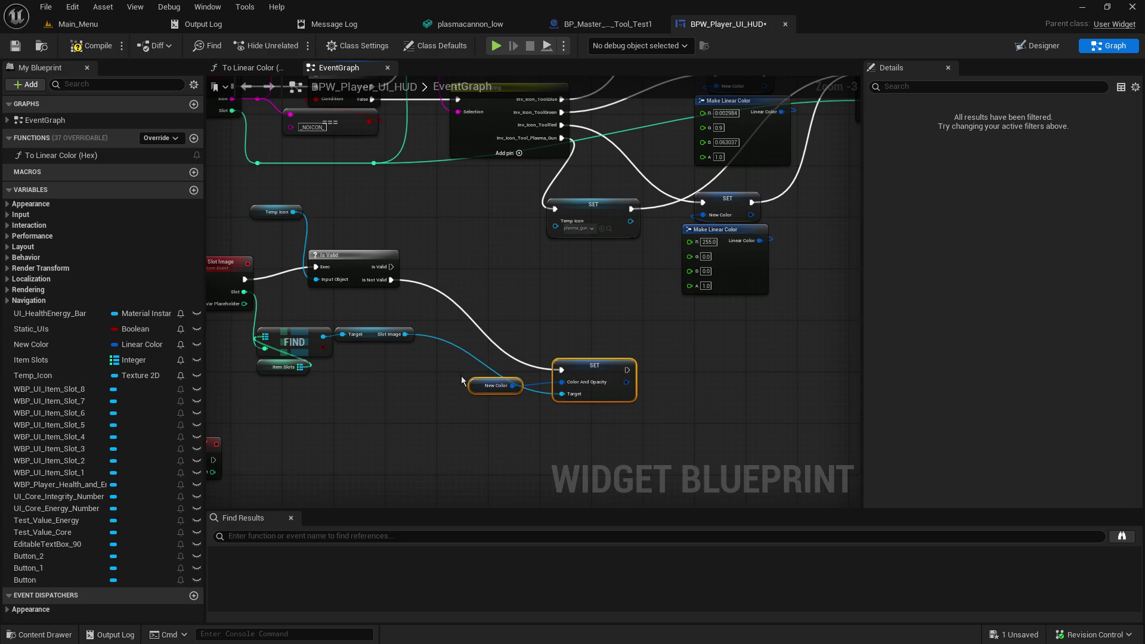
drag(477, 385, 466, 416)
click(468, 400)
Step: Pull a connection from Slot Image and search for a 'set' action
click(392, 382)
mouse_move(404, 334)
mouse_down()
mouse_move(417, 342)
mouse_move(489, 288)
mouse_up()
text(set)
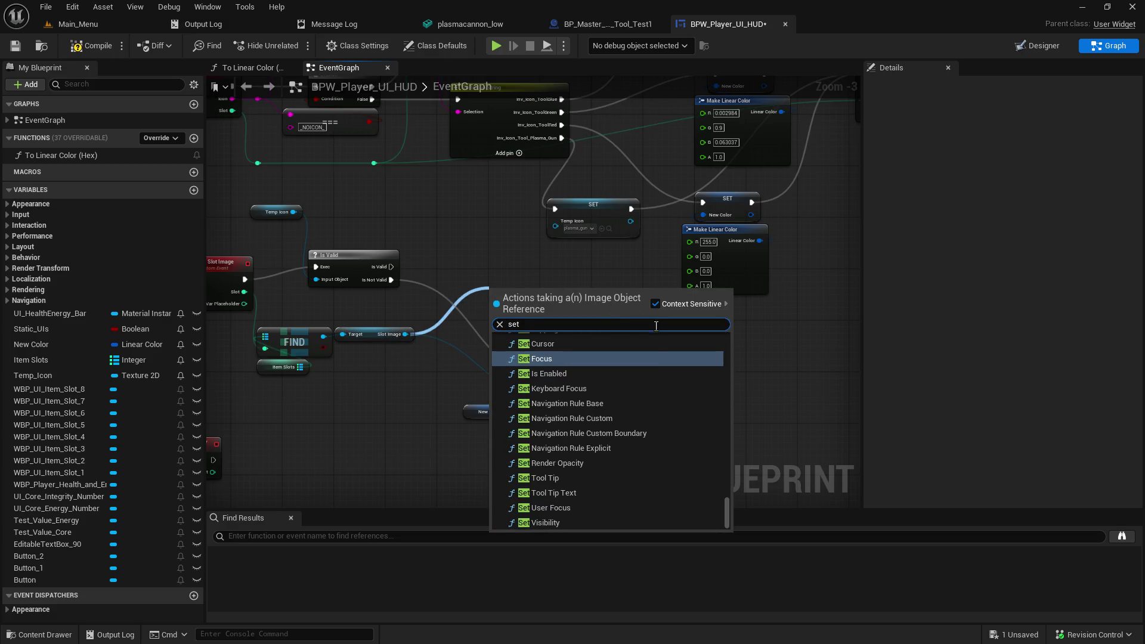
scroll(663, 427, up, 3)
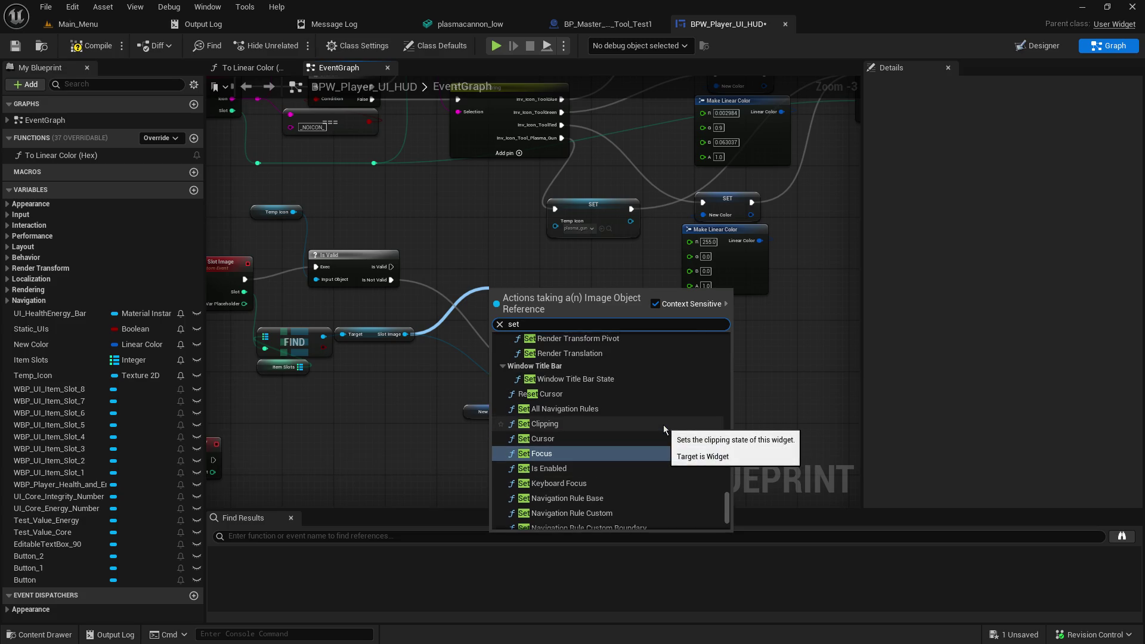
drag(727, 506, 721, 324)
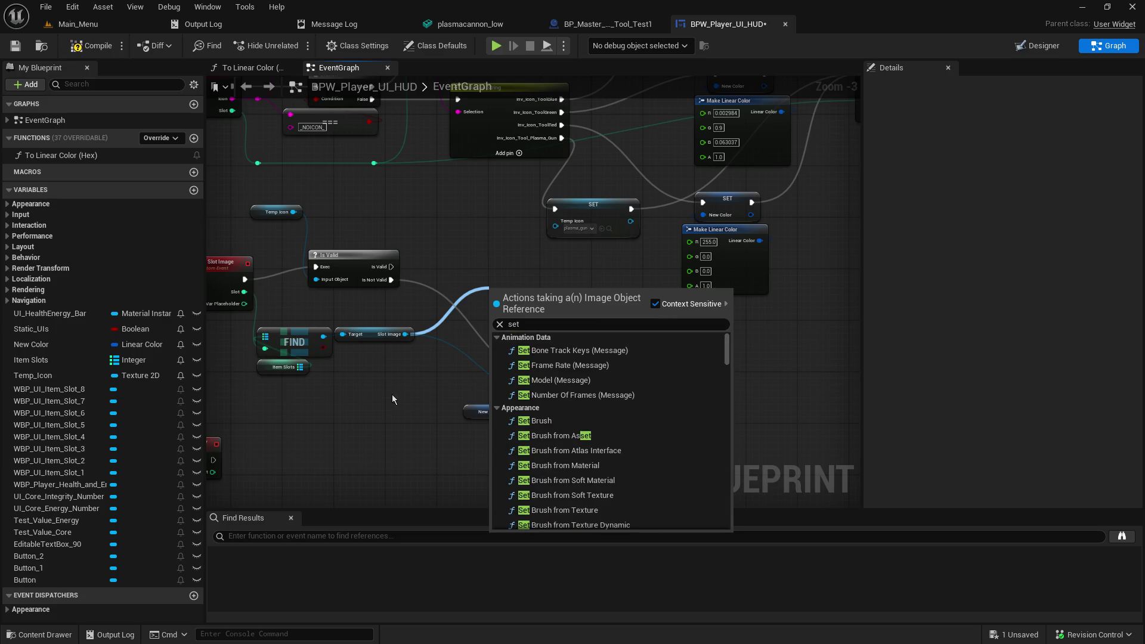
Step: Close the empty action search and drop a getter for WBP_UI_Item_Slot_6 into the HUD graph
click(384, 362)
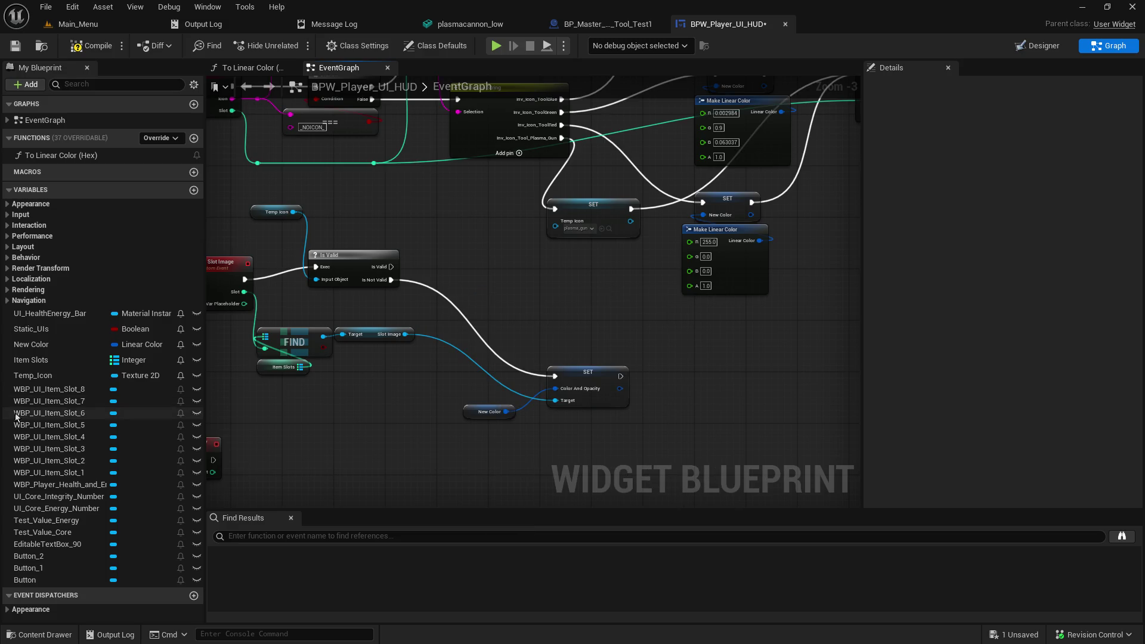
click(11, 416)
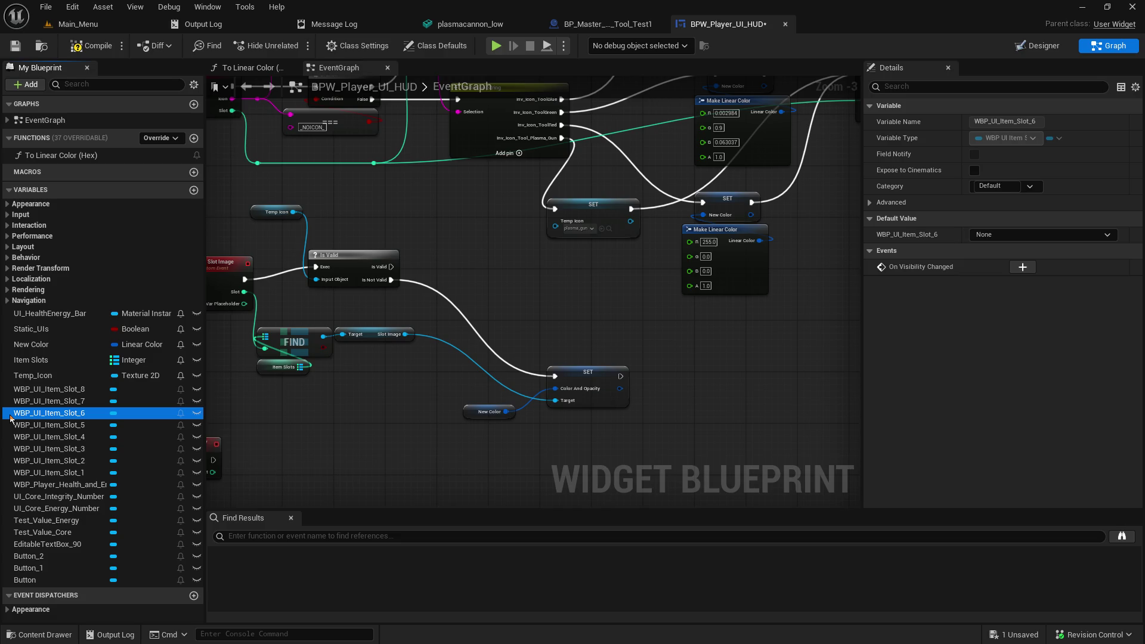
drag(34, 421, 392, 461)
click(415, 488)
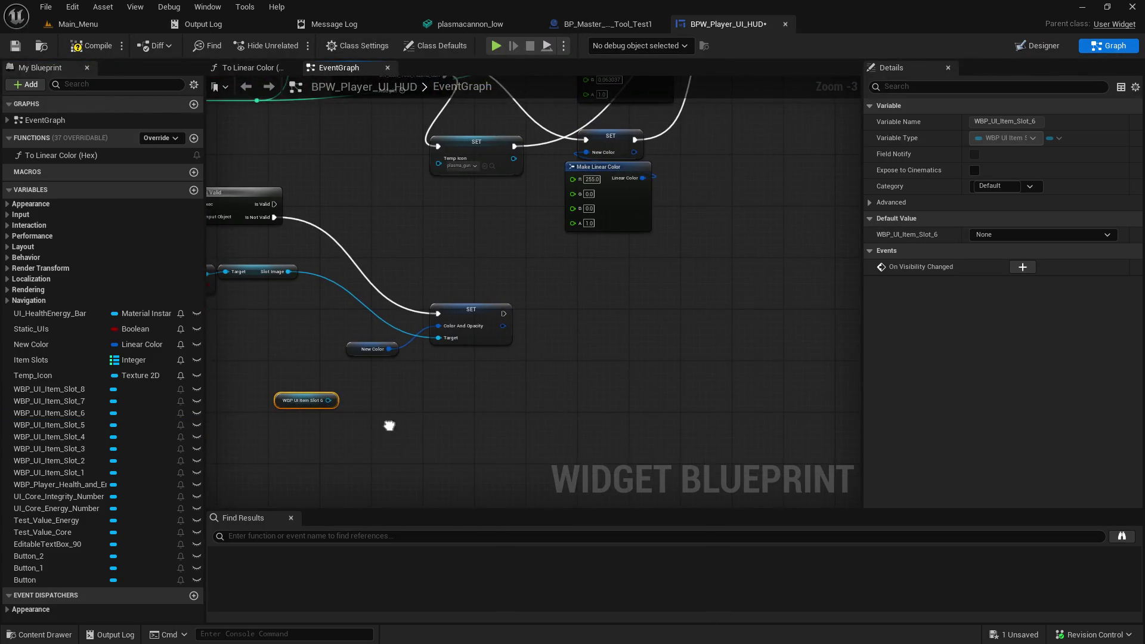
Step: Start a 'new' node search from the Slot 6 getter, cancel it, and briefly glance at Designer
mouse_move(383, 383)
mouse_down()
mouse_move(498, 403)
mouse_move(524, 377)
mouse_up()
text(new)
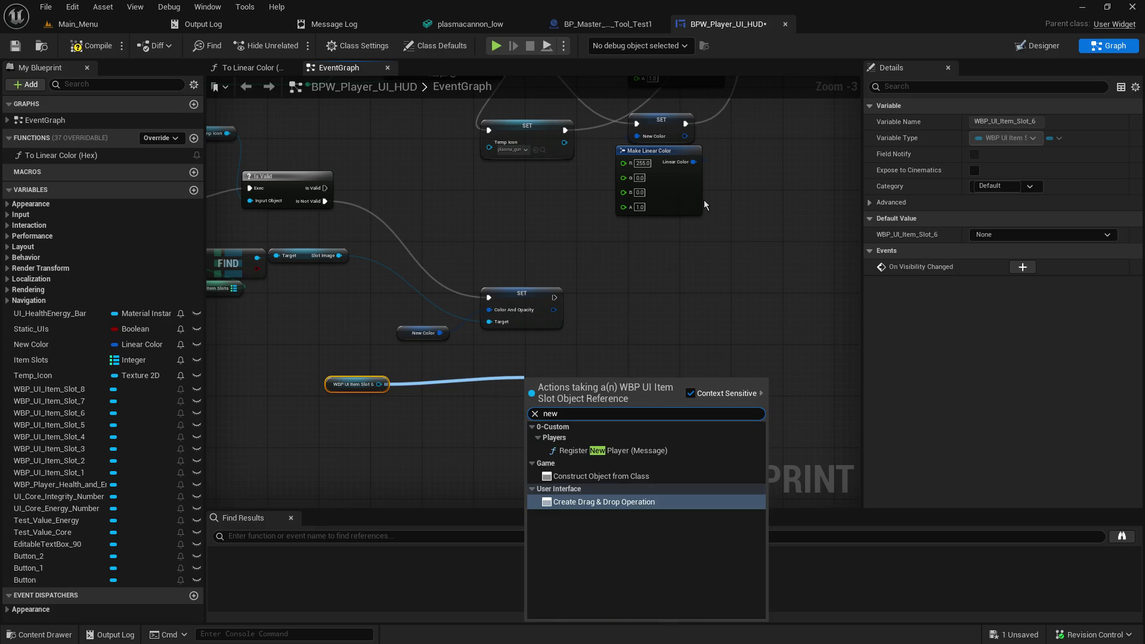
click(381, 463)
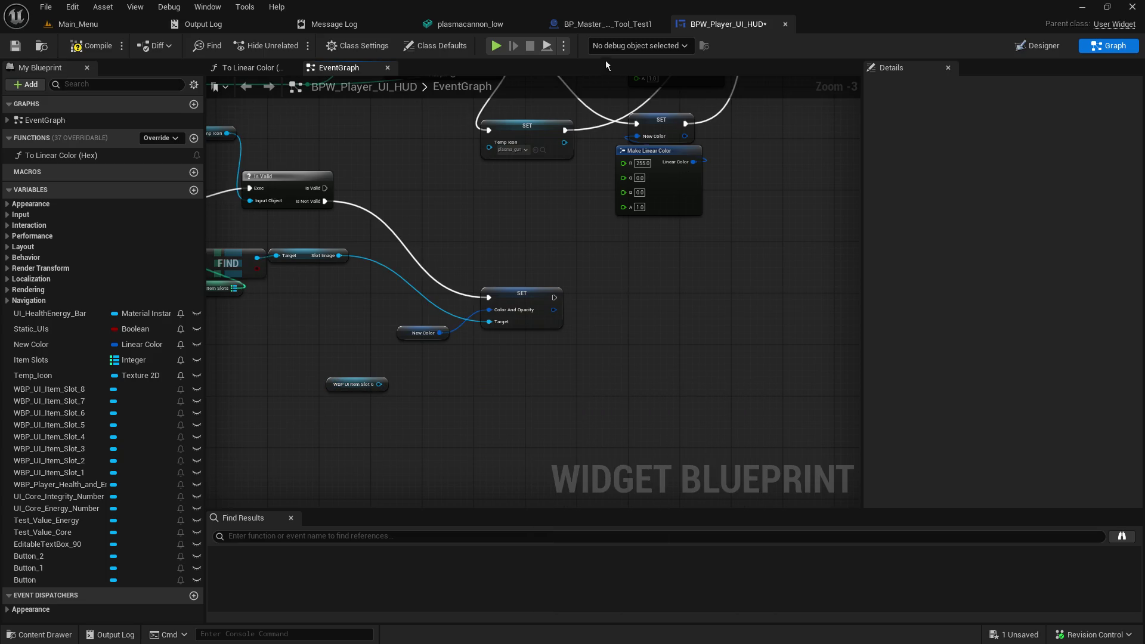
click(1043, 45)
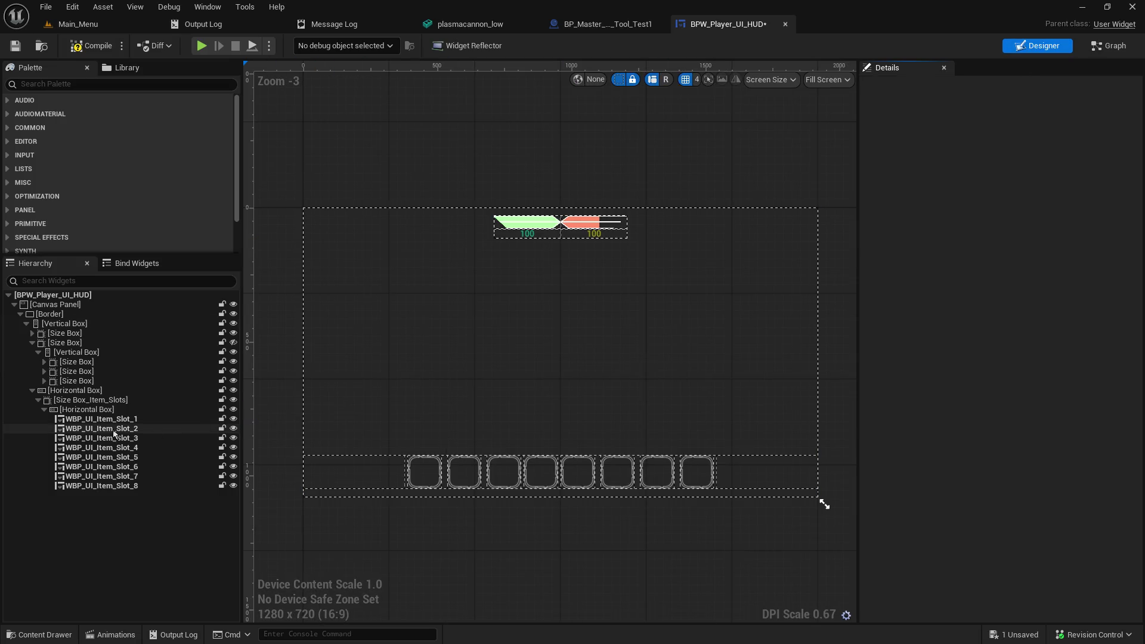
click(1108, 46)
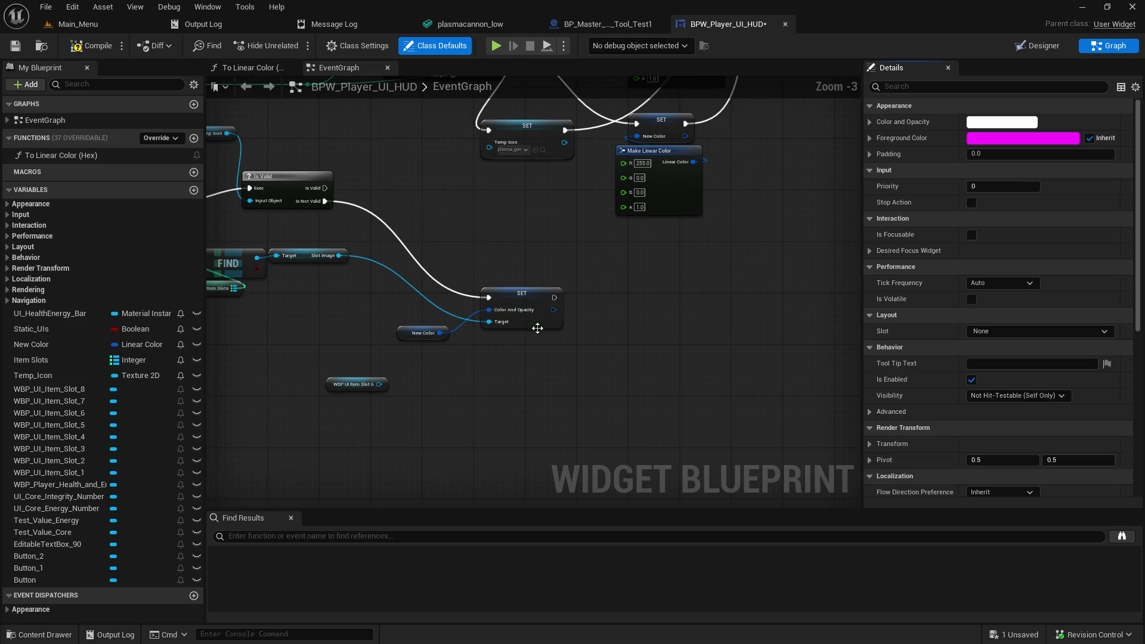
Step: Navigate the graph around the To Linear Color, Switch on String and Slot 6 getter nodes
click(326, 390)
mouse_move(322, 327)
mouse_down()
mouse_move(459, 406)
mouse_move(450, 474)
mouse_up()
drag(533, 215, 539, 393)
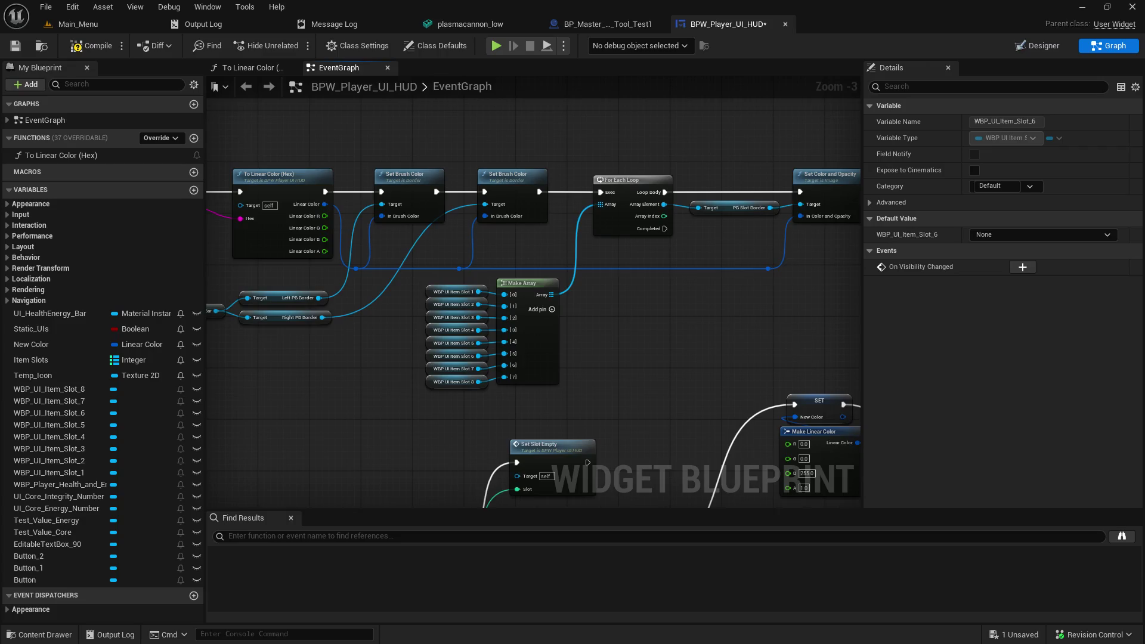
mouse_move(425, 446)
mouse_down()
mouse_move(382, 333)
mouse_move(334, 435)
mouse_move(447, 442)
mouse_move(382, 209)
mouse_up()
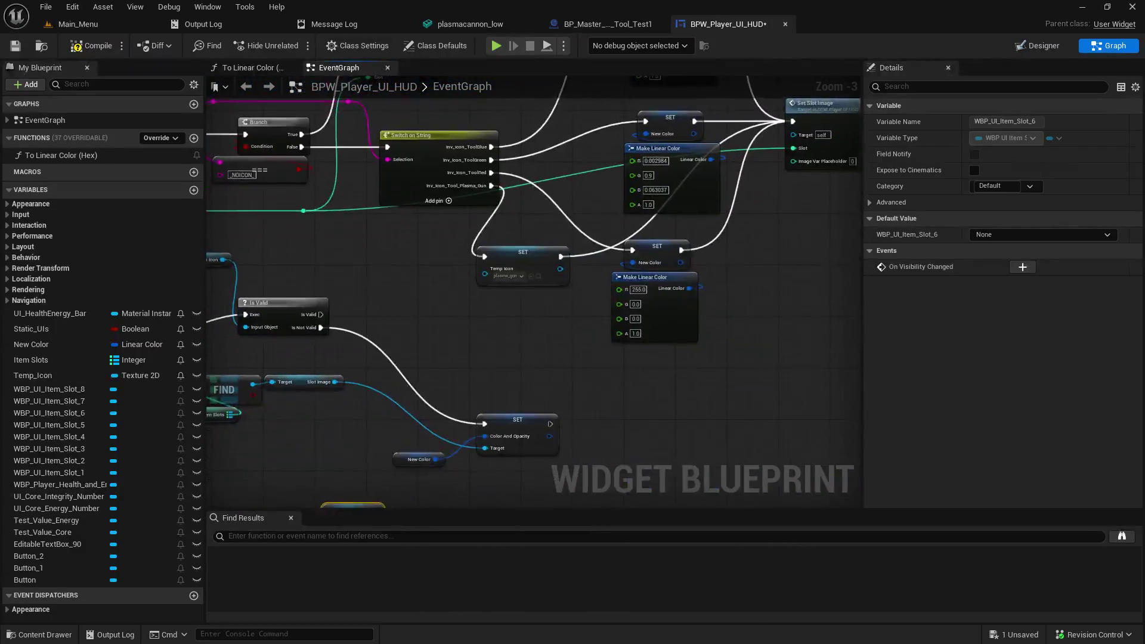
drag(367, 427, 382, 312)
scroll(381, 381, up, 4)
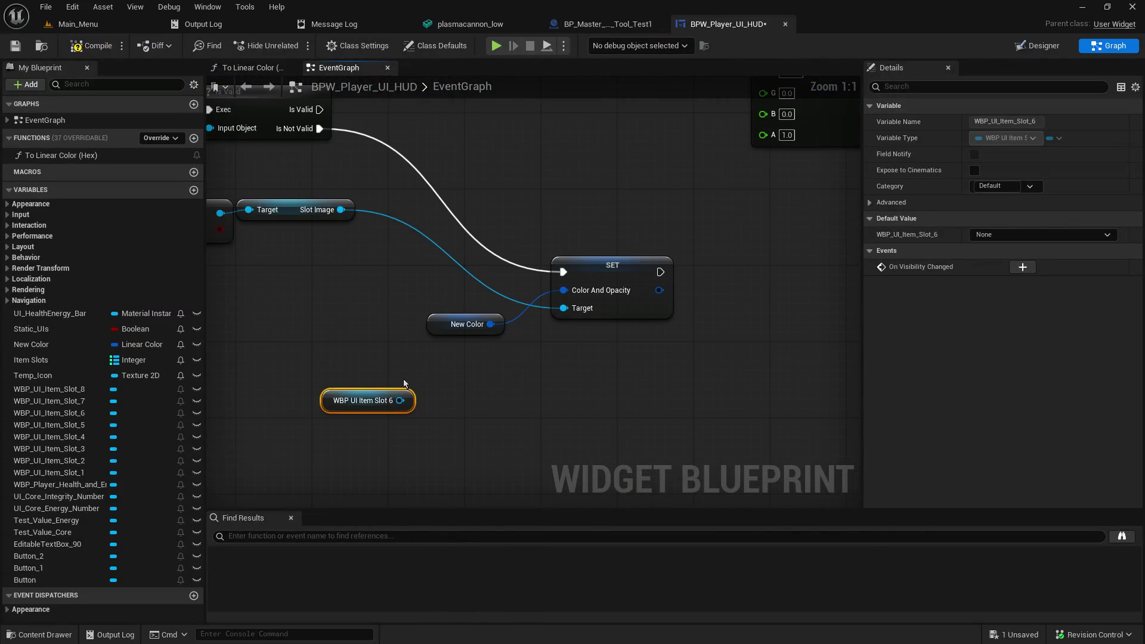
Step: Check the default values of item slots 7 and 5, leave them None, and switch to Designer
click(54, 401)
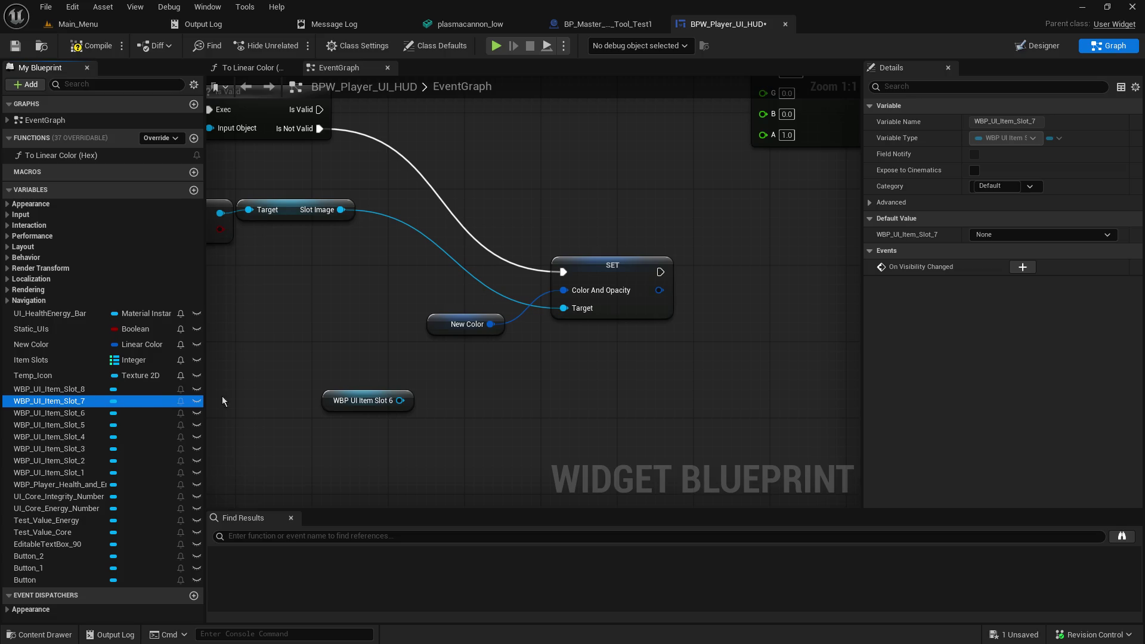
click(1024, 234)
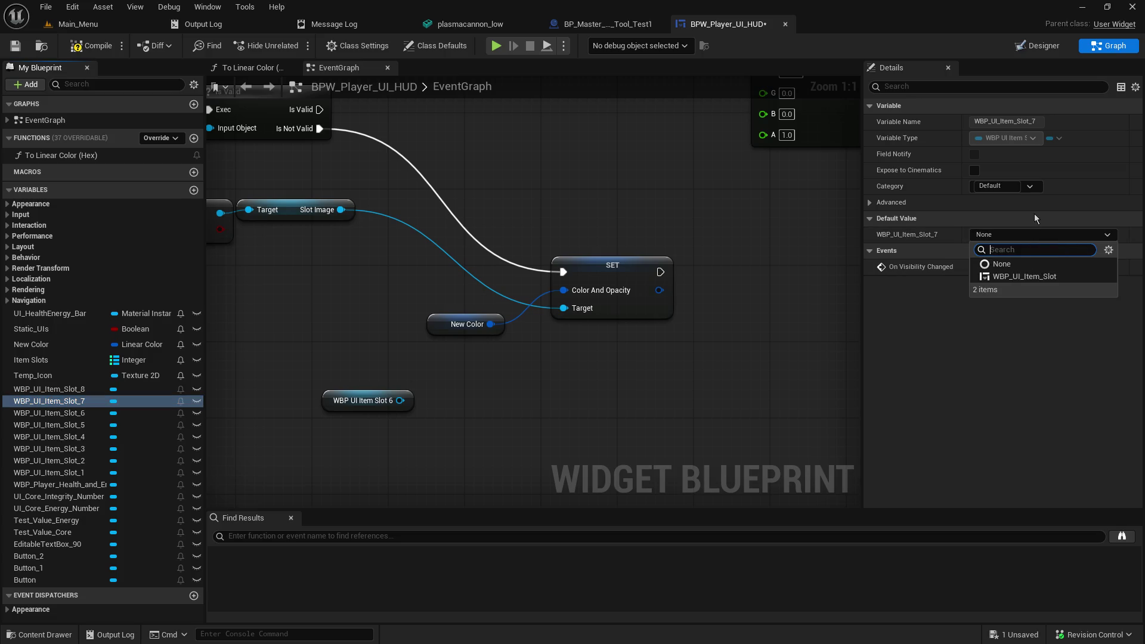
click(654, 234)
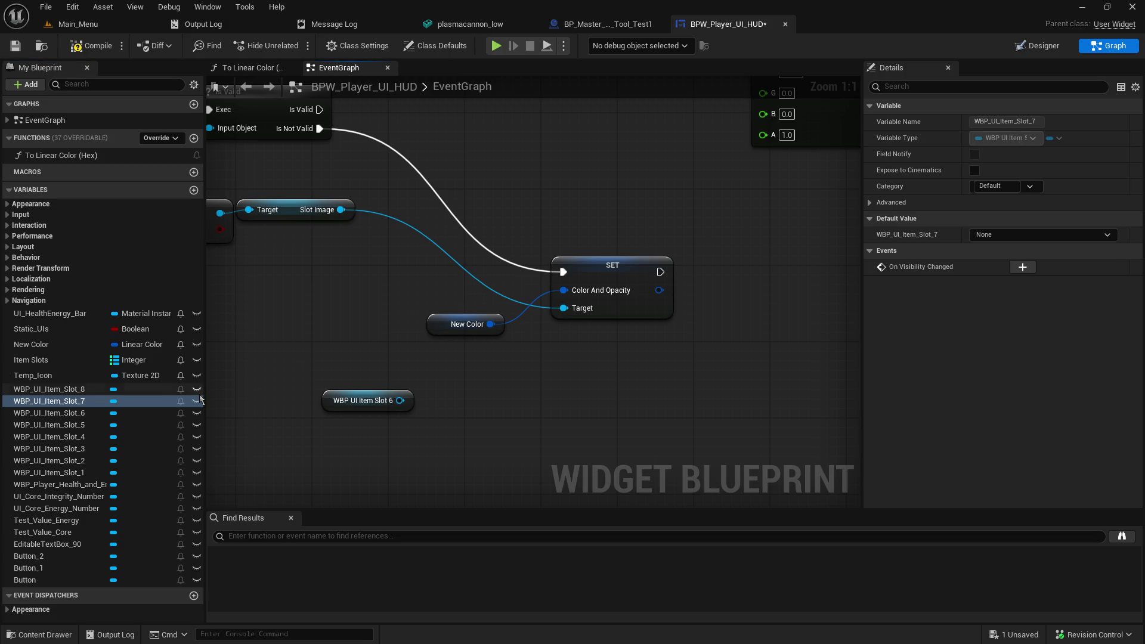
click(48, 425)
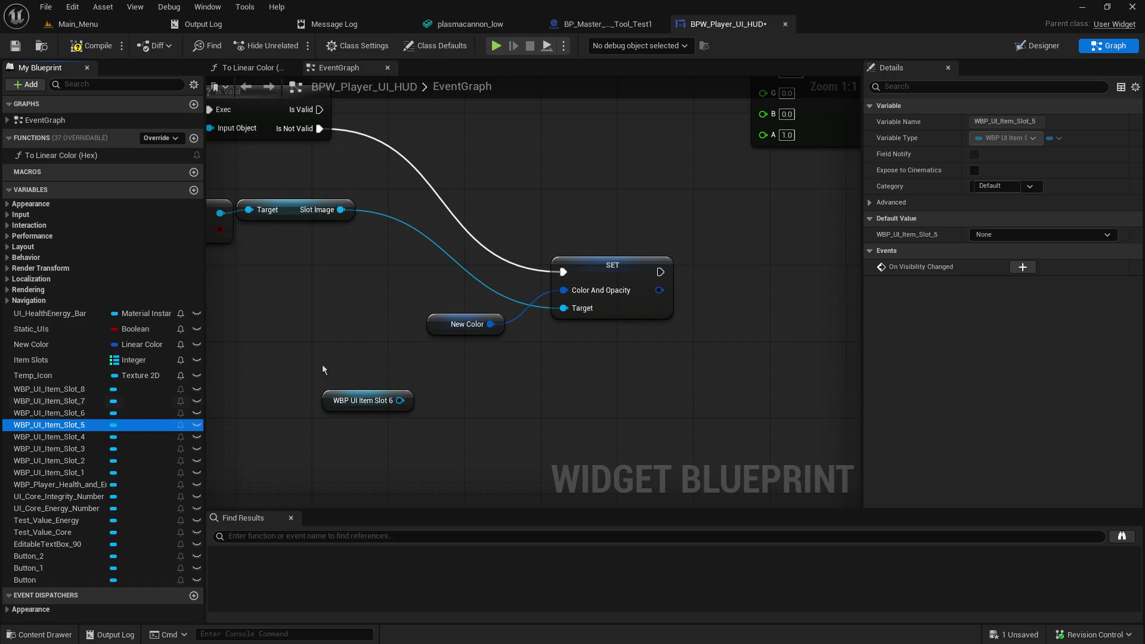
click(1036, 47)
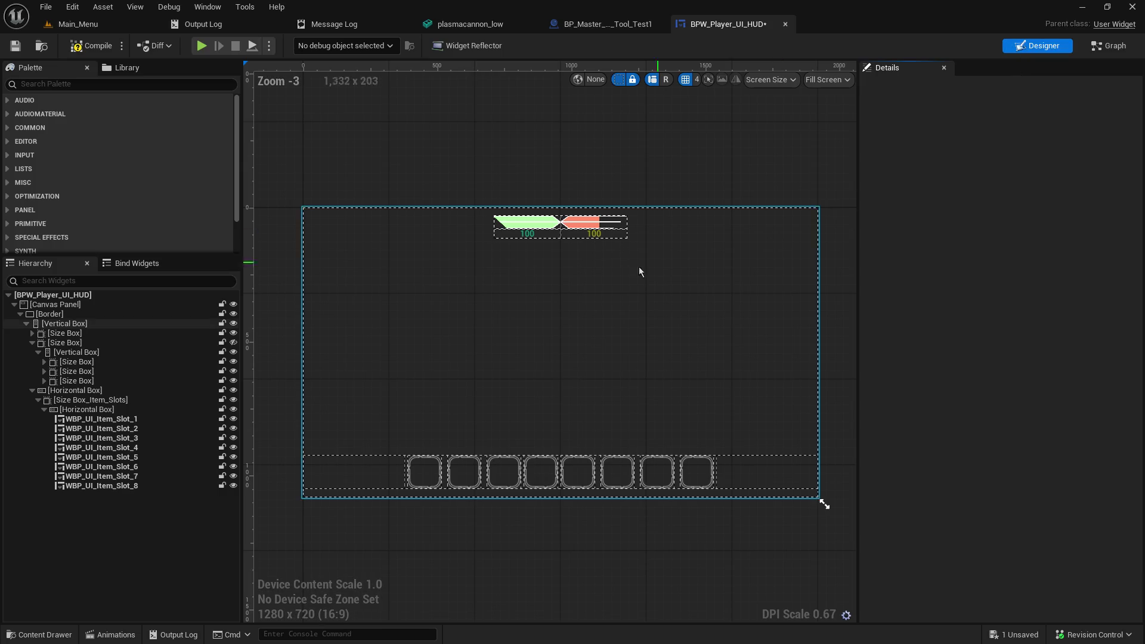
Step: Open WBP_UI_Item_Slot from the second HUD slot and inspect Slot_Image's Brush settings
click(102, 427)
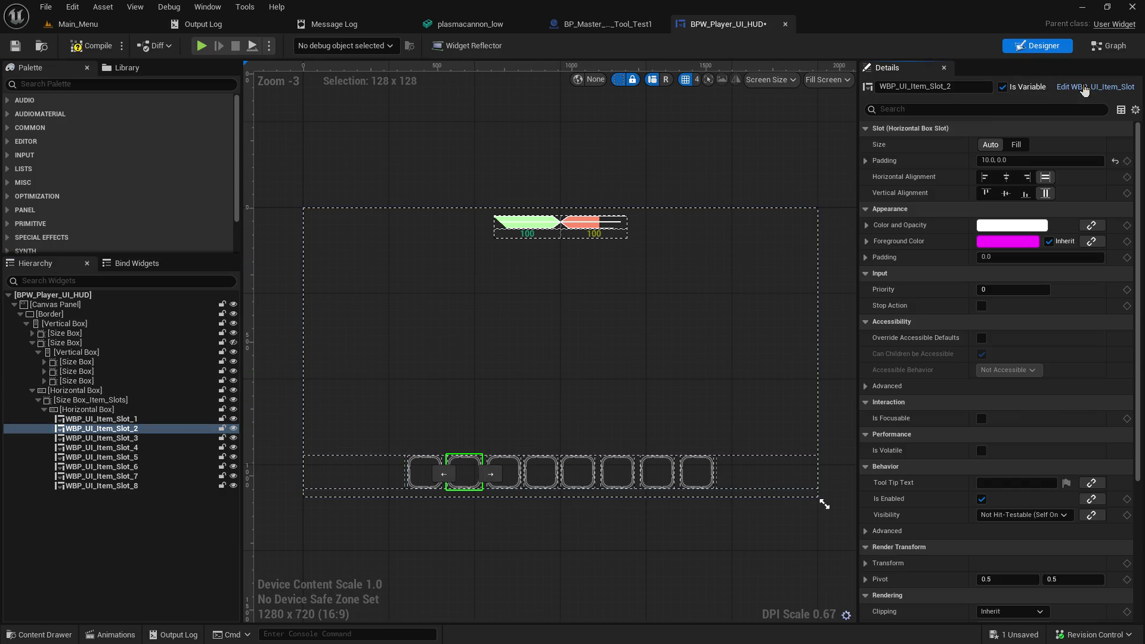
click(1077, 87)
drag(866, 26, 734, 25)
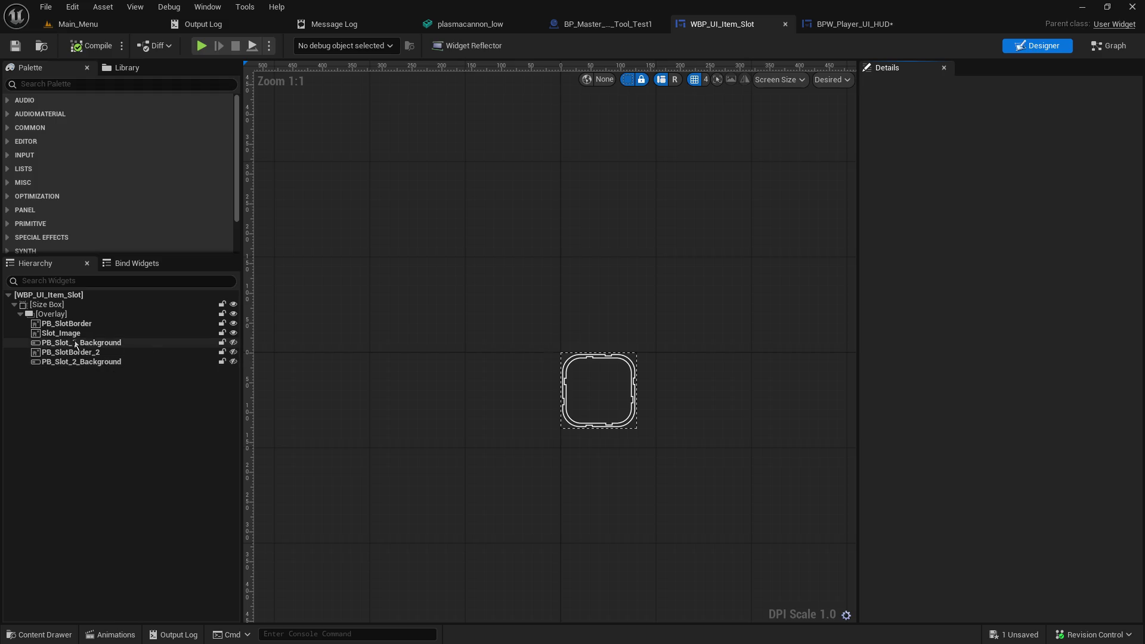
click(71, 336)
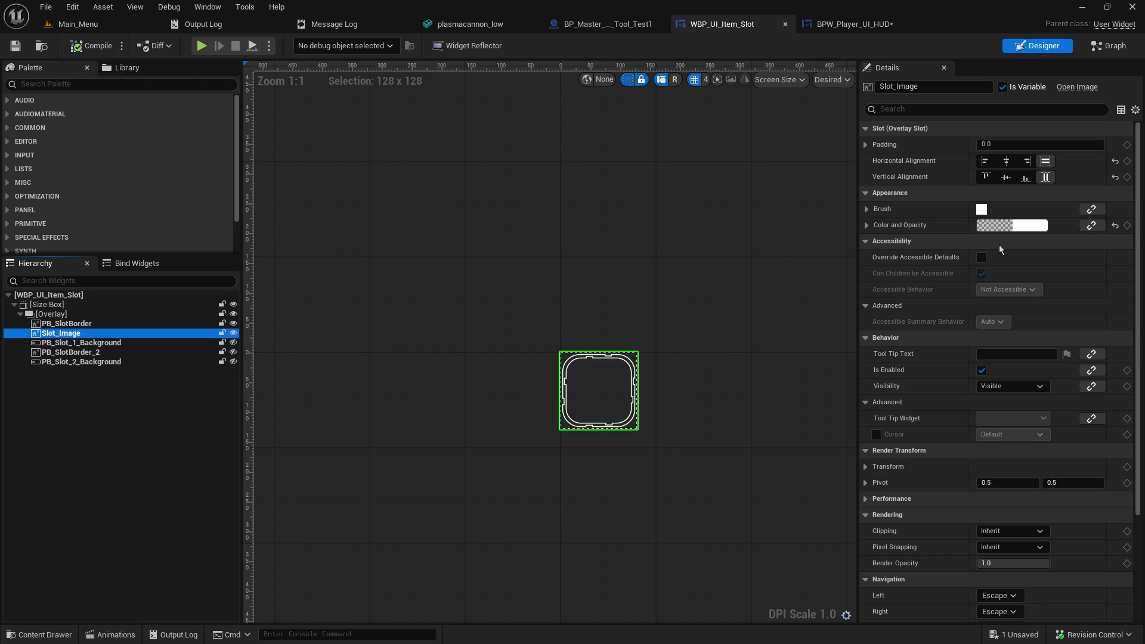
click(867, 212)
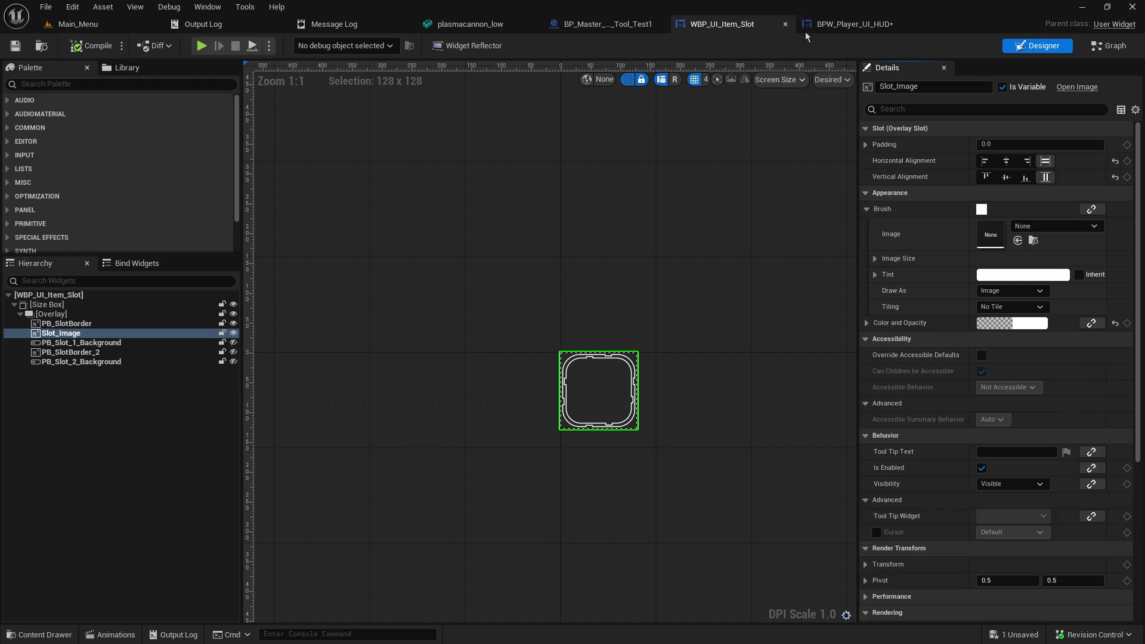
Step: Cycle through the open editor tabs and return to the BPW_Player_UI_HUD editor
click(842, 27)
click(724, 24)
click(608, 24)
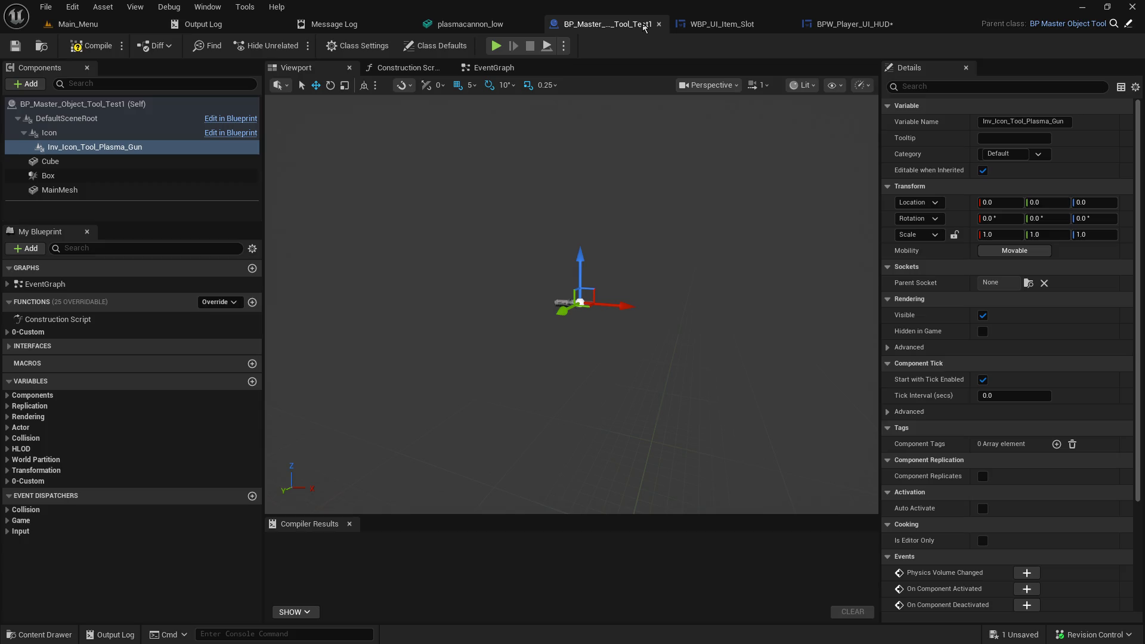
click(843, 29)
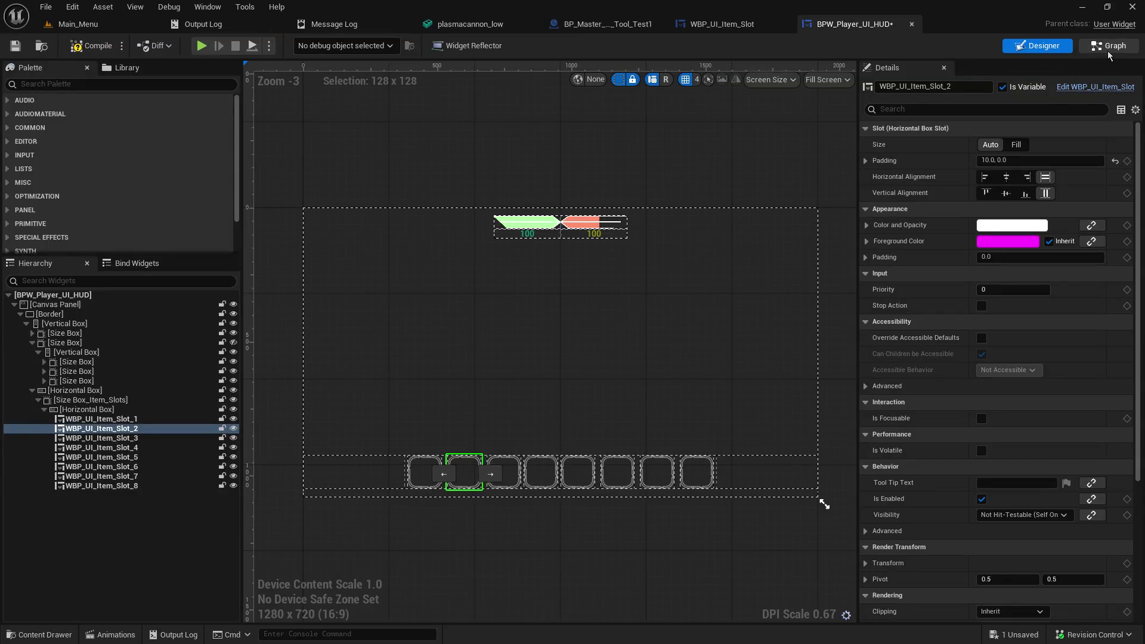
Step: In the HUD event graph, try a 'set brush' search from WBP UI Item Slot 6, then recheck the item slot widget
click(1108, 46)
drag(404, 400, 521, 387)
text(set brush)
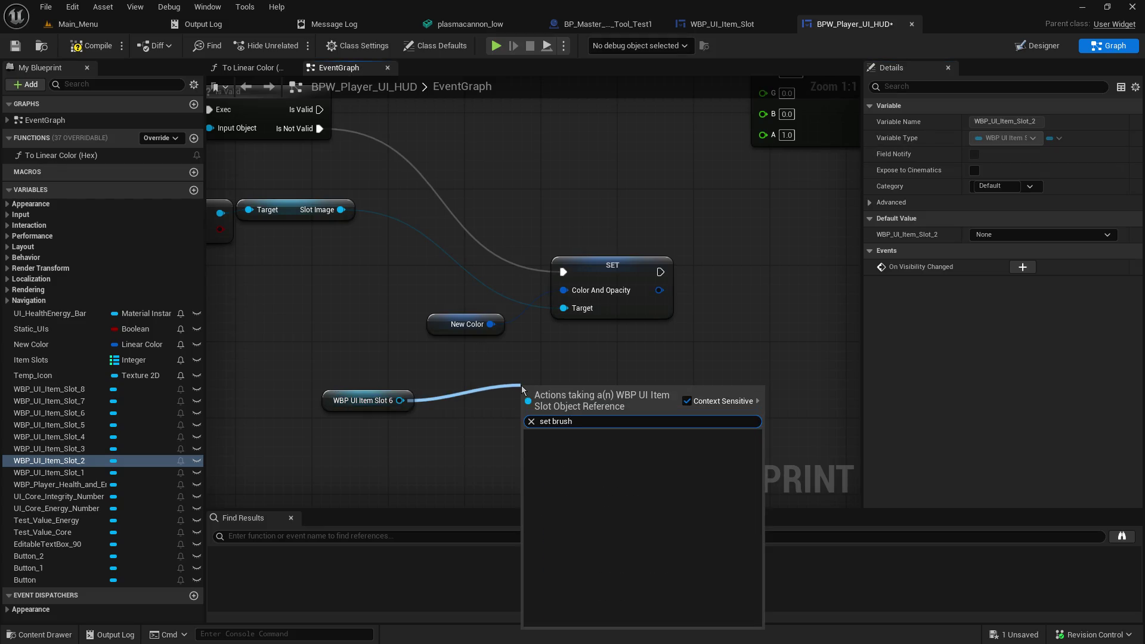
key(Delete)
key(Delete)
key(Delete)
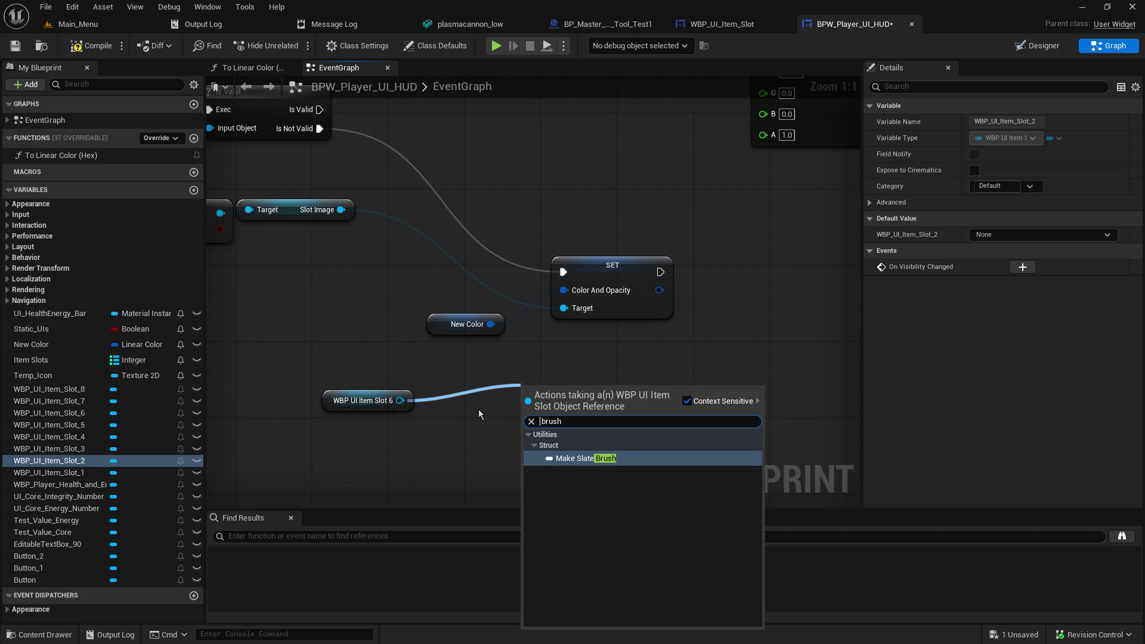
click(744, 30)
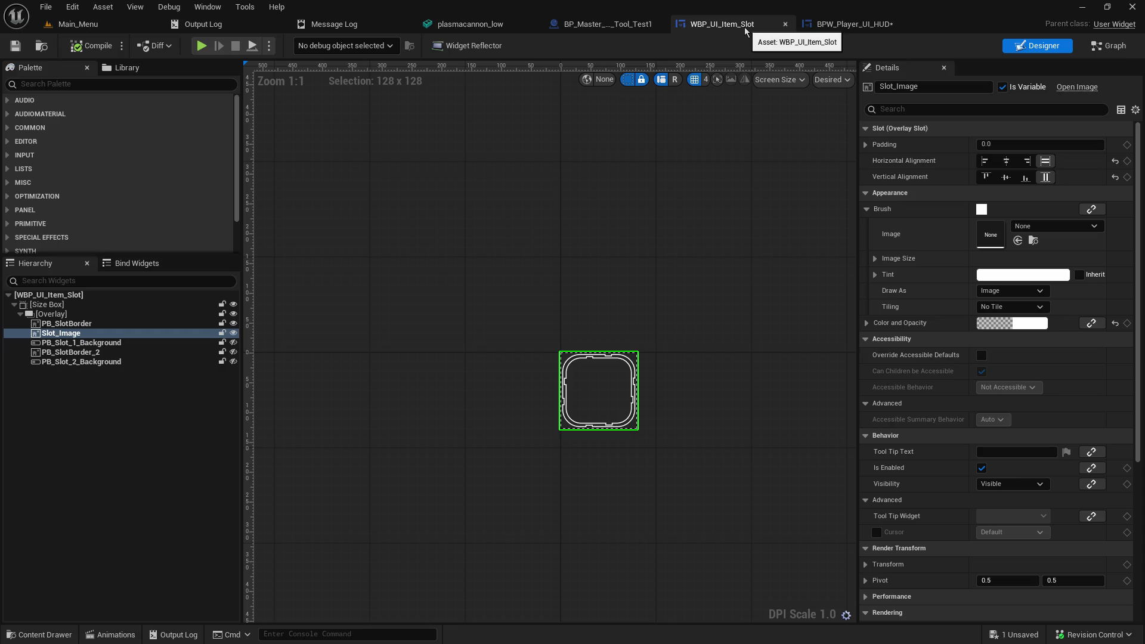
click(850, 26)
Step: Try a 'slot image' search from Slot 6, cancel it, and review the item slot's image settings
drag(400, 400, 523, 396)
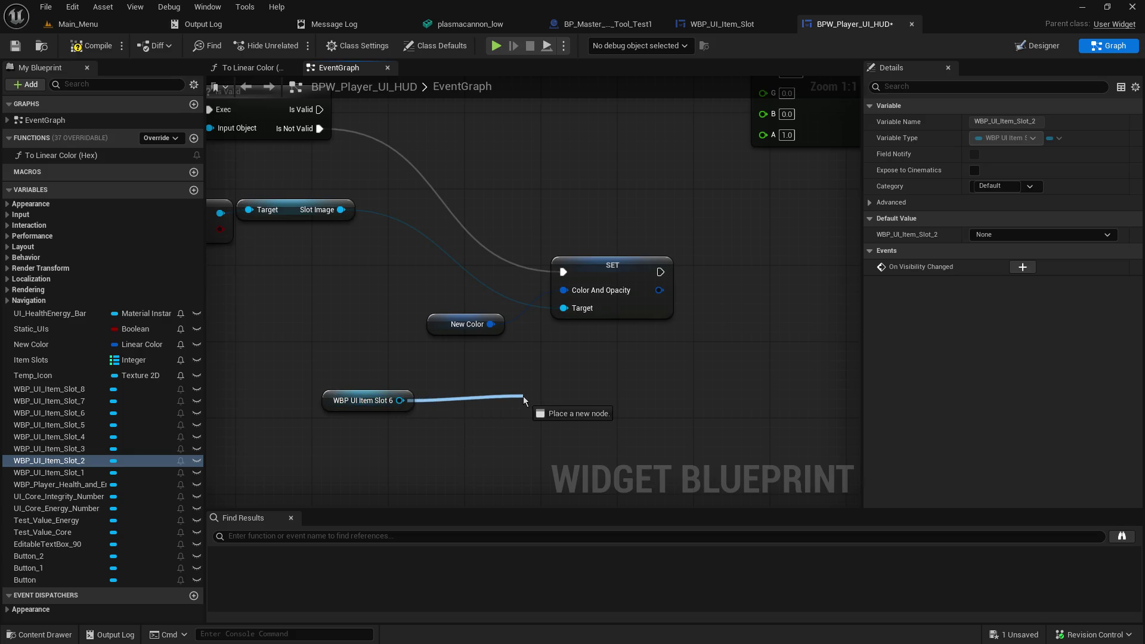
text(slot im)
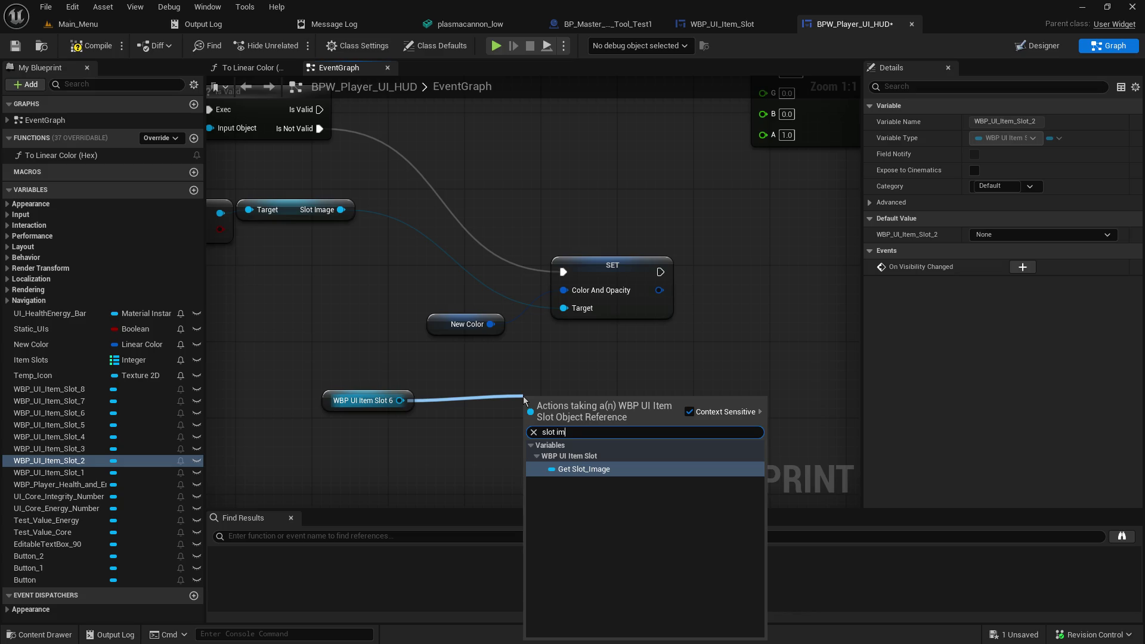
click(722, 374)
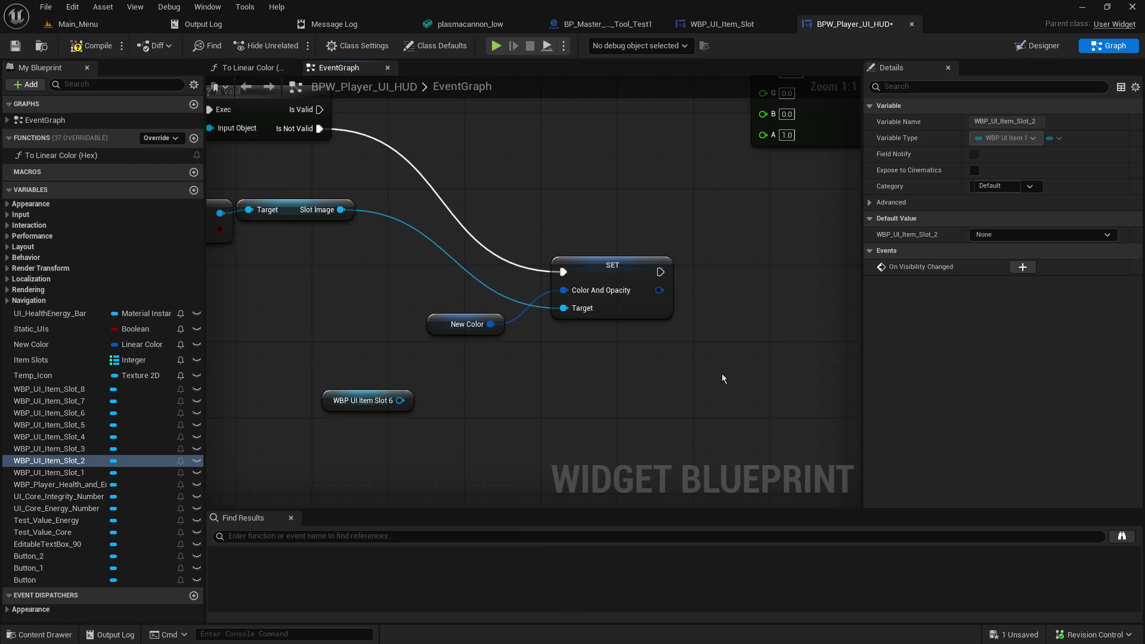
click(755, 28)
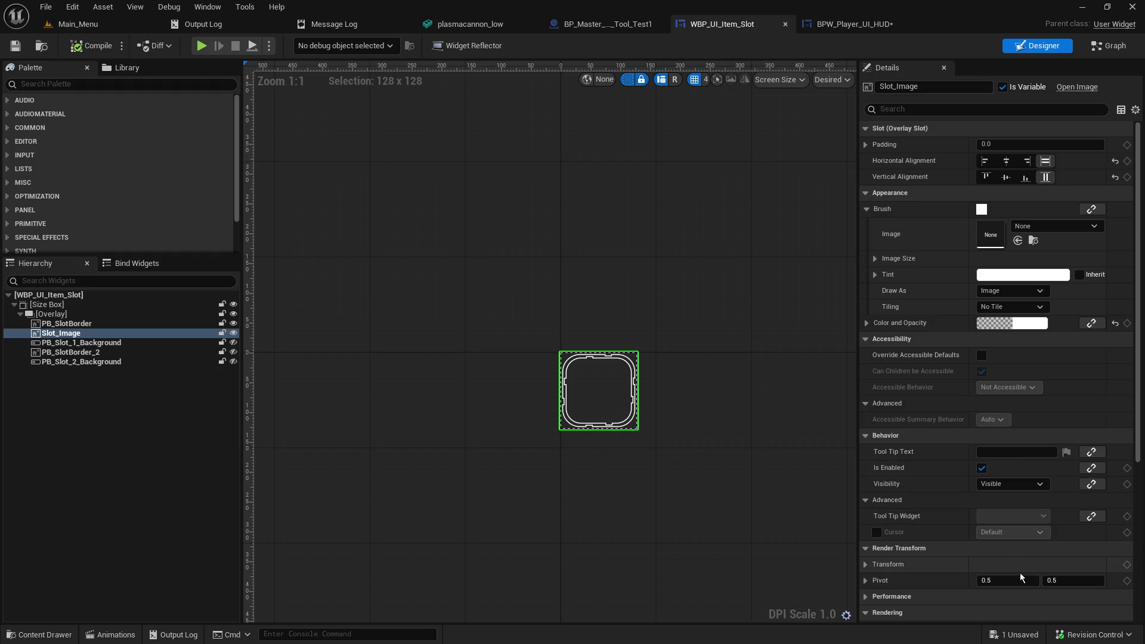
click(870, 28)
Step: Add Get Slot_Image from WBP UI Item Slot 6, then a Set Brush from Texture node from it
drag(403, 400, 474, 398)
text(slot image)
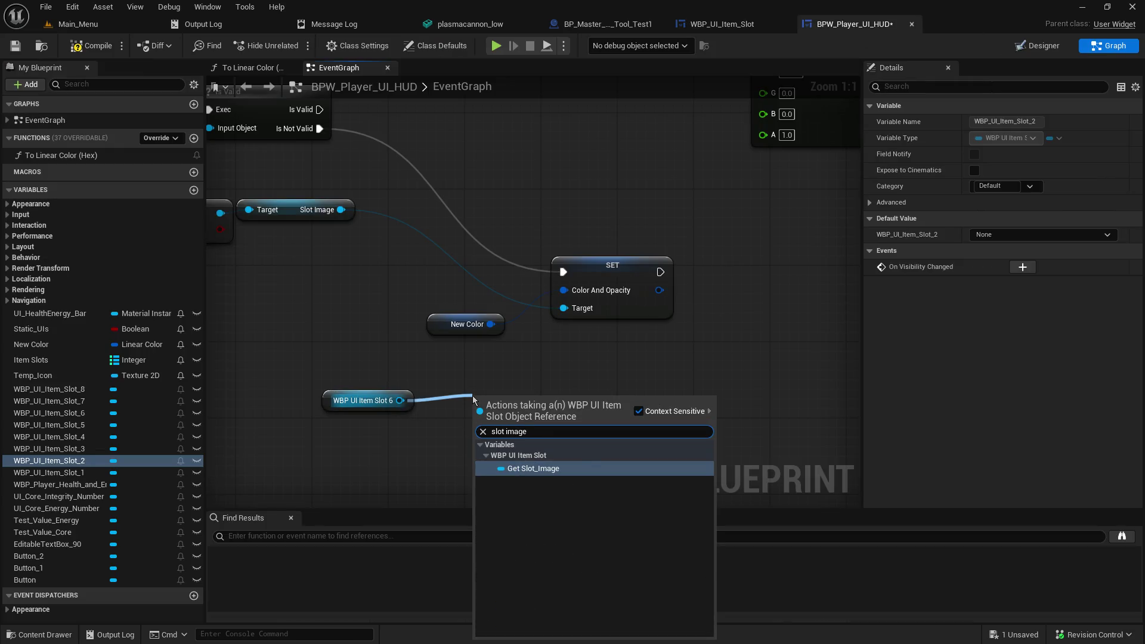
key(Return)
drag(569, 400, 657, 376)
text(set br)
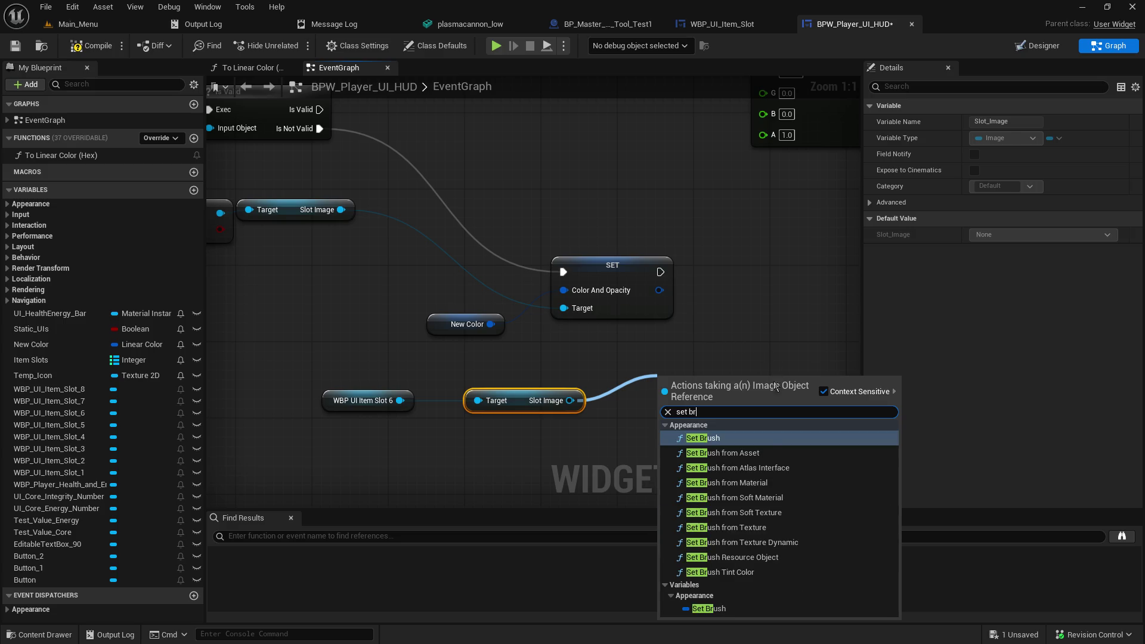
click(764, 528)
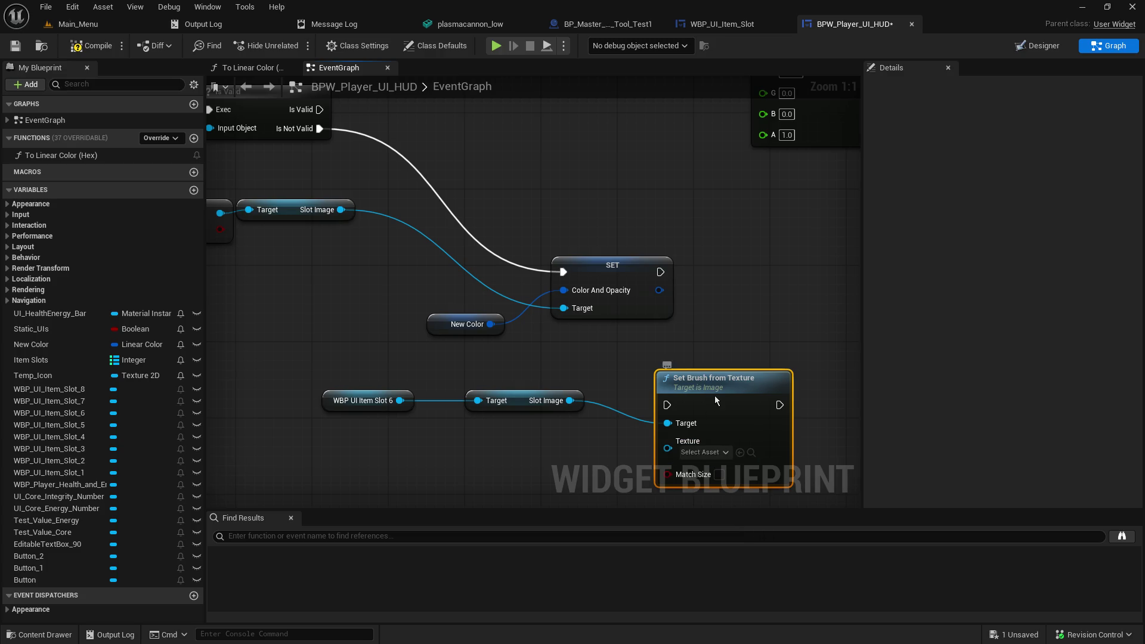
Step: Move Set Brush from Texture up and browse 'plasma' textures without assigning one
drag(715, 395, 719, 357)
click(712, 414)
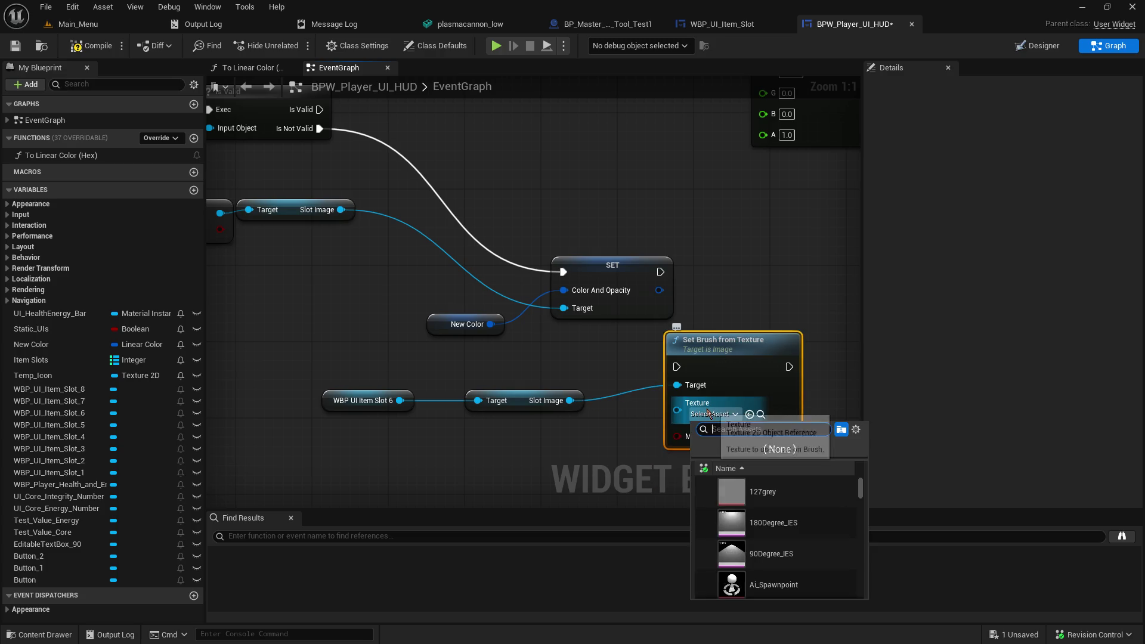
text(plam)
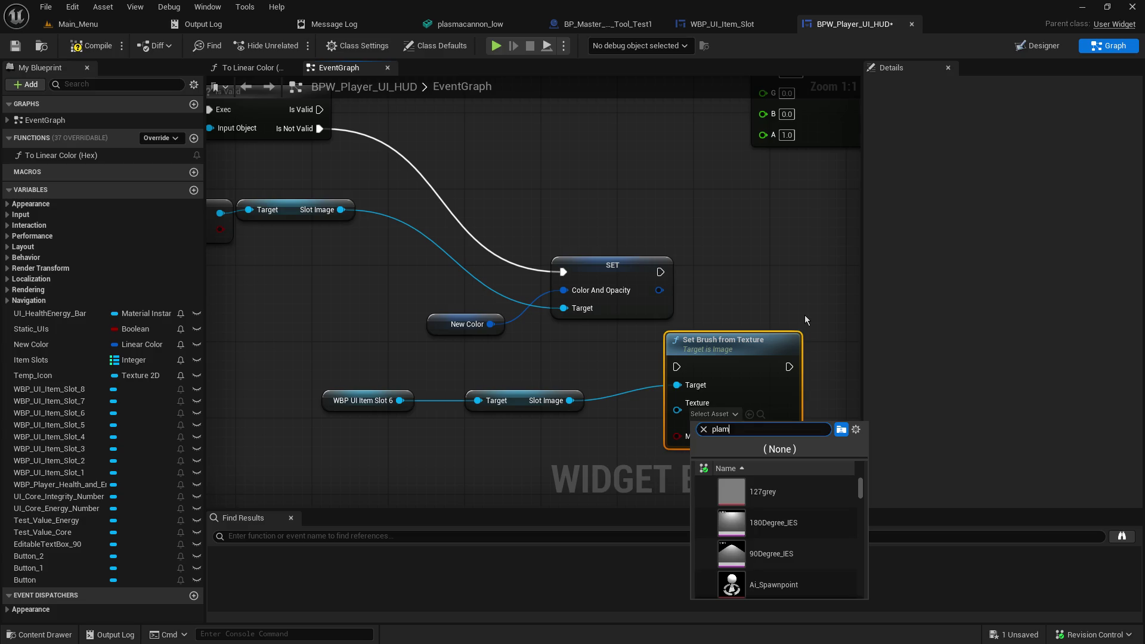
key(BackSpace)
text(sma)
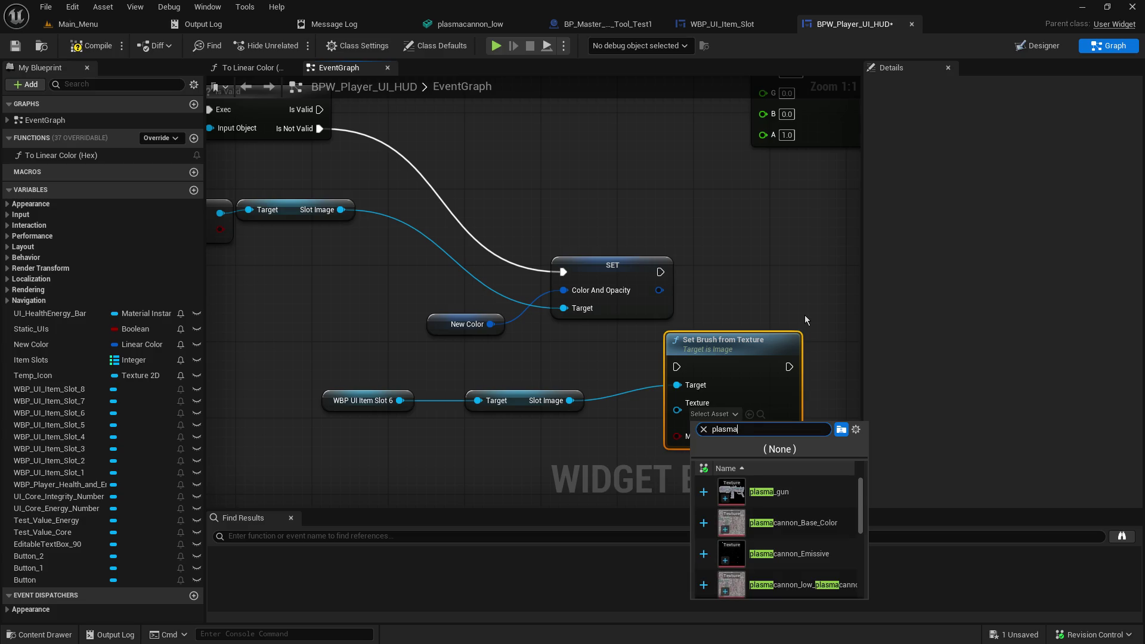
mouse_move(797, 492)
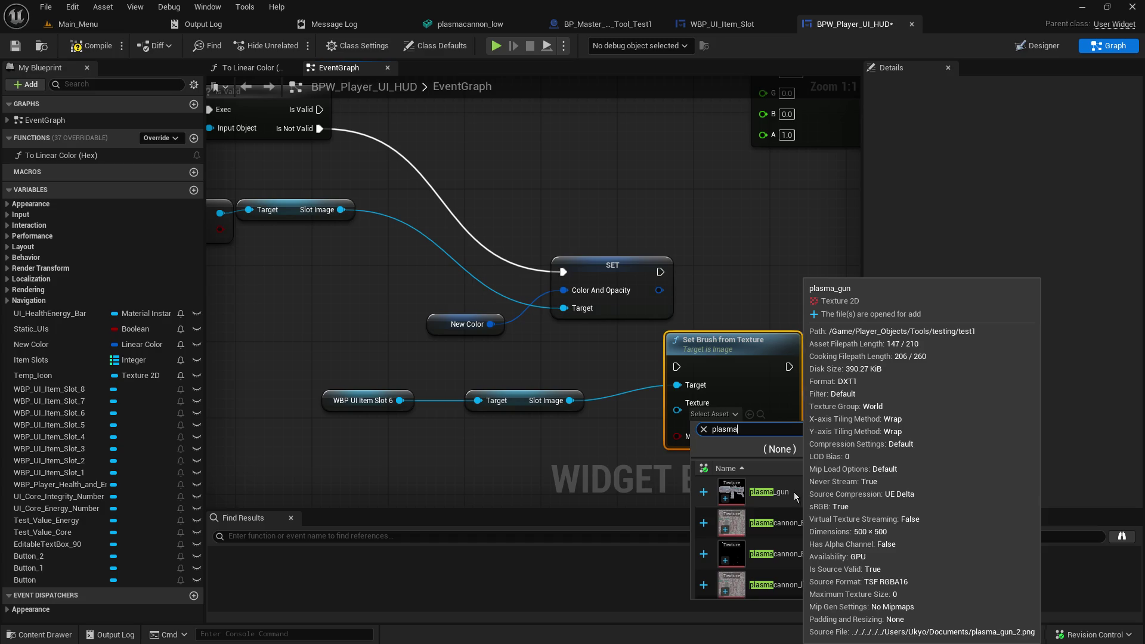
click(446, 445)
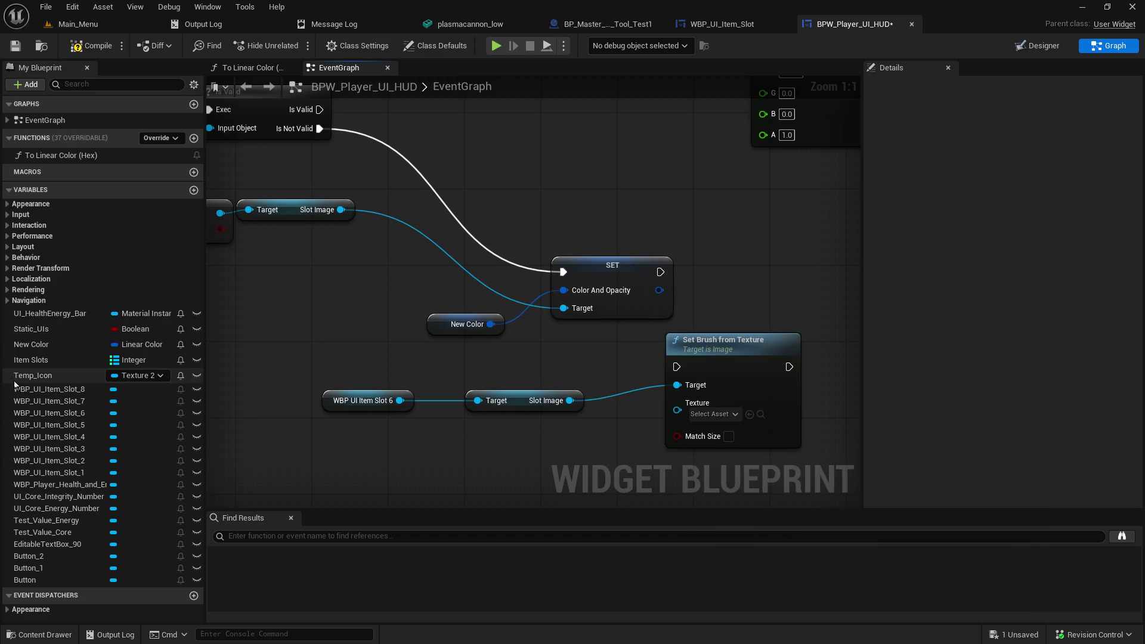
Step: Add a Temp_Icon getter and wire it into Set Brush from Texture's Texture input
mouse_move(239, 314)
mouse_down()
mouse_move(415, 376)
mouse_move(400, 429)
mouse_up()
mouse_move(258, 149)
mouse_down()
mouse_move(325, 279)
mouse_move(291, 228)
mouse_move(192, 144)
mouse_up()
mouse_move(32, 375)
mouse_down()
mouse_move(522, 422)
mouse_move(515, 415)
mouse_move(668, 394)
mouse_up()
click(545, 437)
drag(681, 395, 682, 396)
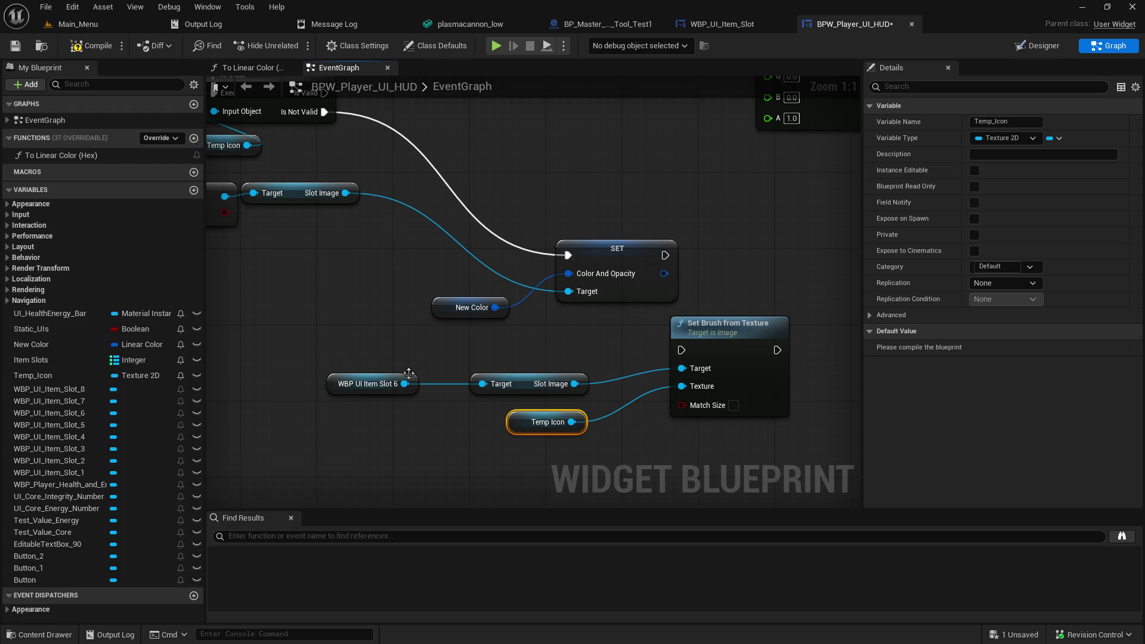
Step: Try 'slot imag' and 'get' node searches from the upper Slot Image output, then cancel them
mouse_move(346, 193)
mouse_down()
mouse_move(378, 301)
mouse_move(485, 386)
mouse_move(346, 285)
mouse_up()
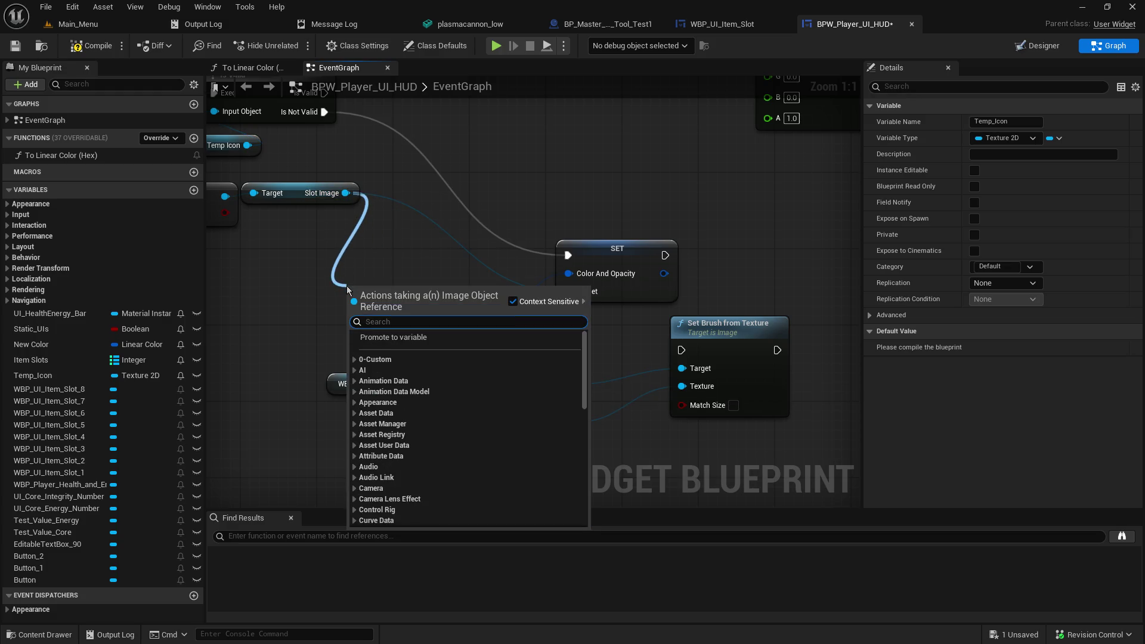
text(slot imag)
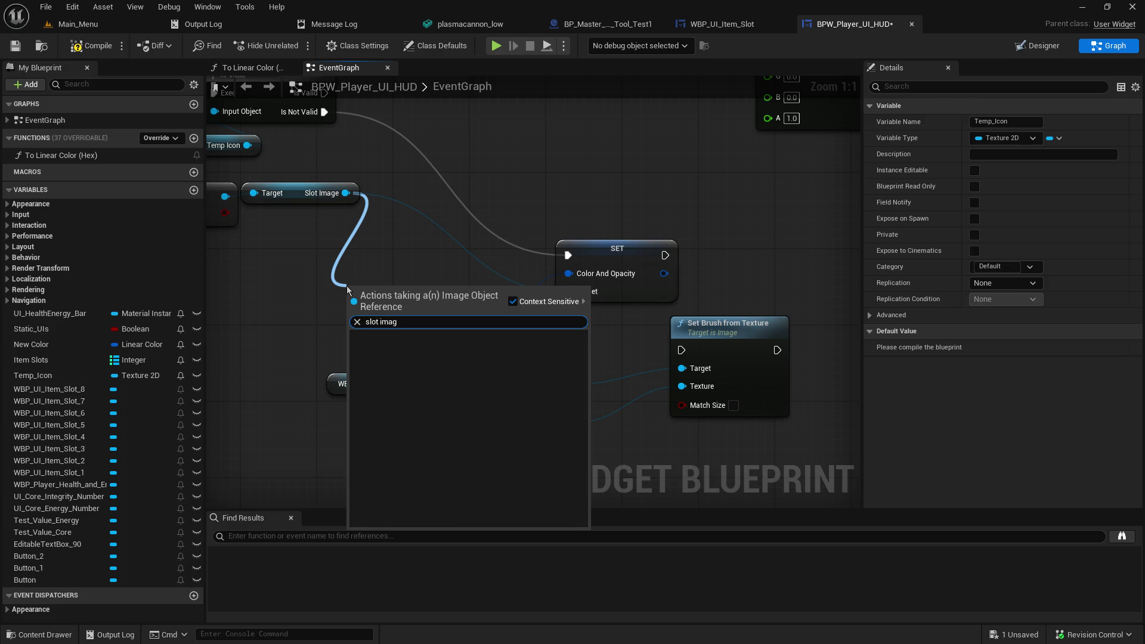
key(BackSpace)
key(BackSpace)
key(BackSpace)
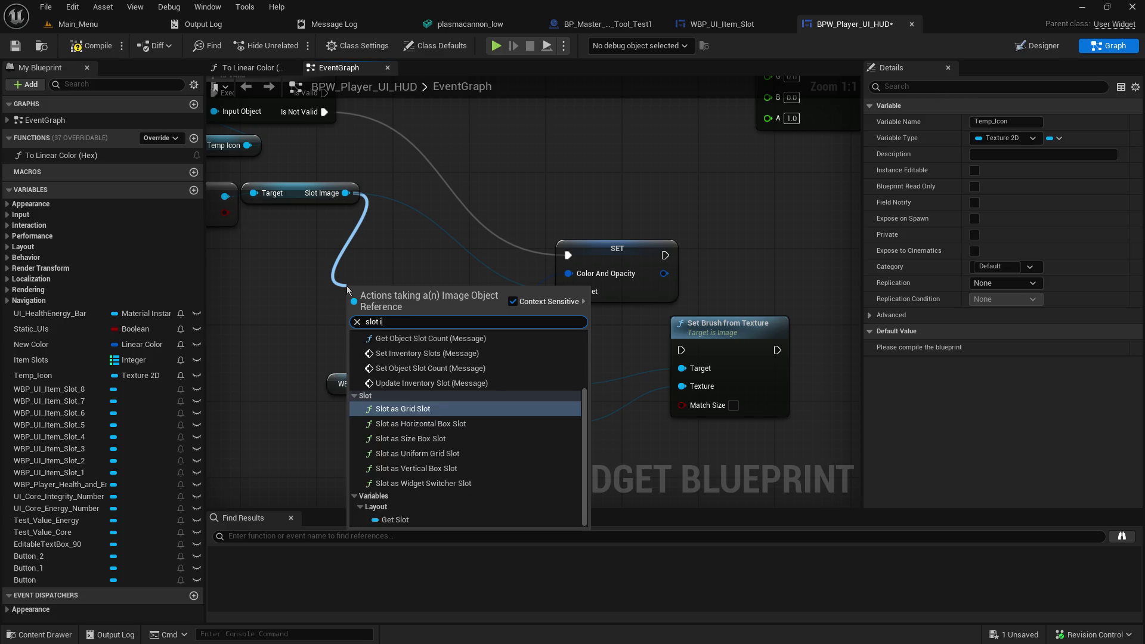
key(BackSpace)
key(BackSpace)
key(BackSpace)
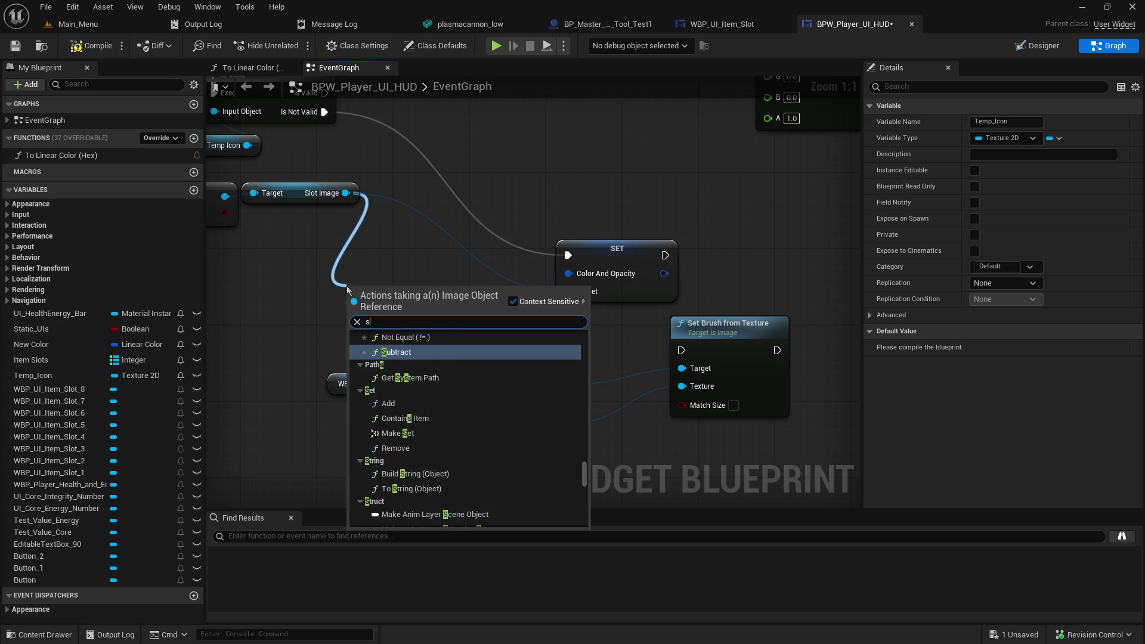
click(456, 181)
mouse_move(438, 216)
mouse_down()
mouse_move(477, 257)
mouse_move(536, 250)
mouse_move(495, 268)
mouse_move(461, 248)
mouse_move(408, 243)
mouse_up()
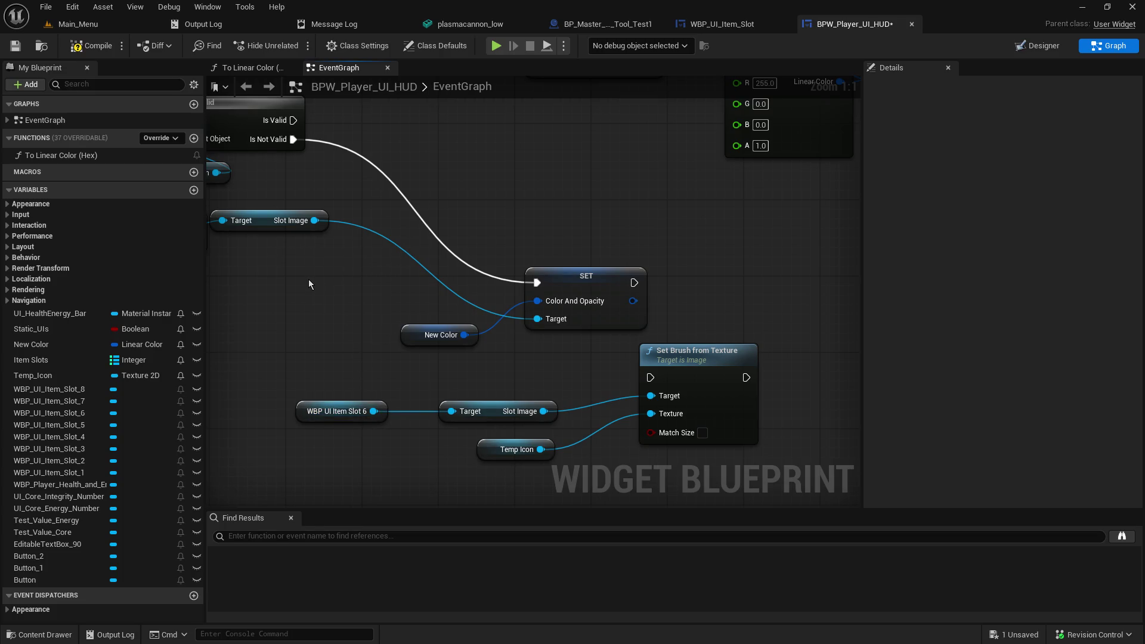
drag(314, 220, 332, 282)
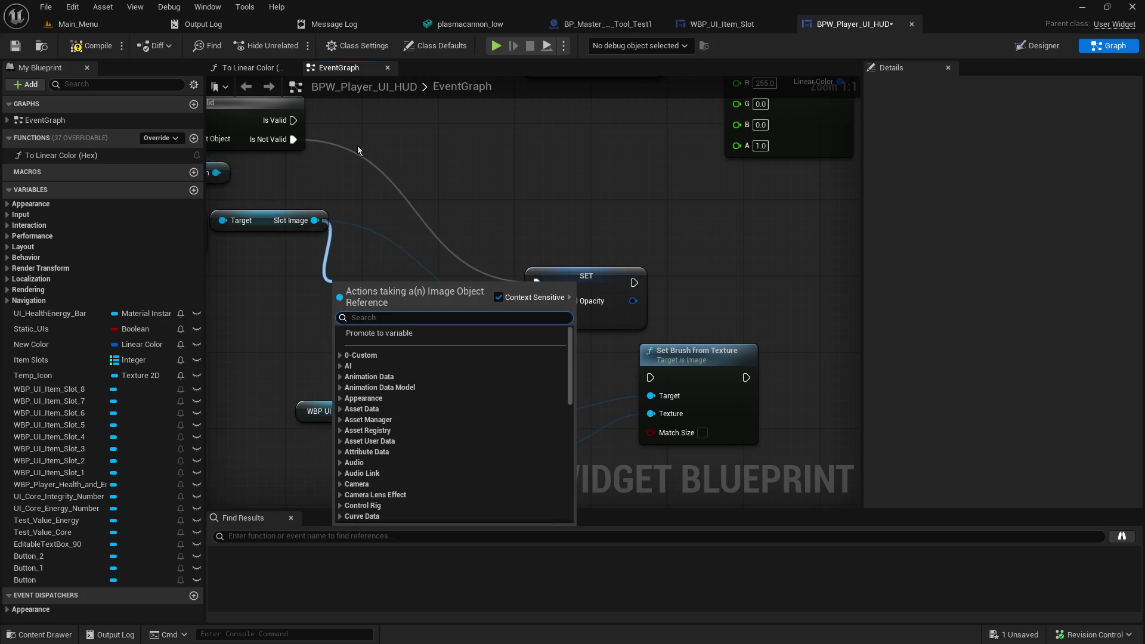
text(get)
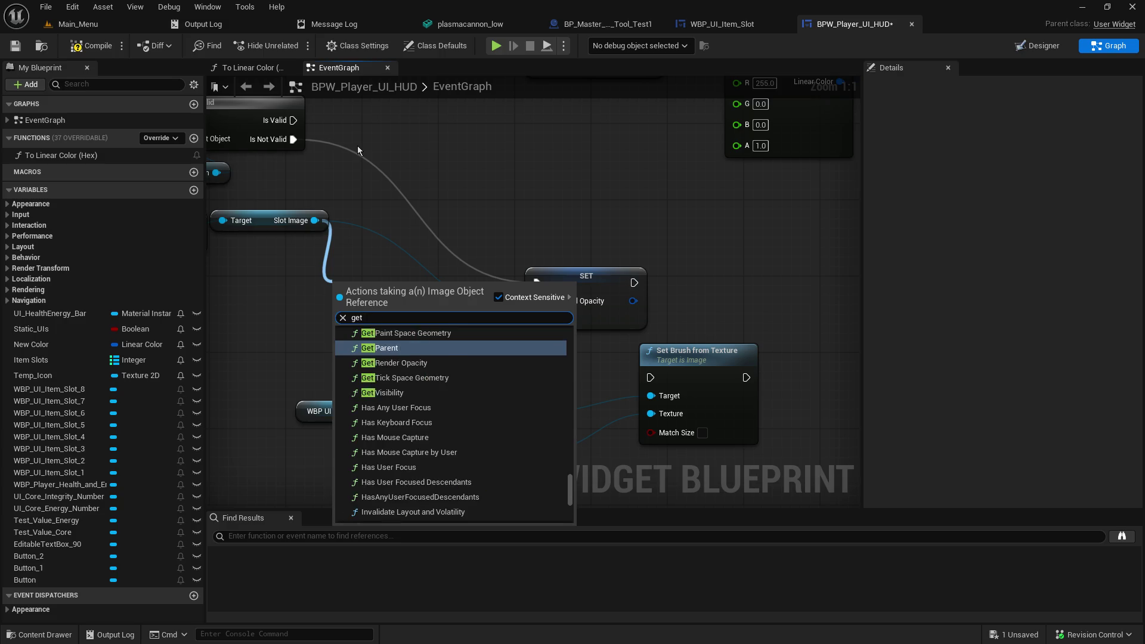
key(Escape)
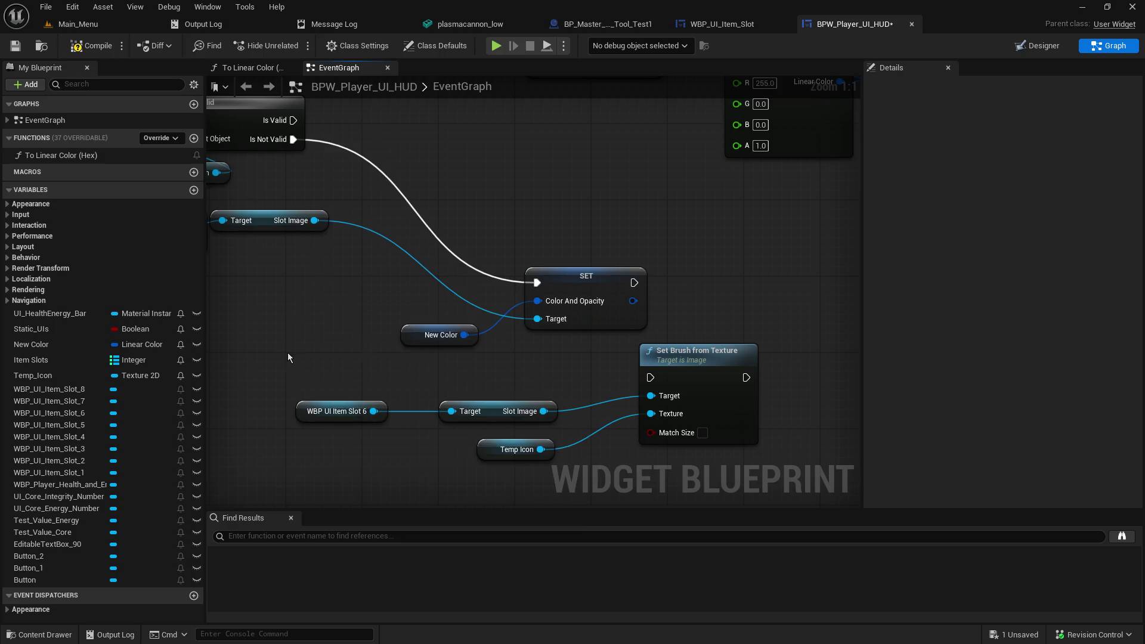
Step: Add a Get Slot Image node for slot 6 via 'get slot' and unhook the old Target link
drag(374, 411, 415, 377)
text(g)
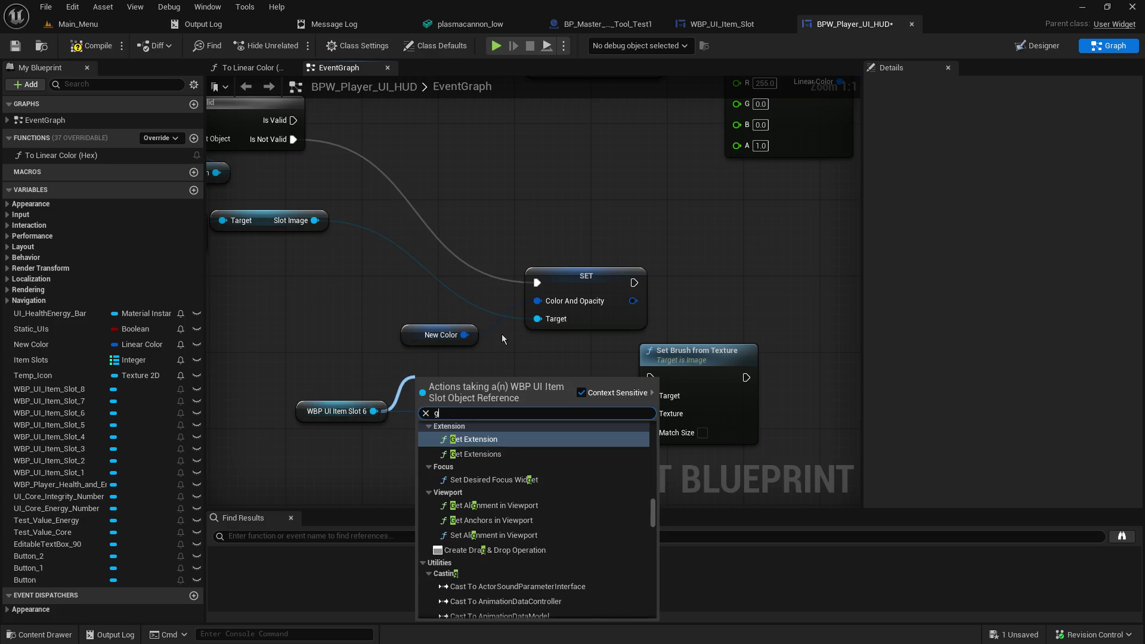
text(et slot)
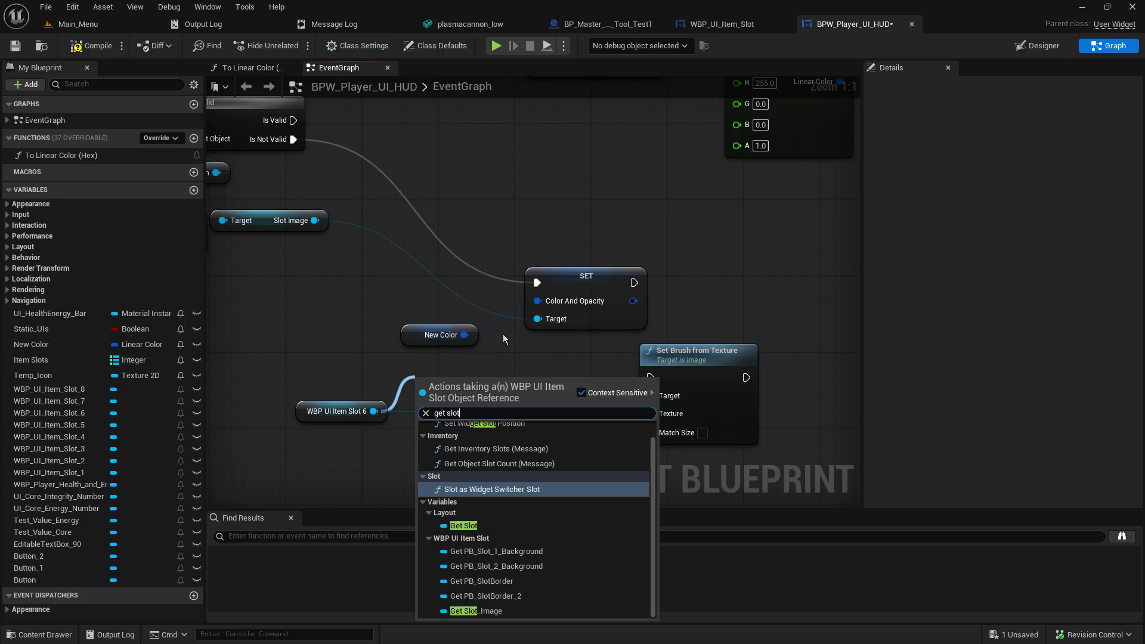
key(Return)
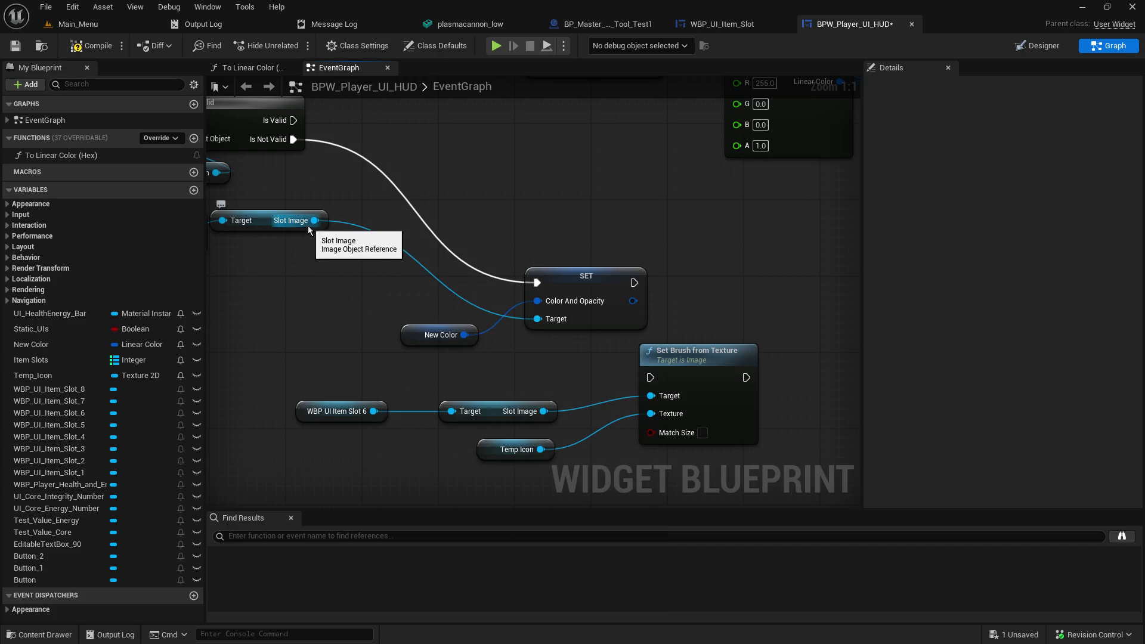
mouse_move(299, 254)
mouse_down()
mouse_move(408, 283)
mouse_move(382, 278)
mouse_up()
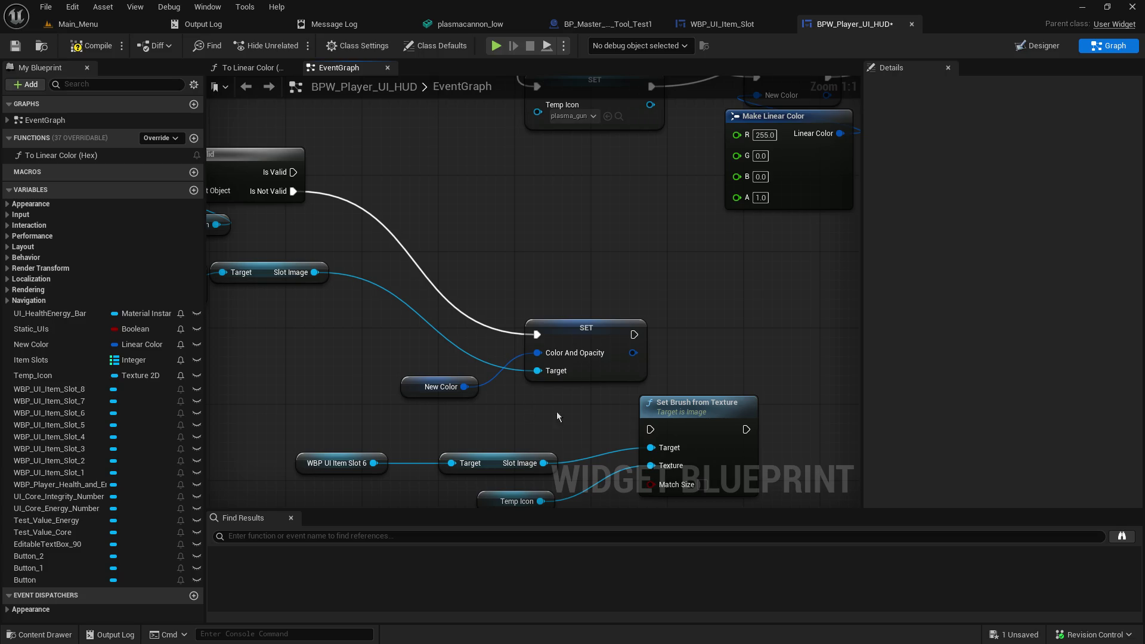
alt+click(543, 463)
Step: Run Set Brush off Is Valid with the found Slot Image as Target, then compile and save
drag(577, 451, 542, 394)
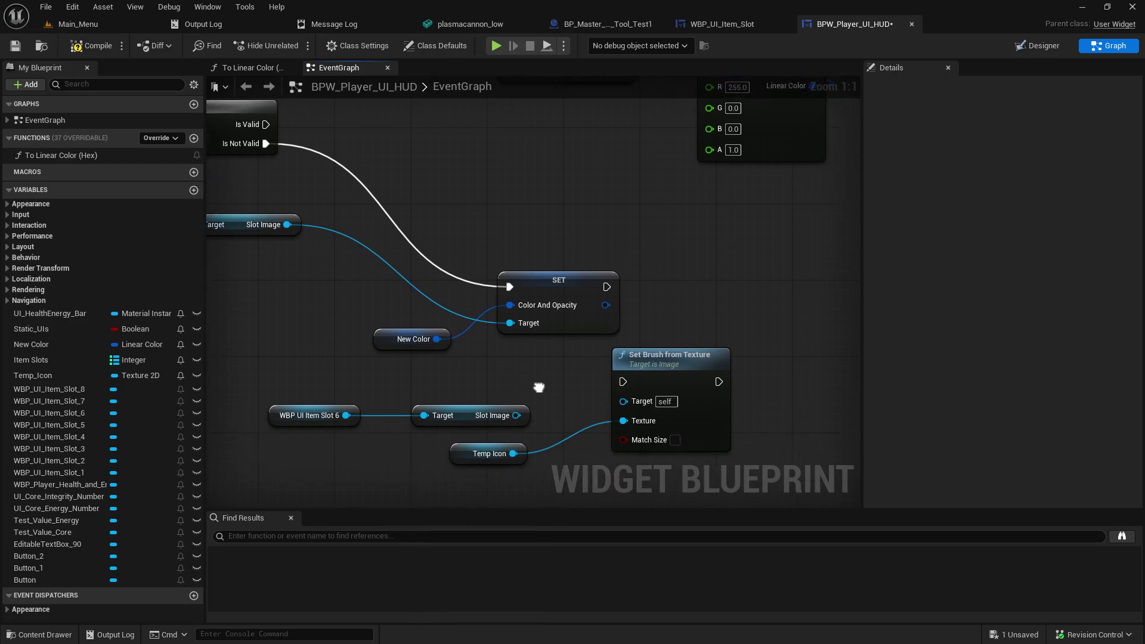
drag(660, 464, 494, 438)
mouse_move(620, 357)
mouse_down()
mouse_move(543, 223)
mouse_move(439, 207)
mouse_move(348, 507)
mouse_move(456, 328)
mouse_move(531, 326)
mouse_up()
drag(444, 278, 533, 296)
mouse_move(623, 282)
mouse_down()
mouse_move(570, 264)
mouse_move(683, 262)
mouse_up()
mouse_move(428, 357)
mouse_down()
mouse_move(452, 310)
mouse_move(461, 378)
mouse_move(505, 306)
mouse_move(553, 347)
mouse_up()
click(431, 363)
drag(465, 377, 630, 295)
drag(581, 339, 658, 368)
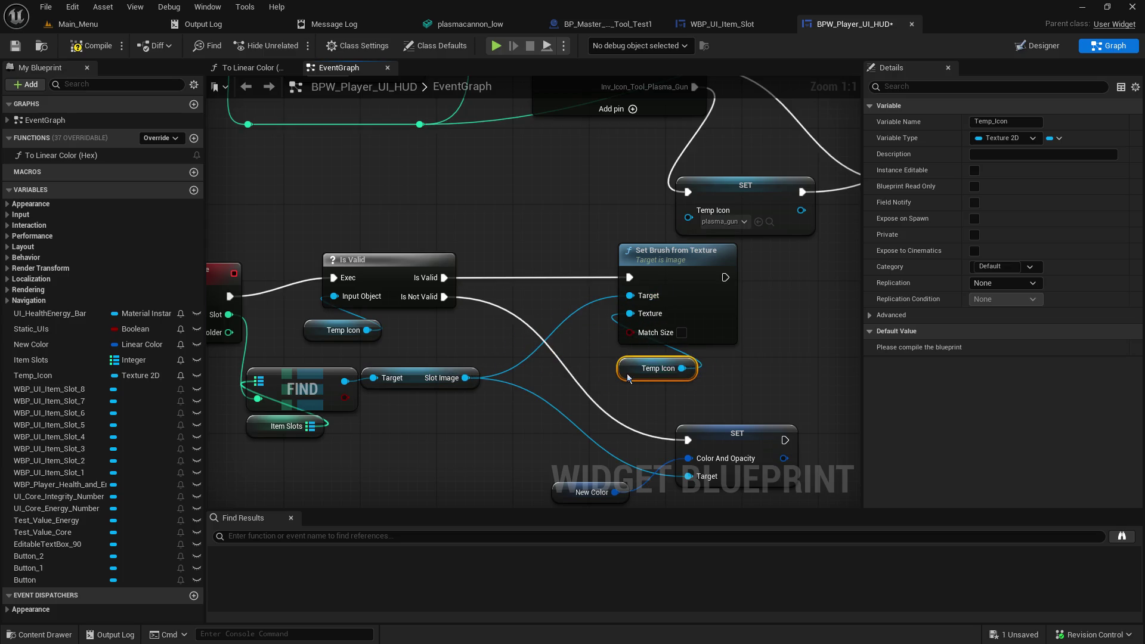
click(95, 45)
click(15, 46)
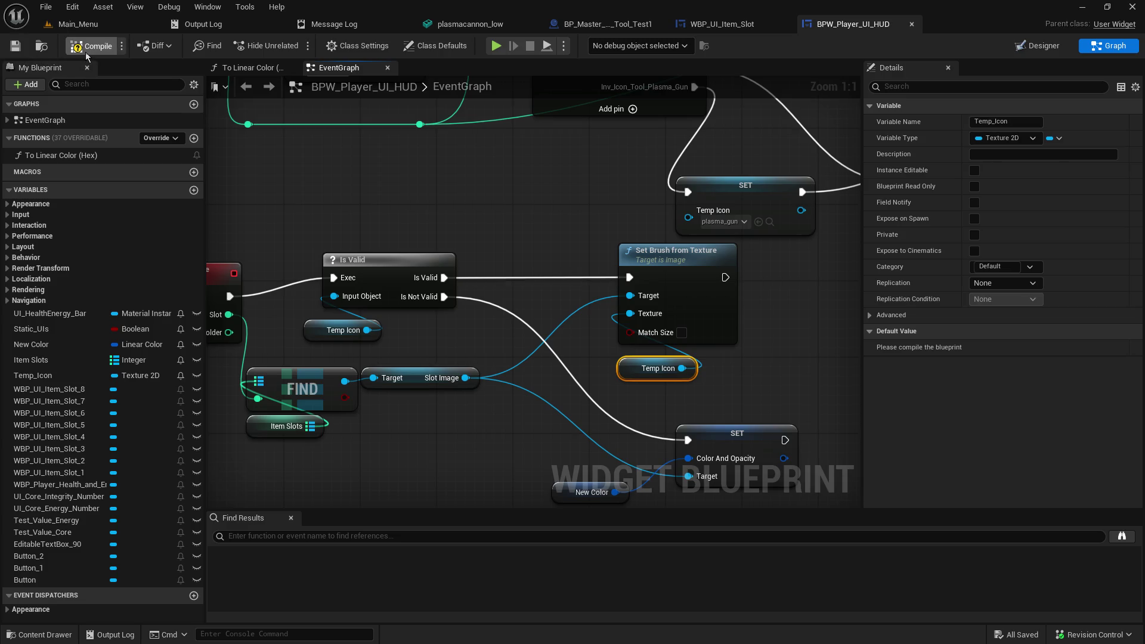
Step: Switch to Main_Menu, enlarge the viewport, and start a hosted play-in-editor game
click(76, 23)
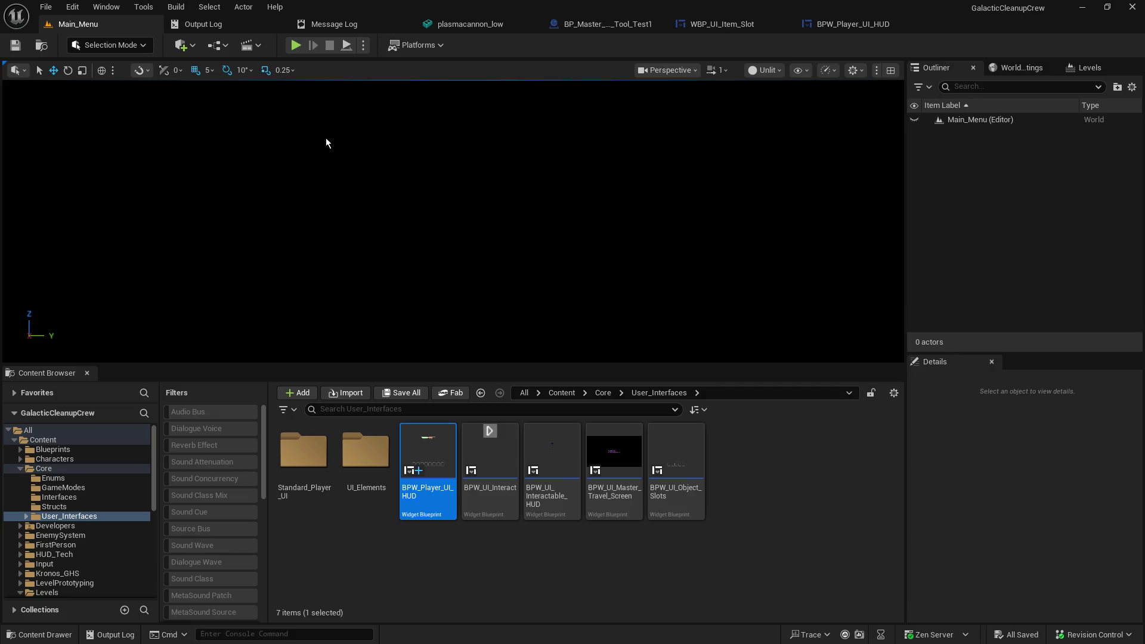
drag(415, 378, 415, 454)
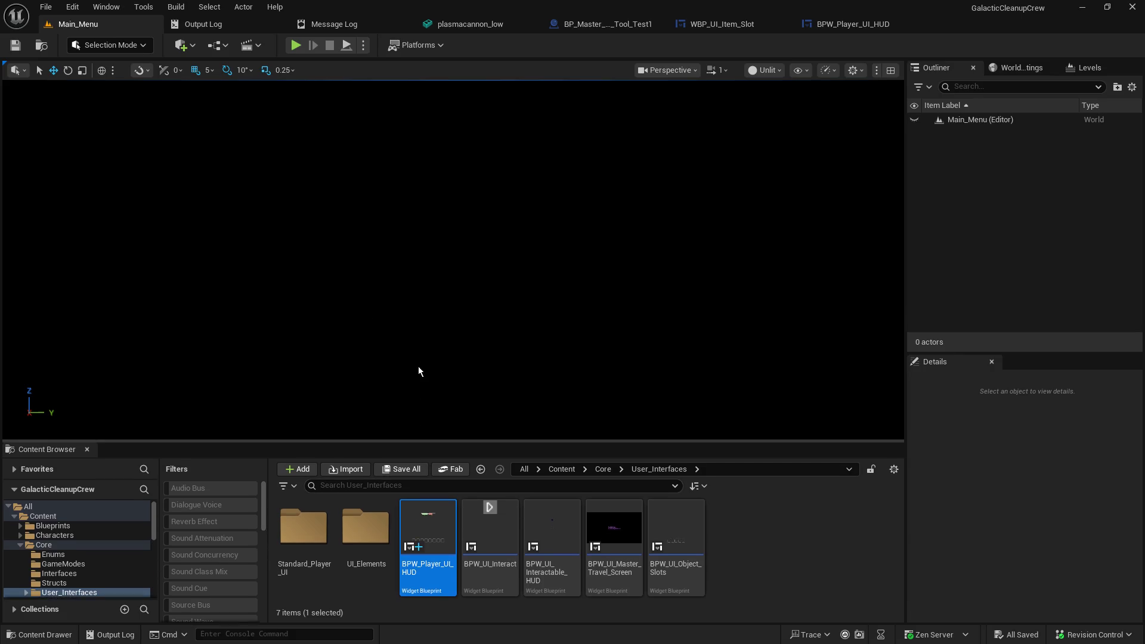
click(295, 46)
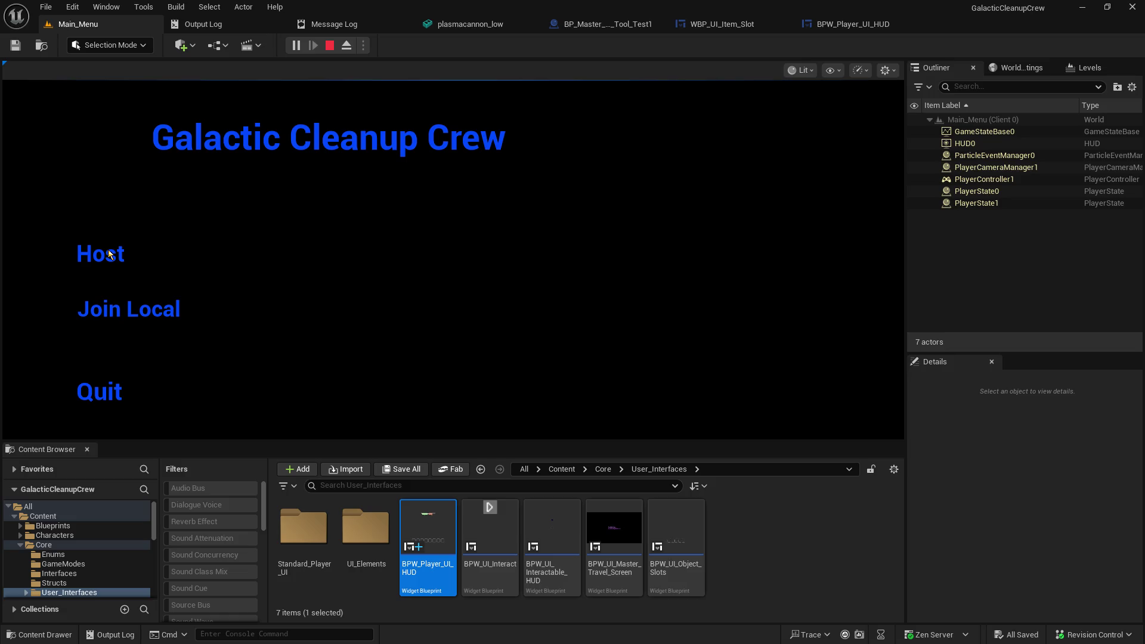
click(108, 250)
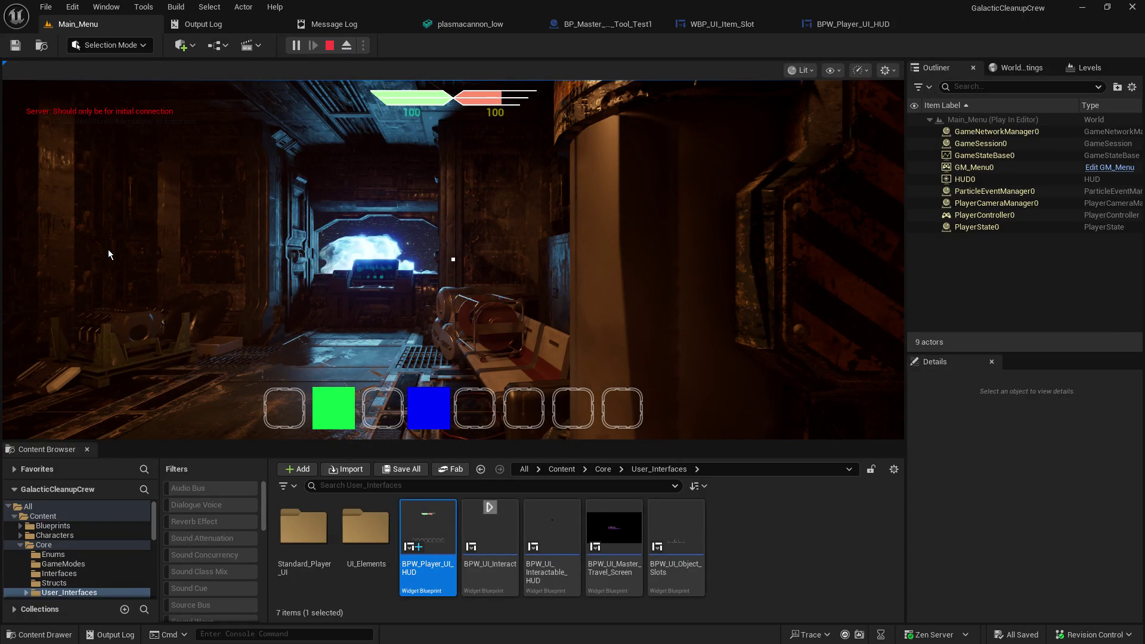
click(108, 249)
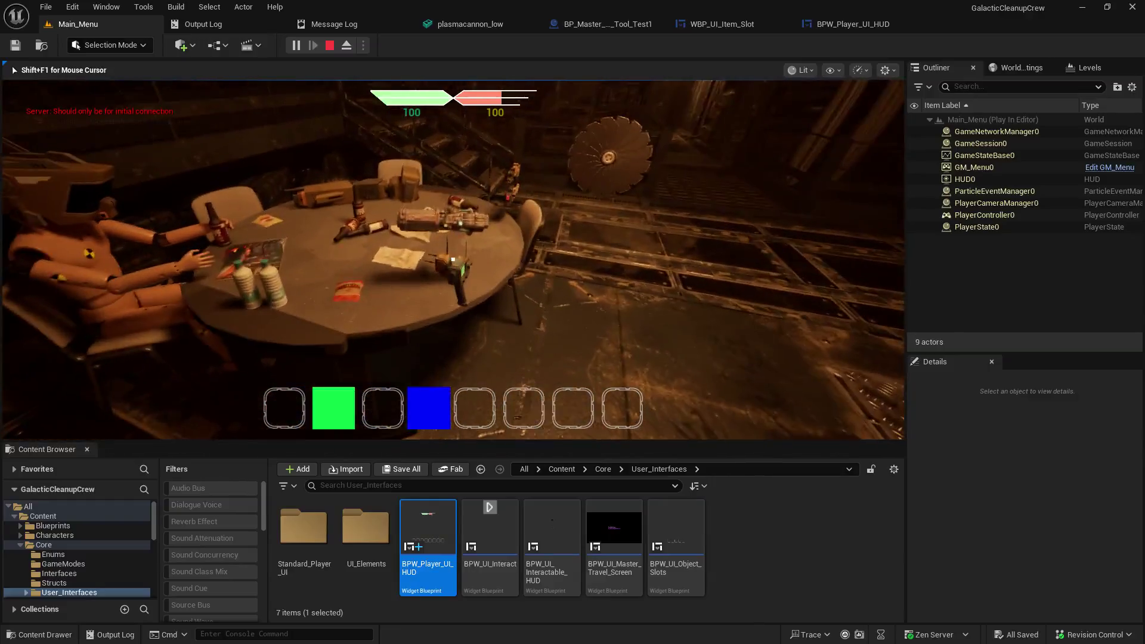
Step: Pick up the robot and the plasma gun with E, checking the scene via F8 eject
key(e)
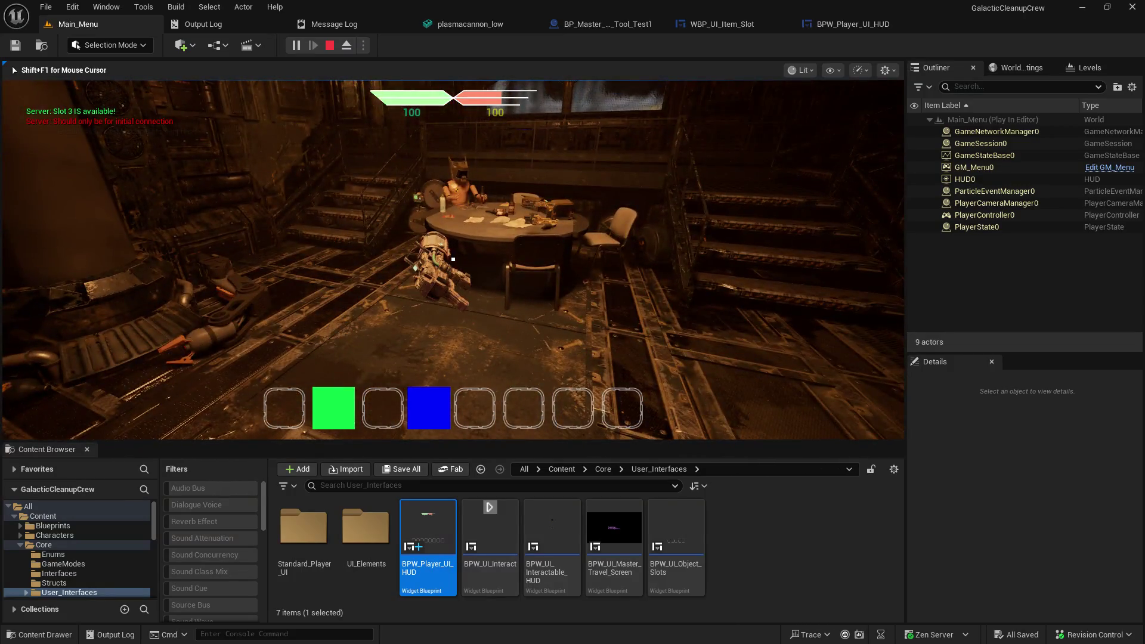
key(w)
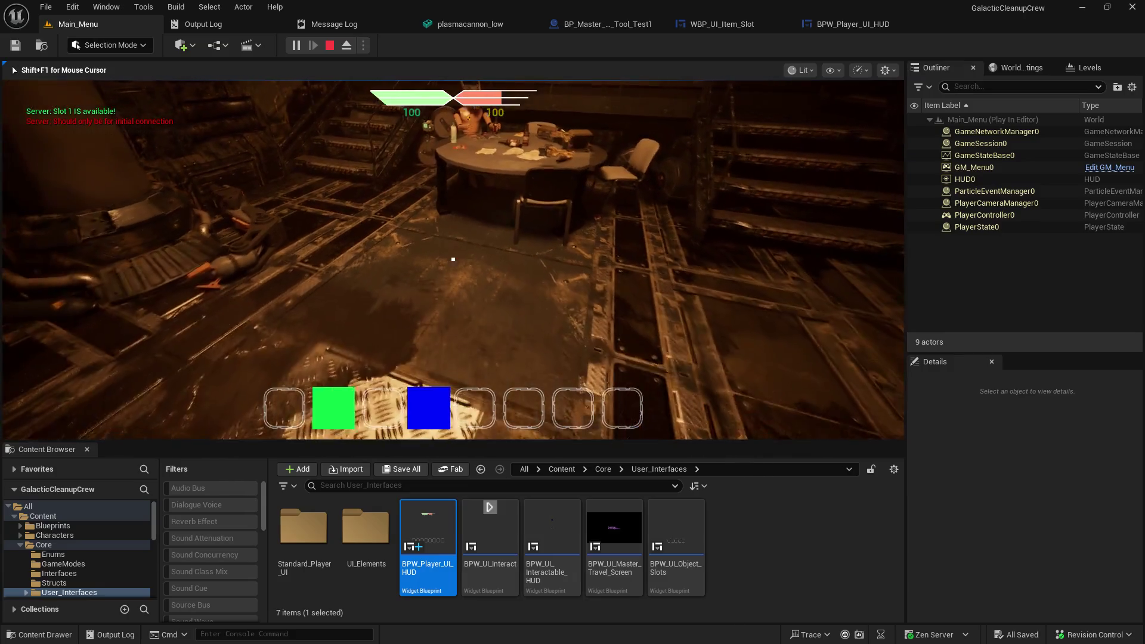
key(e)
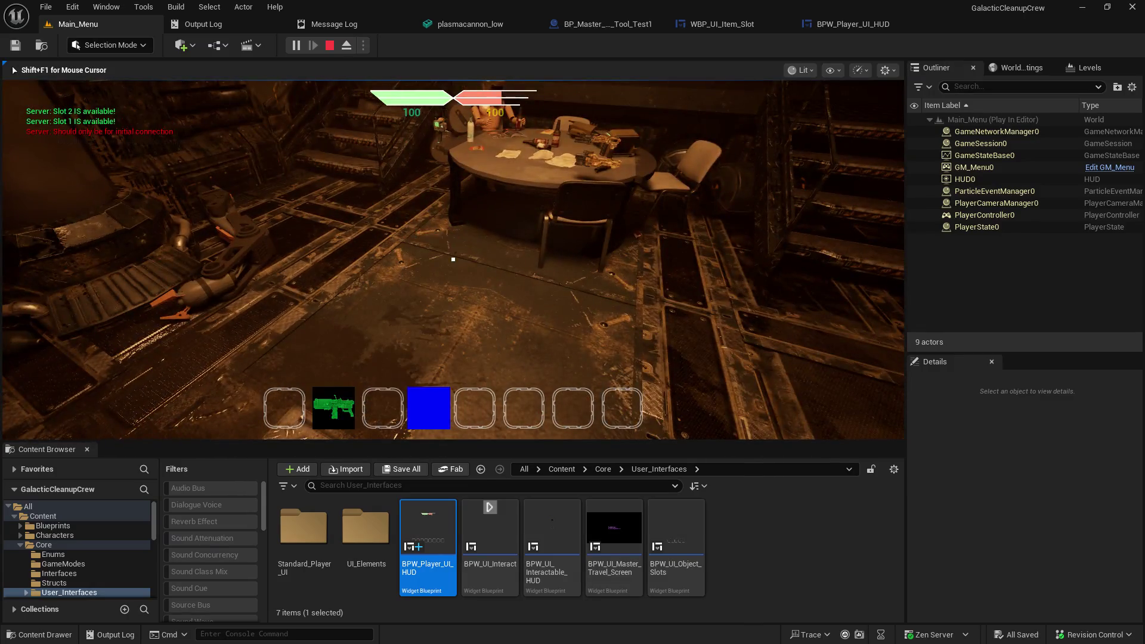
mouse_move(453, 259)
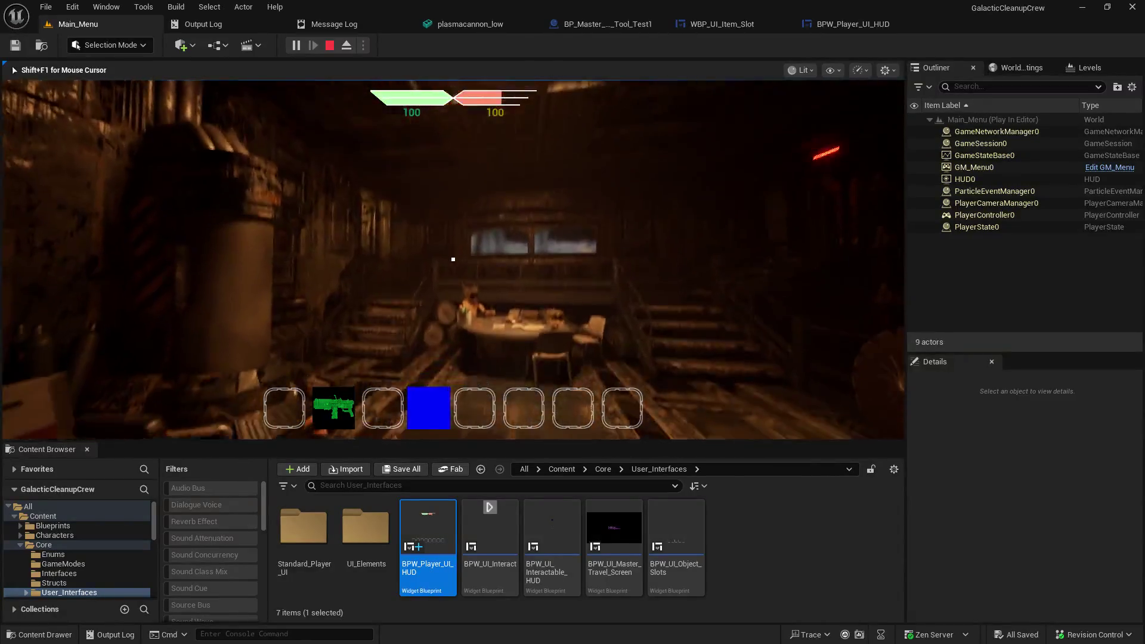
key(F8)
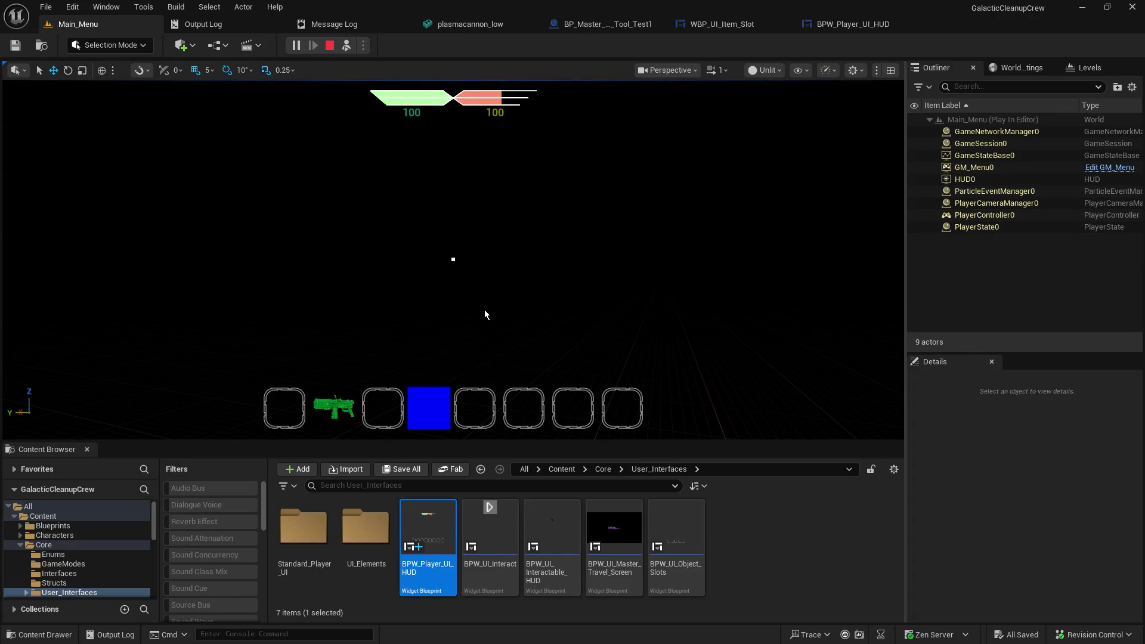
key(F8)
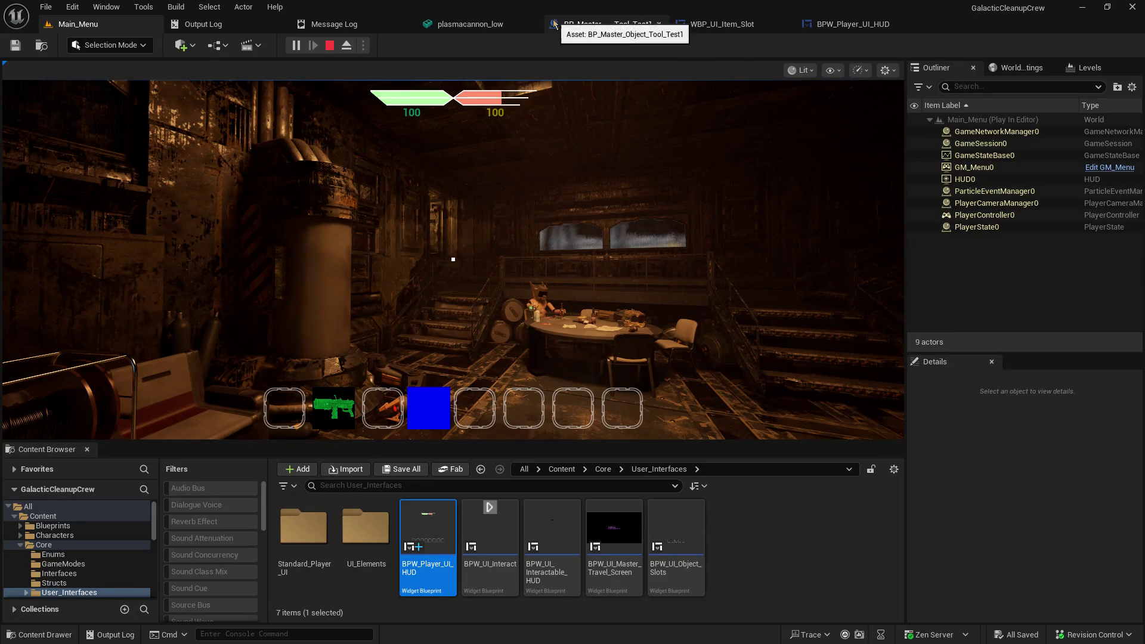
Step: Look over the item slot widget and HUD Set Brush nodes, then return to the running level
click(739, 27)
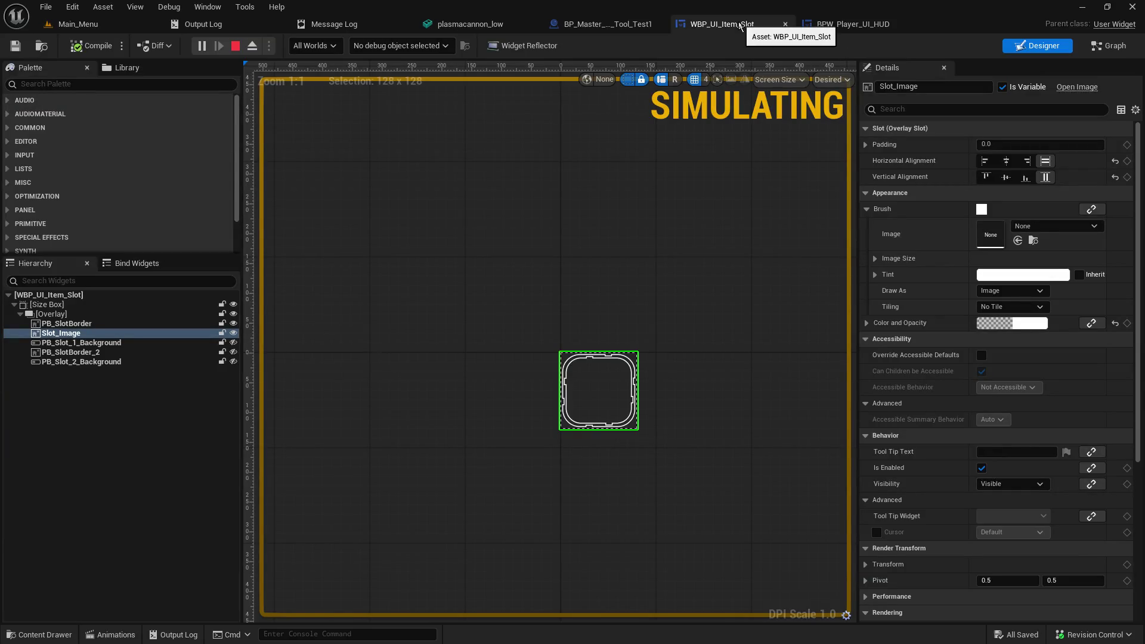
click(828, 23)
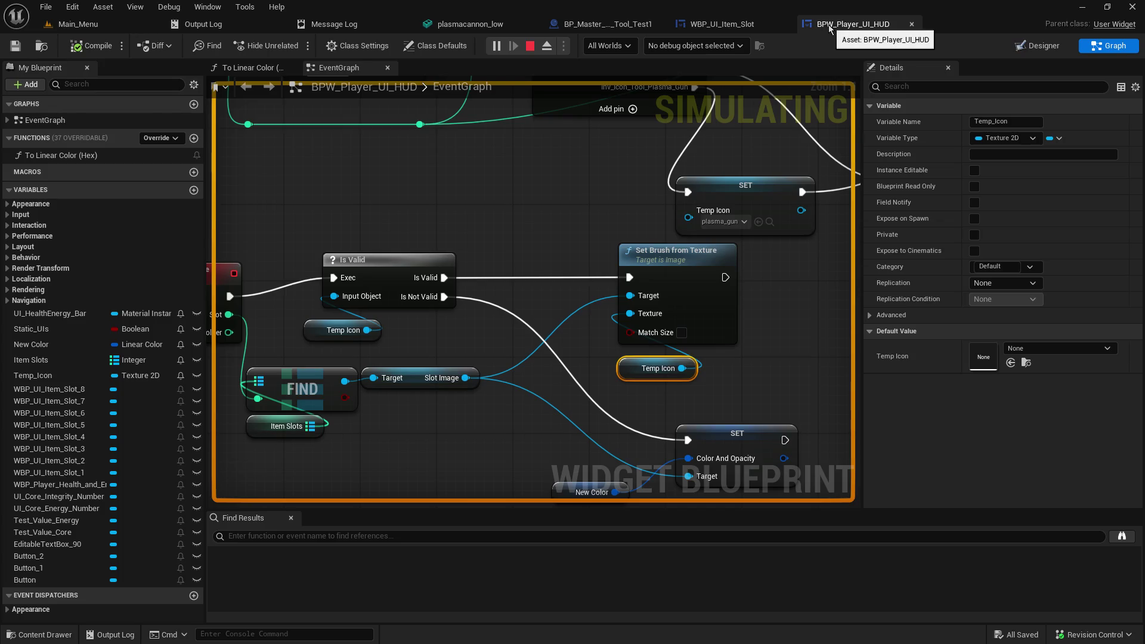
mouse_move(641, 177)
mouse_down()
mouse_move(402, 413)
mouse_move(458, 188)
mouse_move(527, 87)
mouse_up()
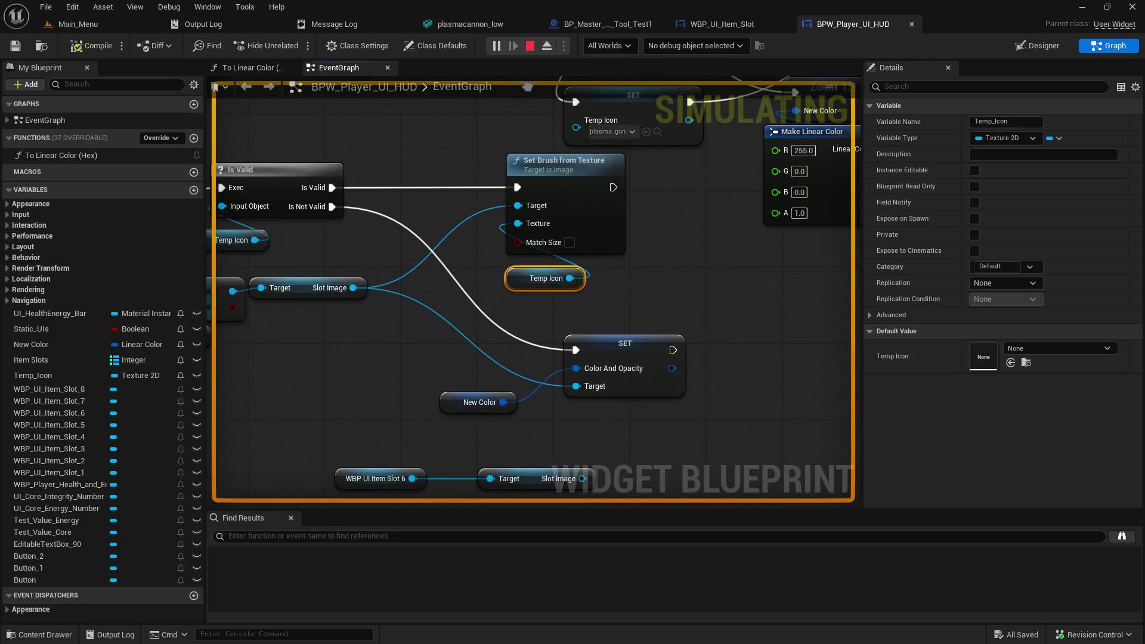
click(144, 27)
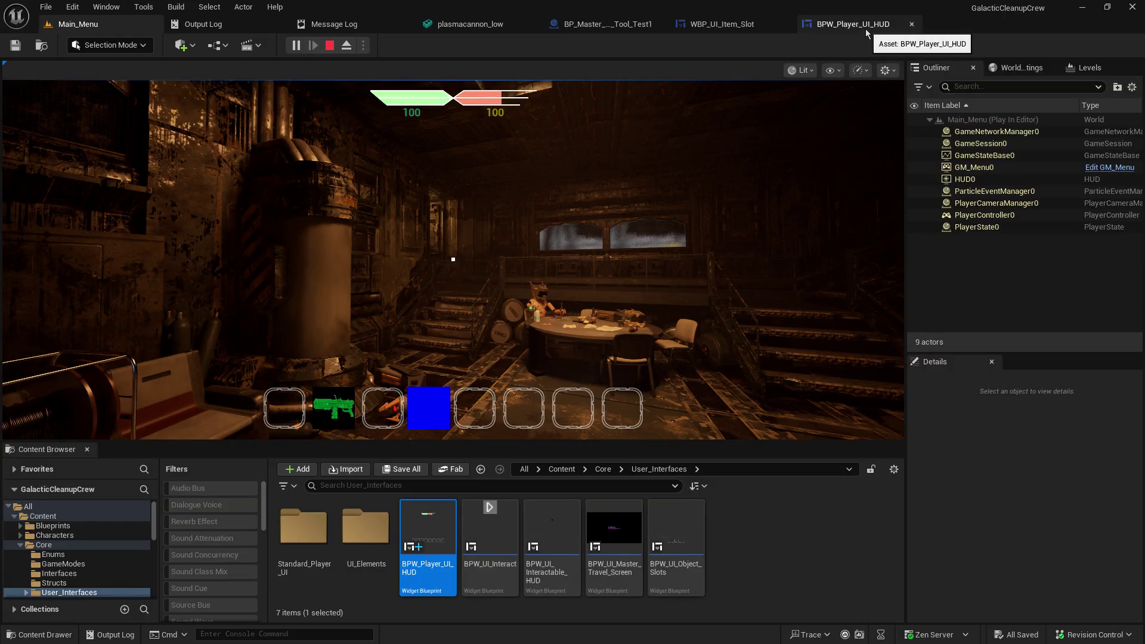
Step: Break the Inv_Icon_ToolGreen and Inv_Icon_ToolBlue output wires on Switch on String
click(629, 27)
click(722, 25)
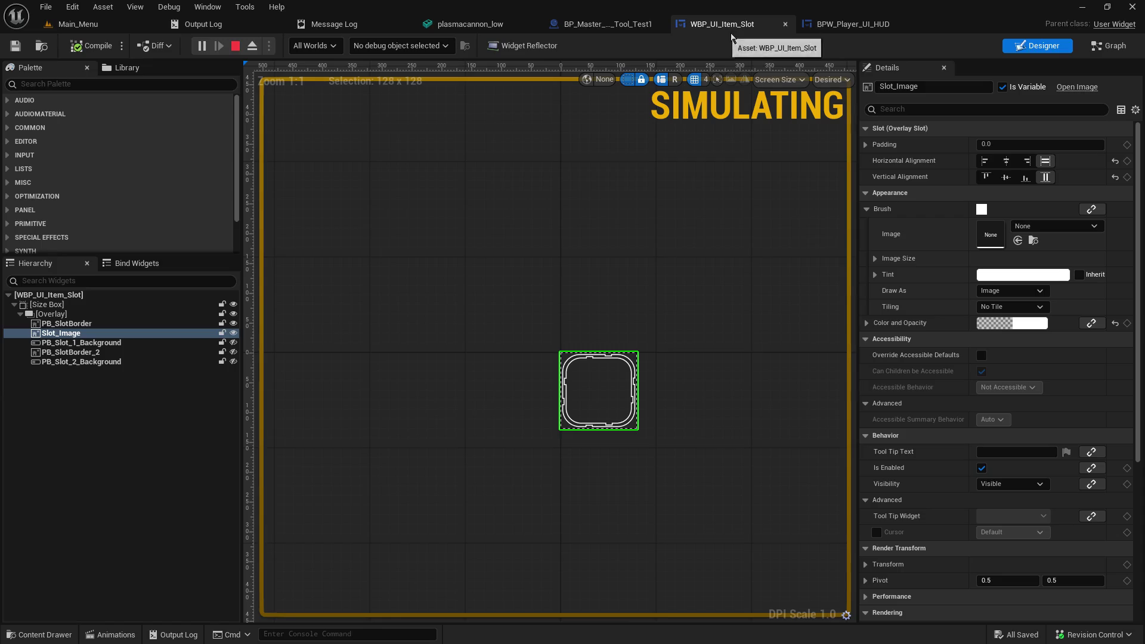
click(820, 27)
mouse_move(667, 150)
mouse_down()
mouse_move(654, 253)
mouse_move(598, 438)
mouse_up()
alt+click(482, 247)
alt+click(481, 247)
alt+click(482, 228)
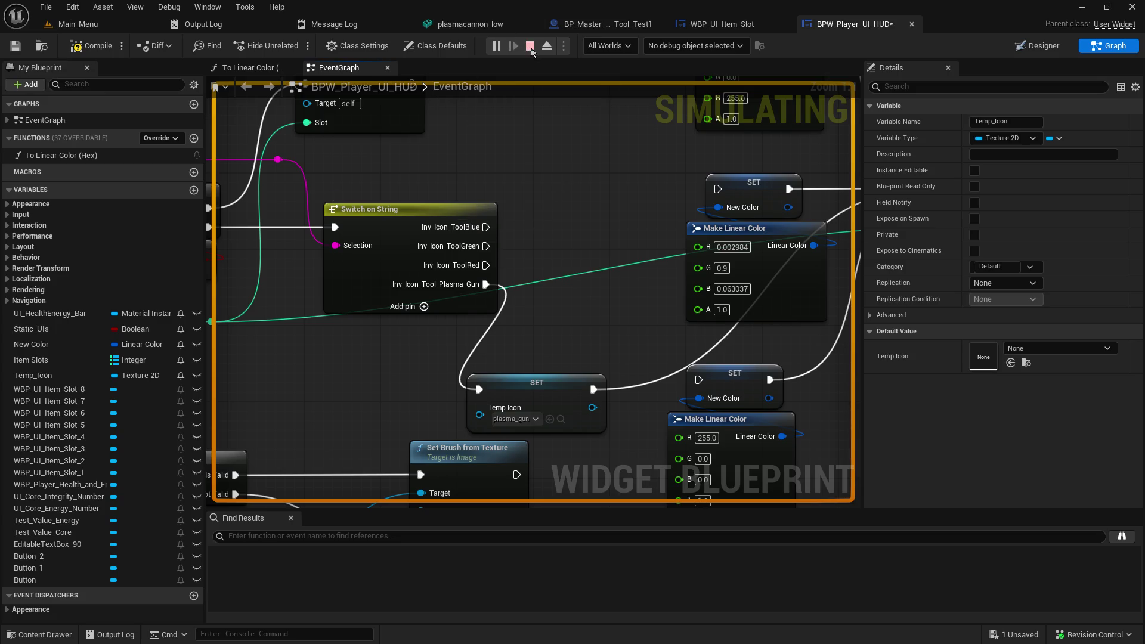
Step: Stop the play session, save the HUD blueprint, and return to Main_Menu
click(531, 48)
click(15, 46)
click(75, 24)
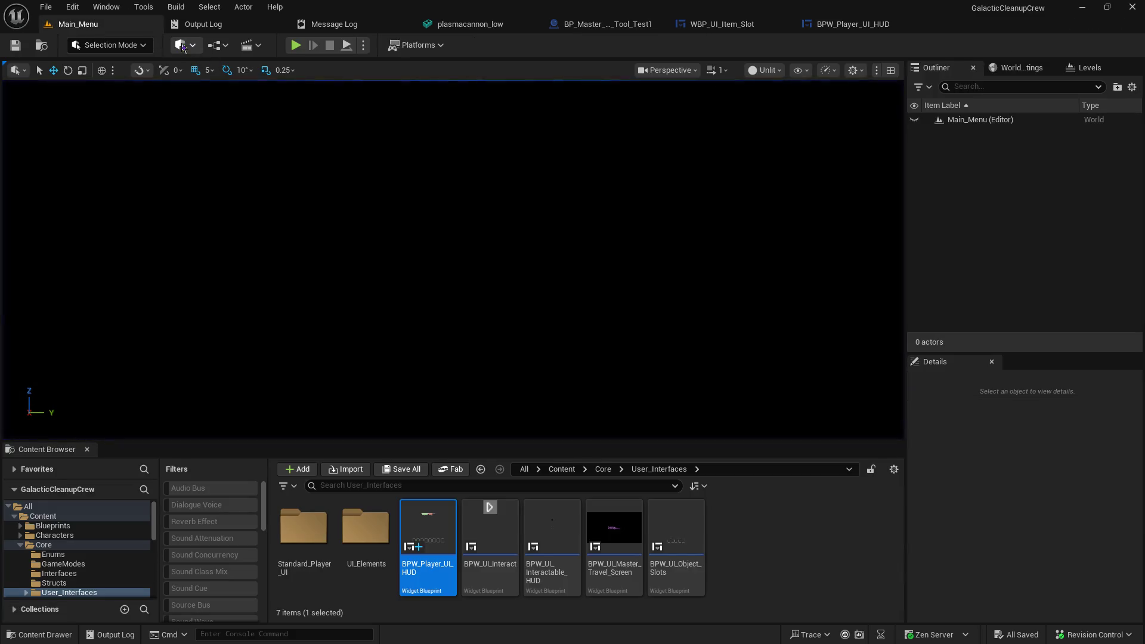
Step: Host another test game, pick up the plasma cannon, then exit back to the HUD event graph
click(296, 48)
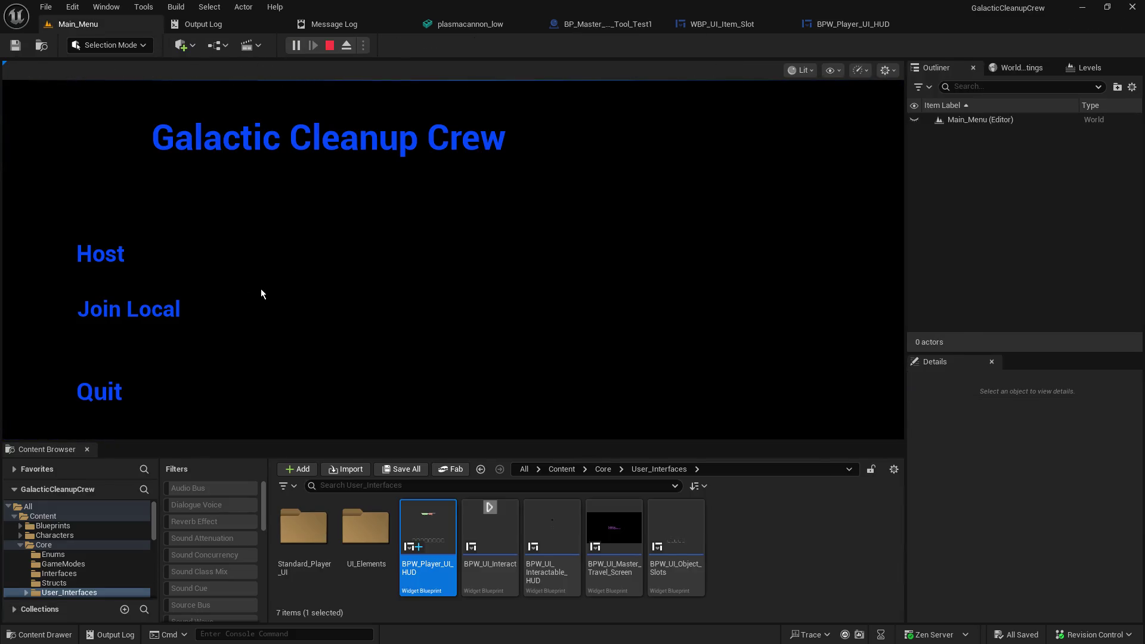
click(105, 254)
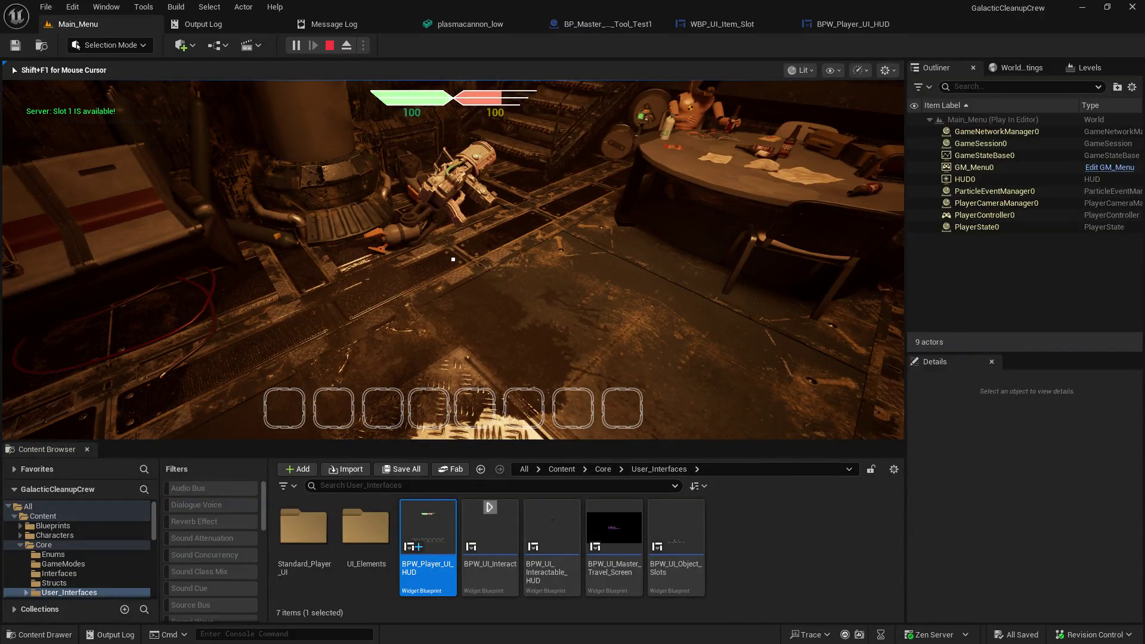
key(e)
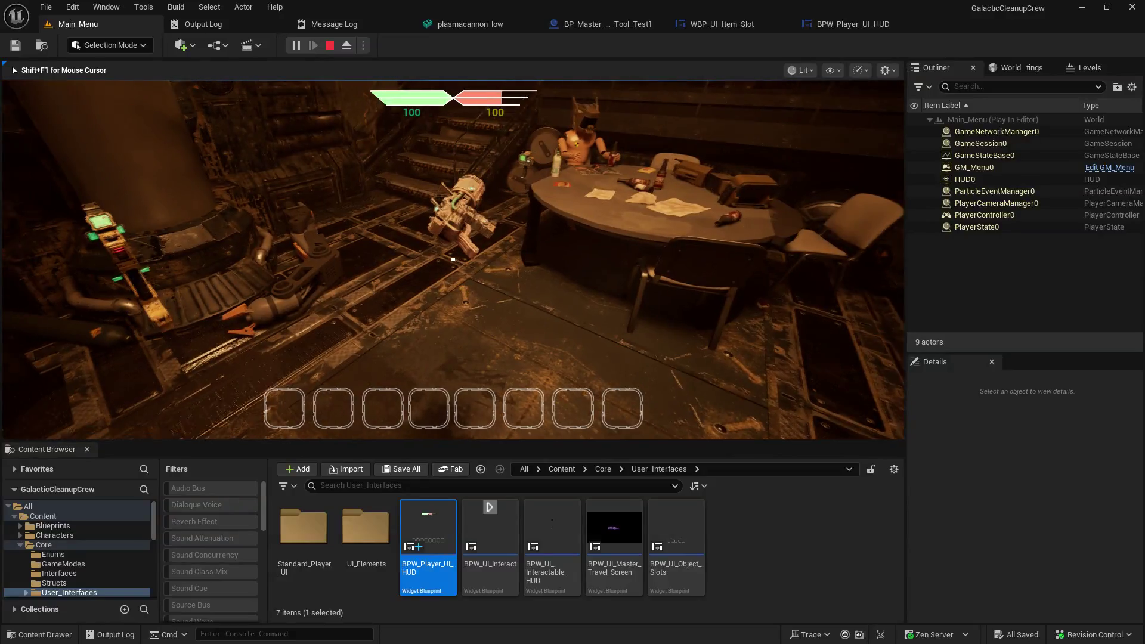
key(Escape)
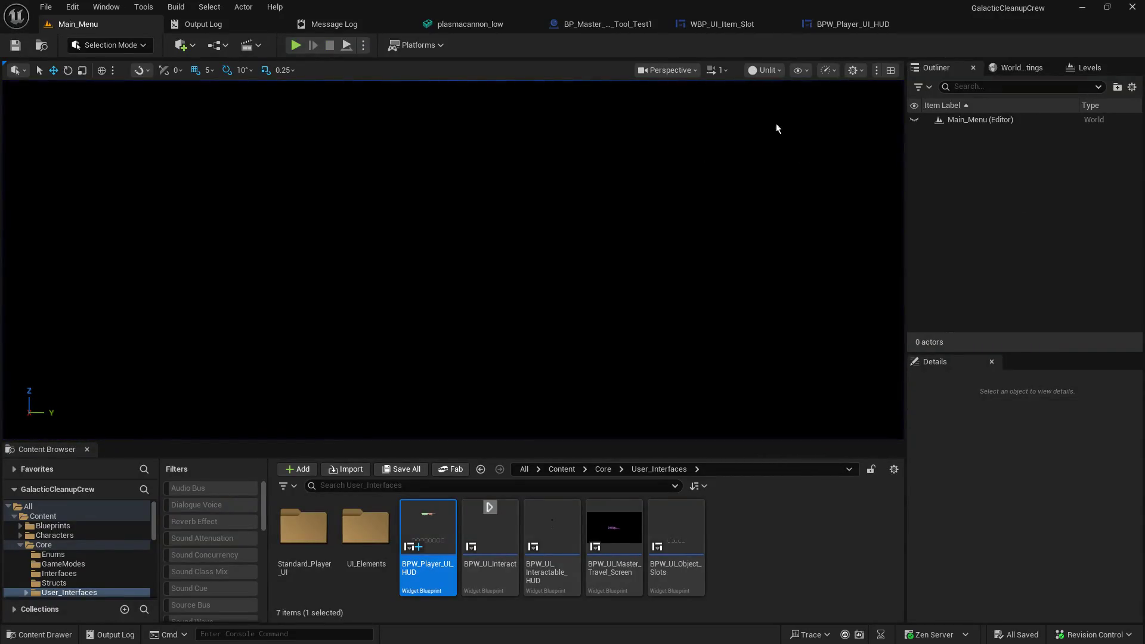
click(845, 24)
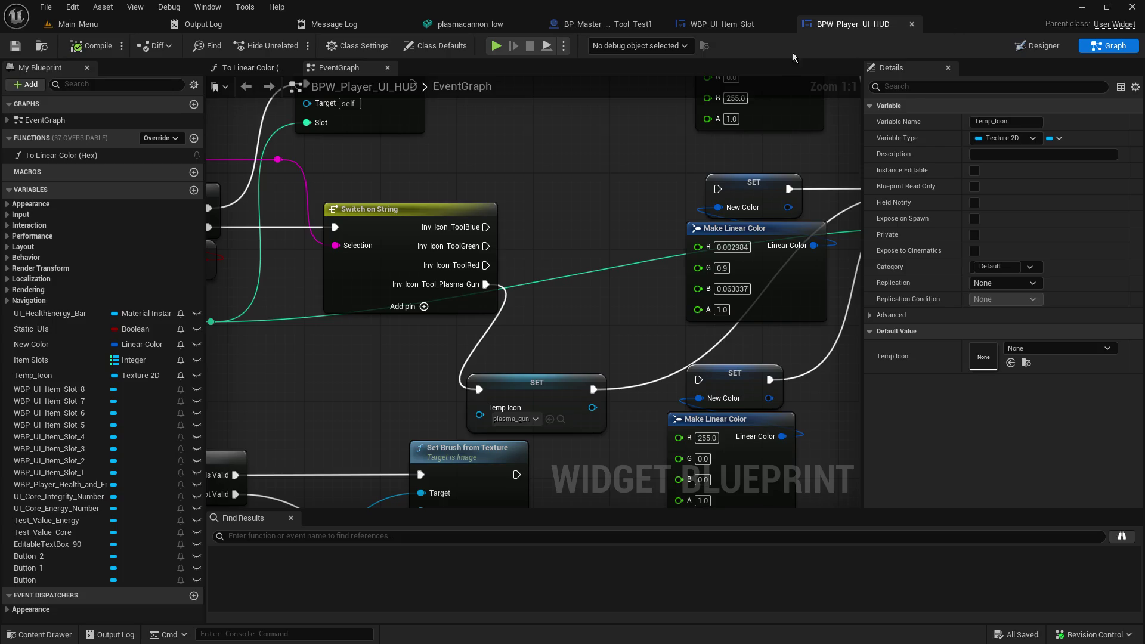
Step: Wire the Inv_Icon_ToolGreen case to the green colour SET node, then disconnect it again
mouse_move(486, 246)
mouse_down()
mouse_move(627, 248)
mouse_move(628, 223)
mouse_move(653, 184)
mouse_move(636, 203)
mouse_up()
mouse_move(582, 173)
mouse_down()
mouse_move(507, 60)
mouse_move(366, 274)
mouse_move(464, 269)
mouse_up()
mouse_move(345, 326)
mouse_down()
mouse_move(539, 318)
mouse_move(576, 269)
mouse_up()
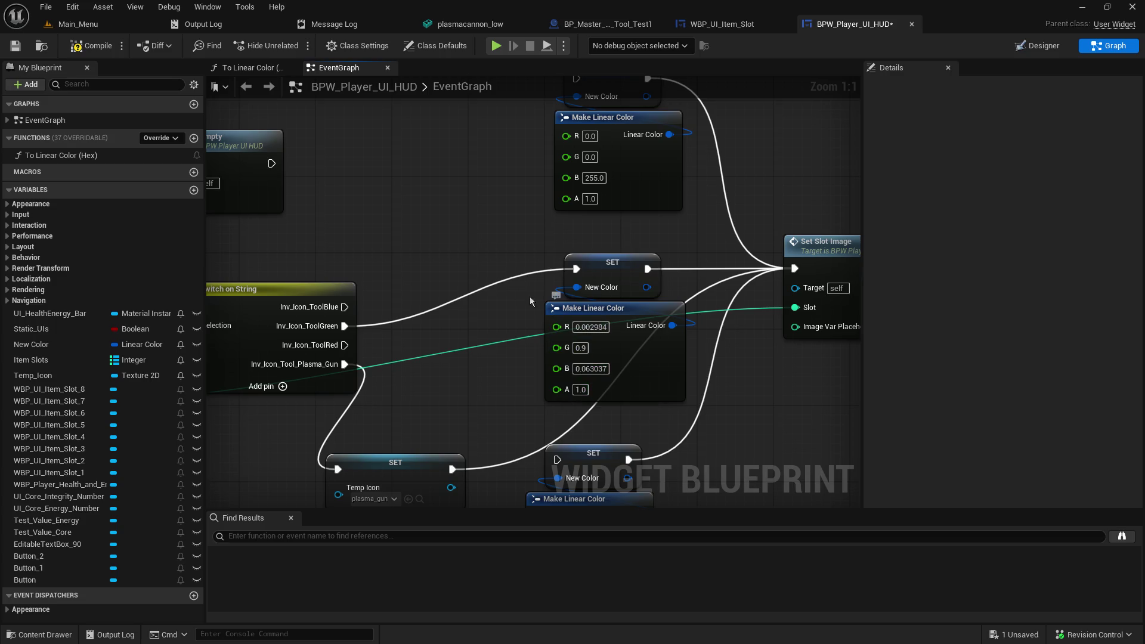
mouse_move(470, 333)
mouse_down()
mouse_move(491, 192)
mouse_move(511, 167)
mouse_move(573, 107)
mouse_move(529, 223)
mouse_move(656, 107)
mouse_move(476, 215)
mouse_move(439, 203)
mouse_up()
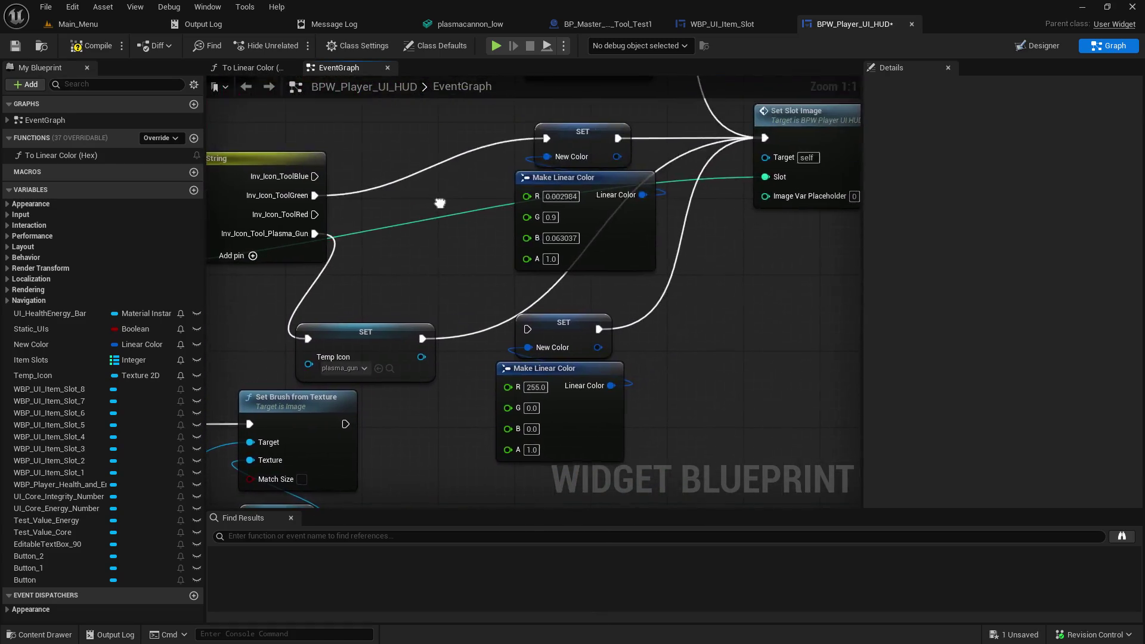
click(594, 178)
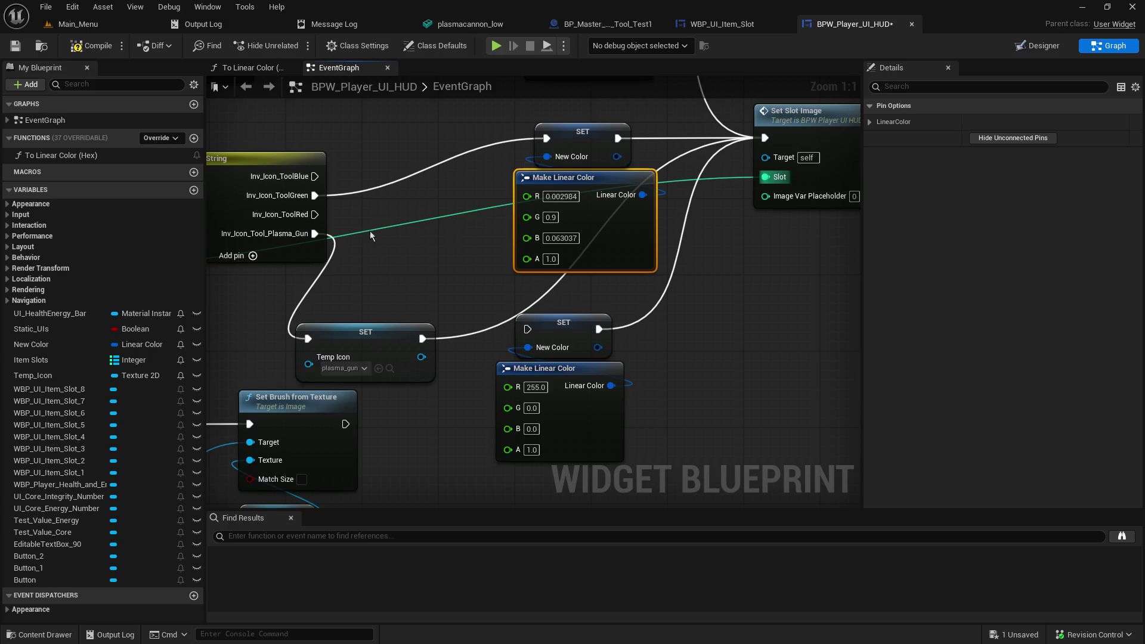
alt+click(313, 197)
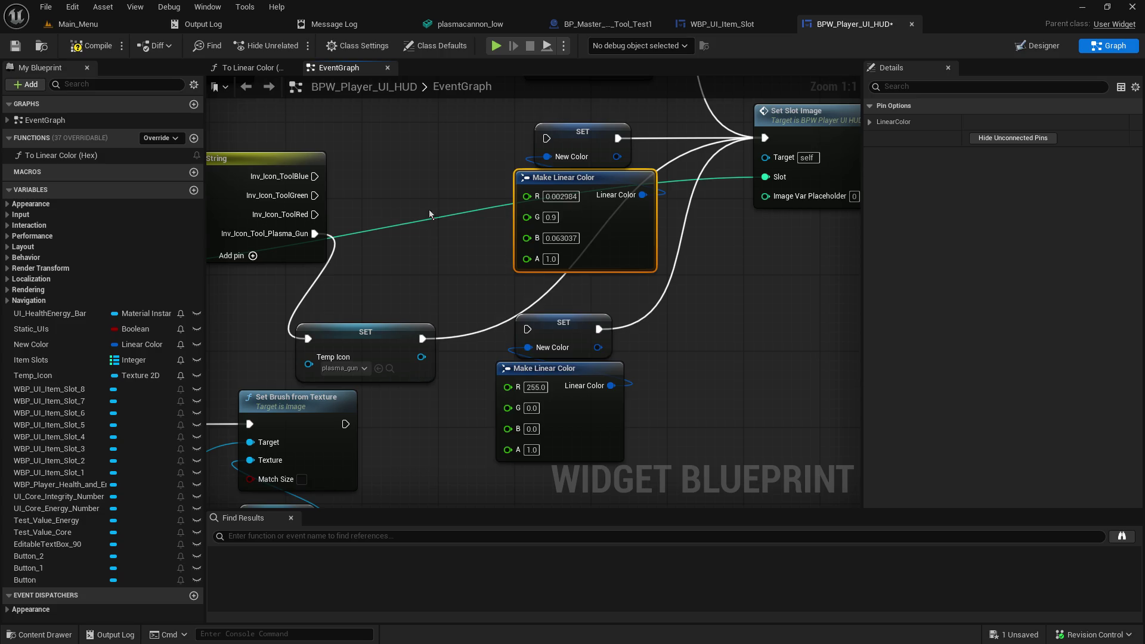
Step: Copy the green SET and Make Linear Color pair and paste it near Set Brush from Texture
drag(491, 159, 596, 179)
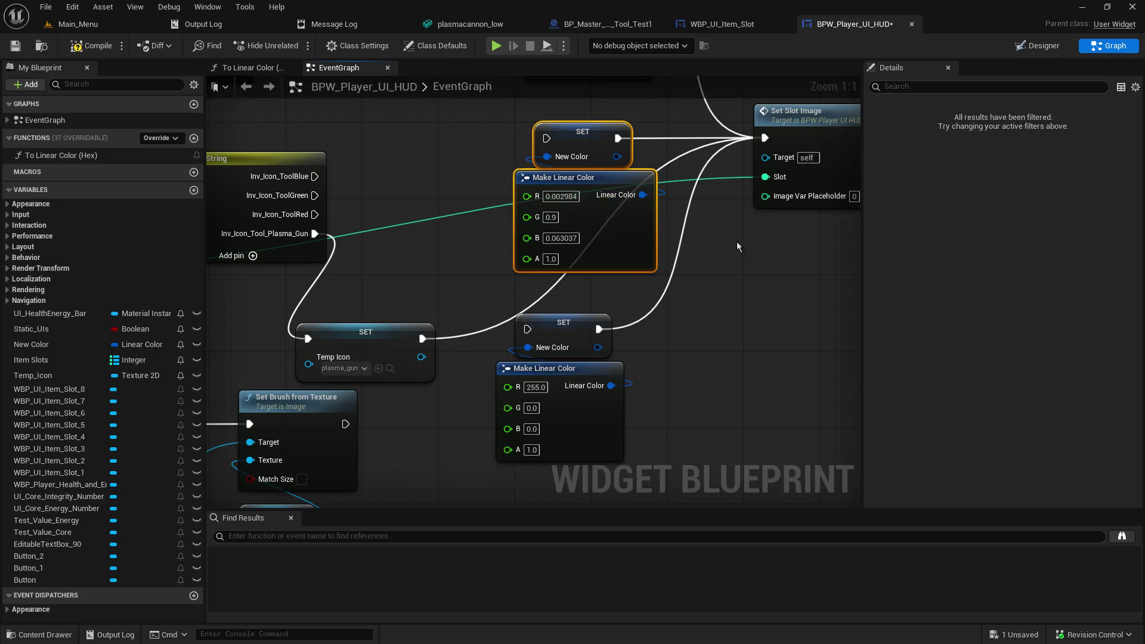
mouse_move(596, 320)
mouse_down()
mouse_move(636, 308)
mouse_move(589, 388)
mouse_up()
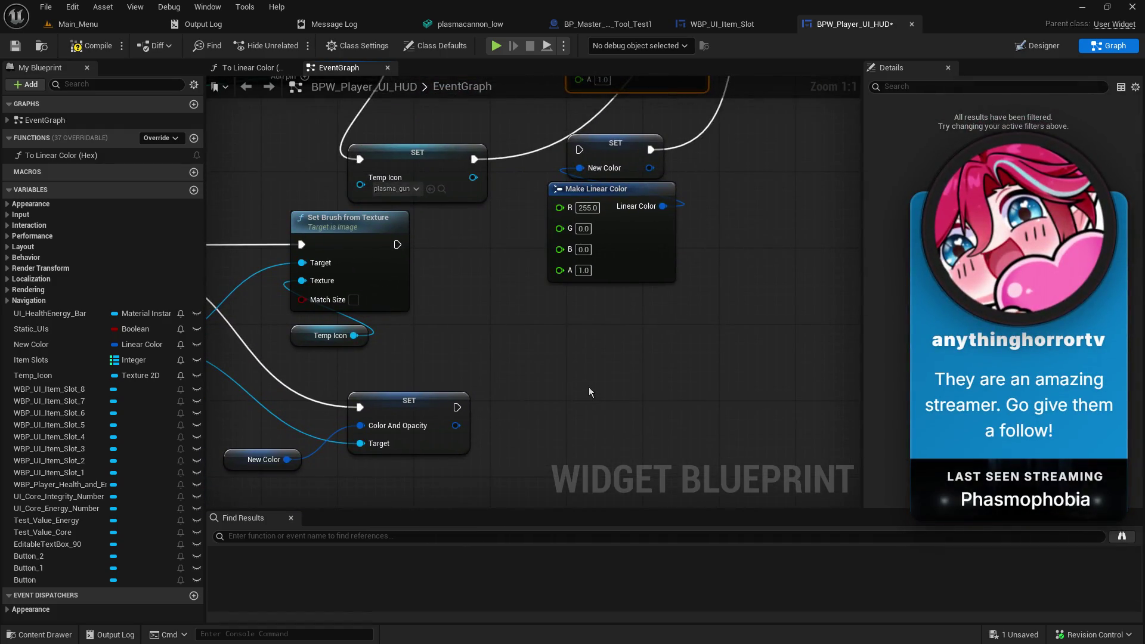
key(ctrl+v)
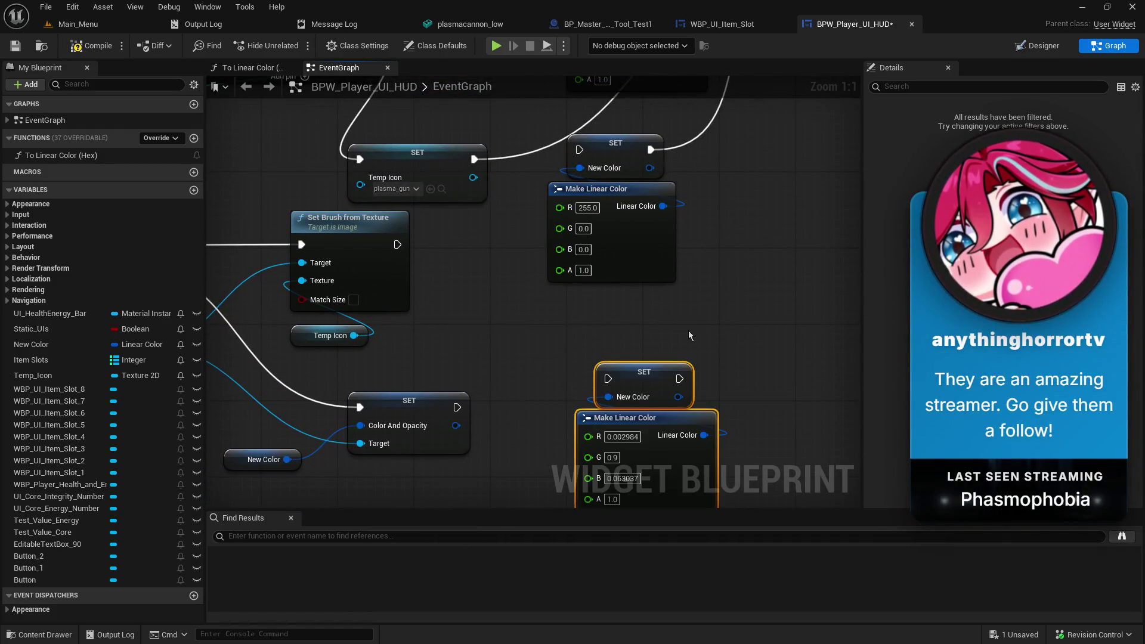
drag(571, 352, 661, 287)
mouse_move(488, 181)
mouse_down()
mouse_move(655, 317)
mouse_move(712, 324)
mouse_move(636, 357)
mouse_move(701, 317)
mouse_move(626, 346)
mouse_move(606, 264)
mouse_up()
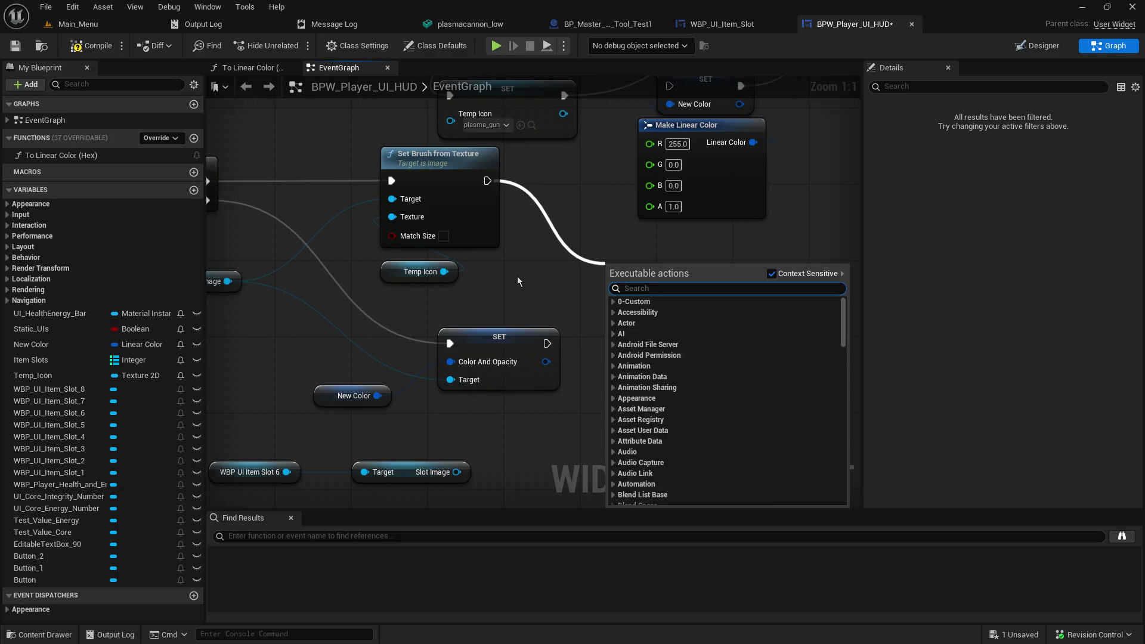
click(521, 277)
Step: Duplicate the SET Color And Opacity node and rearrange the lower nodes to make room
click(554, 348)
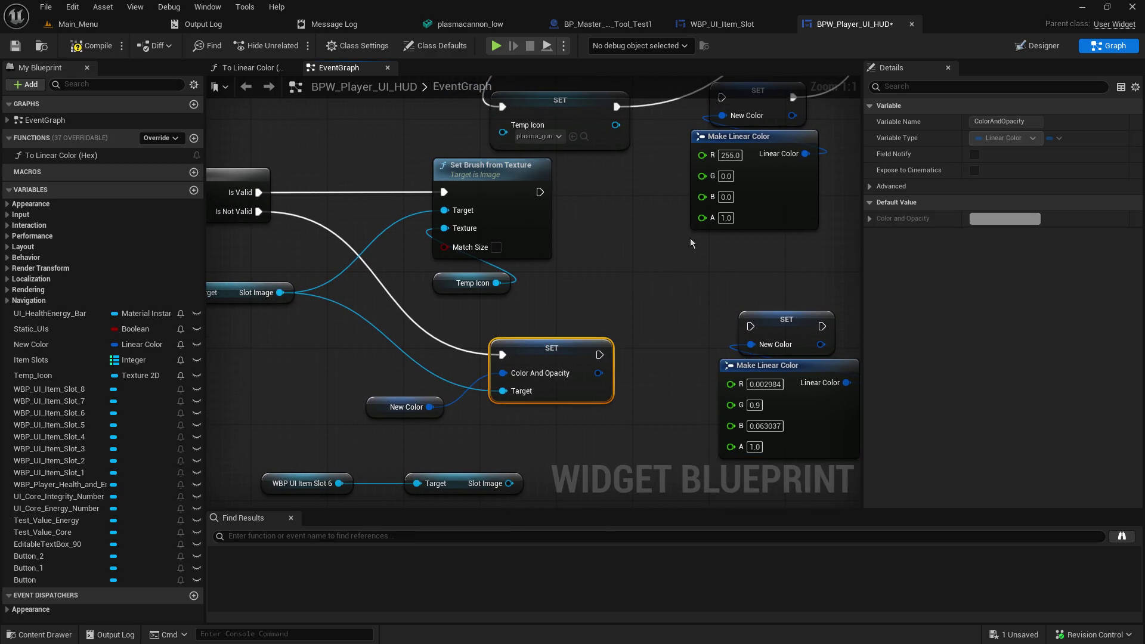
right_click(559, 302)
click(584, 281)
key(ctrl+v)
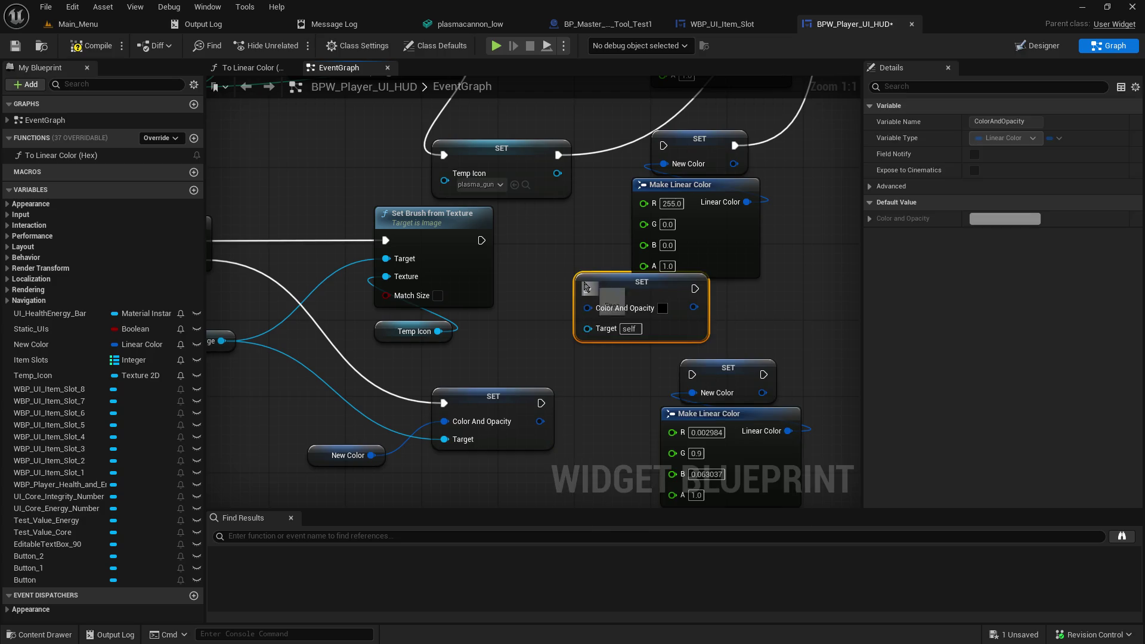
mouse_move(736, 325)
mouse_down()
mouse_move(600, 233)
mouse_move(733, 193)
mouse_up()
drag(405, 350, 562, 265)
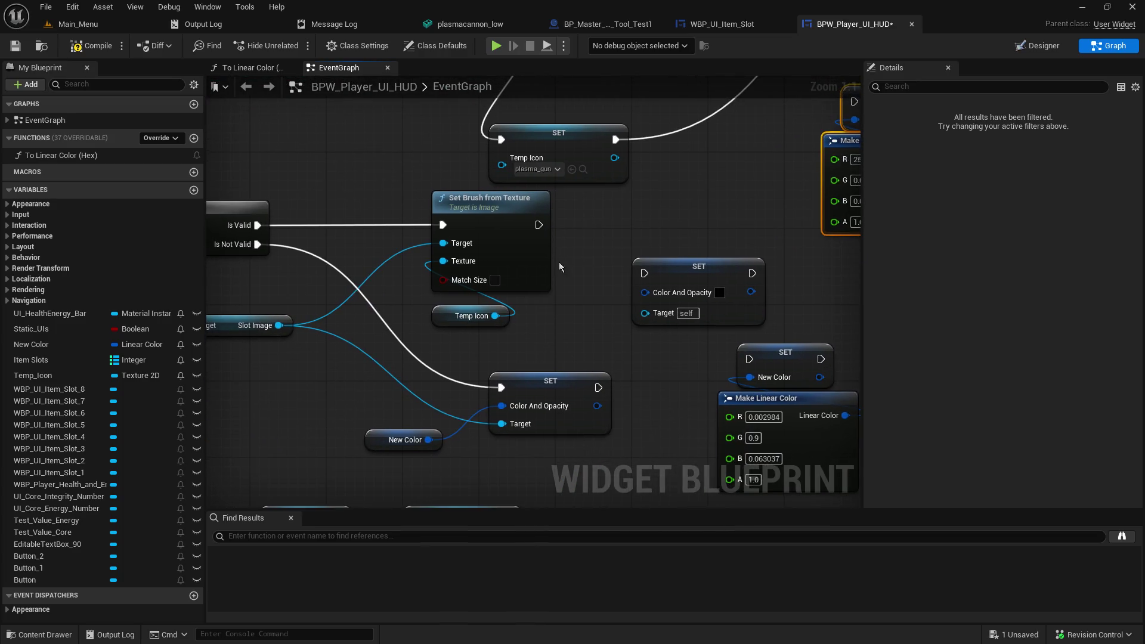
scroll(561, 265, down, 4)
mouse_move(245, 276)
mouse_down()
mouse_move(602, 358)
mouse_move(700, 412)
mouse_up()
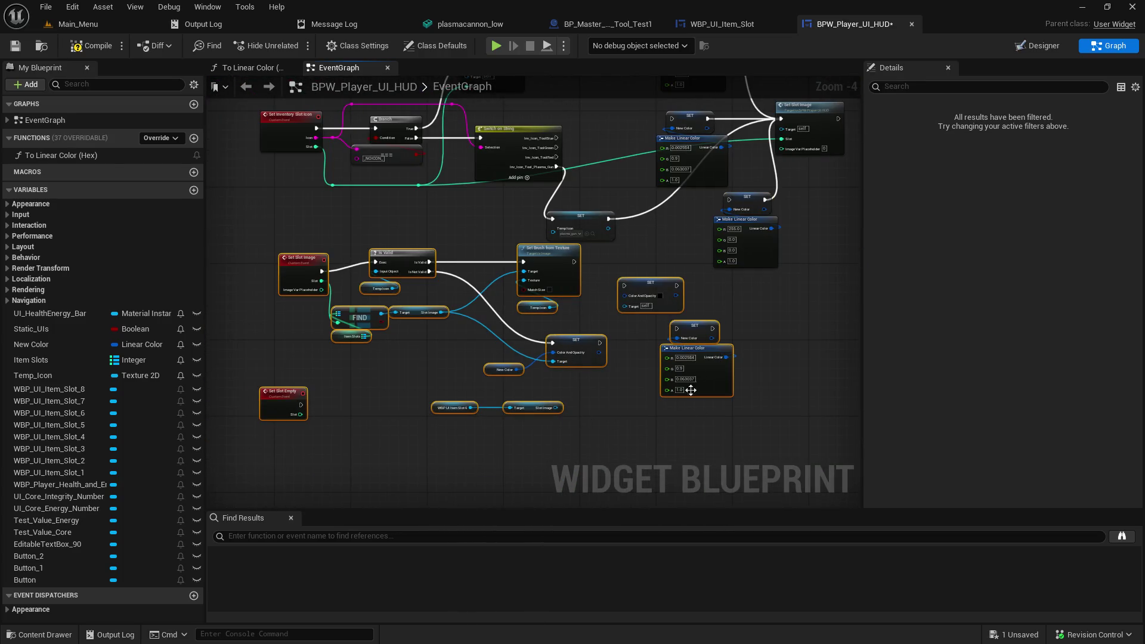
drag(647, 282, 634, 363)
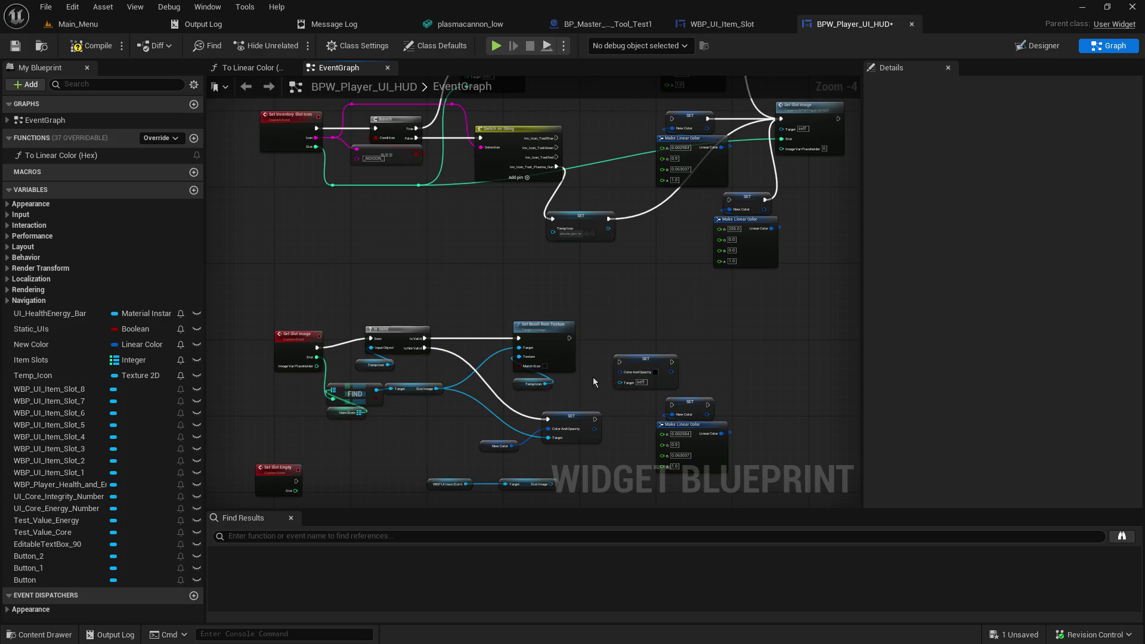
scroll(644, 403, up, 4)
Step: Delete the pasted SET New Color and feed the green linear colour into SET Color And Opacity
click(733, 406)
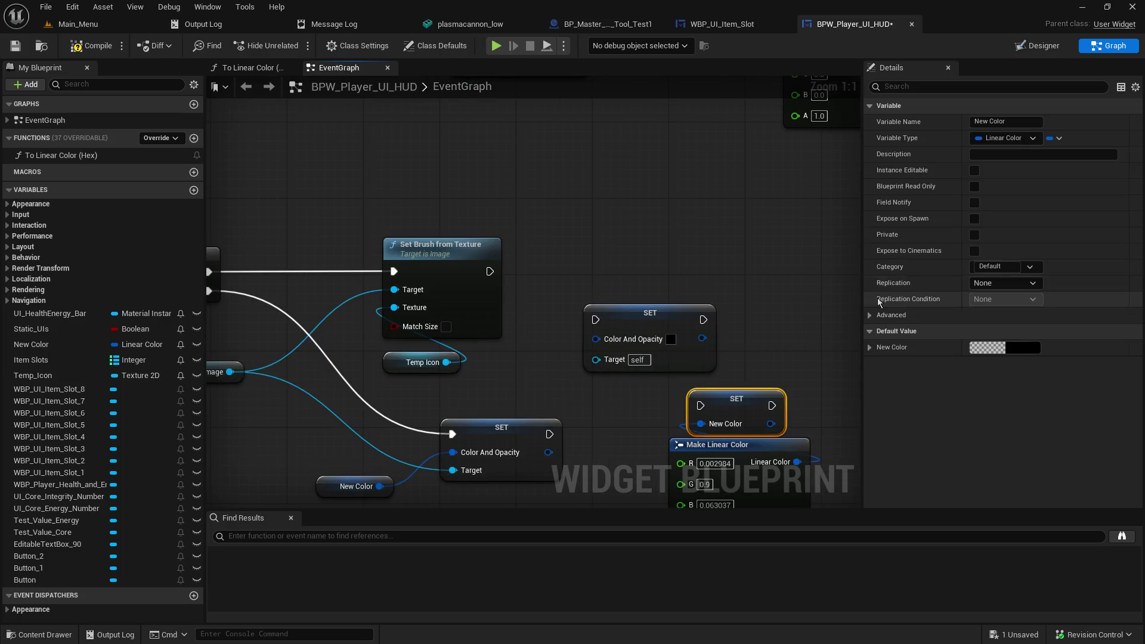
drag(660, 329, 608, 221)
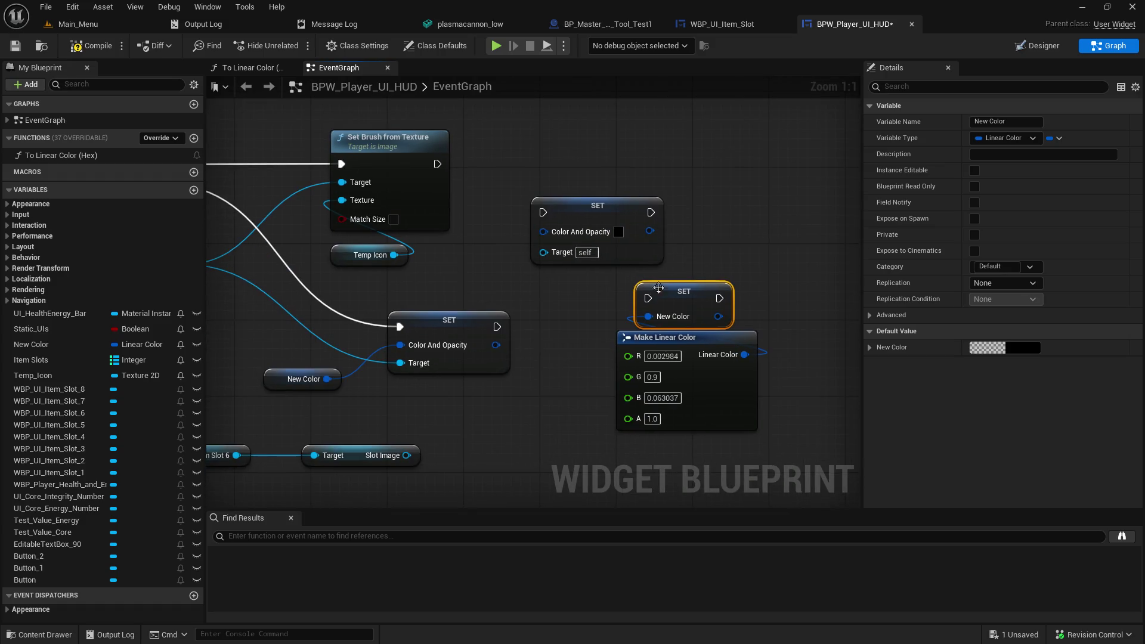
key(Delete)
mouse_move(745, 356)
mouse_down()
mouse_move(546, 247)
mouse_move(543, 231)
mouse_up()
click(572, 254)
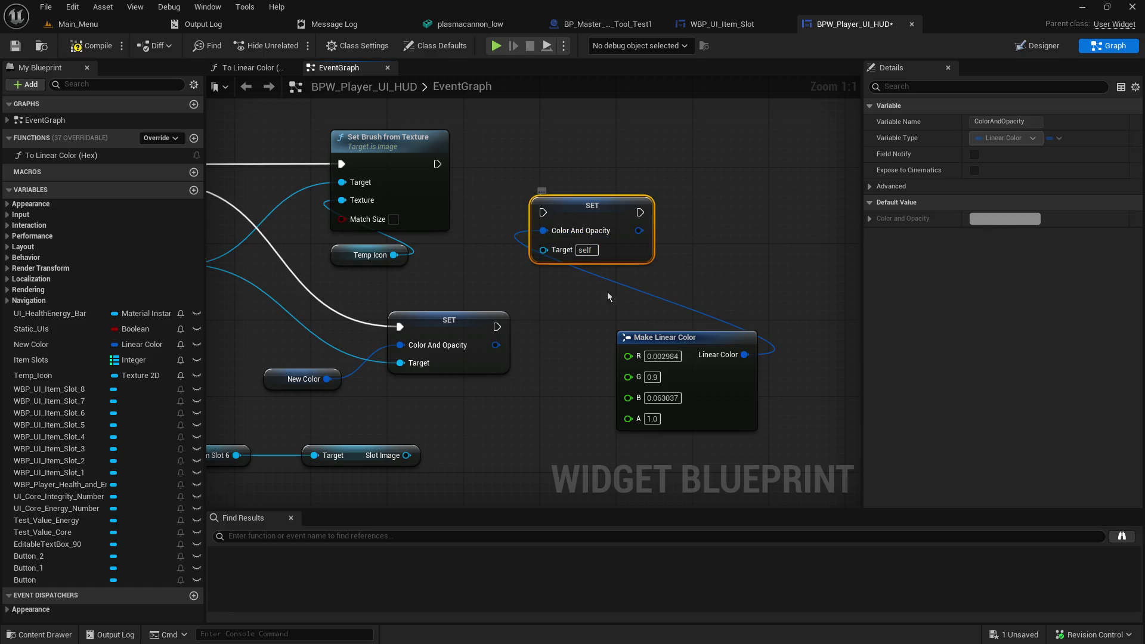
Step: Set the Make Linear Color red, green and blue values to 0
click(663, 356)
key(Left)
text(0)
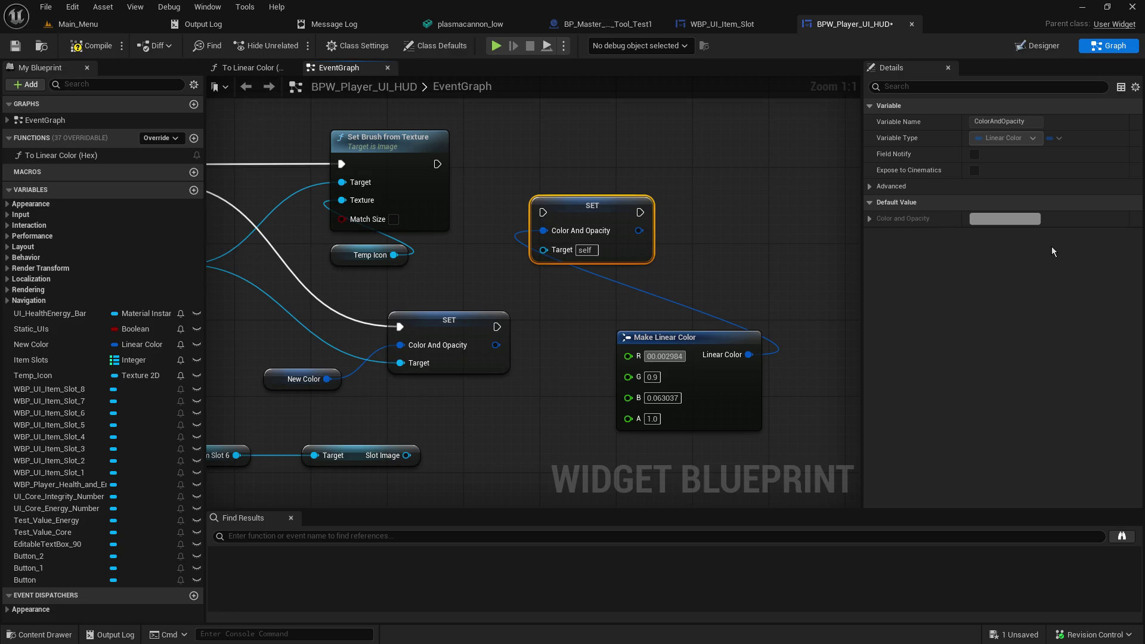
text(0)
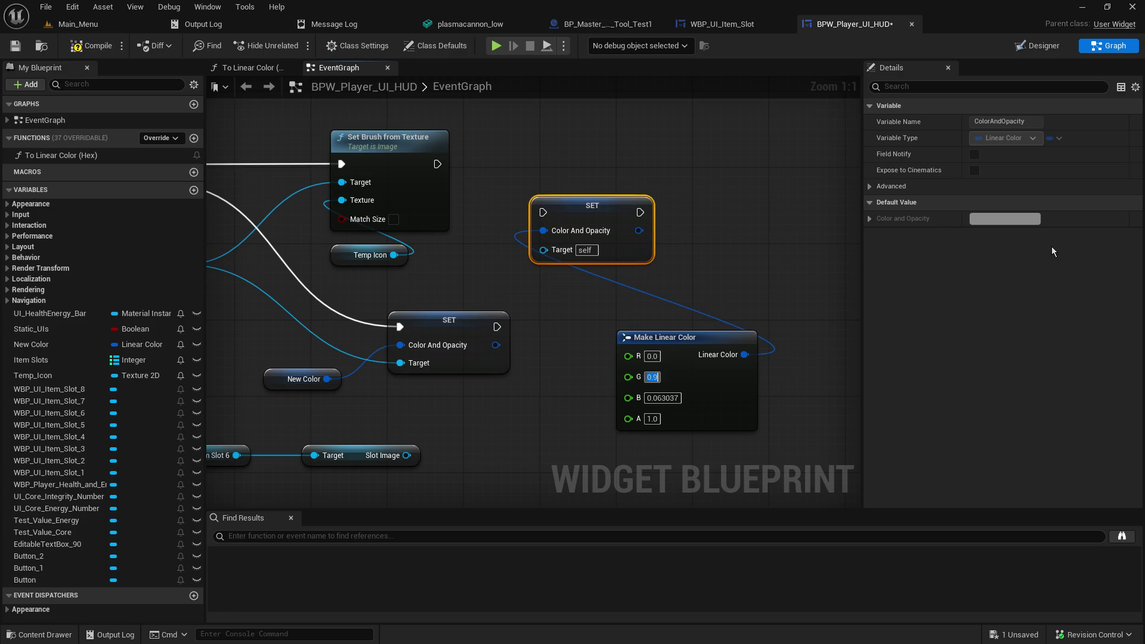
key(Tab)
text(0)
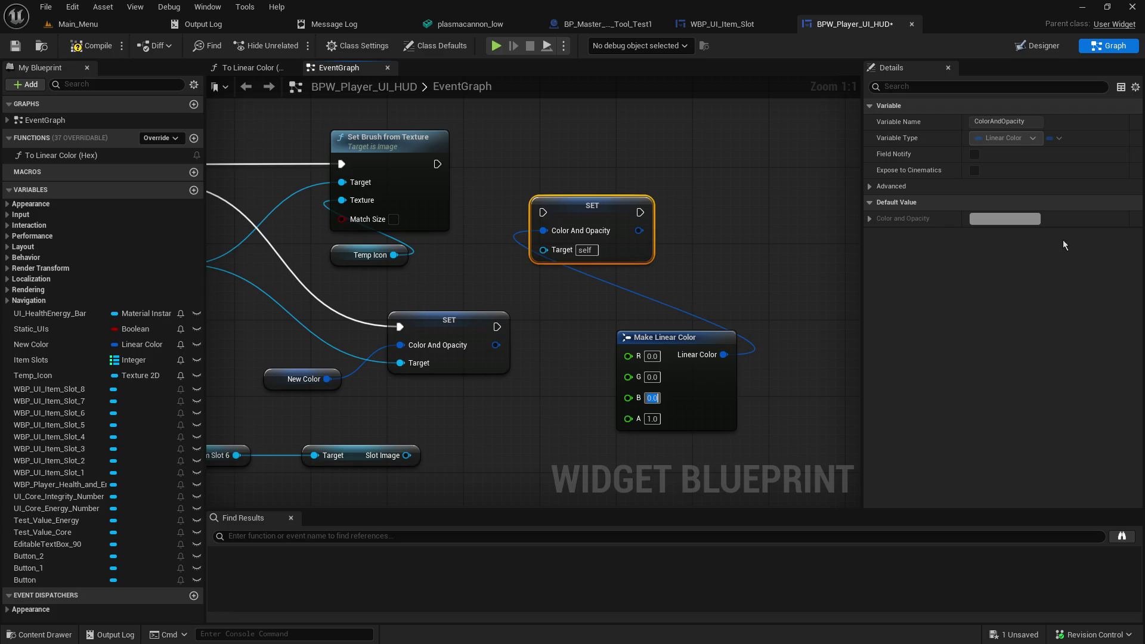
Step: Run the SET Color And Opacity node after Set Brush from Texture, target Slot Image, then compile and save
drag(437, 164, 542, 212)
mouse_move(394, 254)
mouse_down()
mouse_move(526, 269)
mouse_move(542, 252)
mouse_up()
click(420, 268)
mouse_move(394, 255)
mouse_down()
mouse_move(545, 254)
mouse_move(538, 282)
mouse_up()
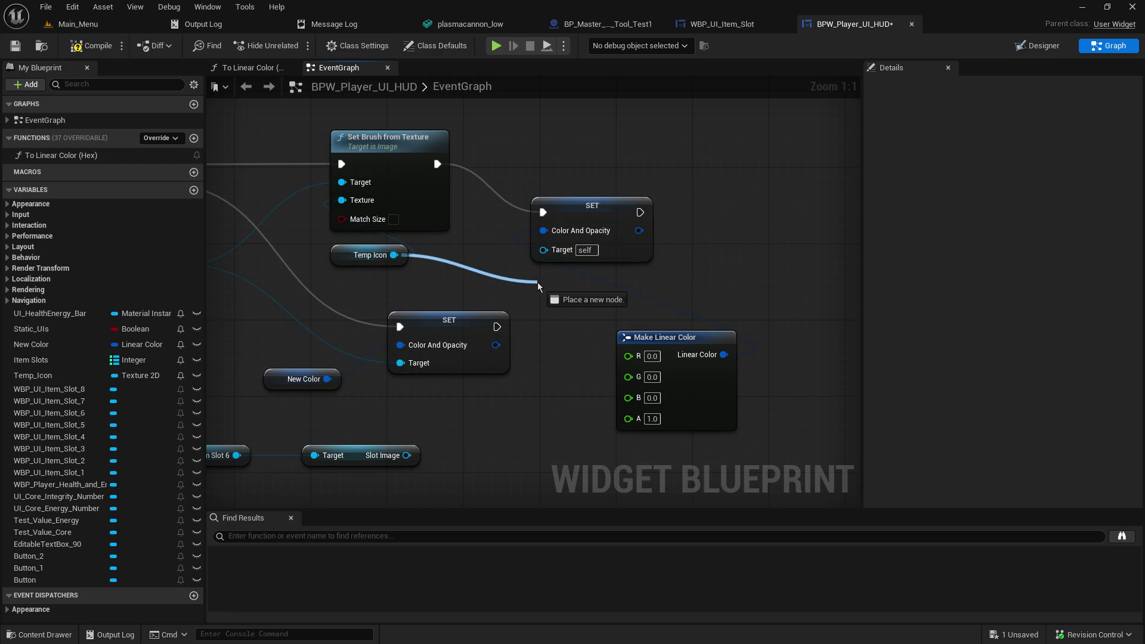
mouse_move(538, 282)
mouse_down()
mouse_move(385, 284)
mouse_move(492, 307)
mouse_move(481, 306)
mouse_up()
mouse_move(474, 260)
mouse_down()
mouse_move(379, 223)
mouse_move(369, 202)
mouse_up()
drag(319, 266, 685, 251)
drag(769, 308, 588, 305)
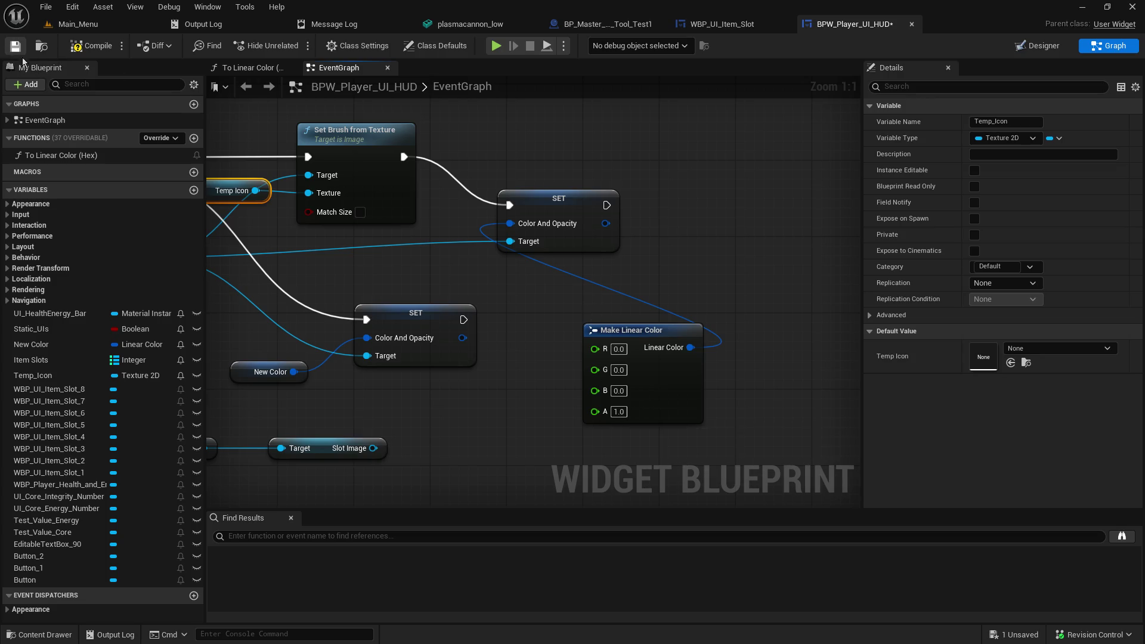
click(81, 47)
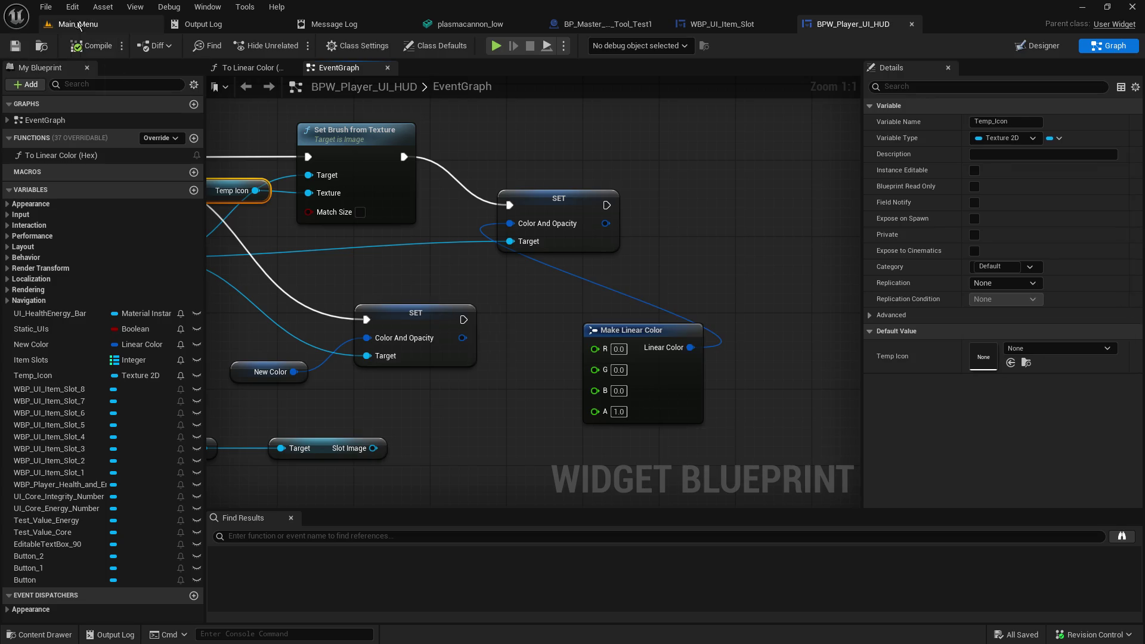
Step: Start a play-in-editor test from the Main_Menu level and host a game
click(78, 24)
click(295, 46)
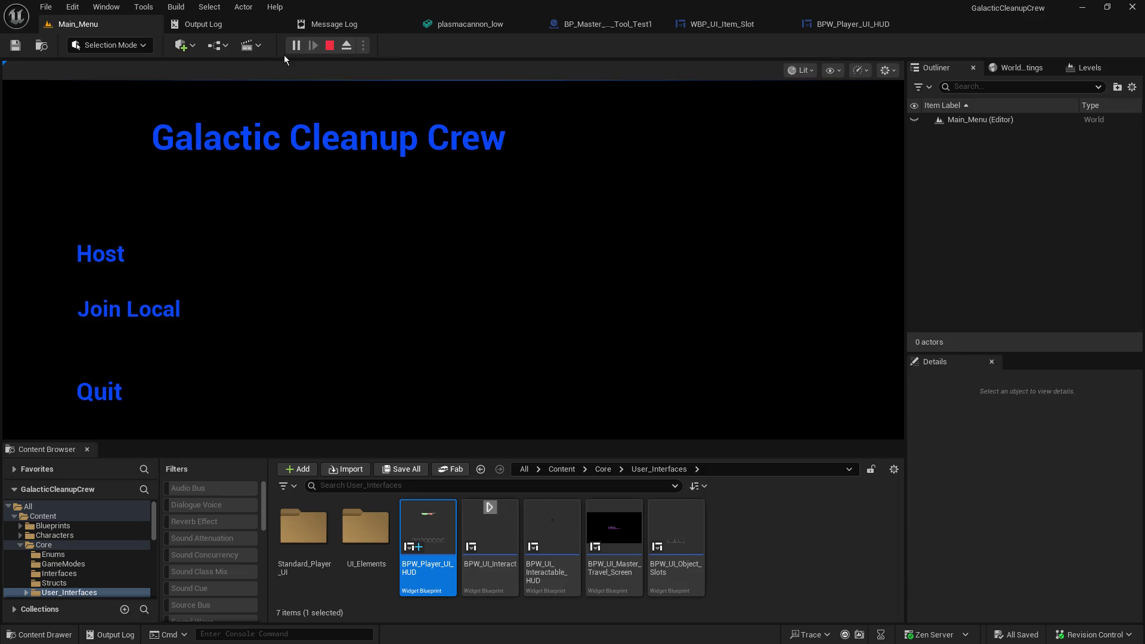
click(110, 248)
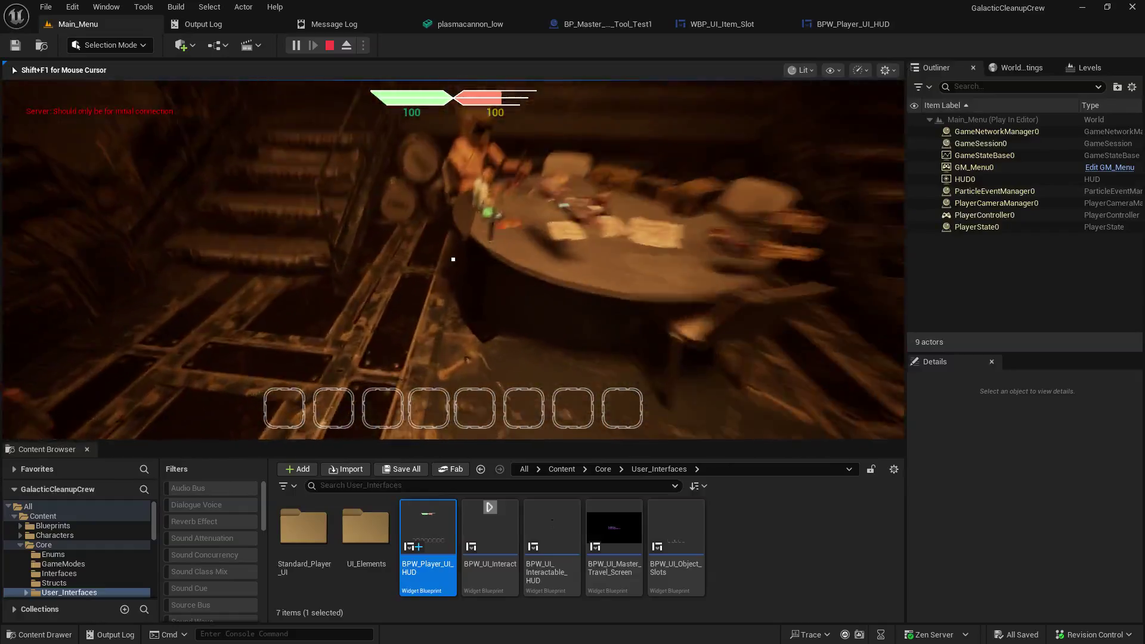
Step: Pick up and equip the plasma cannon, grab a second item, then end the test session
key(e)
key(s)
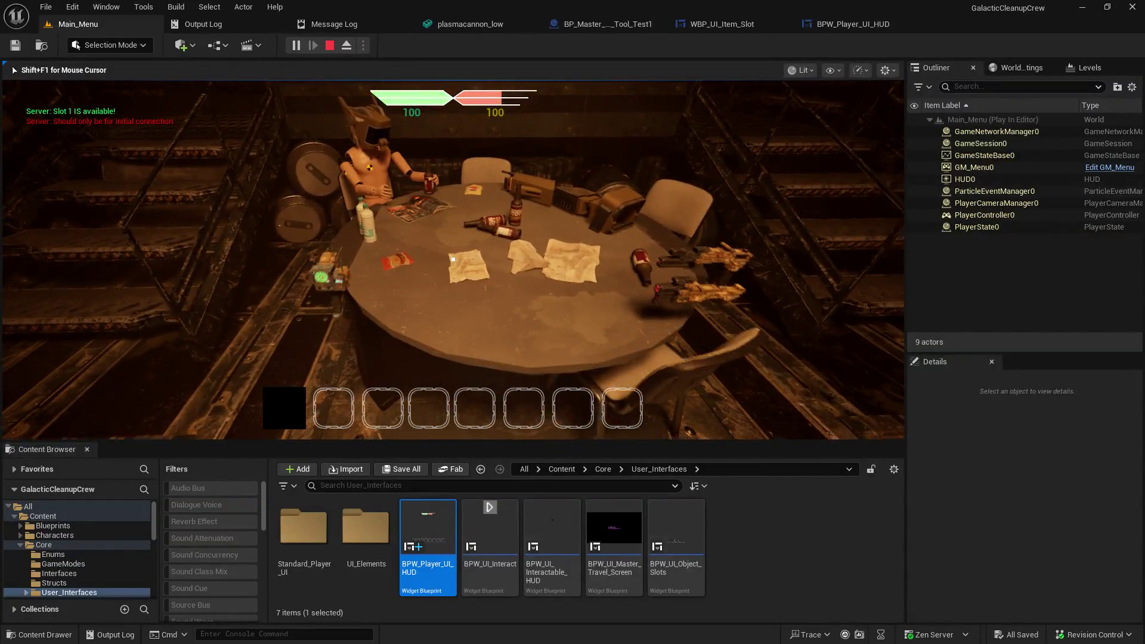
key(1)
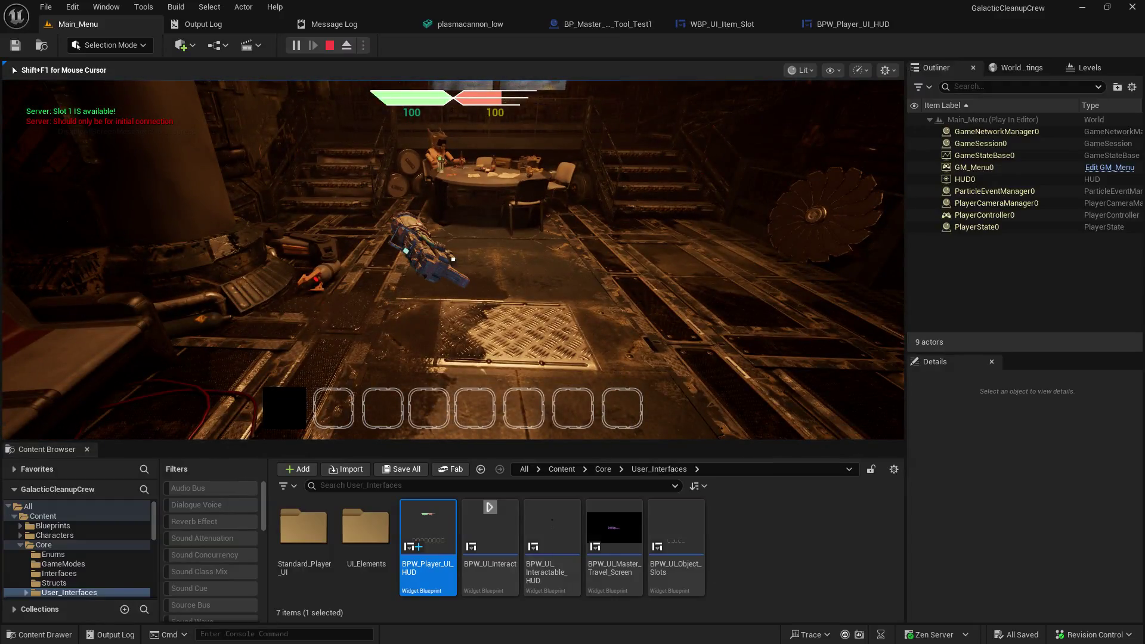
key(e)
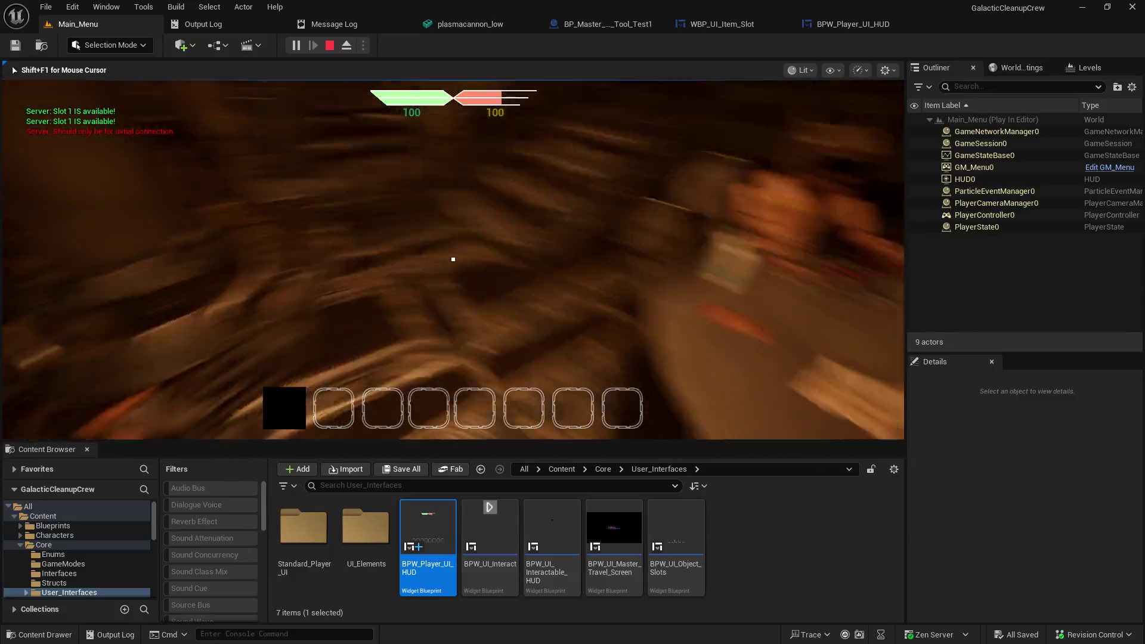
key(e)
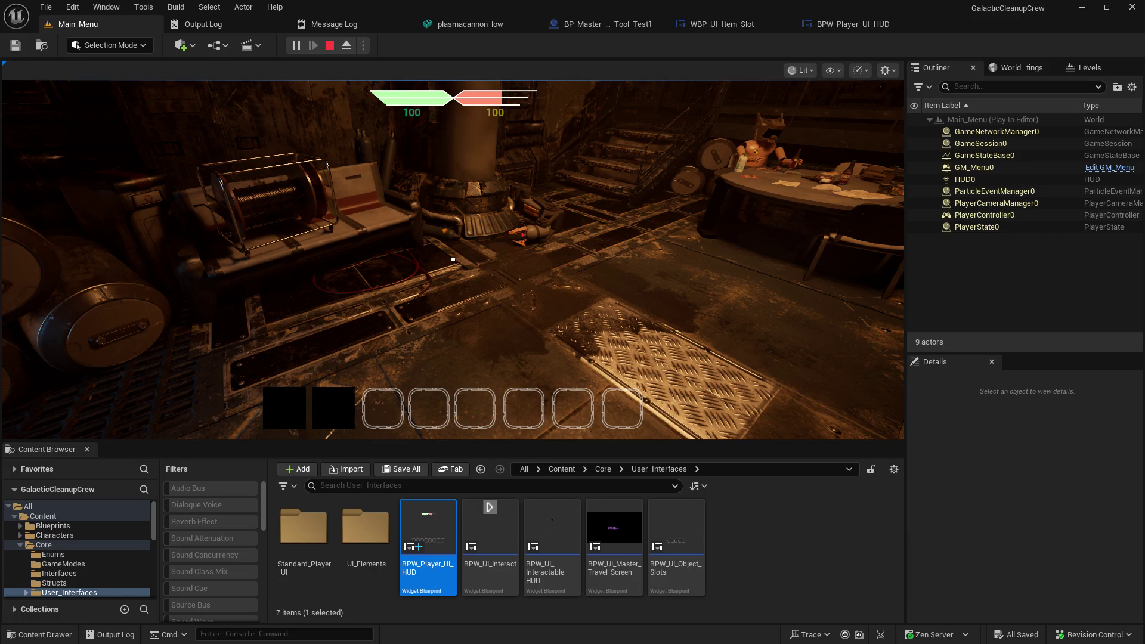
click(492, 247)
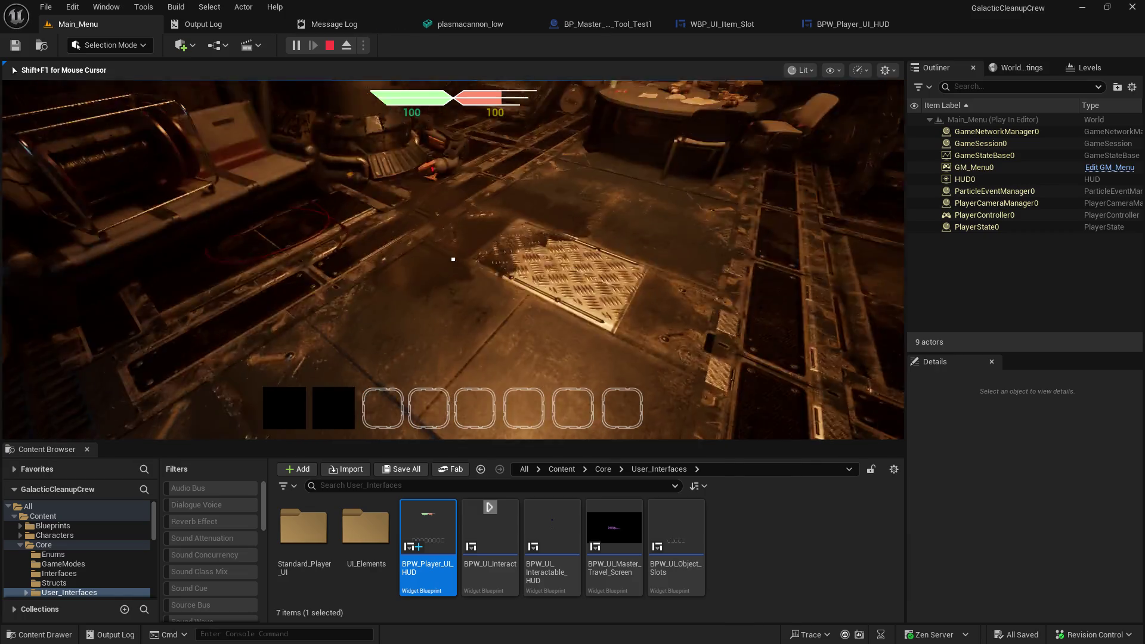
key(shift+F1)
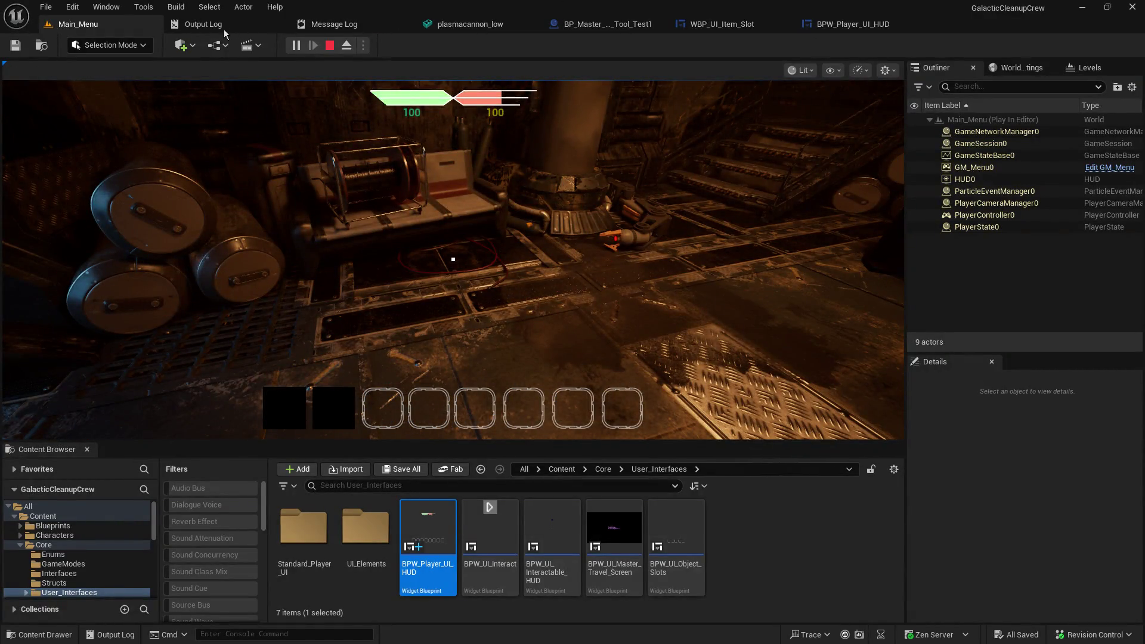
click(330, 45)
Step: Set the HUD graph's Make Linear Color alpha to 0 and save the blueprint
click(603, 24)
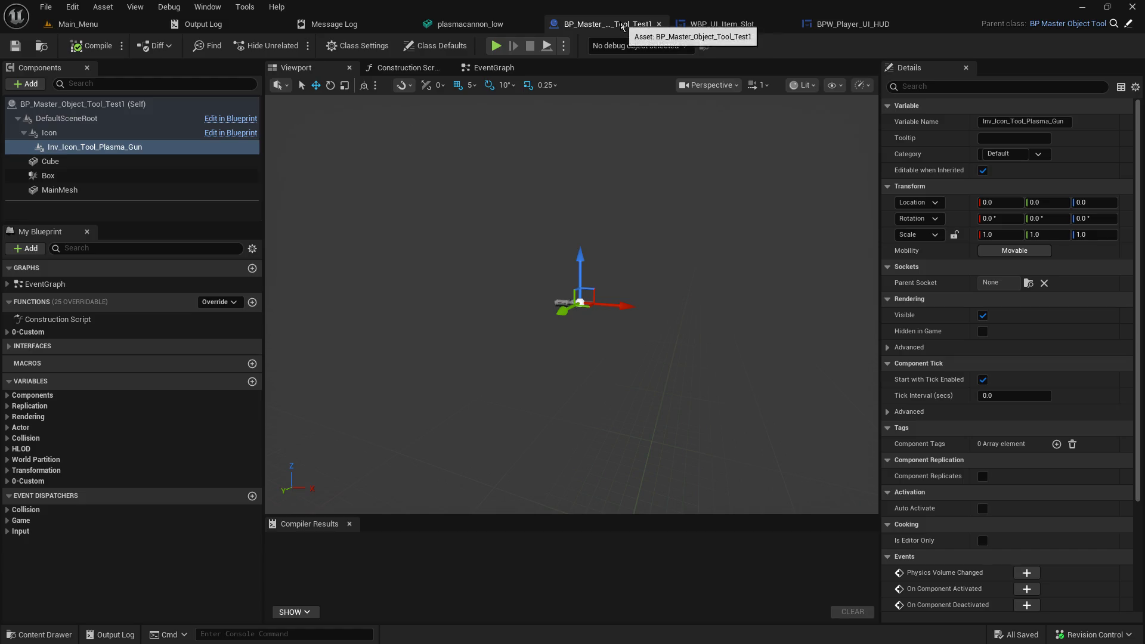
click(708, 24)
click(850, 27)
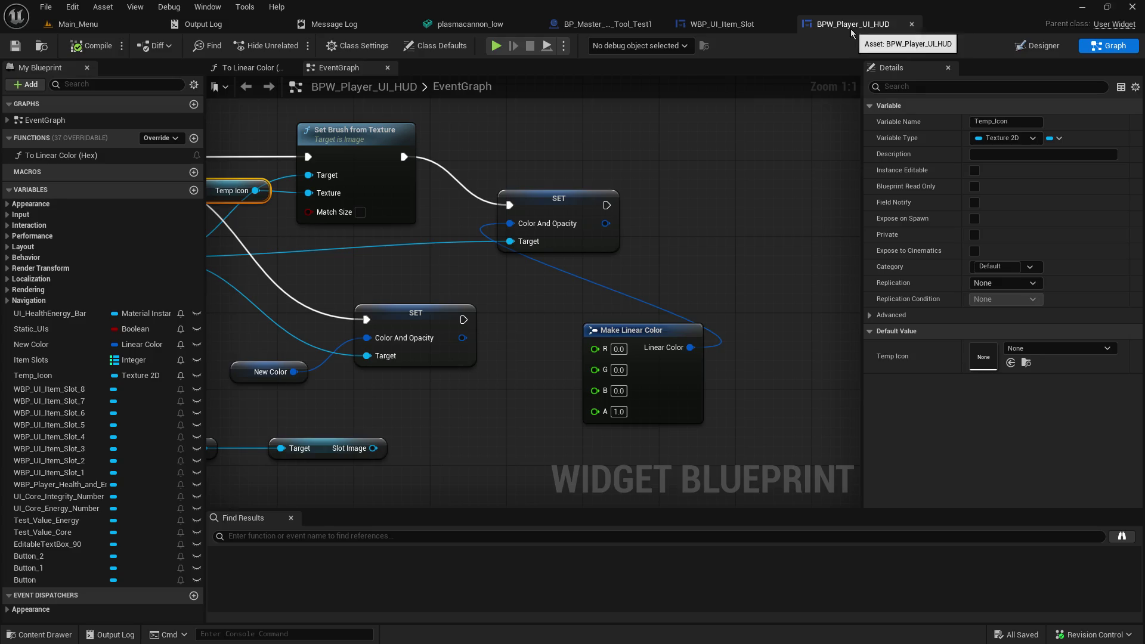
click(619, 411)
text(0)
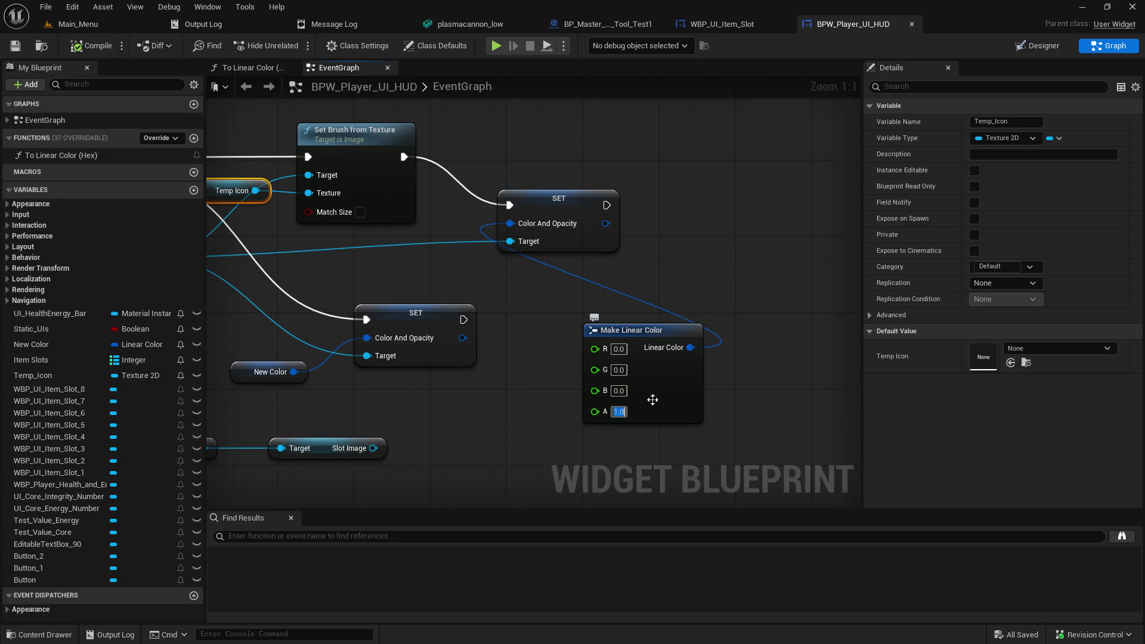
key(Return)
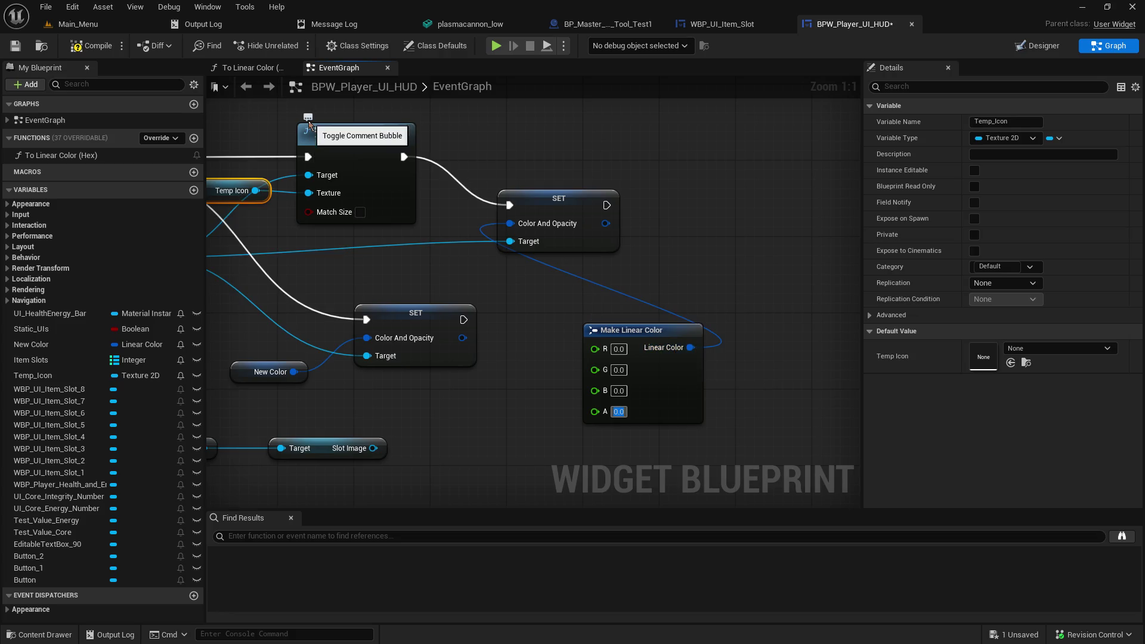
click(22, 45)
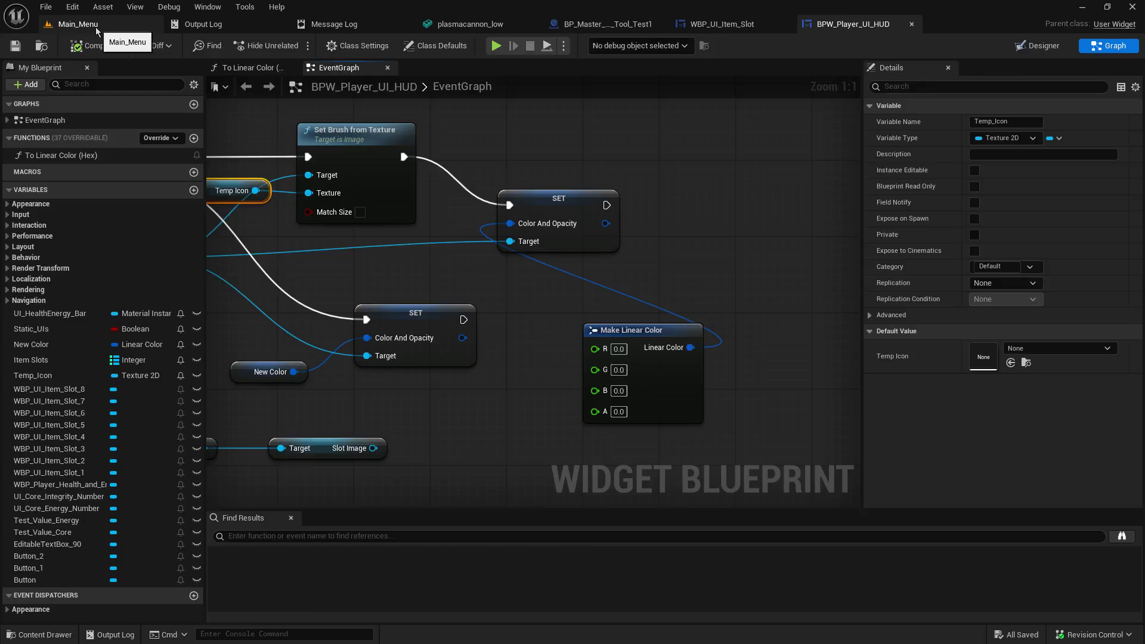
Step: Host a play-in-editor test from Main_Menu to check the hotbar, then stop it and return to the HUD graph
click(96, 27)
click(294, 47)
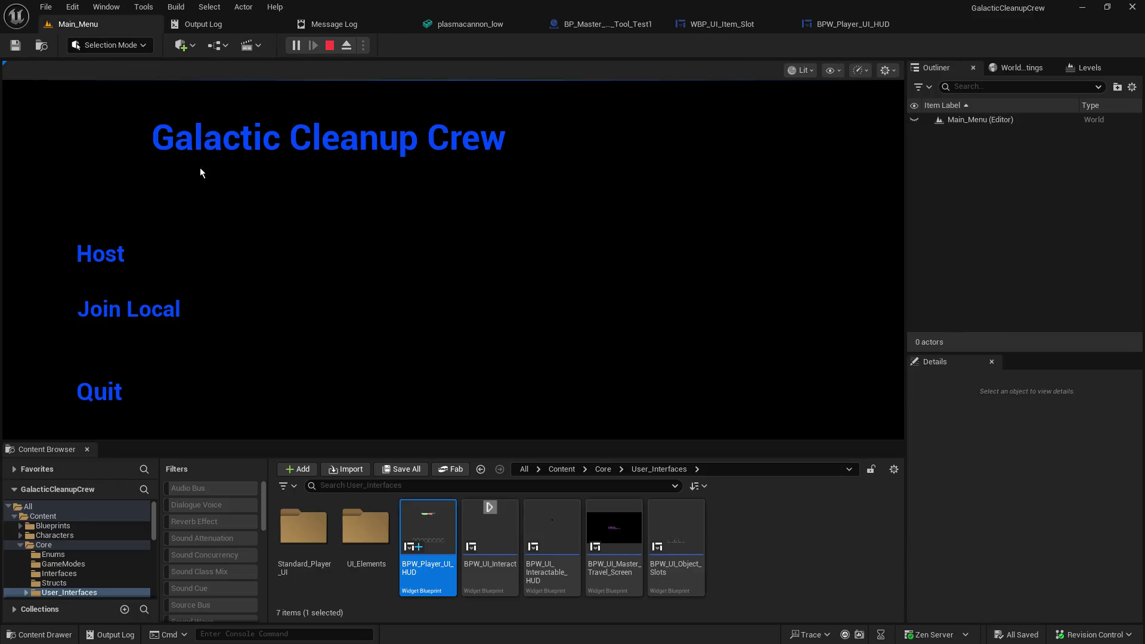
click(119, 262)
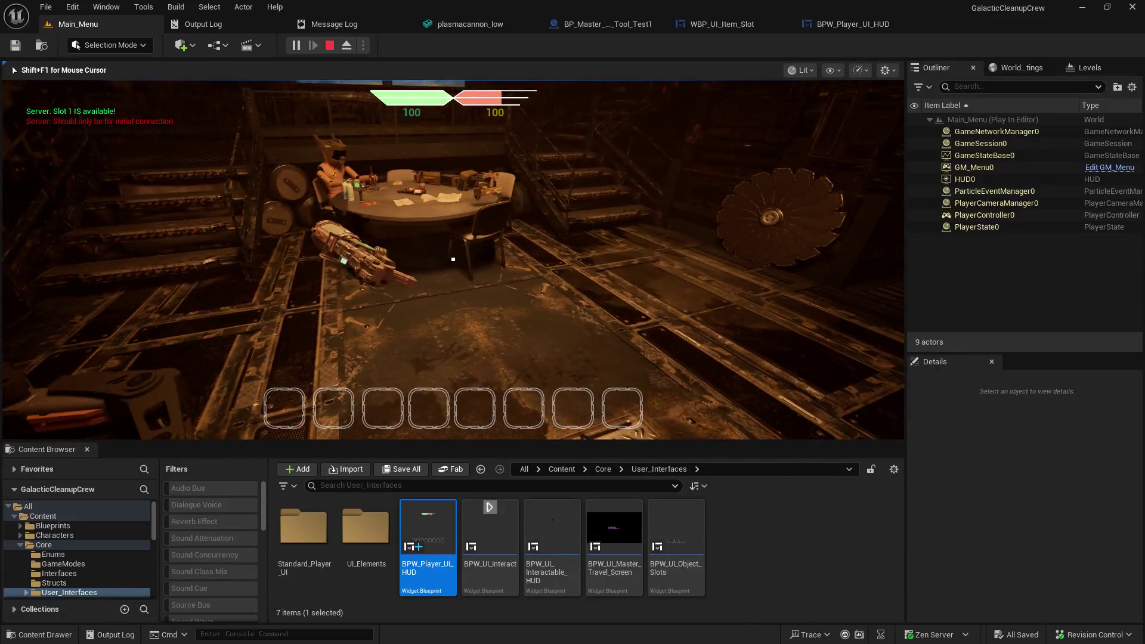
key(shift+F1)
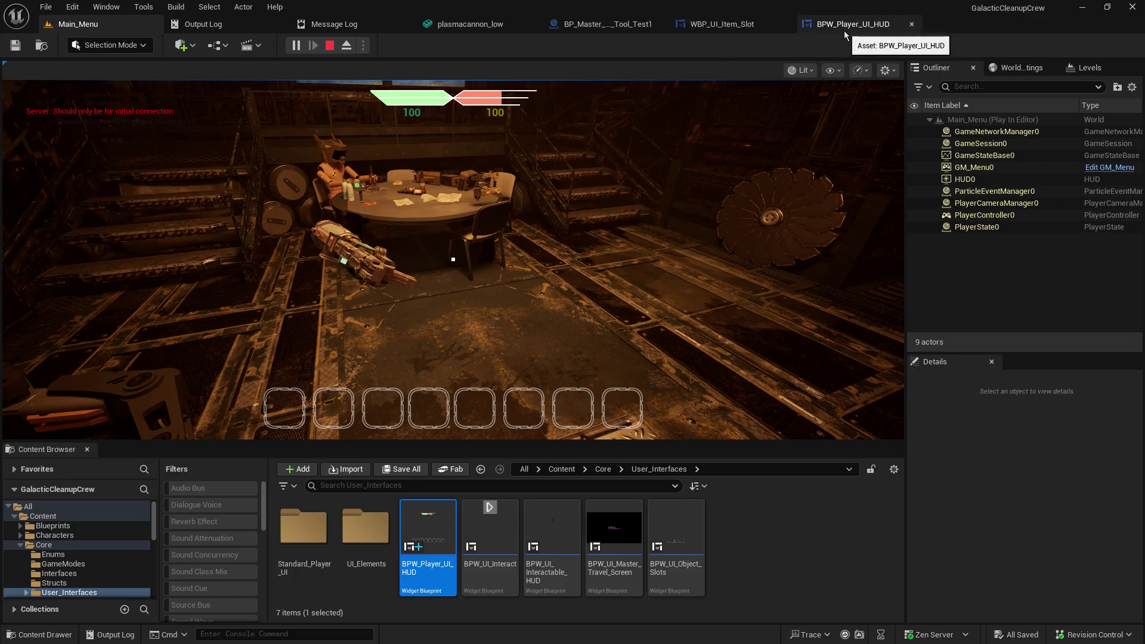
click(329, 45)
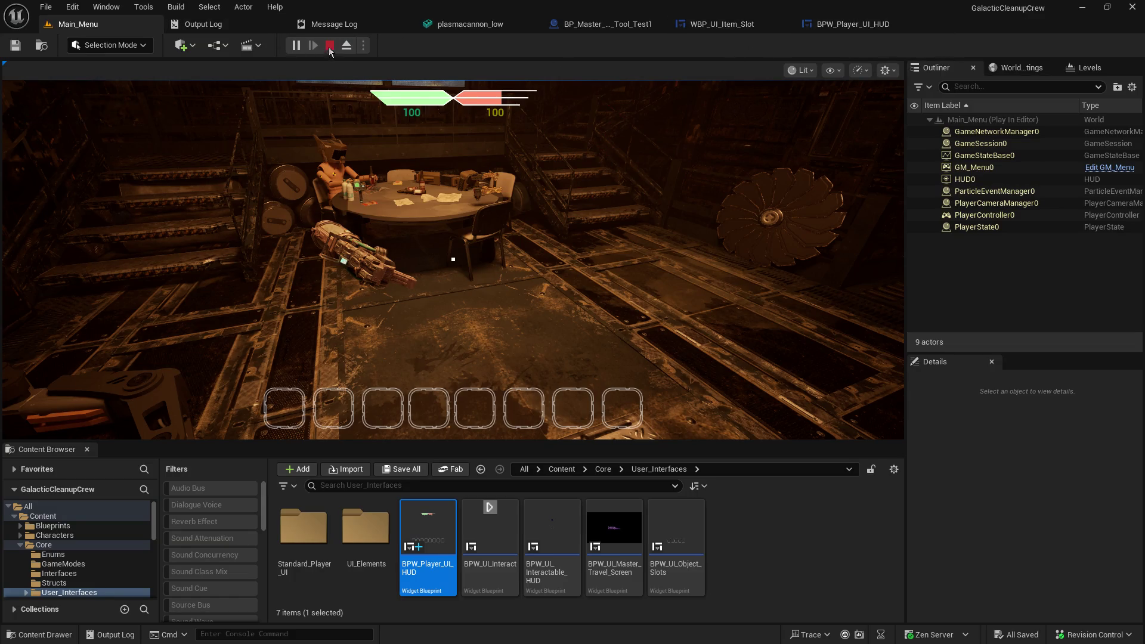
click(861, 30)
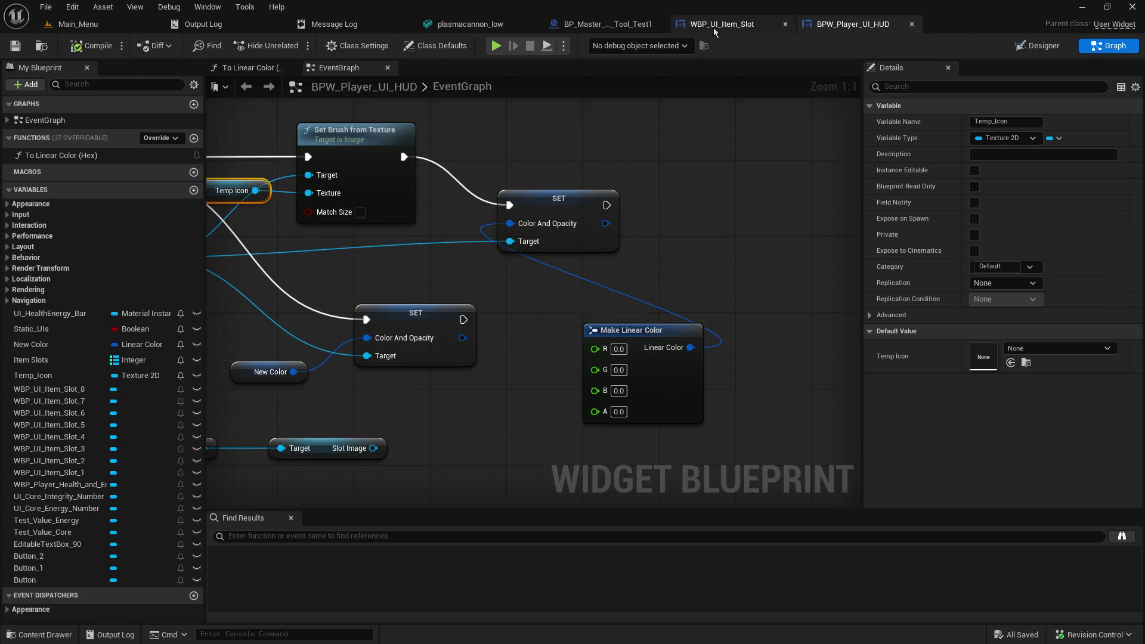
Step: Experiment with Slot_Image's Color and Opacity in the item slot designer, ending on opaque white
click(714, 25)
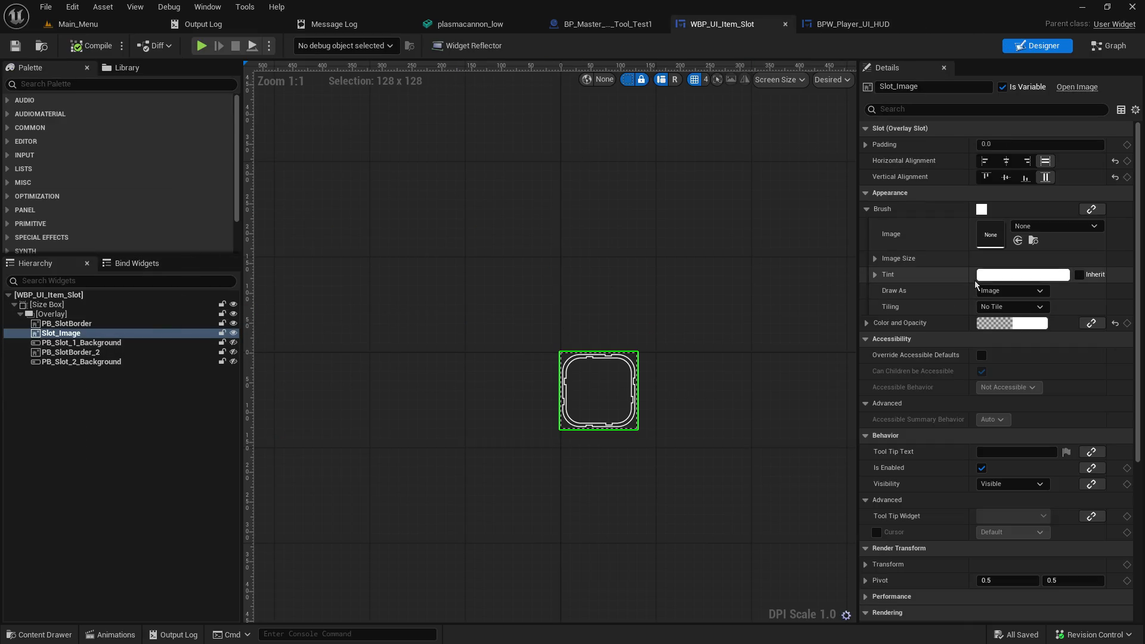
click(987, 324)
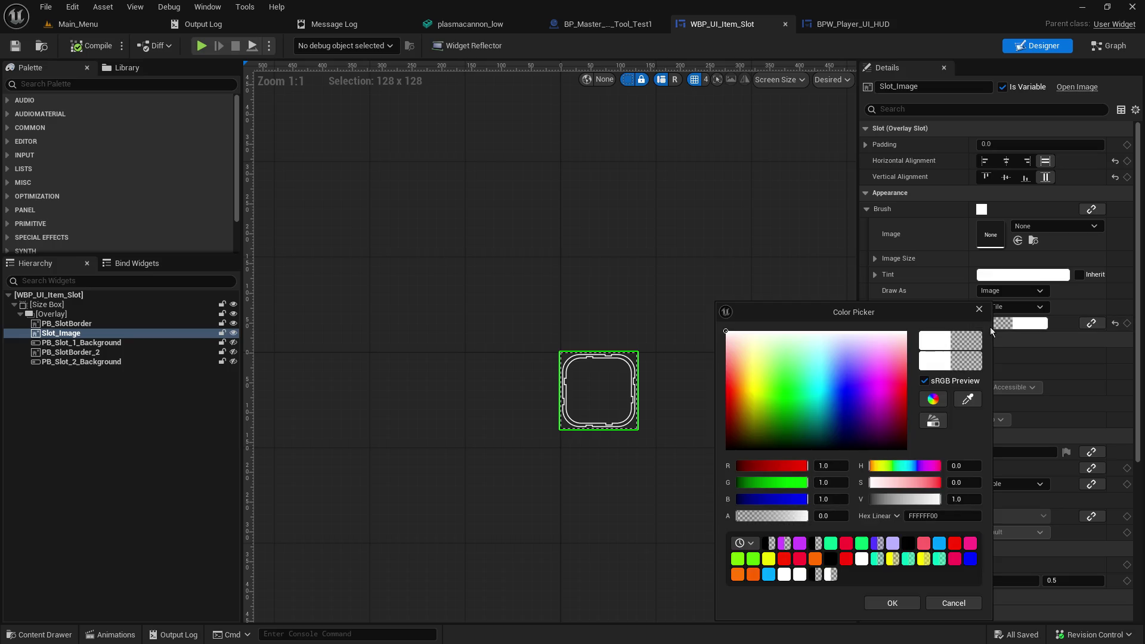
drag(792, 514, 867, 514)
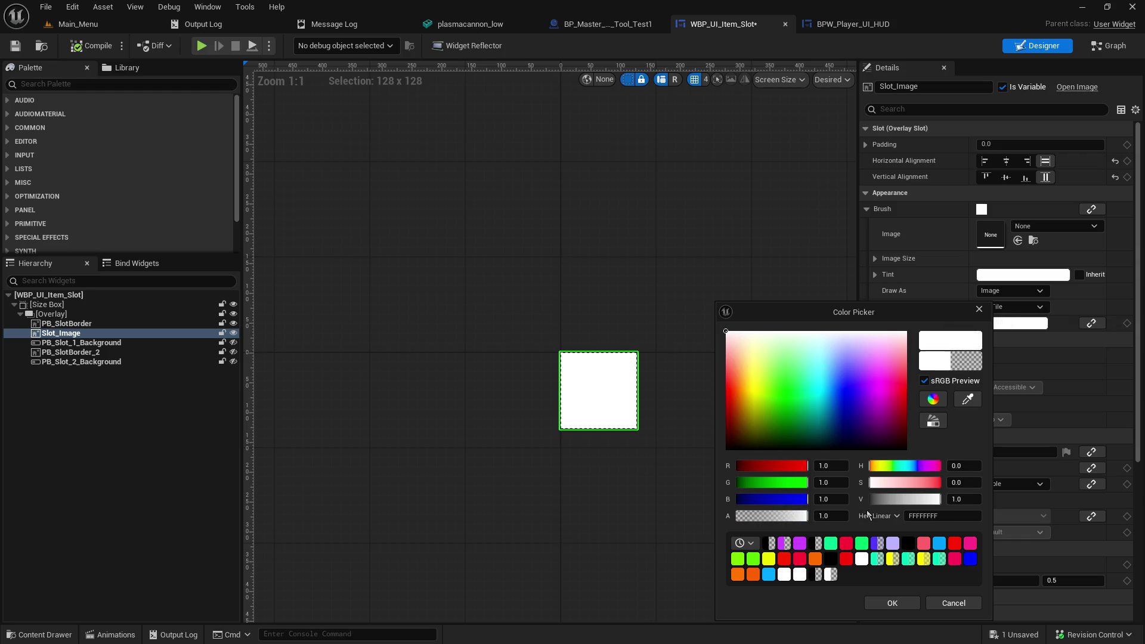
mouse_move(786, 504)
mouse_down()
mouse_move(698, 495)
mouse_move(659, 473)
mouse_up()
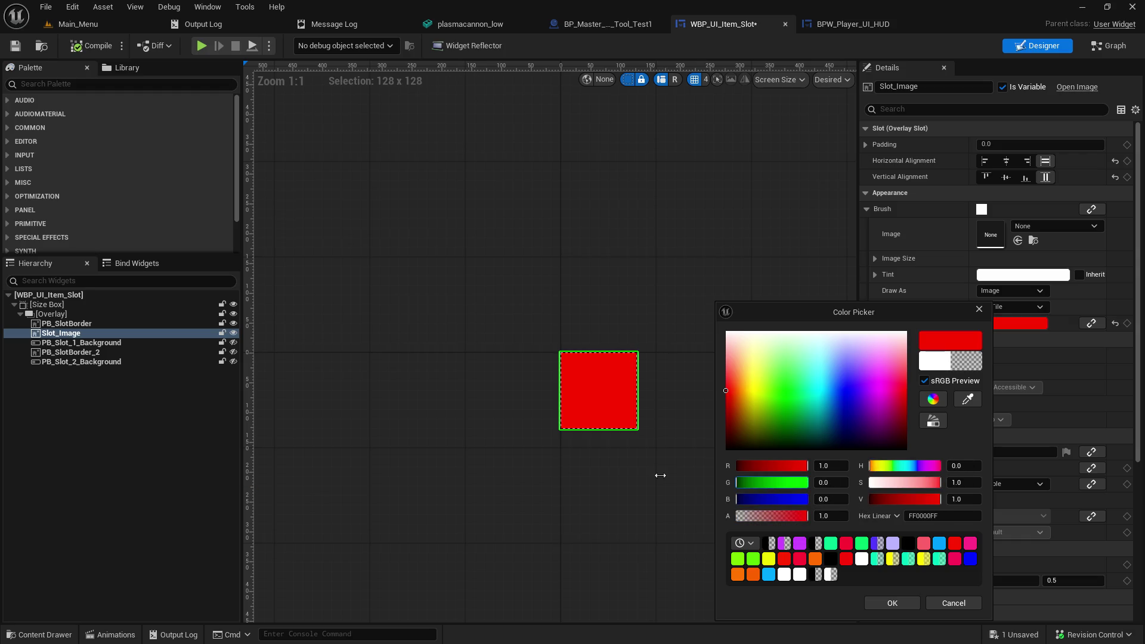
mouse_move(775, 464)
mouse_down()
mouse_move(621, 463)
mouse_move(884, 458)
mouse_up()
drag(796, 490, 871, 486)
drag(775, 499, 903, 506)
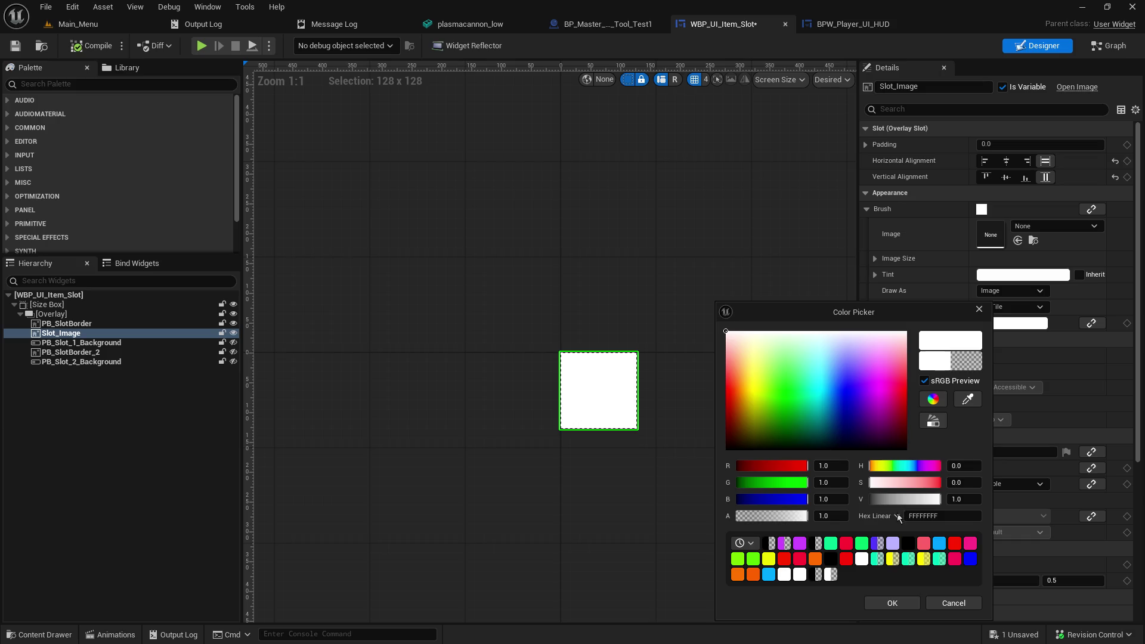
click(891, 602)
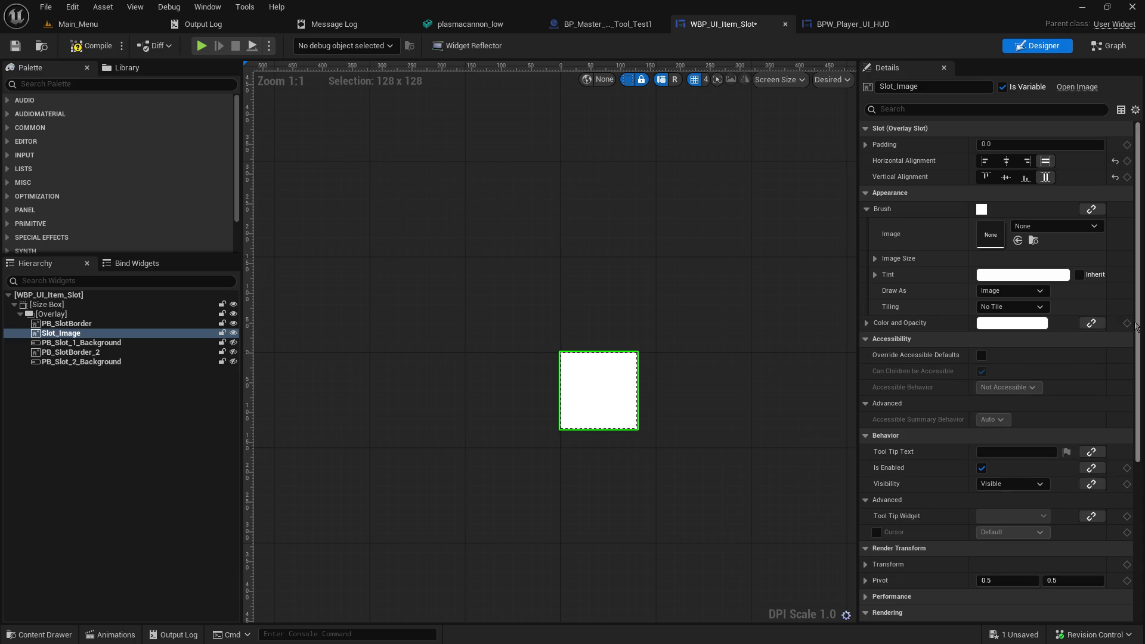
click(1090, 326)
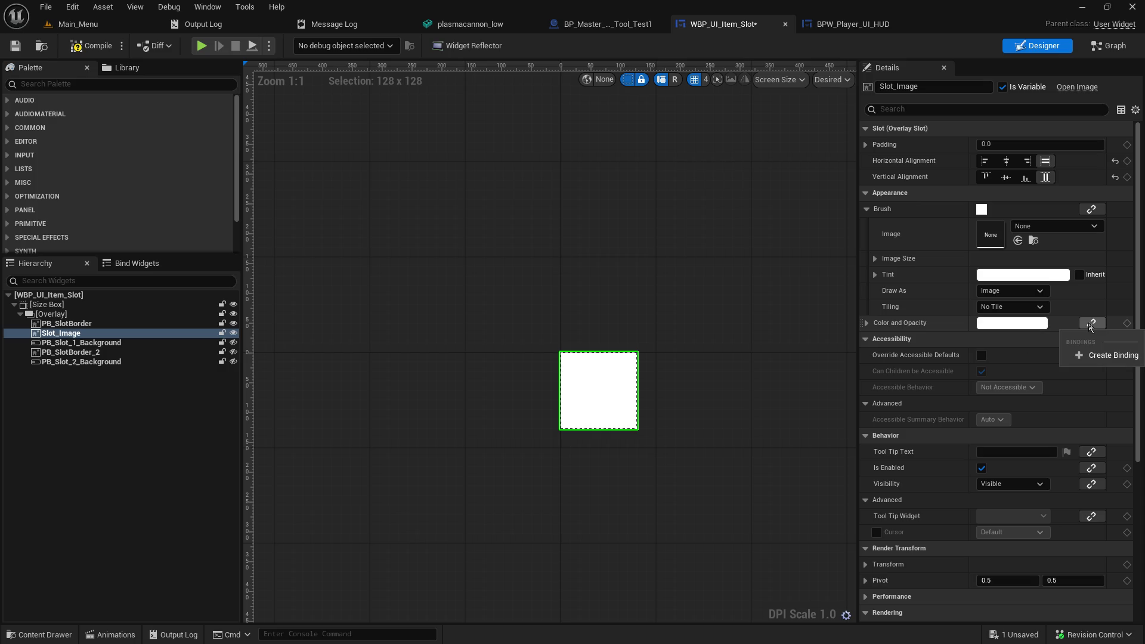
click(866, 323)
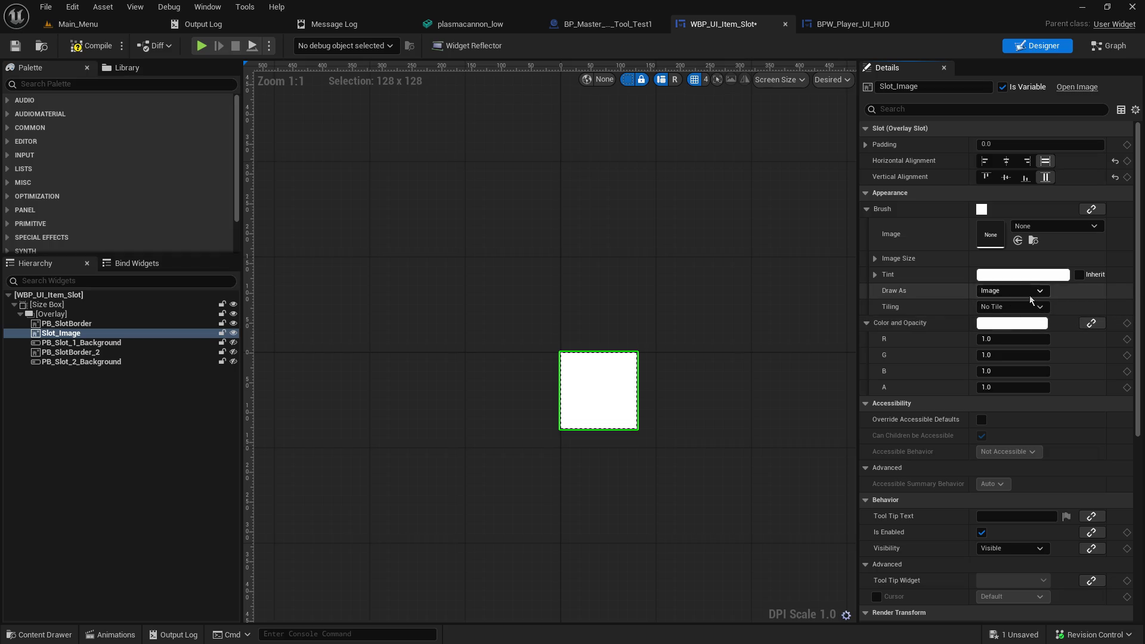
Step: Assign the plasma_gun texture to Slot_Image and try fading and yellow tints before returning to white
click(1037, 225)
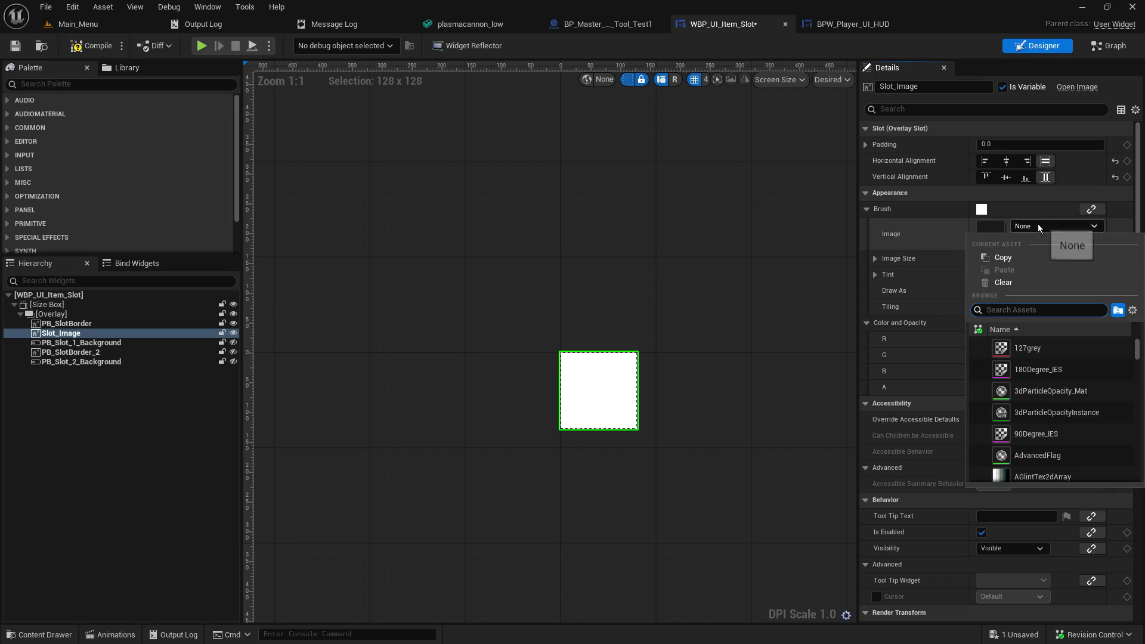
text(plasdmas)
key(BackSpace)
key(BackSpace)
key(BackSpace)
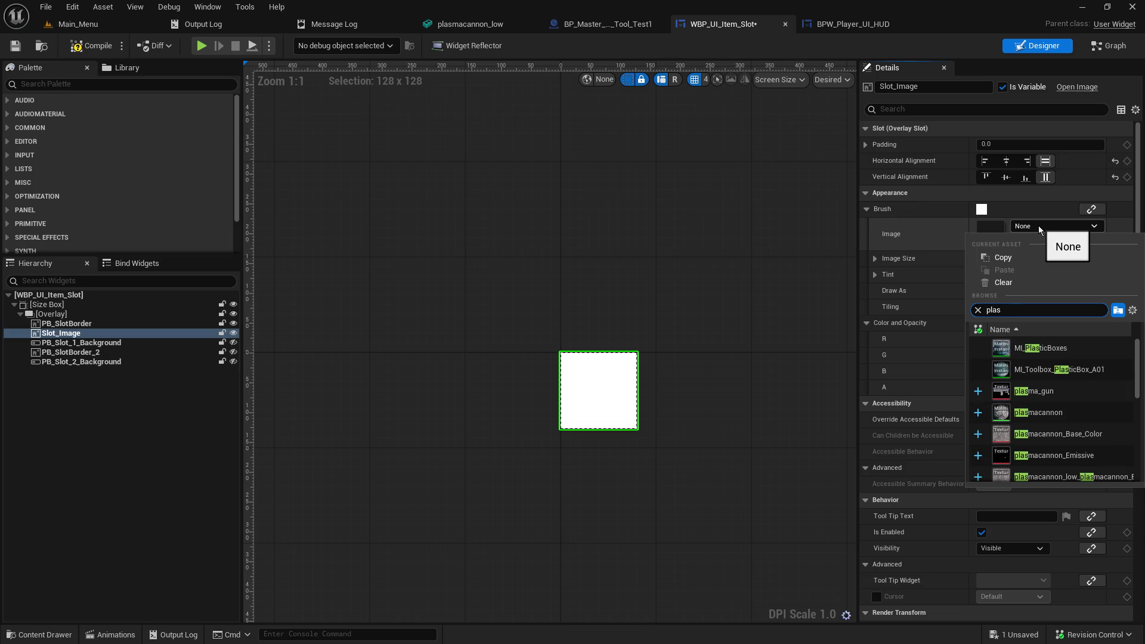
click(1034, 391)
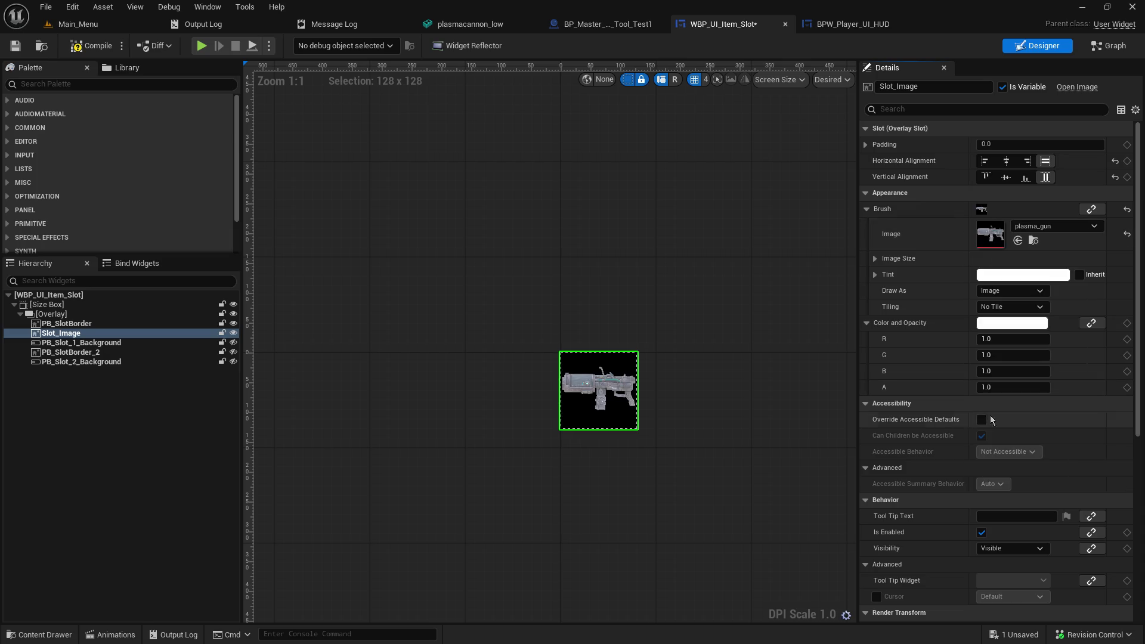
click(999, 325)
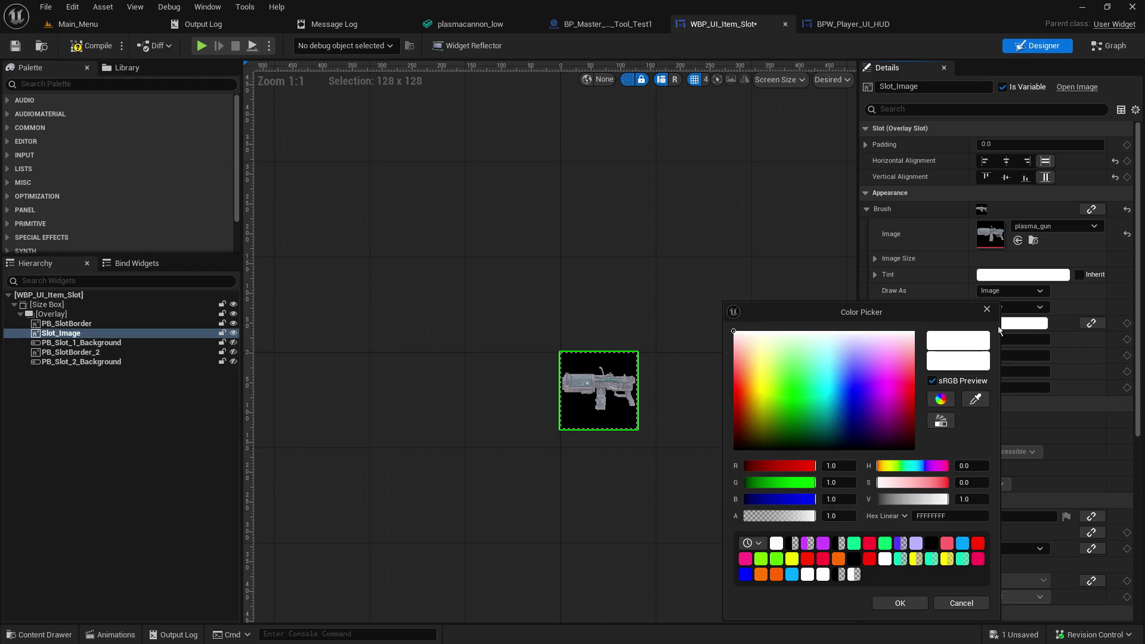
mouse_move(778, 523)
mouse_down()
mouse_move(695, 522)
mouse_move(907, 507)
mouse_up()
mouse_move(817, 493)
mouse_down()
mouse_move(772, 493)
mouse_move(719, 466)
mouse_move(820, 465)
mouse_up()
mouse_move(747, 483)
mouse_down()
mouse_move(820, 482)
mouse_move(787, 499)
mouse_move(820, 499)
mouse_up()
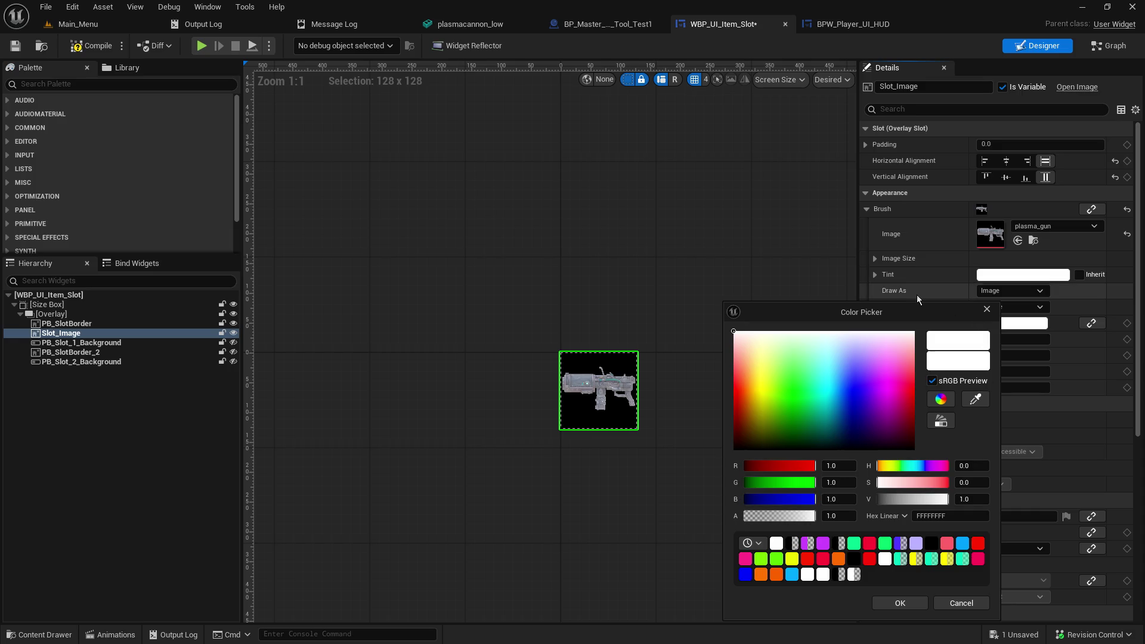
click(682, 246)
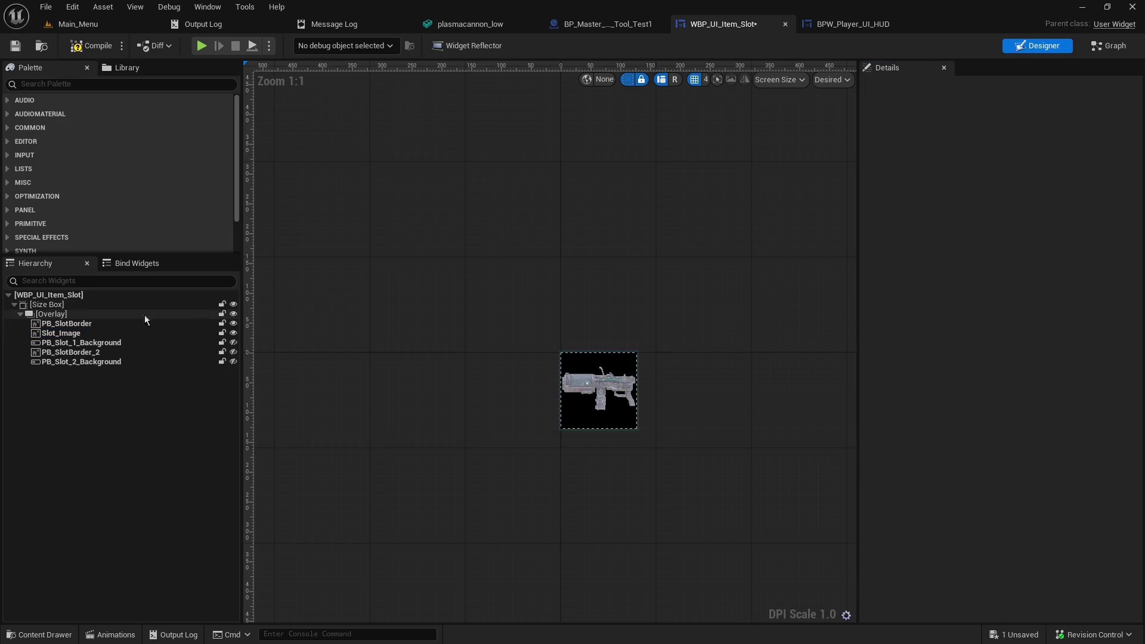
Step: Clear Slot_Image's texture, make its brush tint fully transparent, and save the widget
click(79, 335)
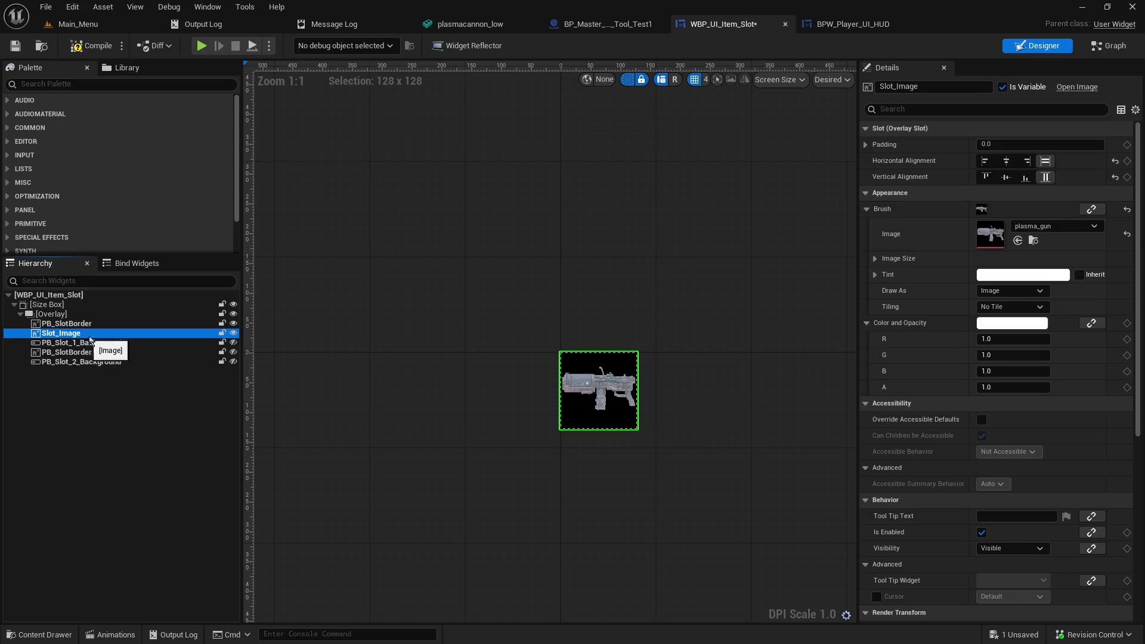
click(1126, 234)
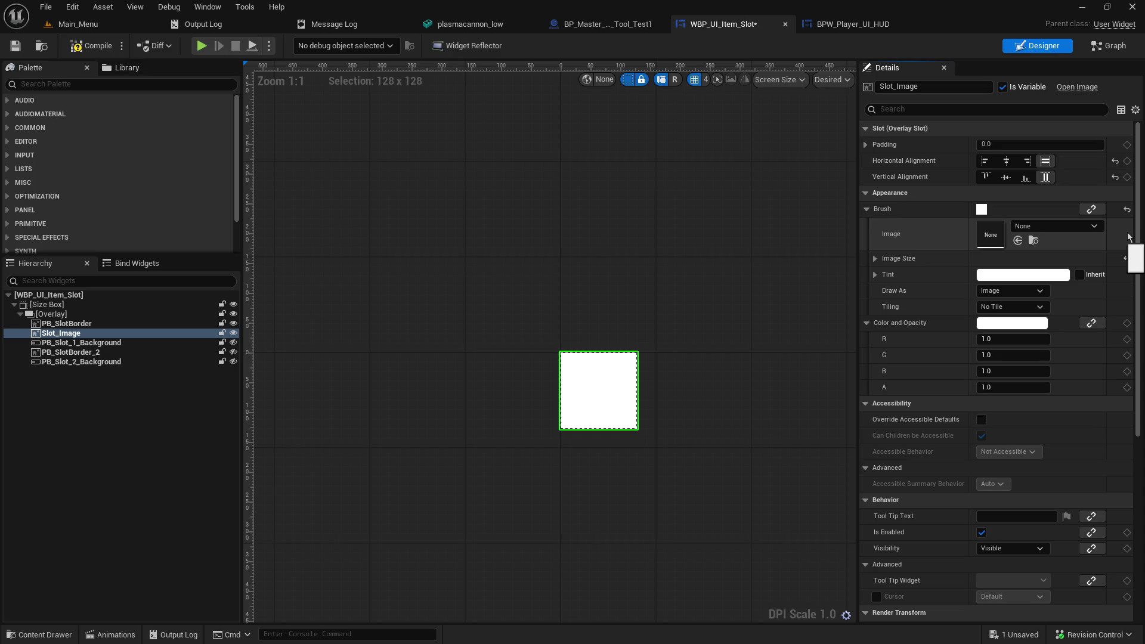
click(990, 275)
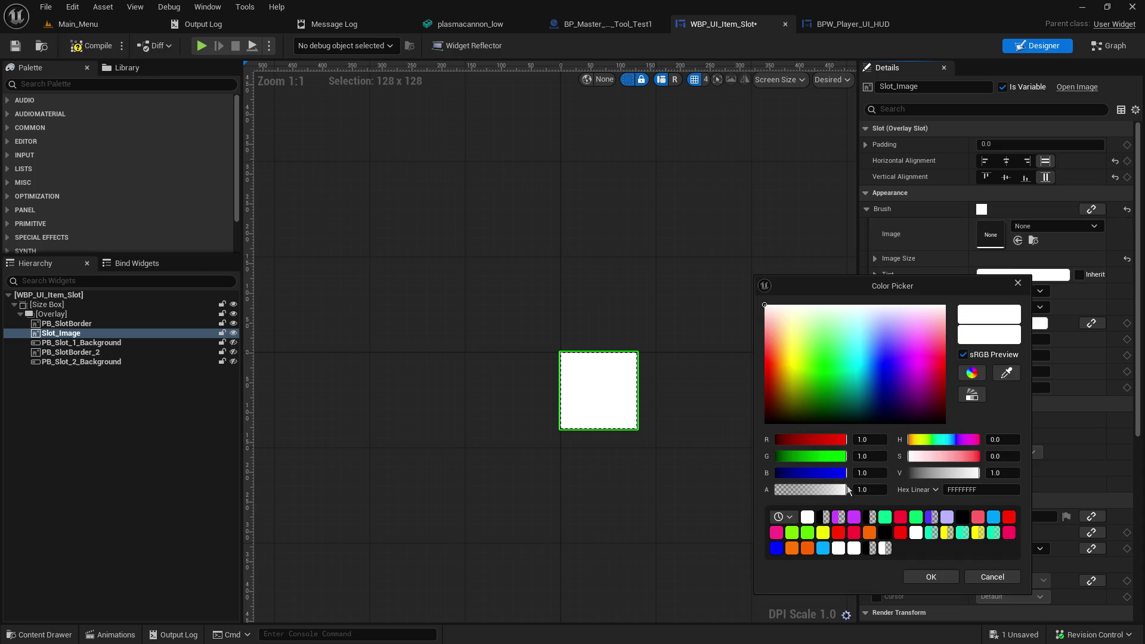
drag(850, 491, 712, 492)
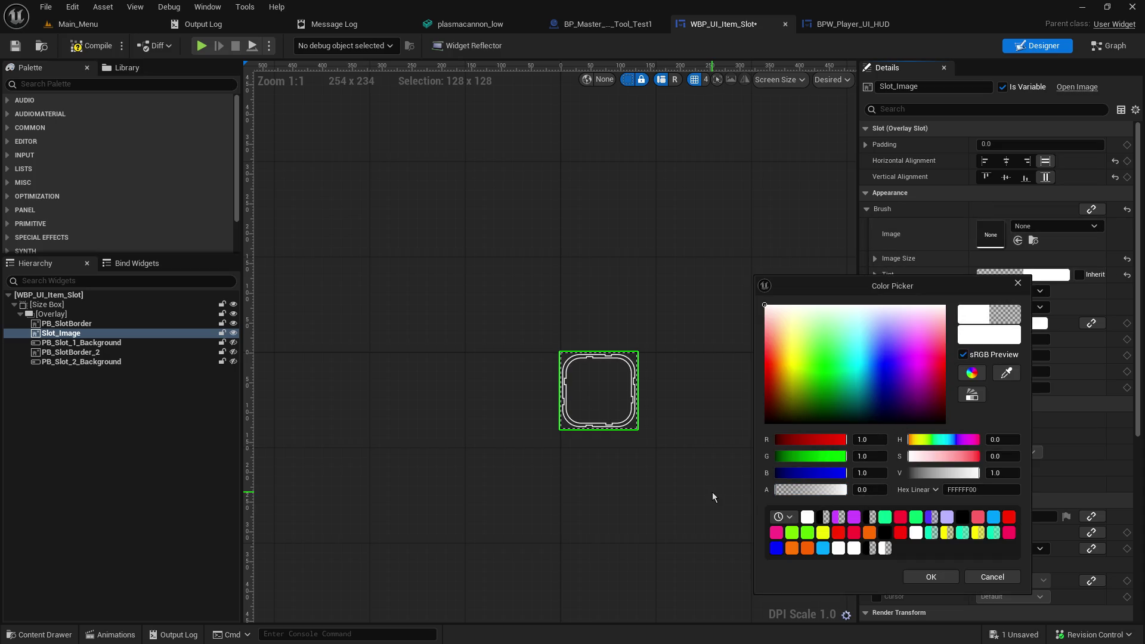
click(943, 578)
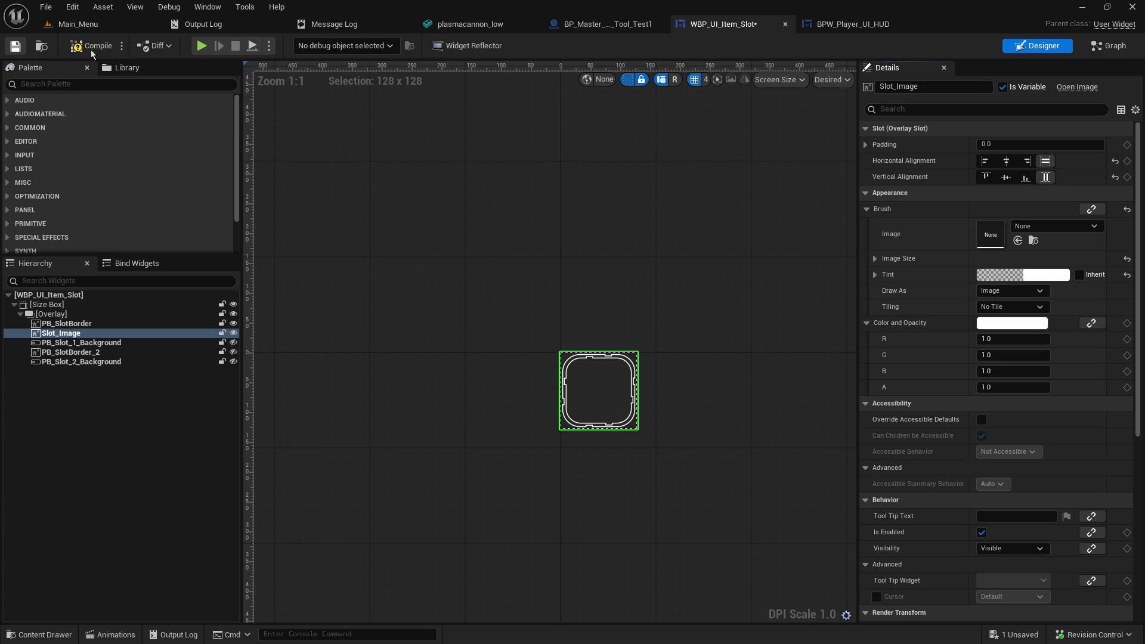
key(ctrl+s)
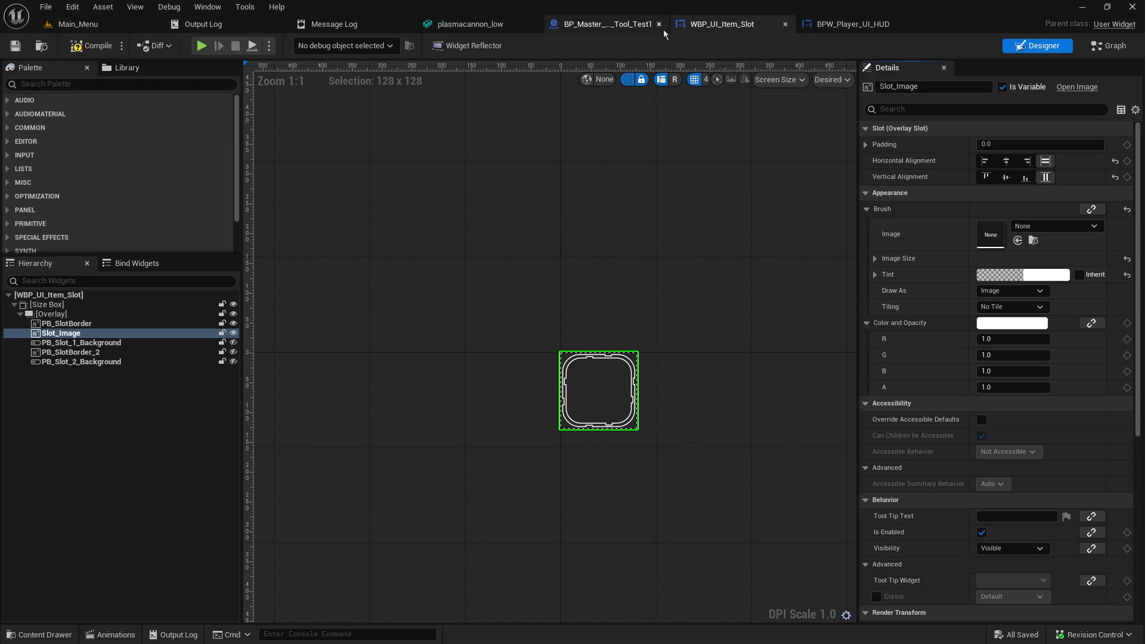
click(825, 30)
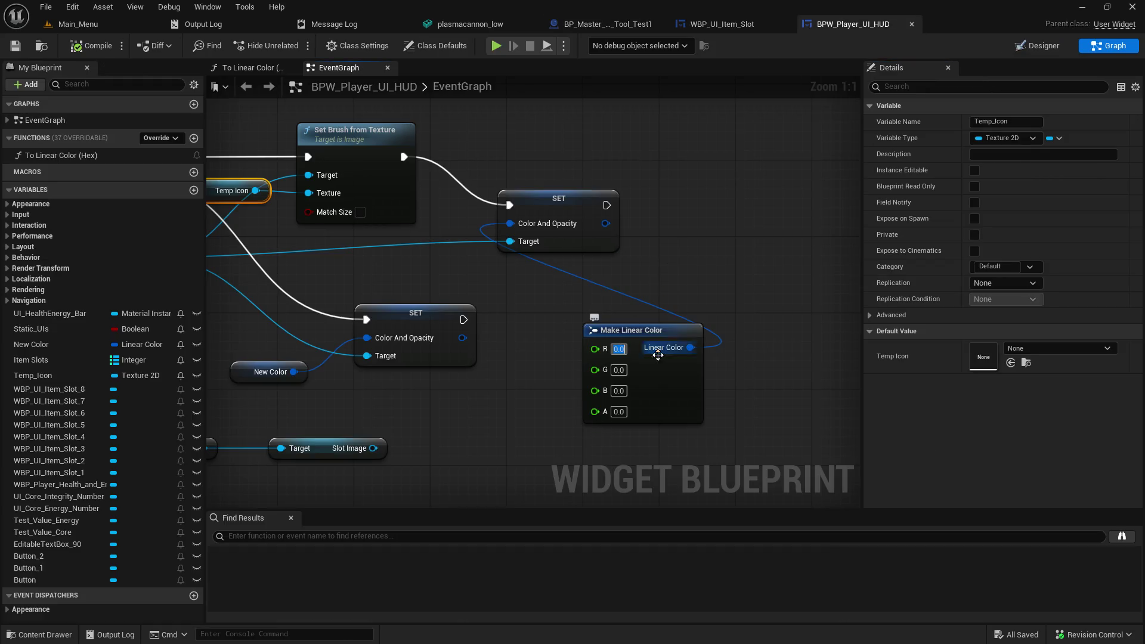
Step: Set Make Linear Color R, G, B and A to 1.0, save, and launch a test from the main level
text(1)
click(620, 370)
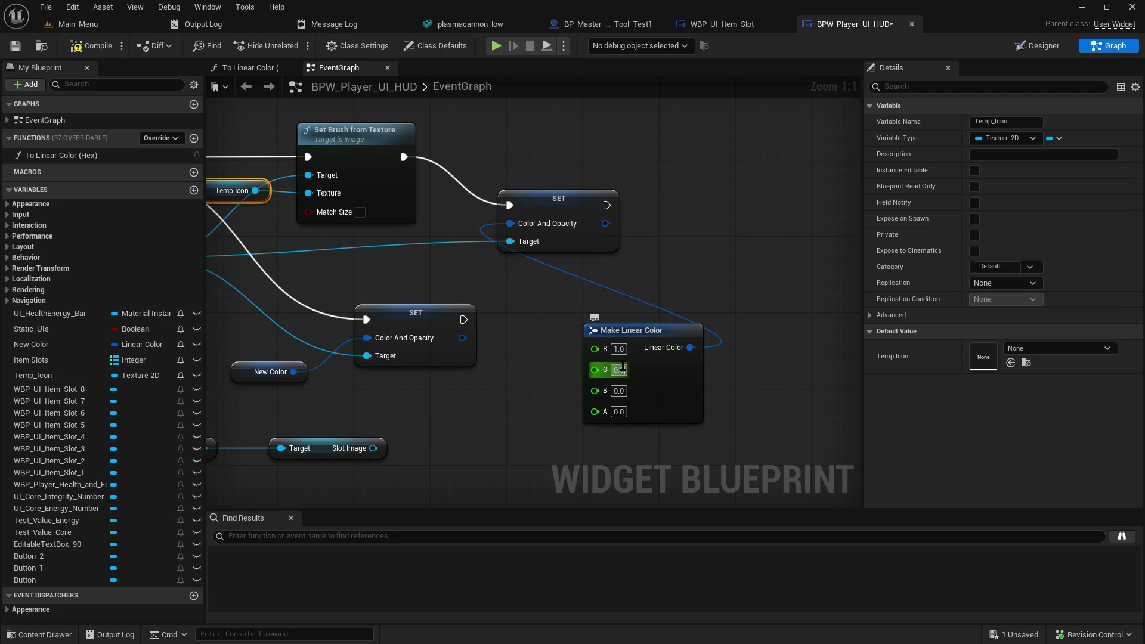
text(1)
key(Return)
text(1)
click(619, 411)
text(1)
key(Return)
click(15, 45)
click(81, 27)
click(296, 45)
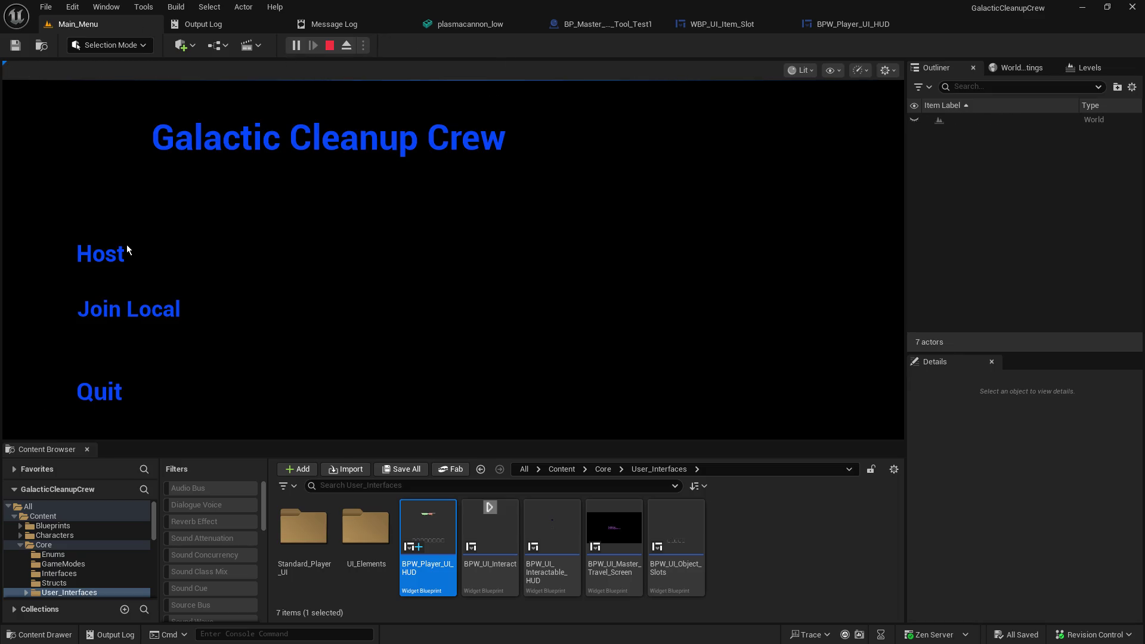
Step: Host a game, look around the level with its eight empty inventory slots, then stop with Esc
click(127, 249)
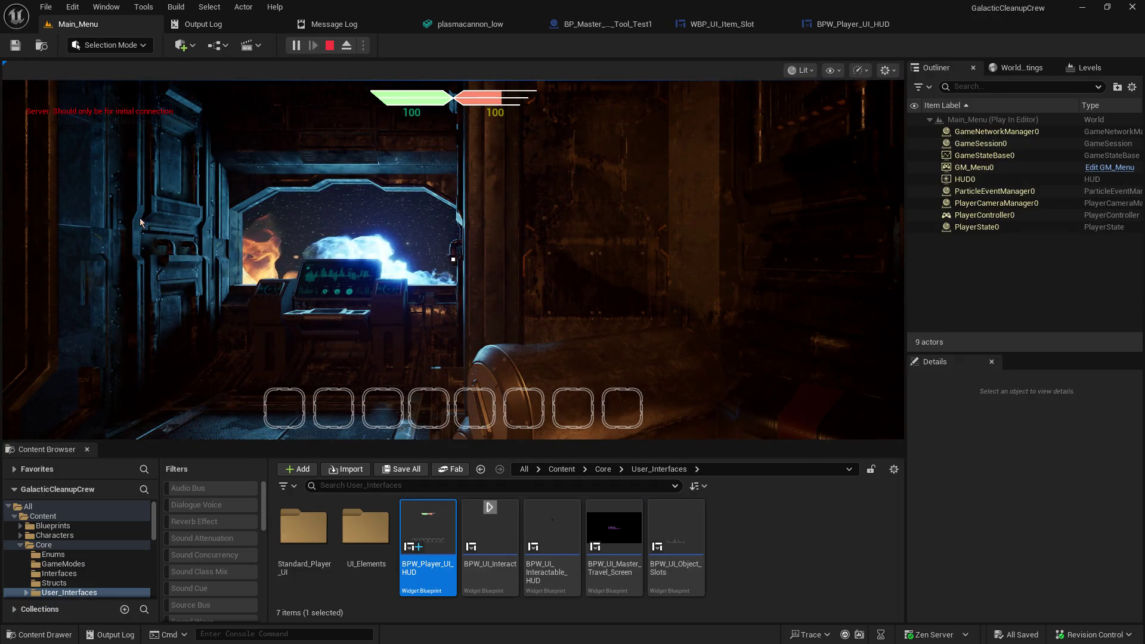
click(590, 202)
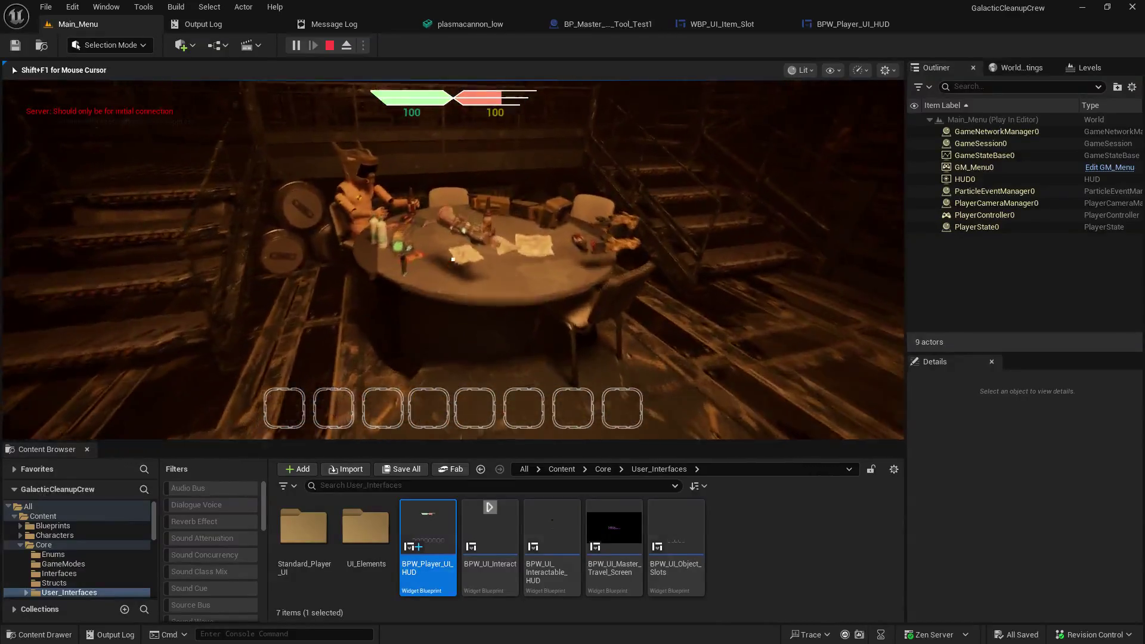
key(e)
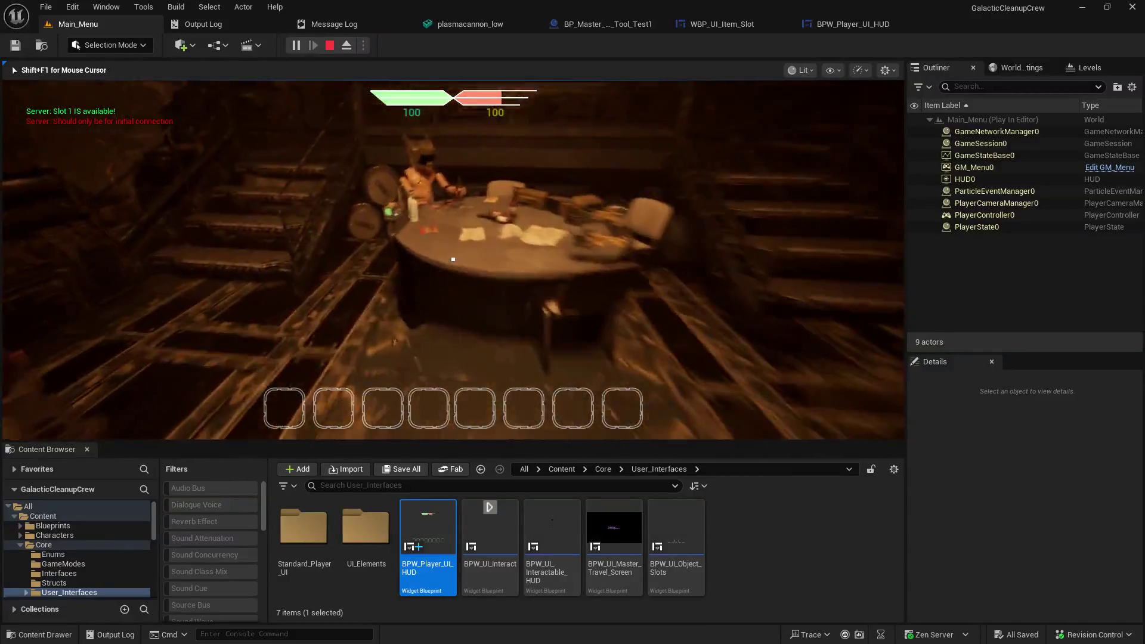
key(e)
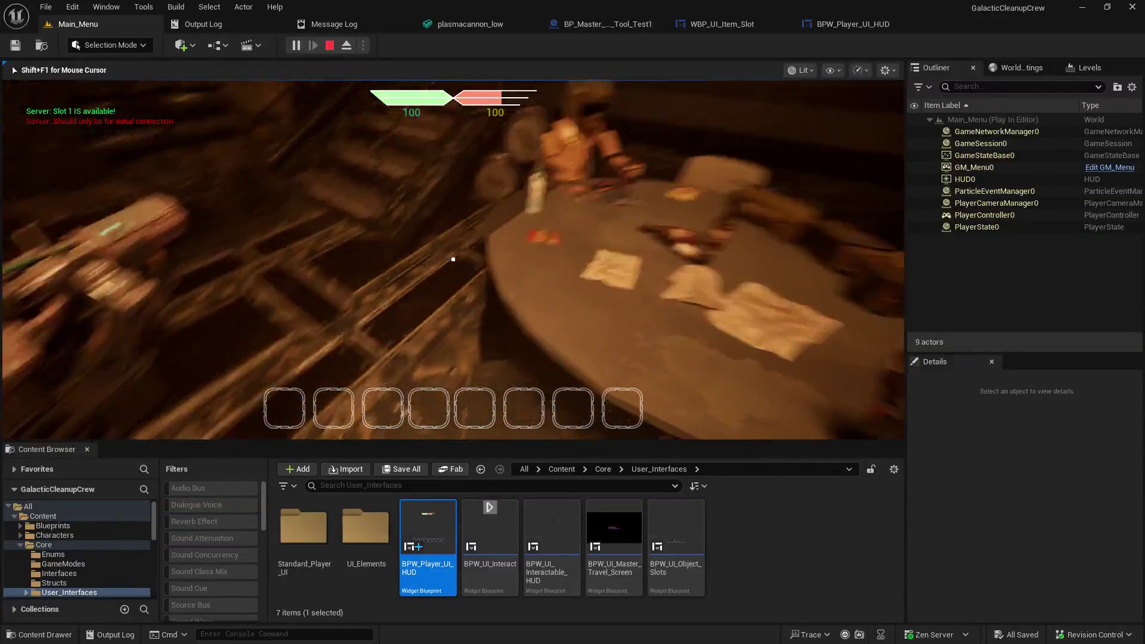
key(Escape)
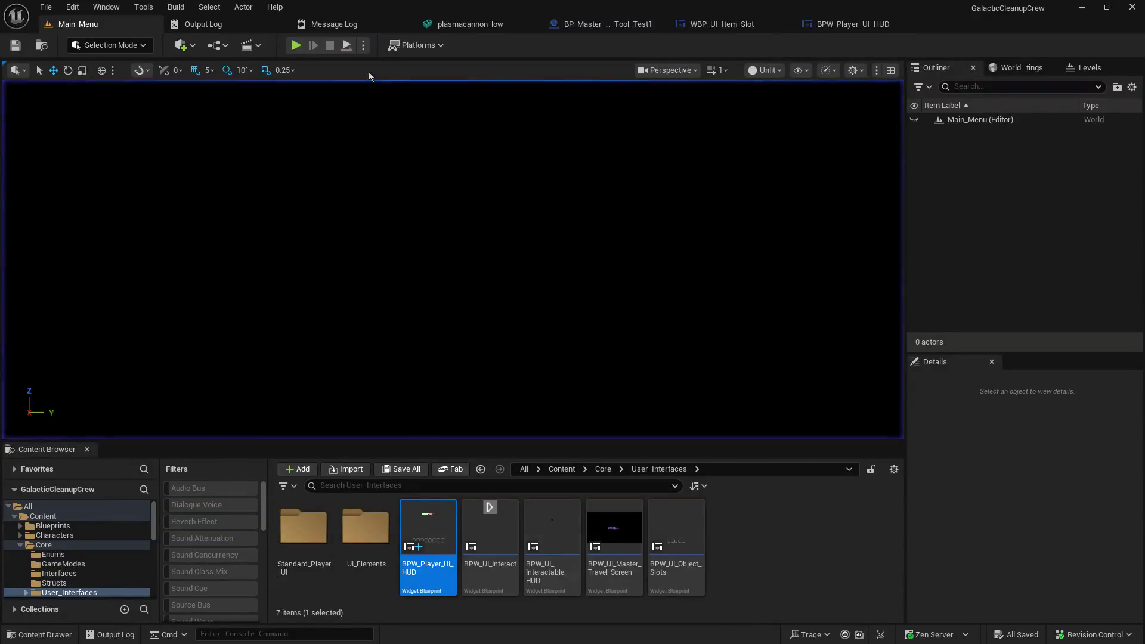
Step: Disconnect Is Not Valid from the lower SET node, tidy the nearby nodes, and save the HUD blueprint
click(844, 25)
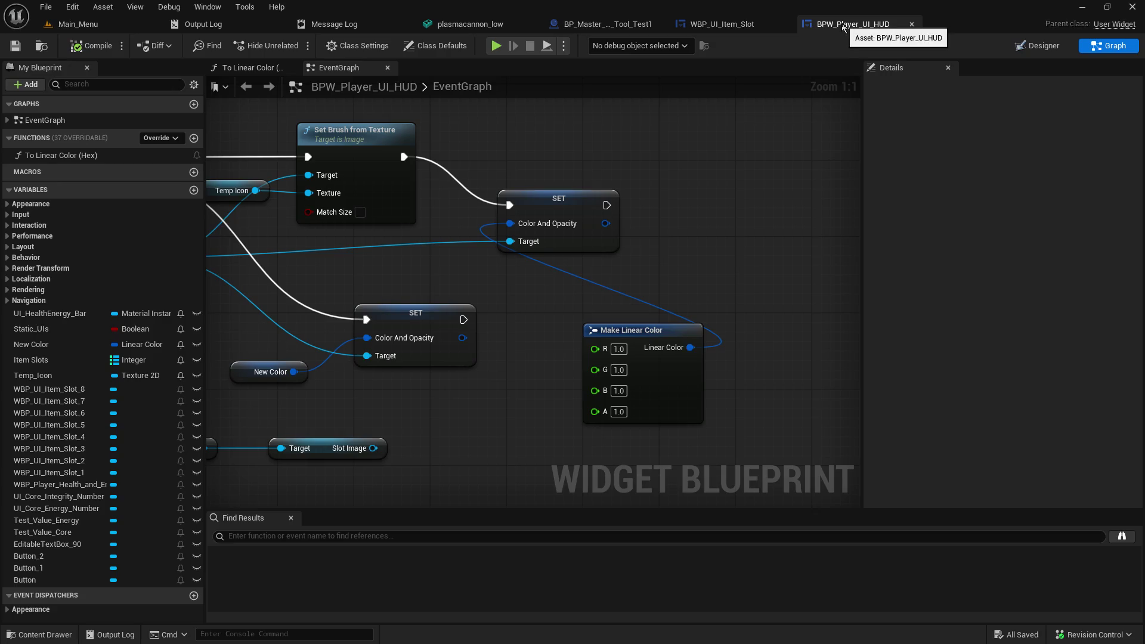
mouse_move(601, 286)
mouse_down()
mouse_move(802, 308)
mouse_move(909, 287)
mouse_move(834, 322)
mouse_move(758, 335)
mouse_up()
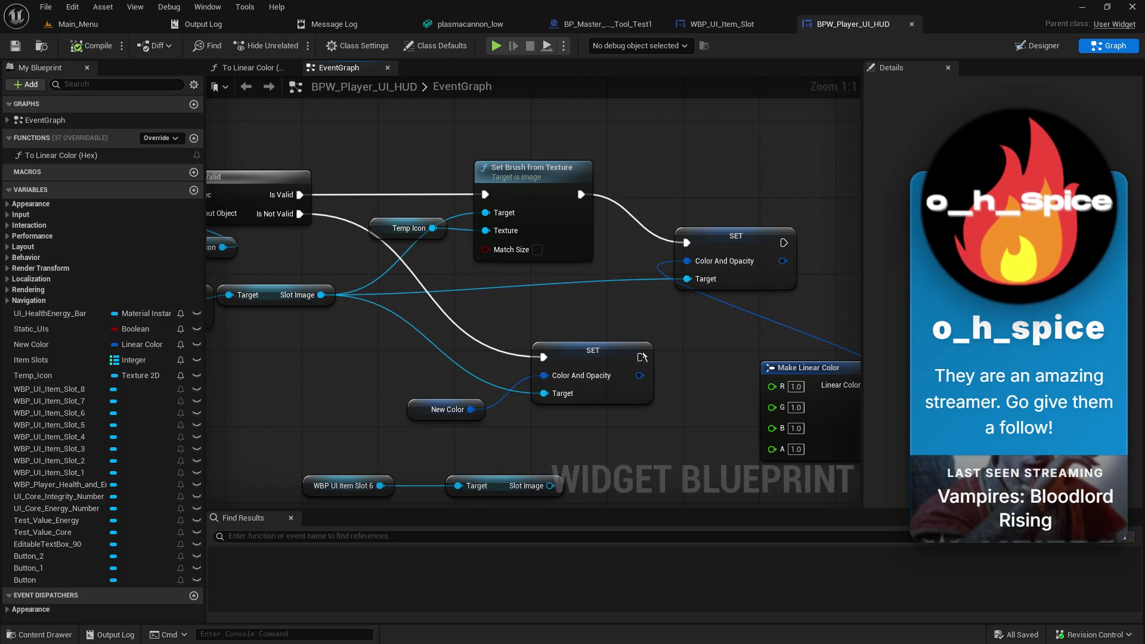
alt+click(543, 356)
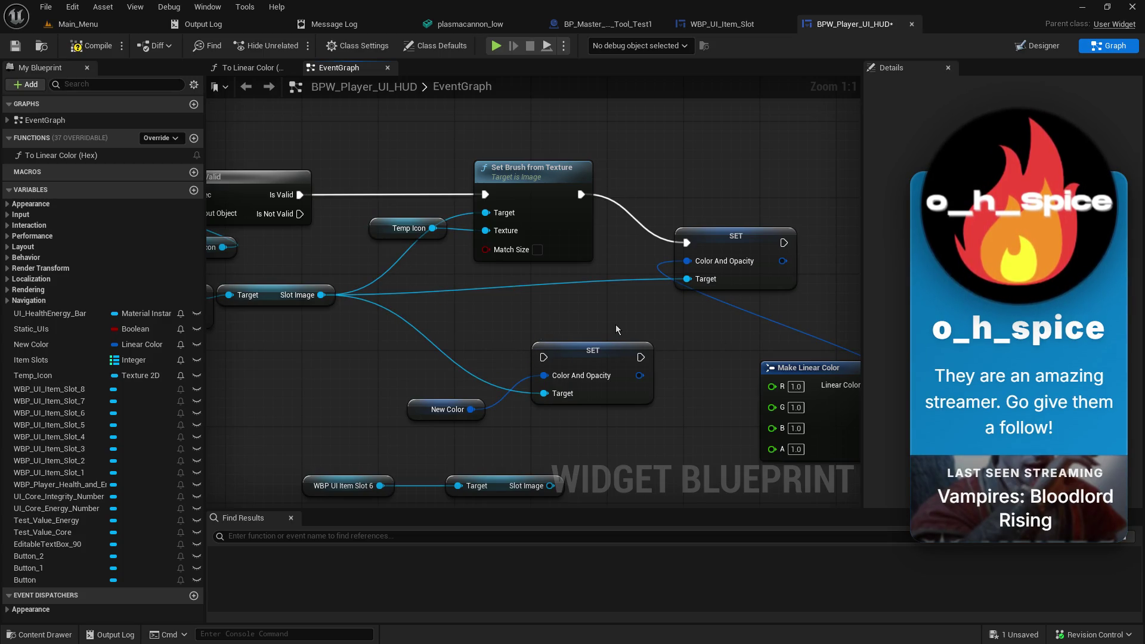
mouse_move(798, 371)
mouse_down()
mouse_move(667, 354)
mouse_move(620, 332)
mouse_move(580, 286)
mouse_up()
mouse_move(466, 282)
mouse_down()
mouse_move(747, 273)
mouse_move(729, 290)
mouse_move(546, 324)
mouse_up()
mouse_move(336, 251)
mouse_down()
mouse_move(356, 285)
mouse_move(338, 310)
mouse_move(388, 464)
mouse_up()
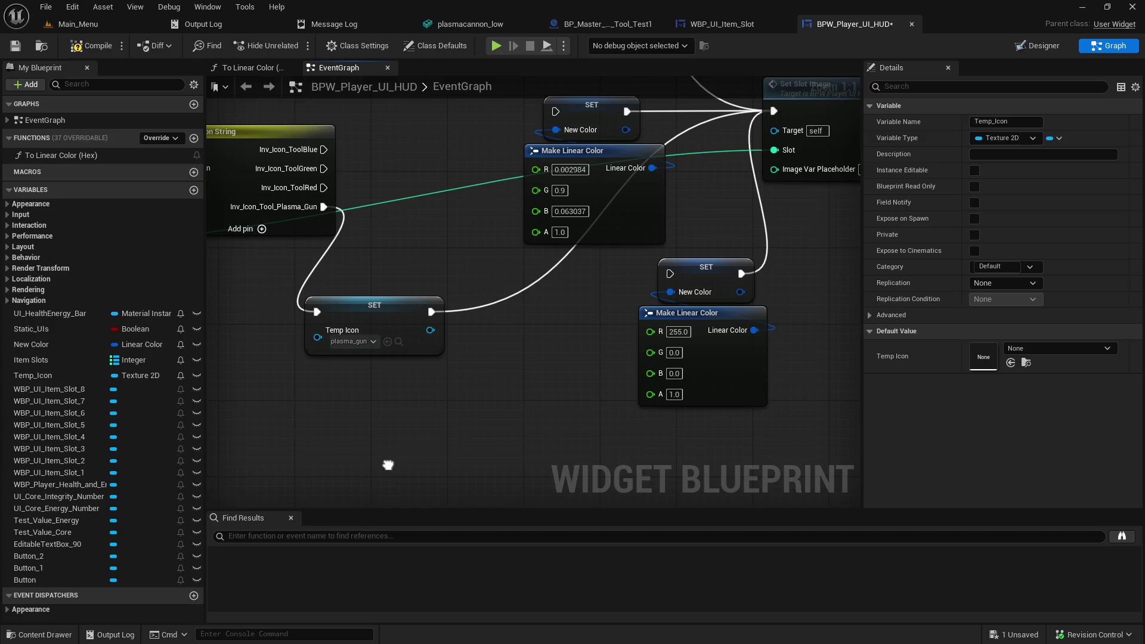
drag(387, 465, 387, 465)
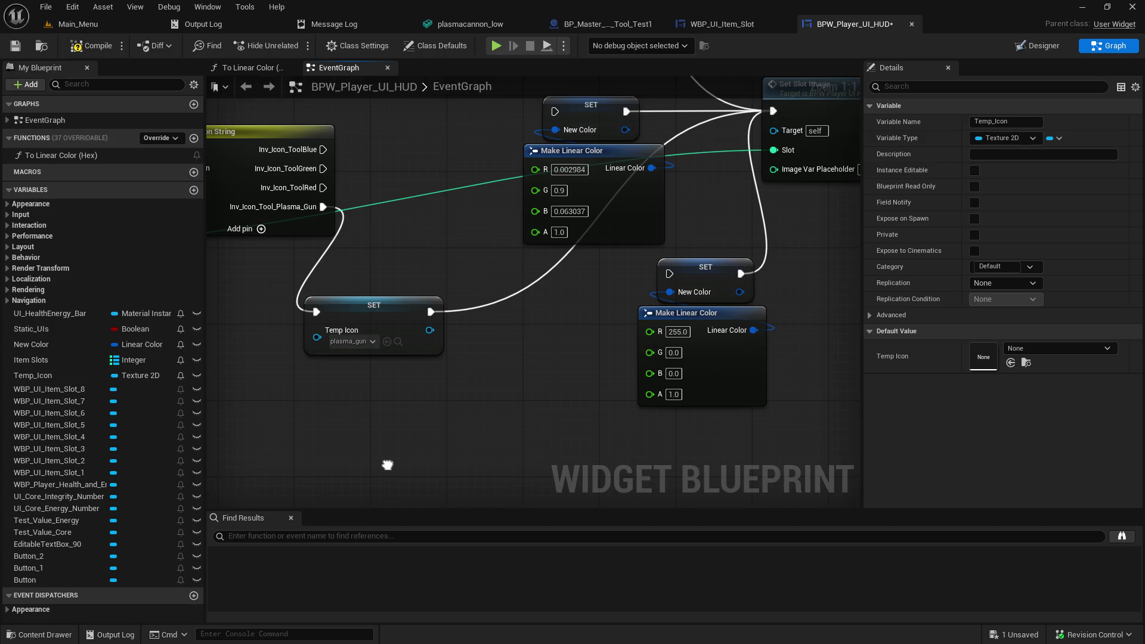
click(15, 46)
click(99, 24)
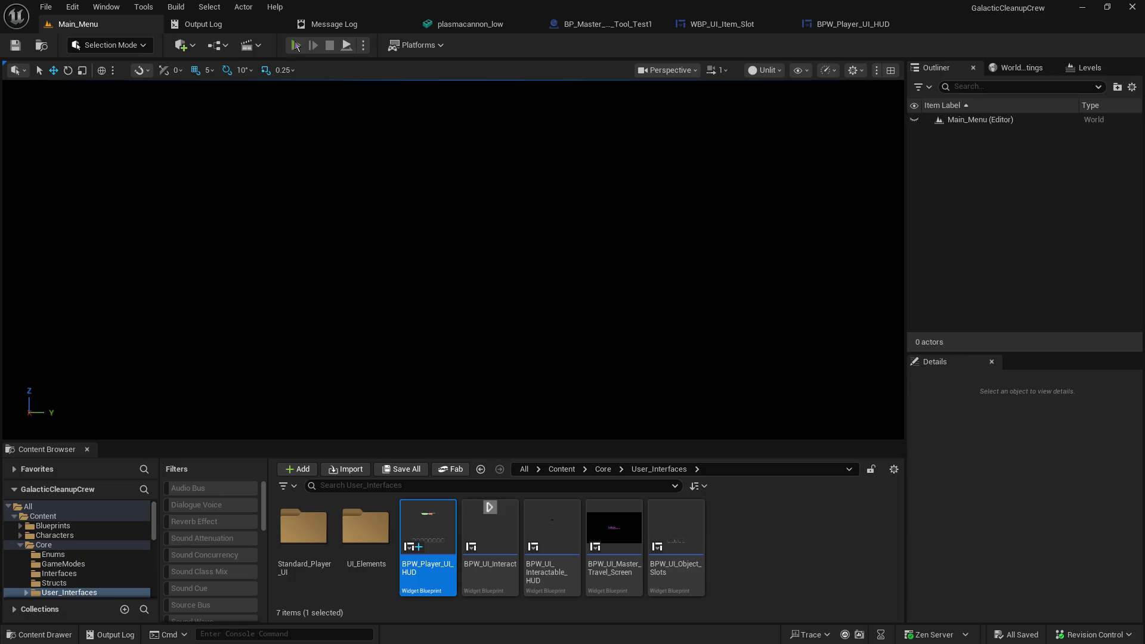
Step: Run a hosted test showing eight empty item slots, stop it, and return to WBP_UI_Item_Slot
click(295, 45)
click(105, 248)
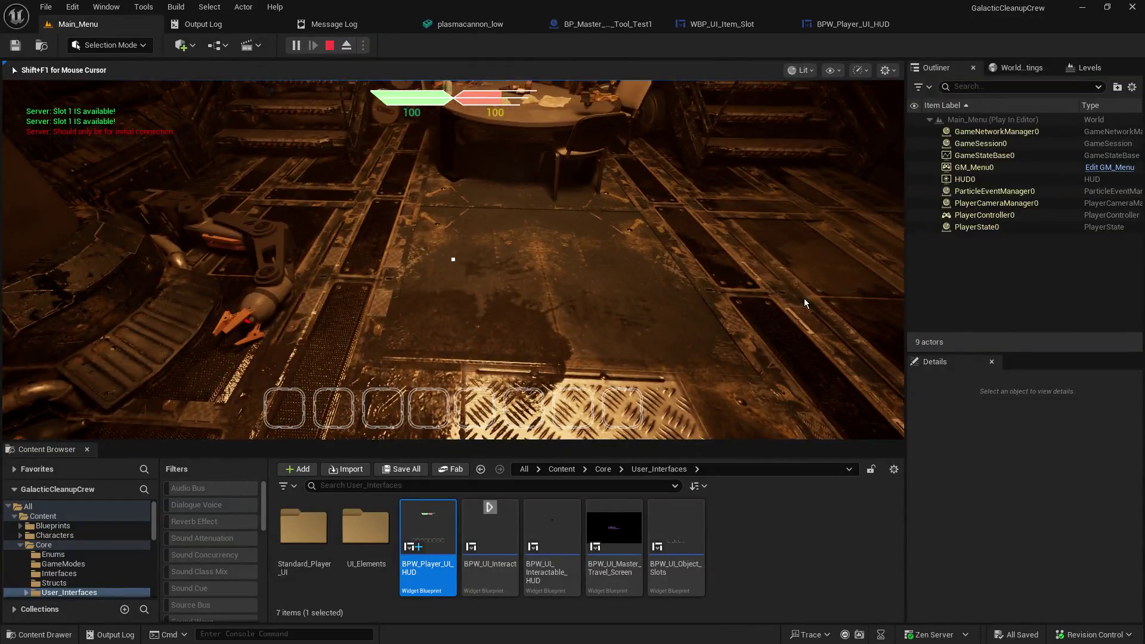
key(Escape)
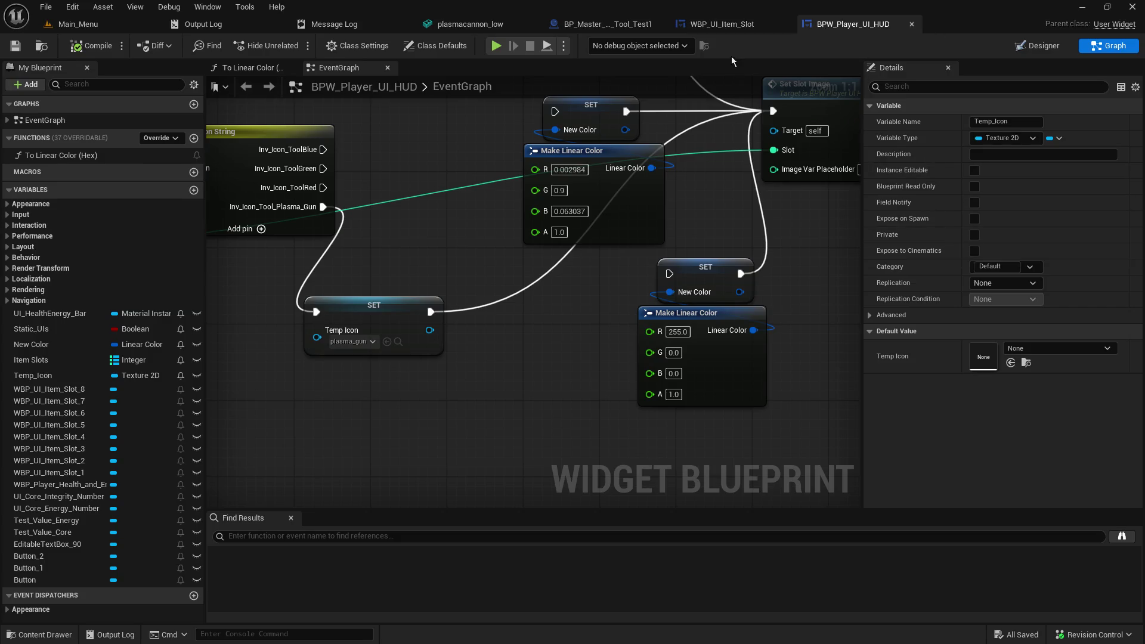
click(713, 25)
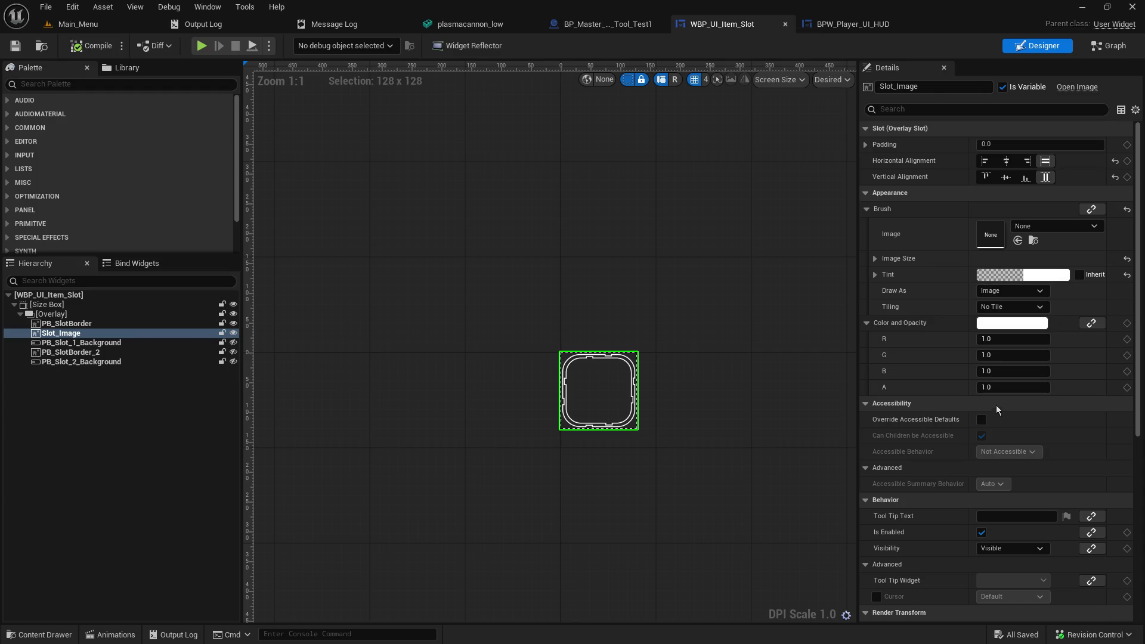
Step: Give Slot_Image an opaque white tint and a Color and Opacity alpha of 0.0, then compile and save
click(994, 276)
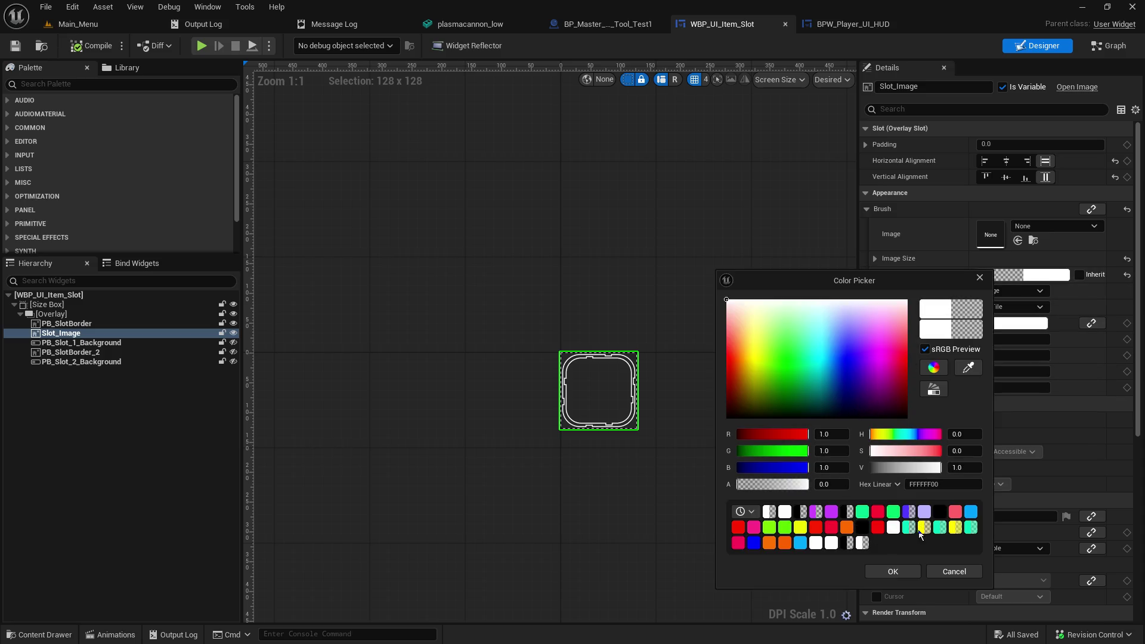
drag(769, 485, 811, 484)
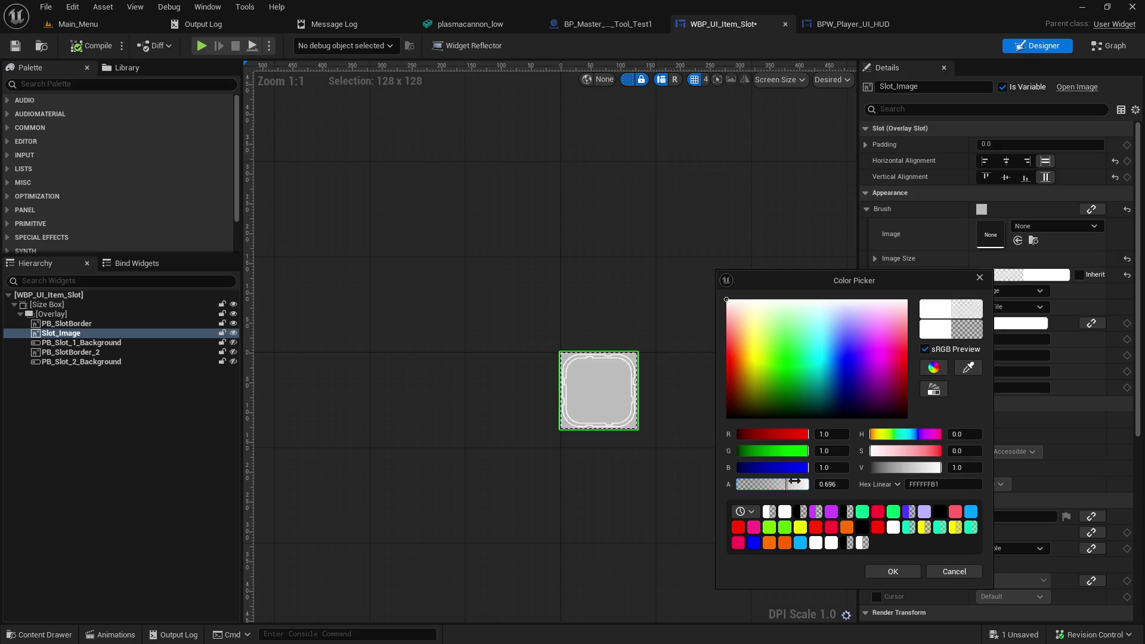
click(902, 568)
click(1002, 385)
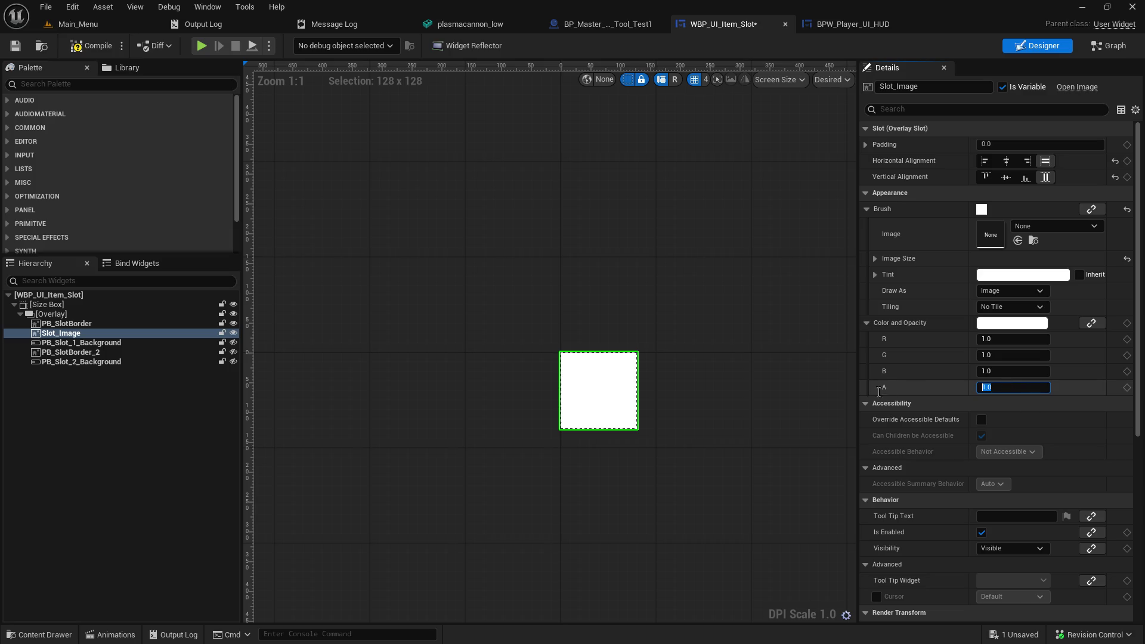
text(0)
key(Return)
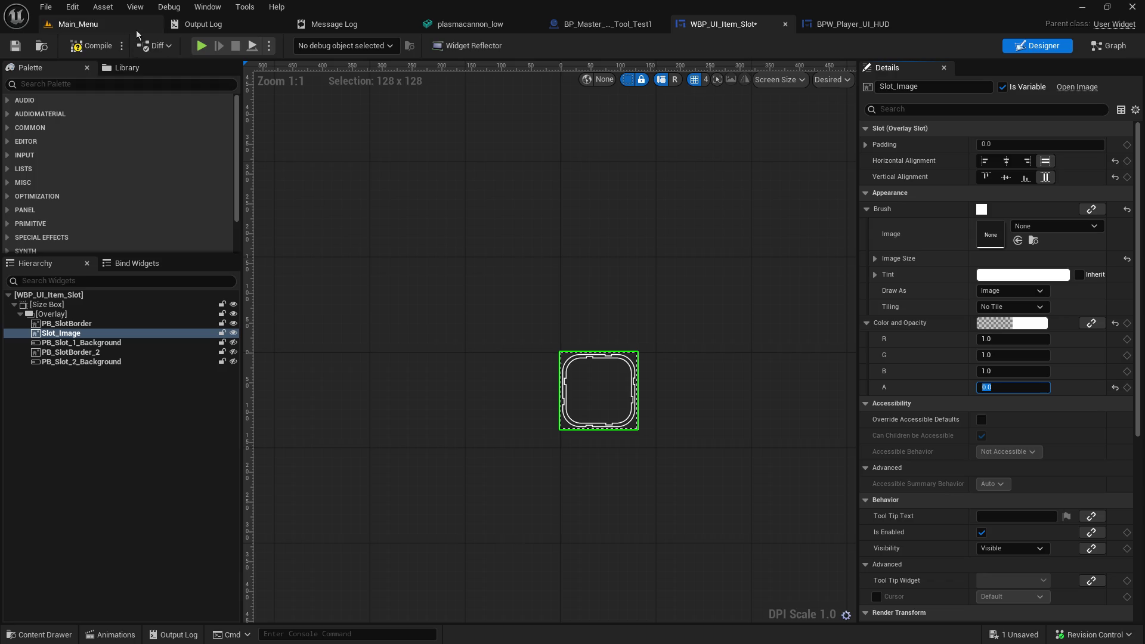
click(15, 46)
Step: Start a play-in-editor test from Main_Menu and host a game to check the inventory slots
click(78, 24)
click(294, 46)
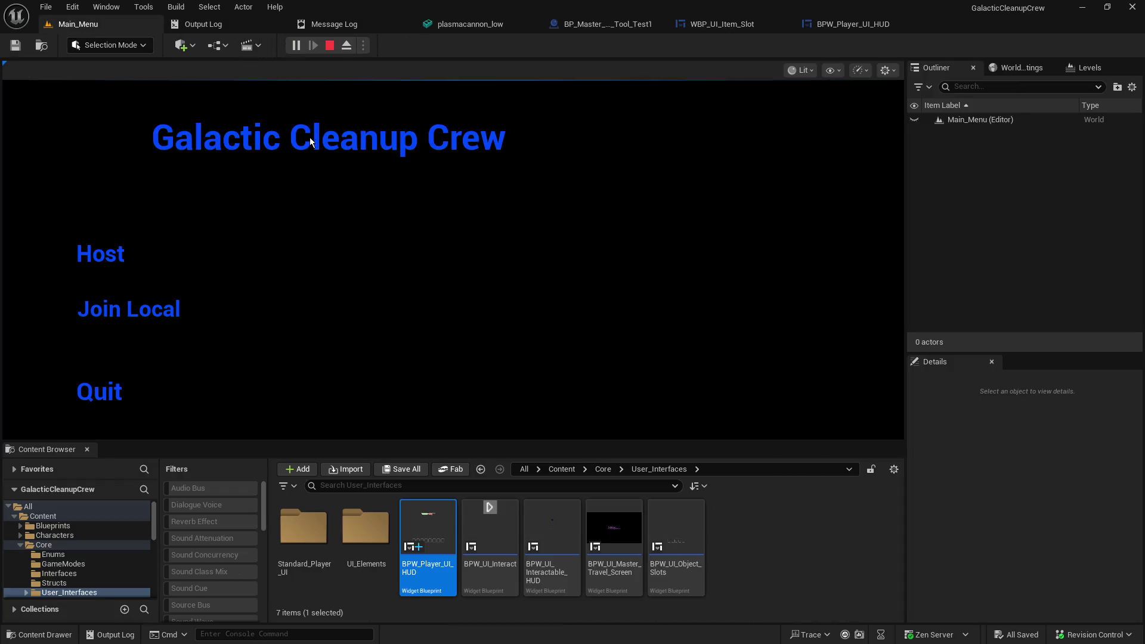
click(121, 251)
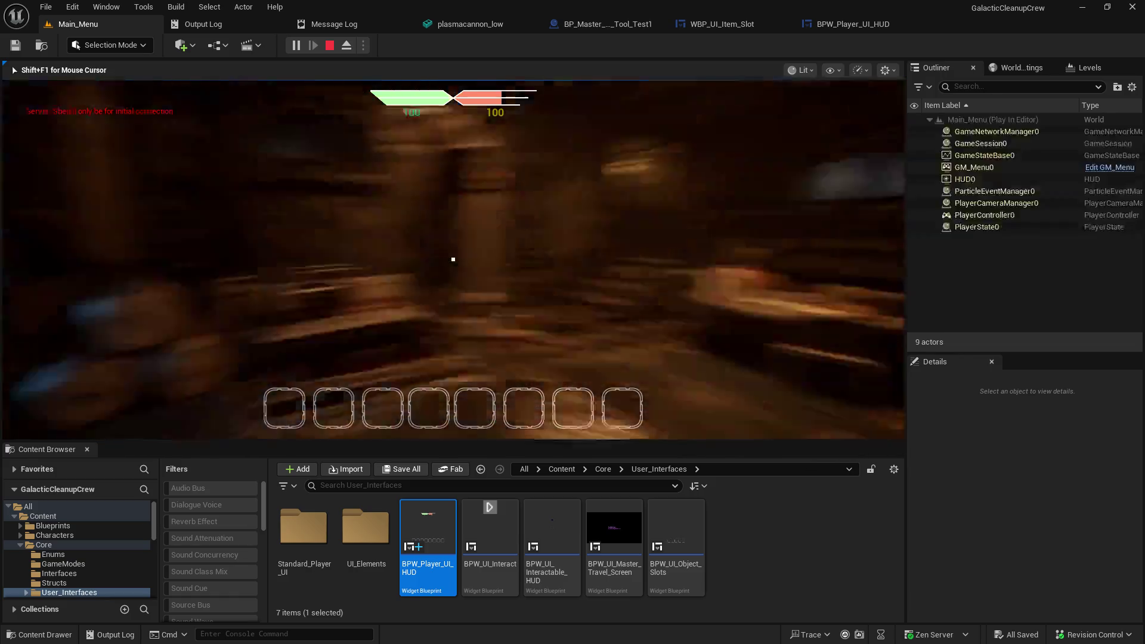
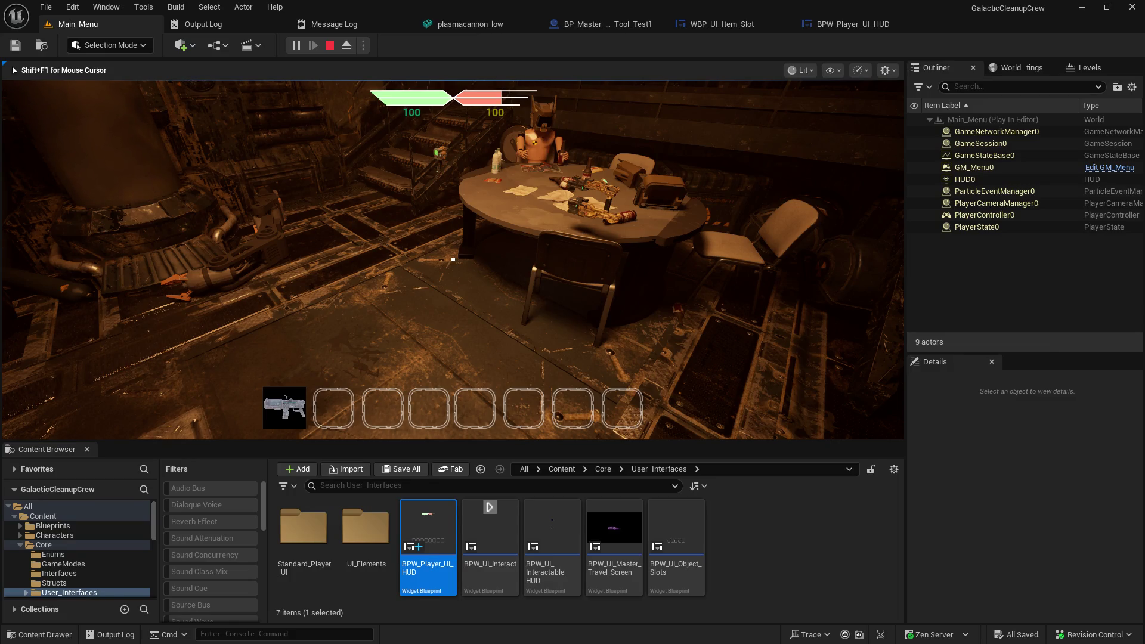
Step: Stop the Play In Editor session and show the BPW_Player_UI_HUD event graph
mouse_move(453, 260)
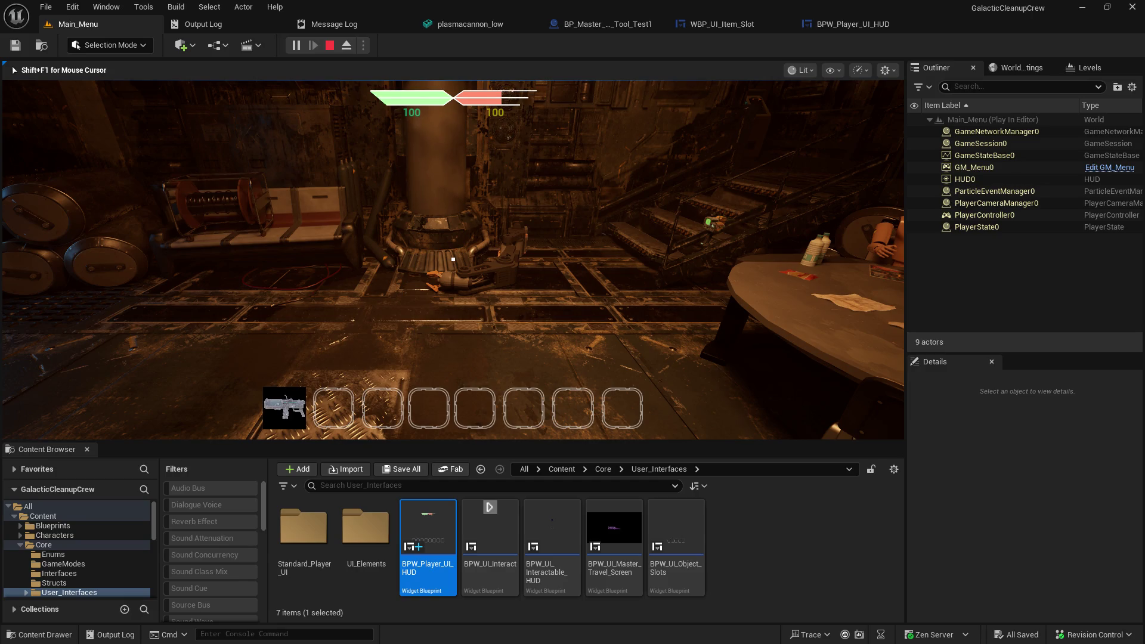
key(e)
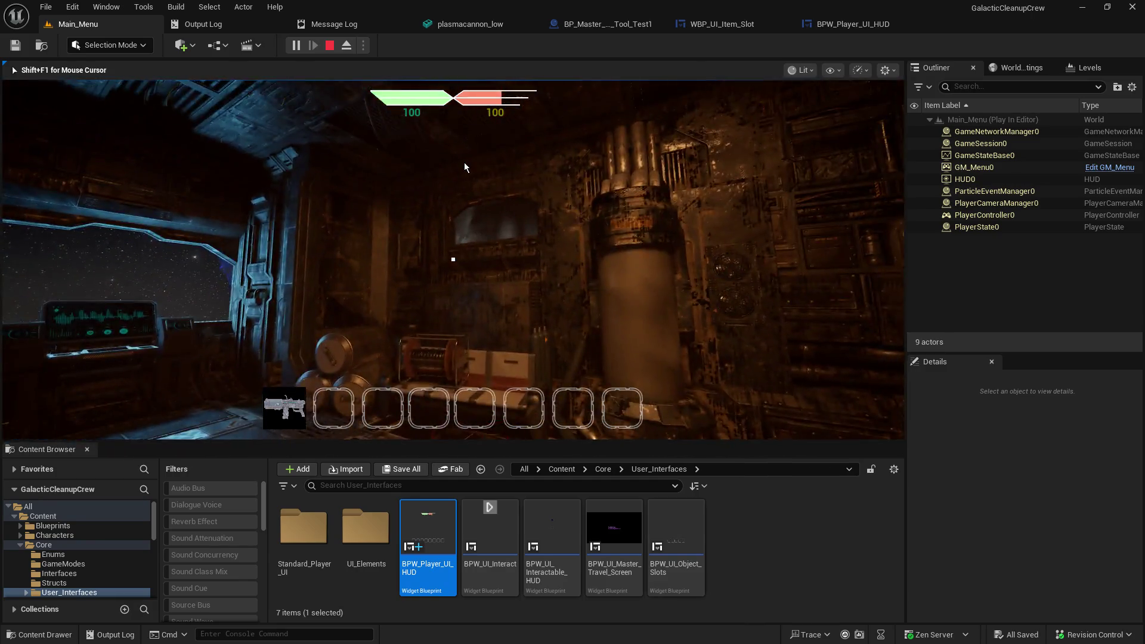
key(Escape)
click(847, 24)
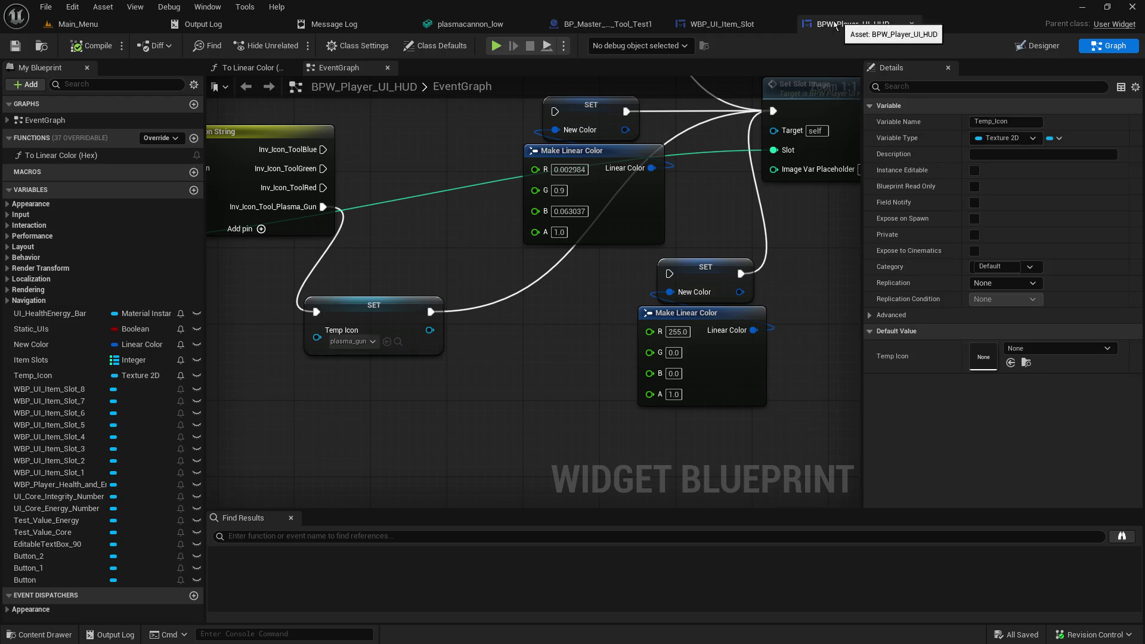
Step: Select PB_SlotBorder in the WBP_UI_Item_Slot Designer and browse to its UI_Slot_01 brush texture
click(735, 30)
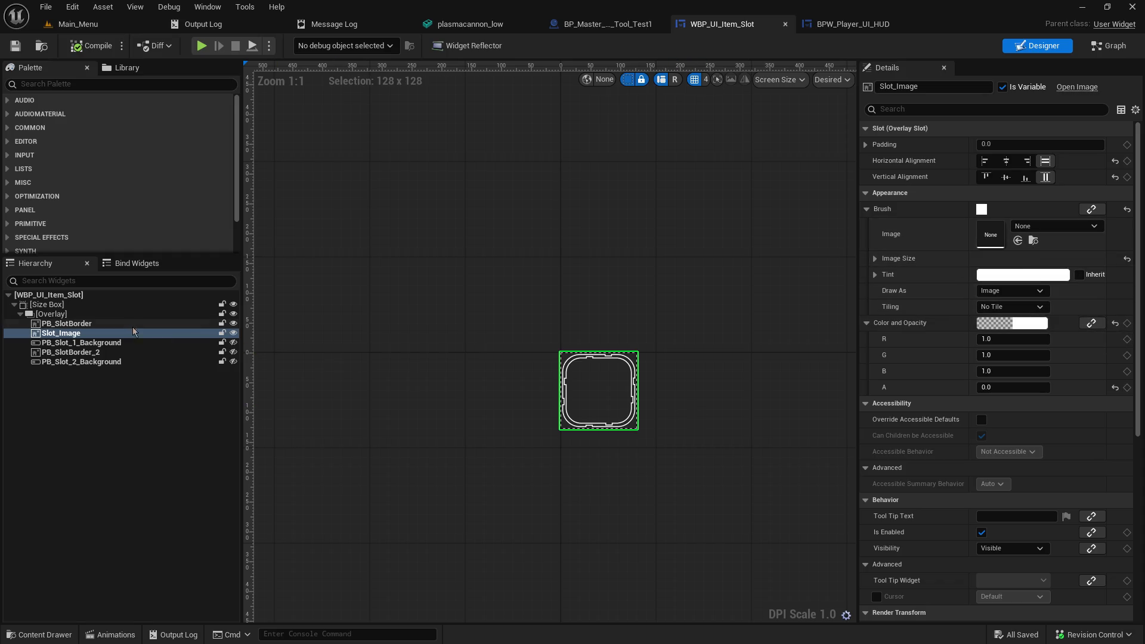
click(91, 325)
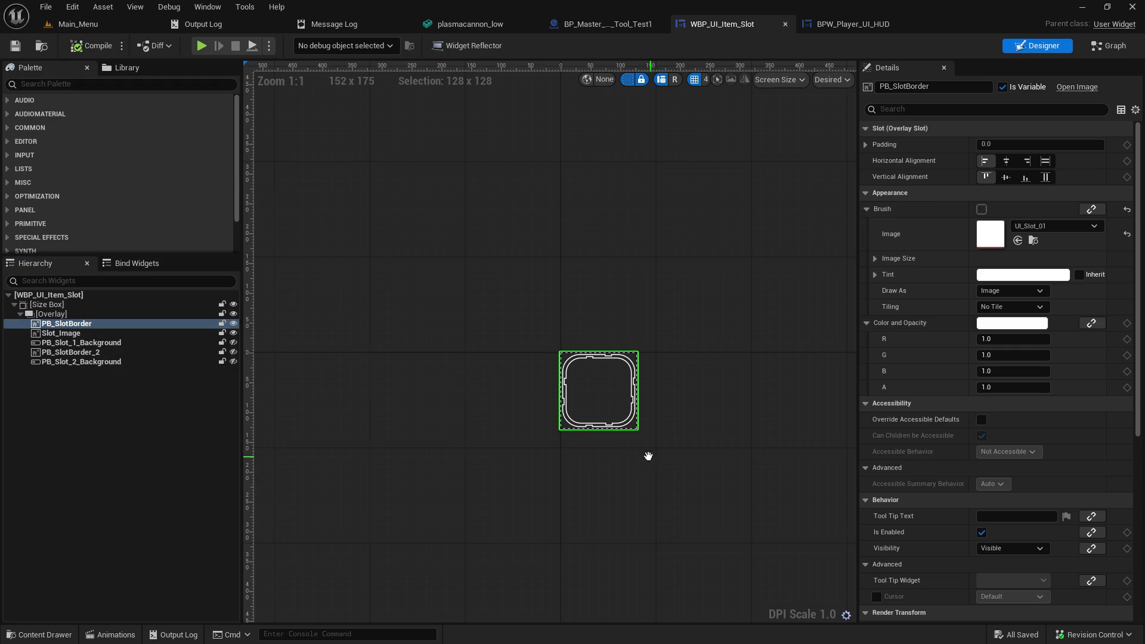
drag(652, 457, 598, 391)
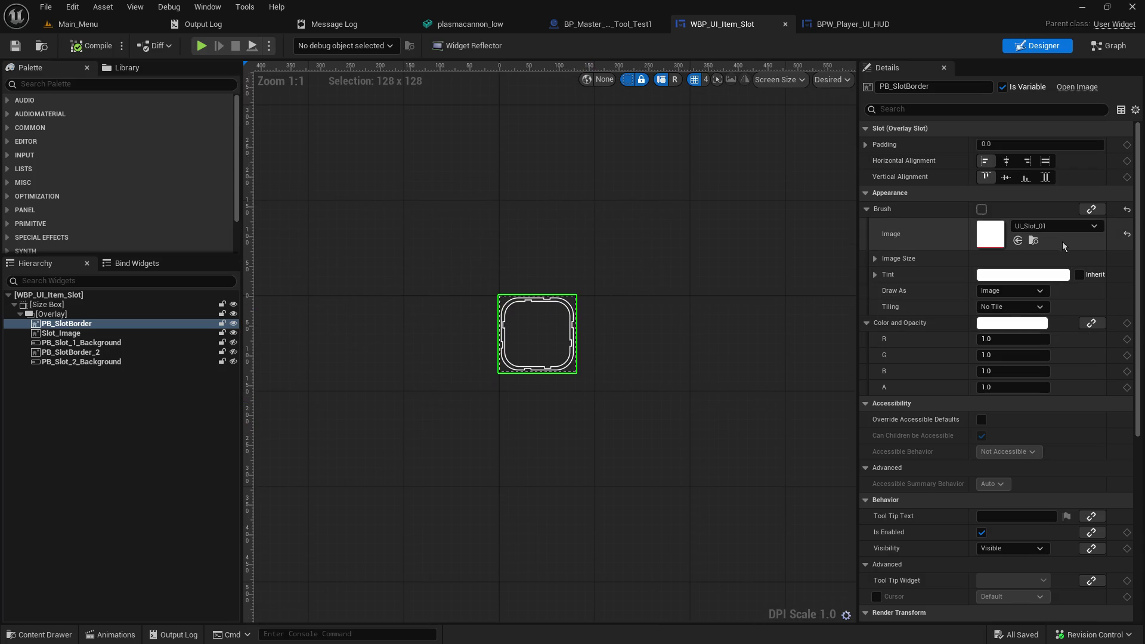
click(1036, 242)
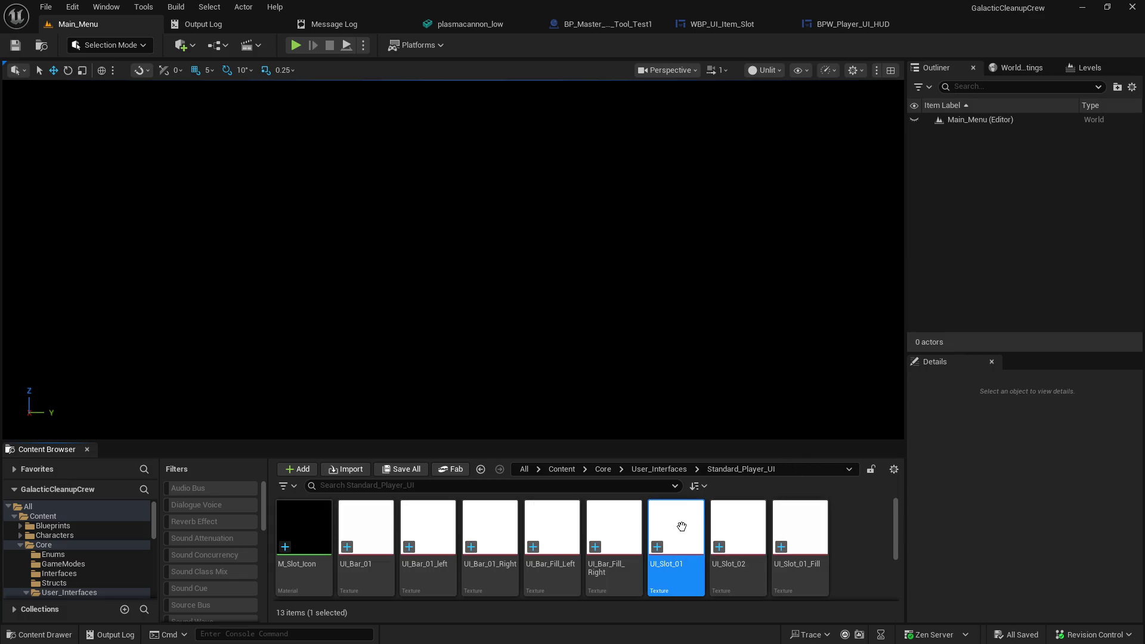
Step: Open the UI_Slot_01 and UI_Slot_02 textures and compare them side by side in their tabs
double_click(682, 526)
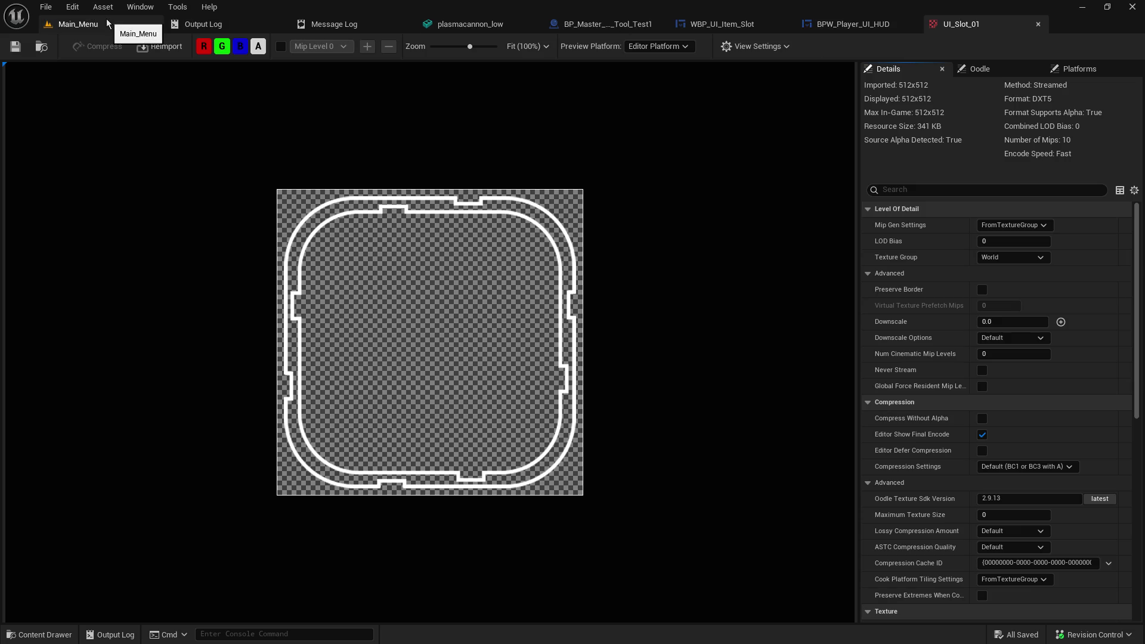
click(159, 27)
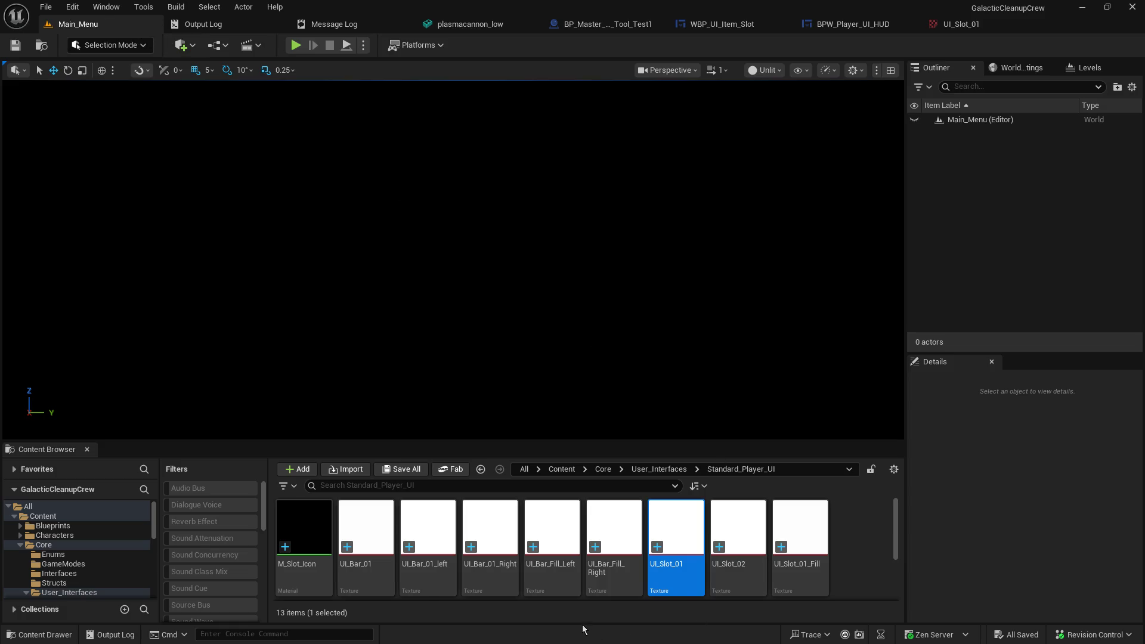
click(738, 544)
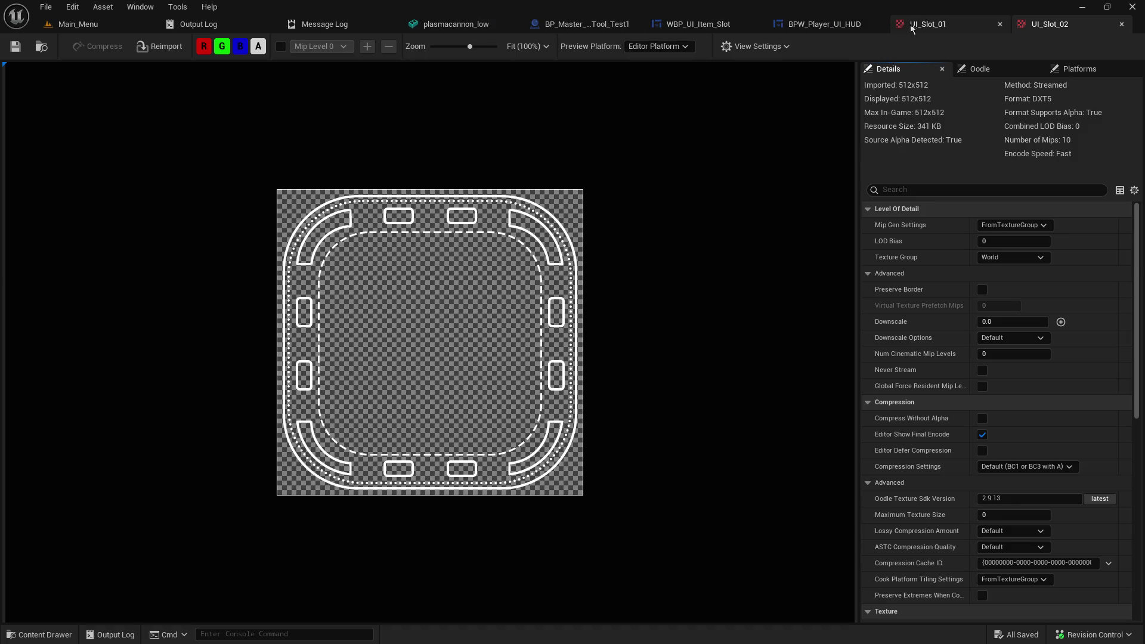
click(945, 25)
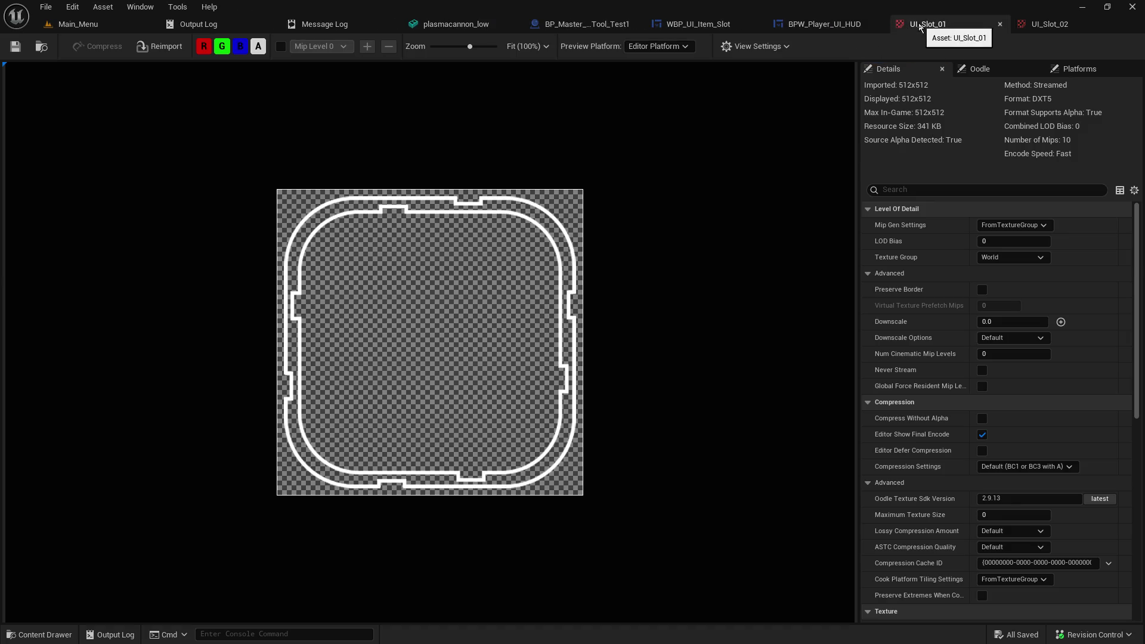
click(1038, 25)
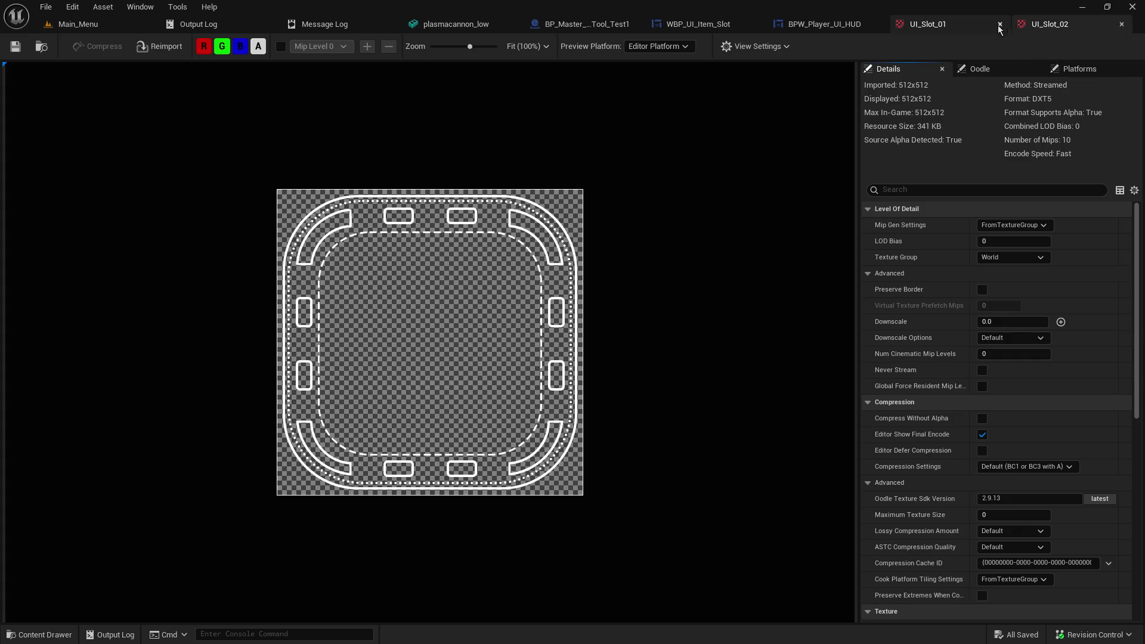
click(976, 27)
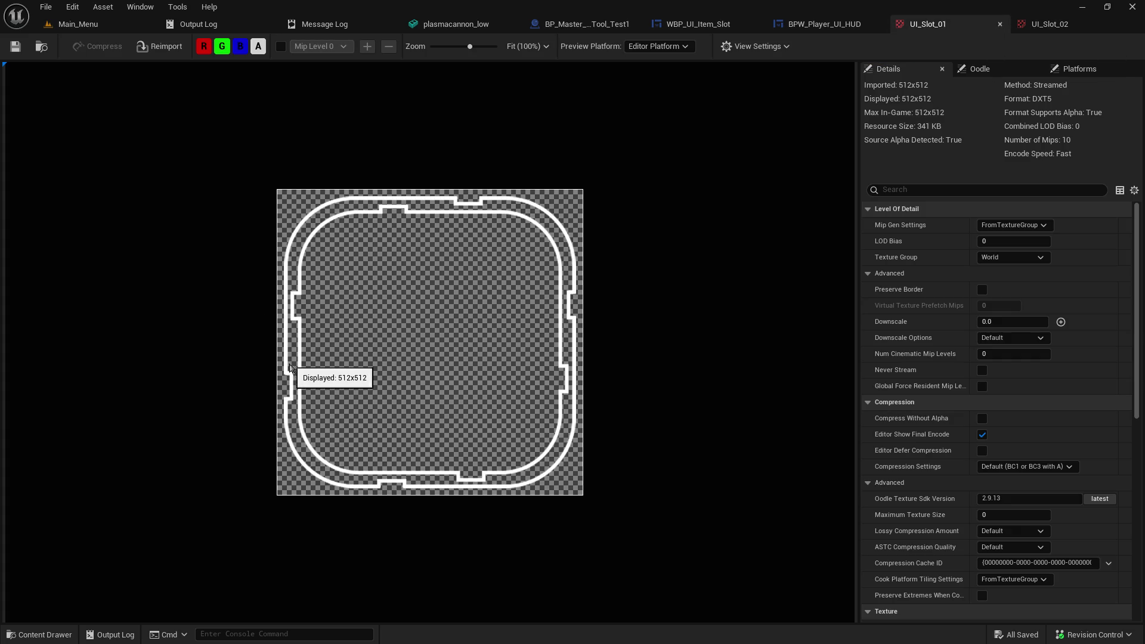
click(1040, 28)
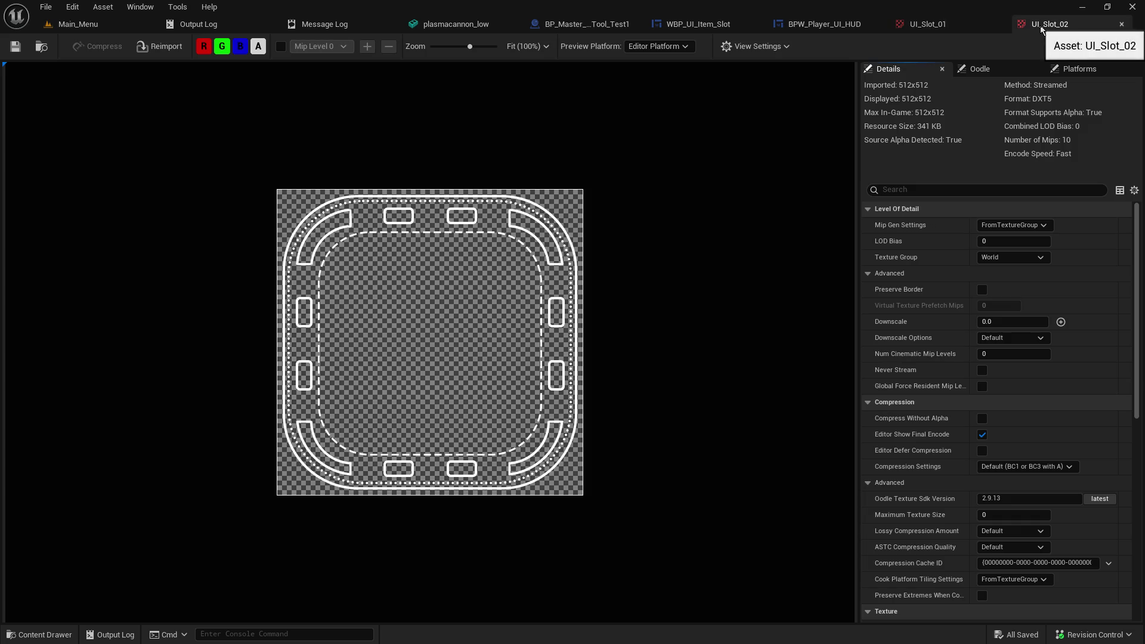
click(970, 26)
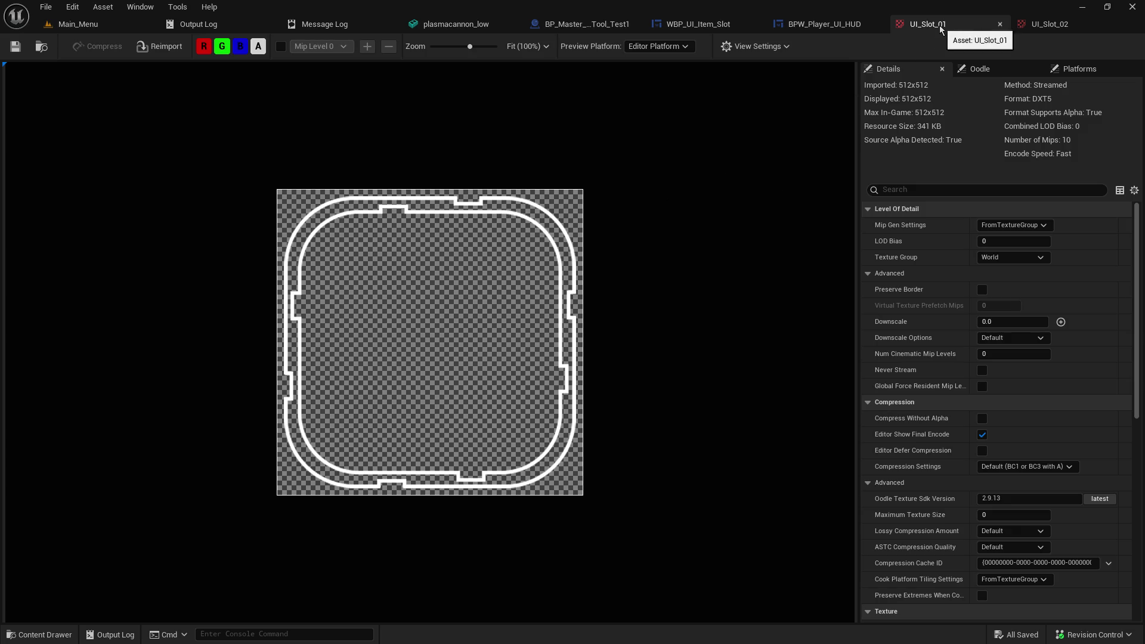
click(62, 26)
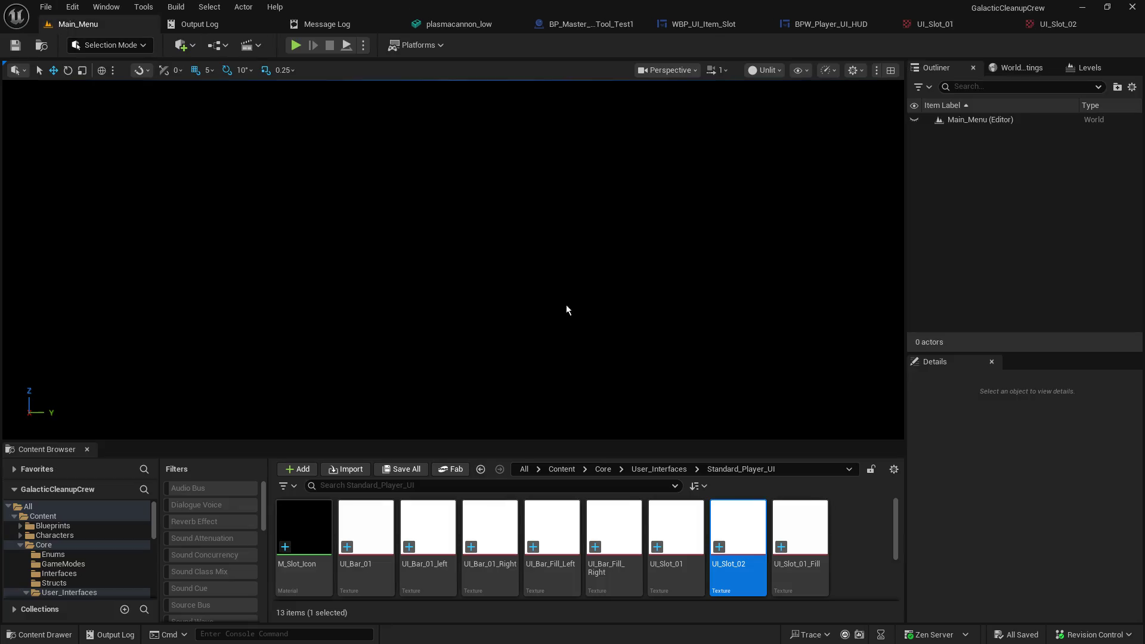
Step: Export the UI_Slot_01 texture as a PNG file through Asset Actions > Export
right_click(684, 535)
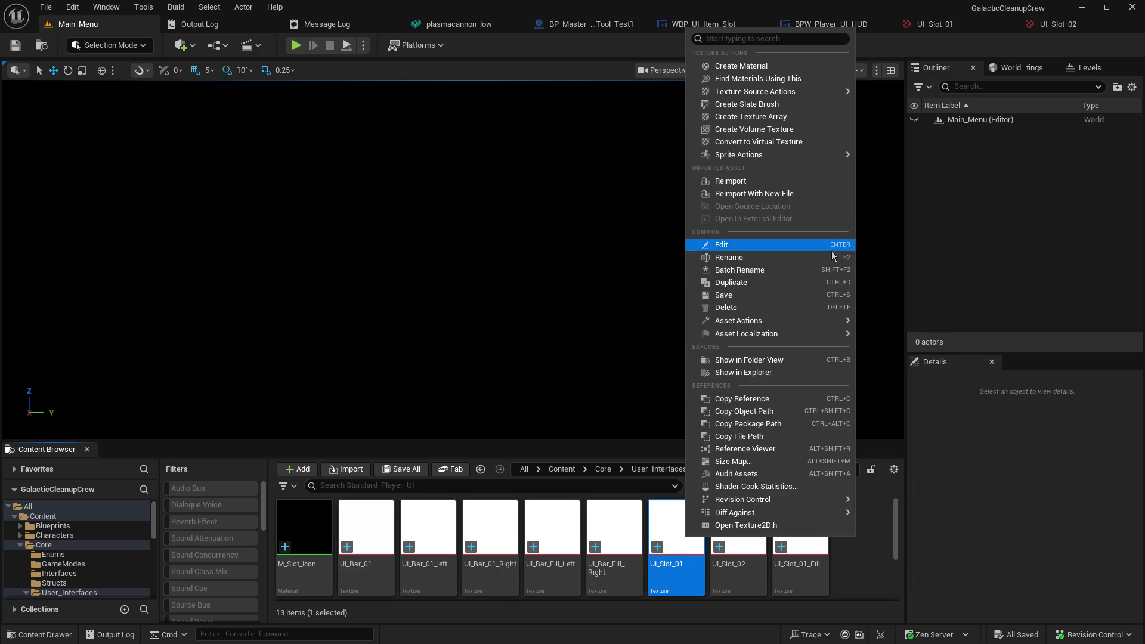
mouse_move(793, 333)
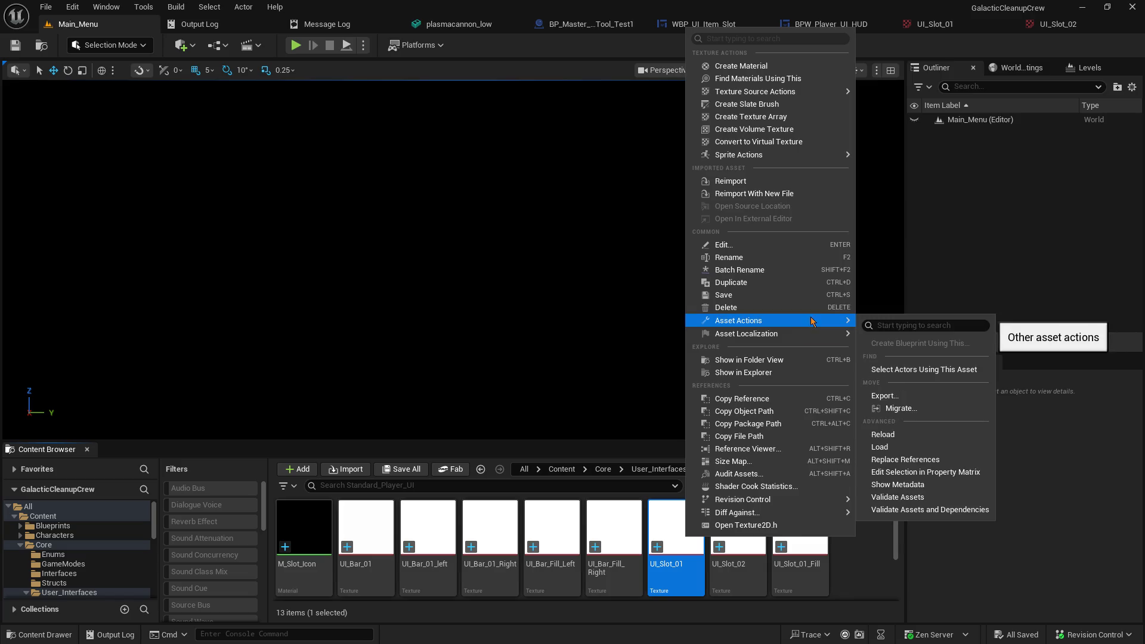
click(917, 397)
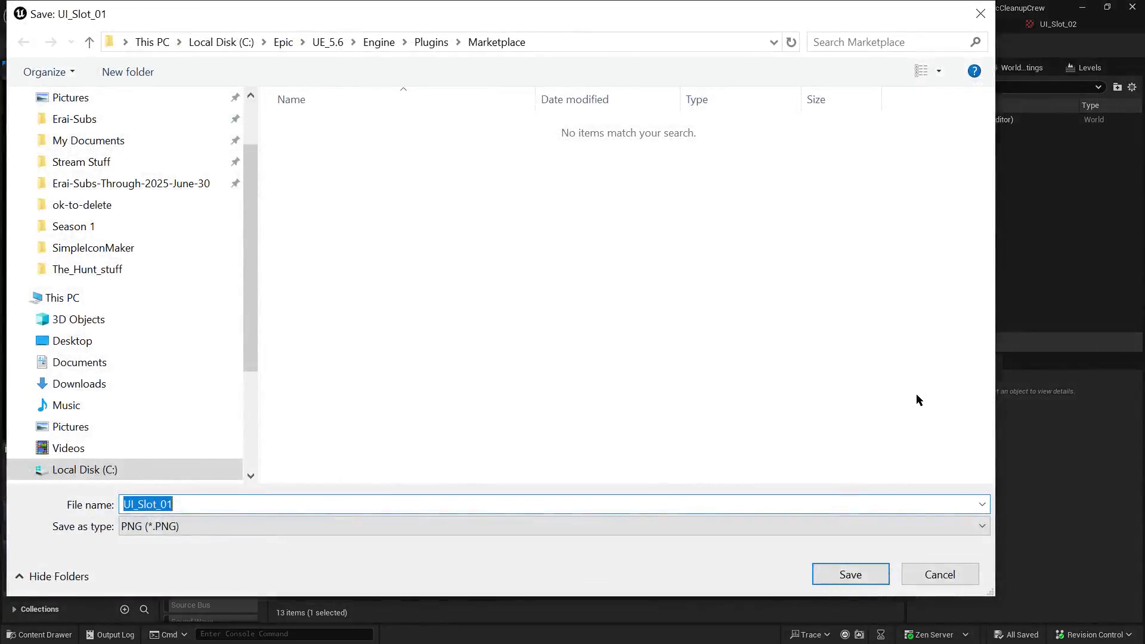
key(Escape)
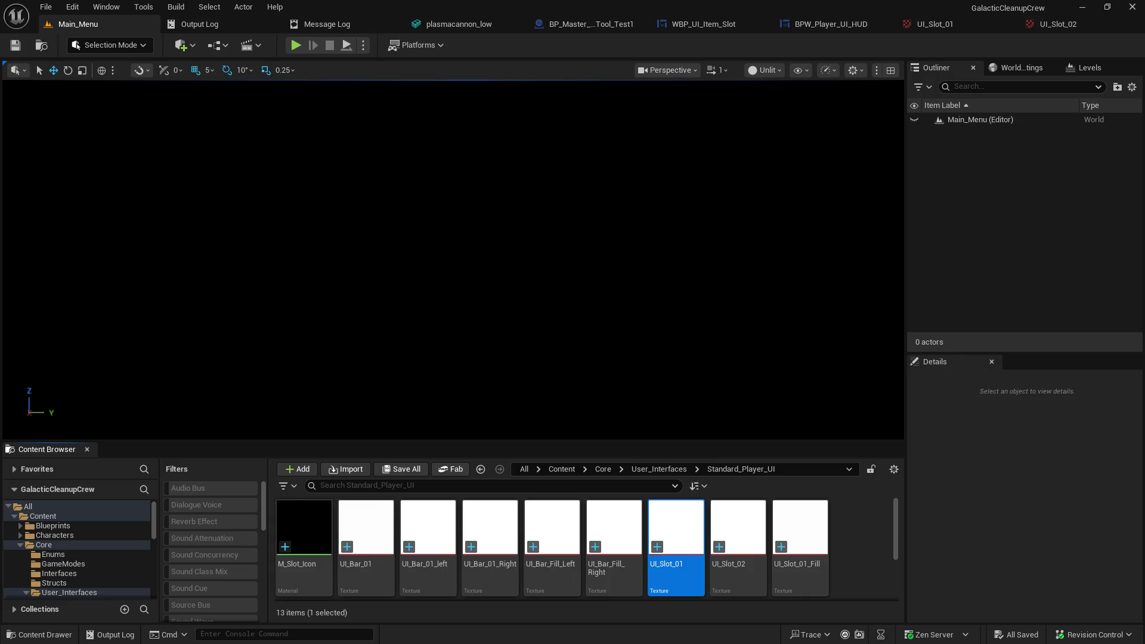
key(alt+Tab)
Step: Maximize GIMP, undo the pasted slot frame, and create a new 500x500 image
drag(784, 102, 533, 72)
double_click(533, 72)
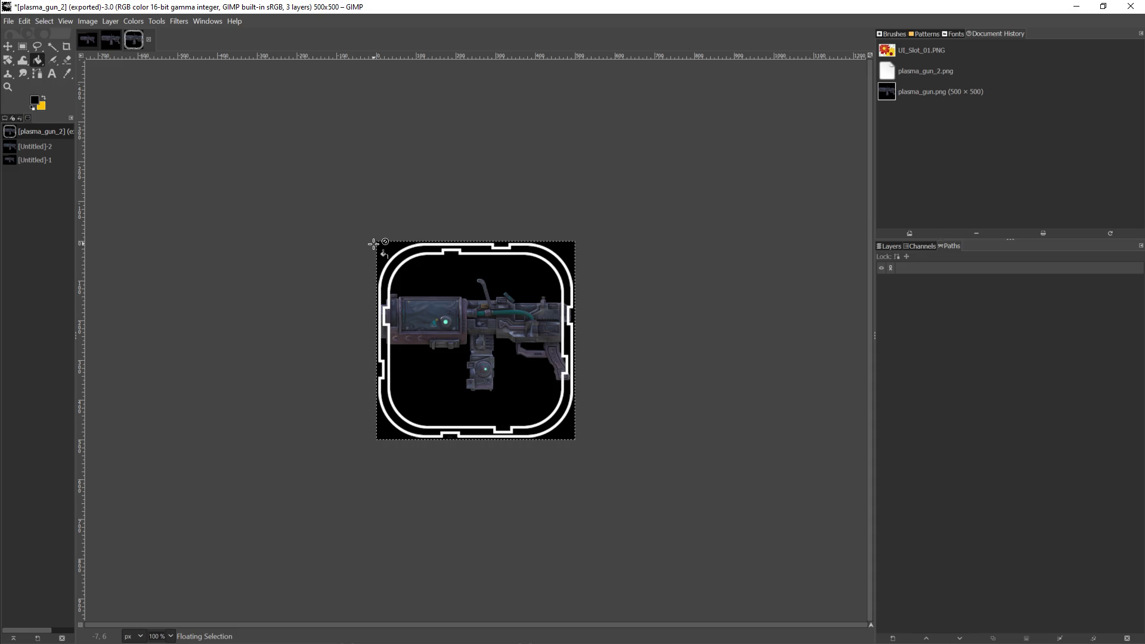
key(ctrl+z)
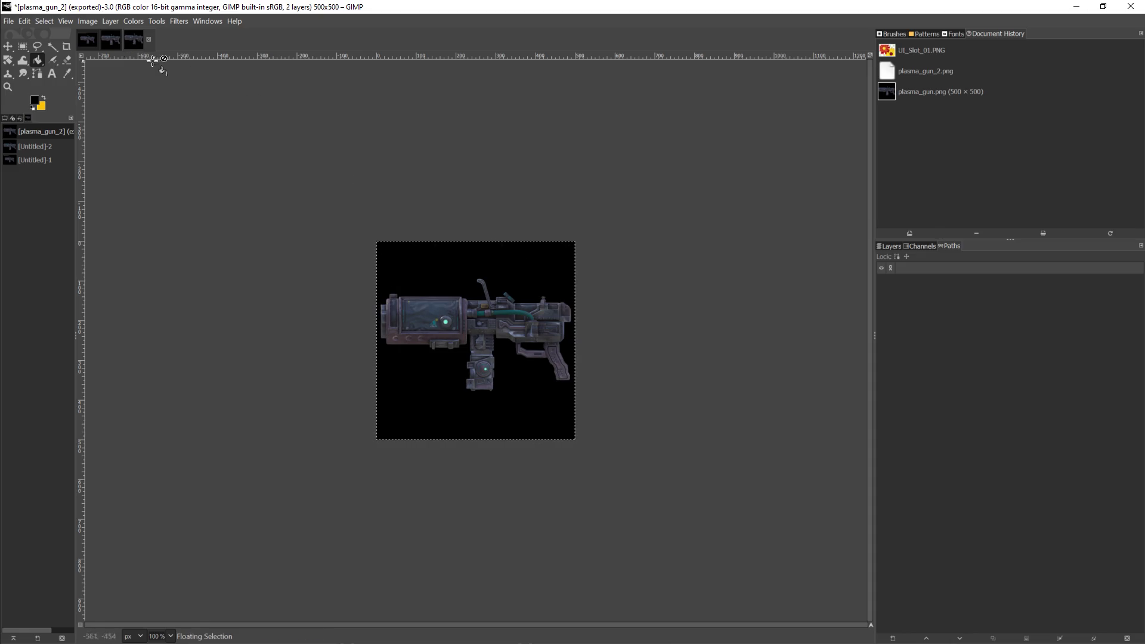
click(9, 22)
click(21, 36)
click(163, 134)
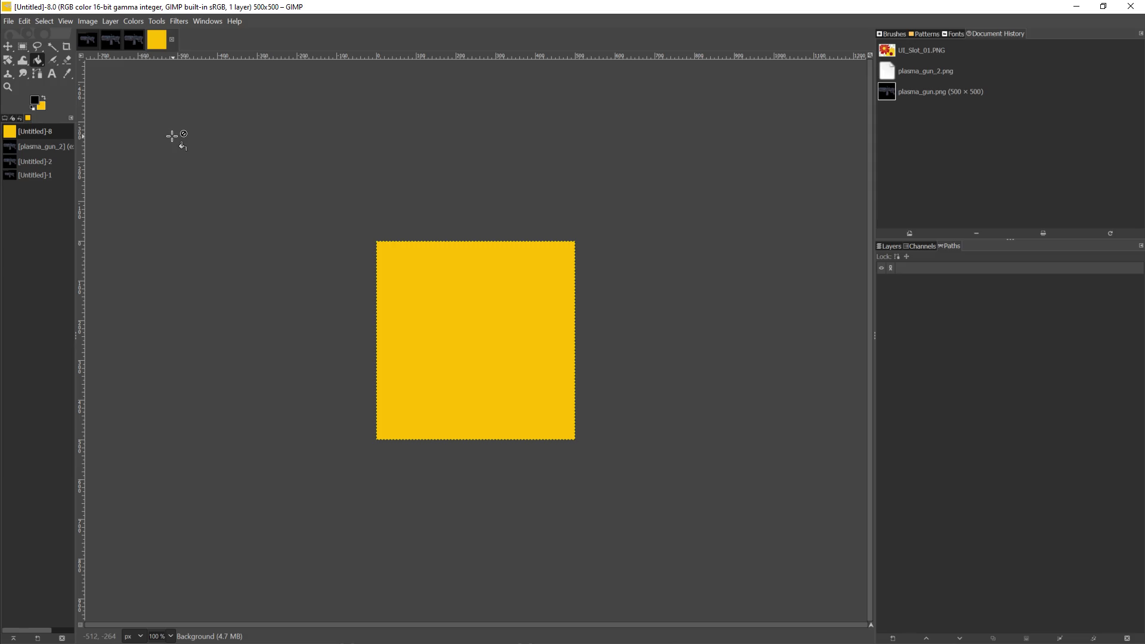
Step: Paste the white slot frame onto the yellow canvas, then close that image without saving
click(24, 22)
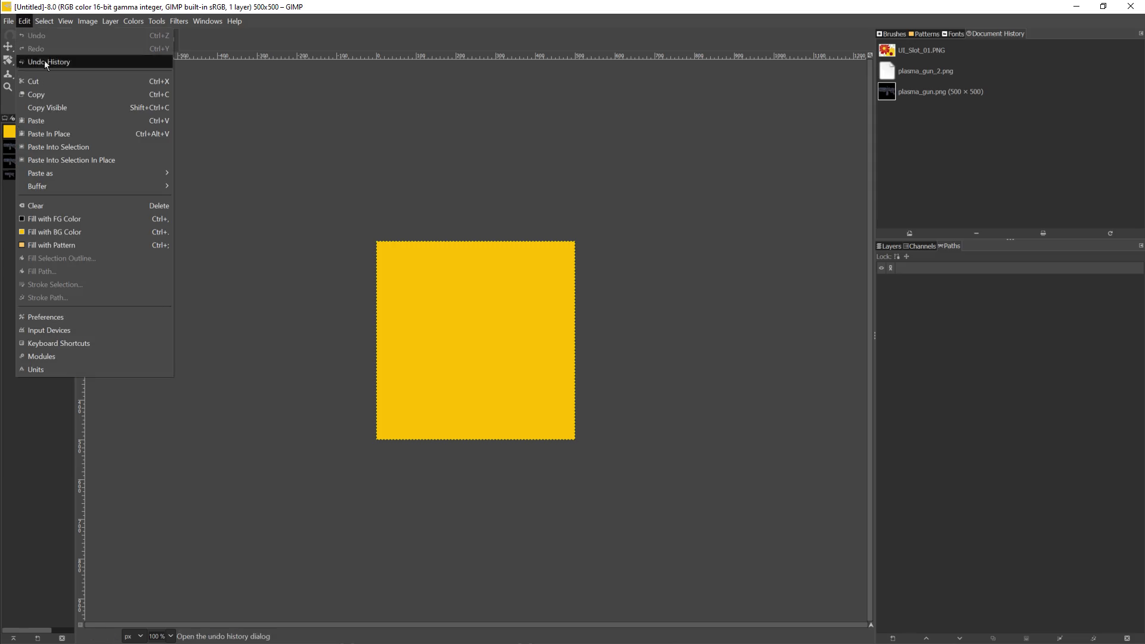
click(36, 120)
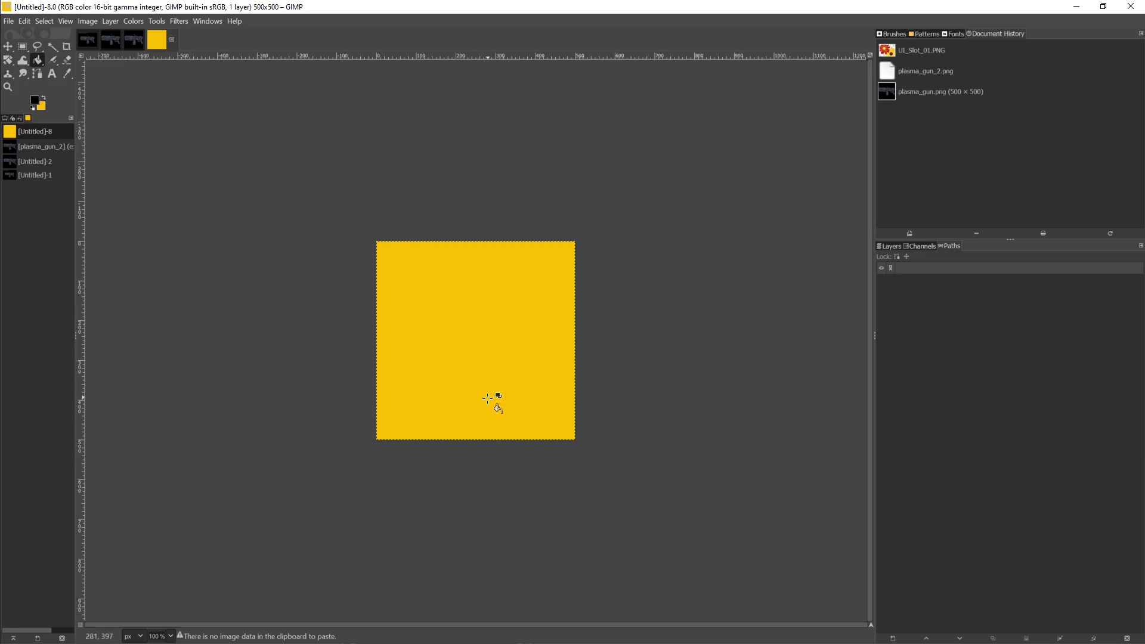
key(ctrl+v)
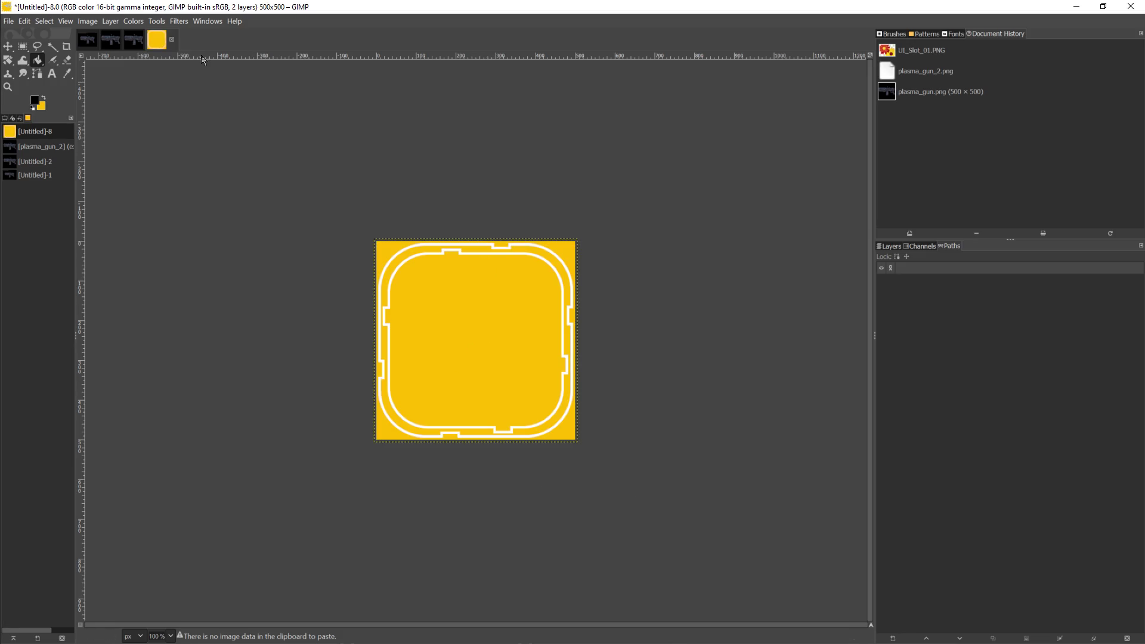
click(172, 40)
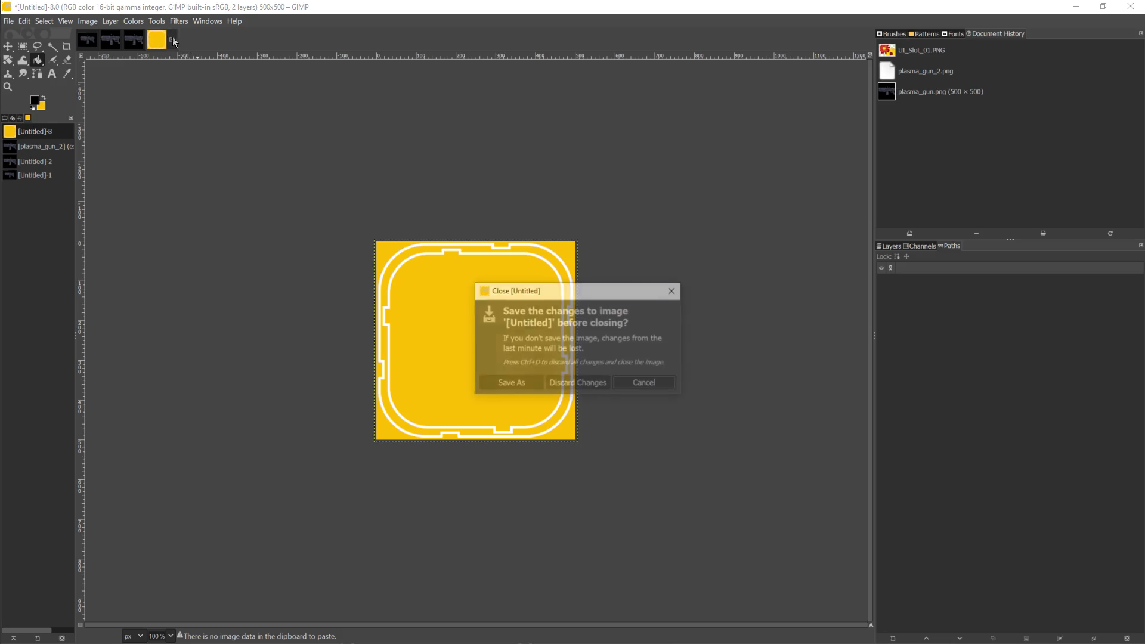
click(589, 385)
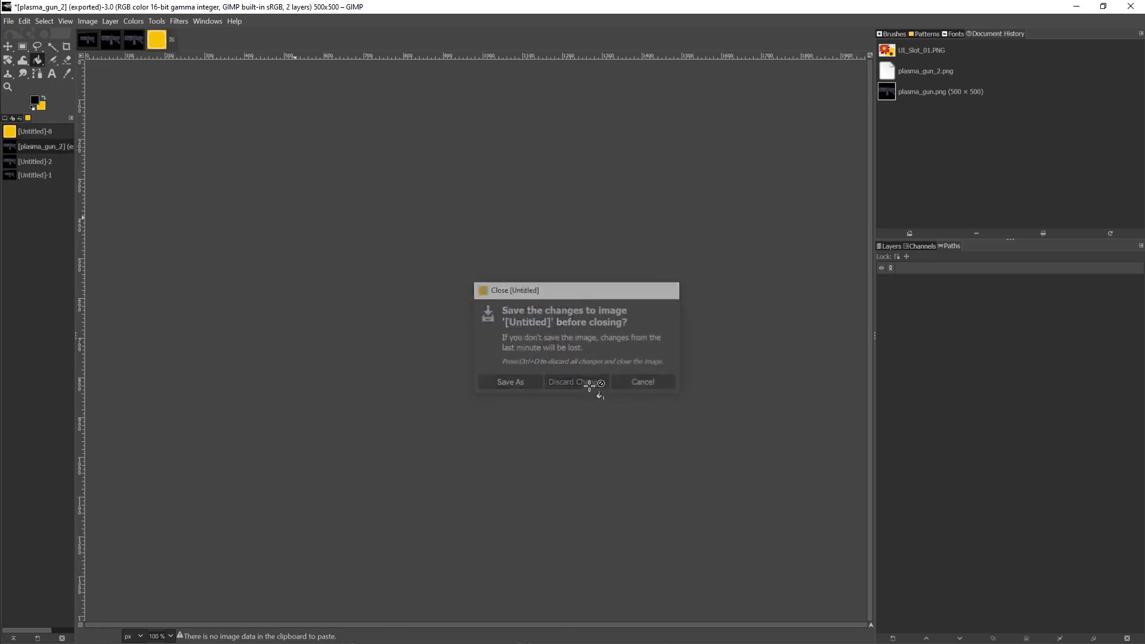
Step: Create a new blank image with Fill with set to Transparency
click(9, 21)
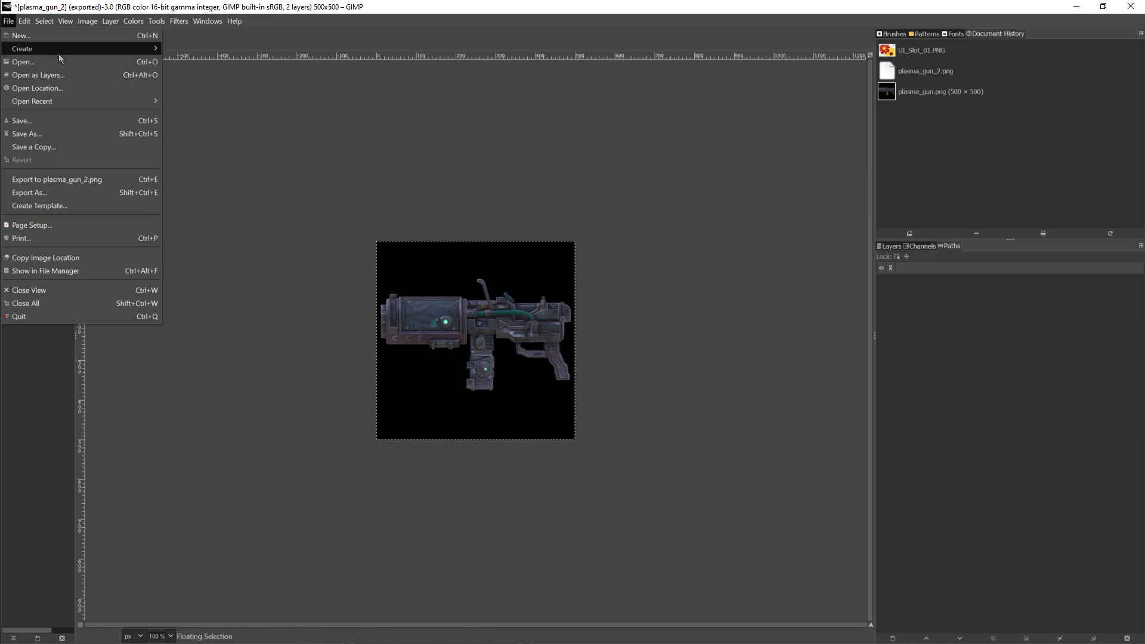
click(55, 35)
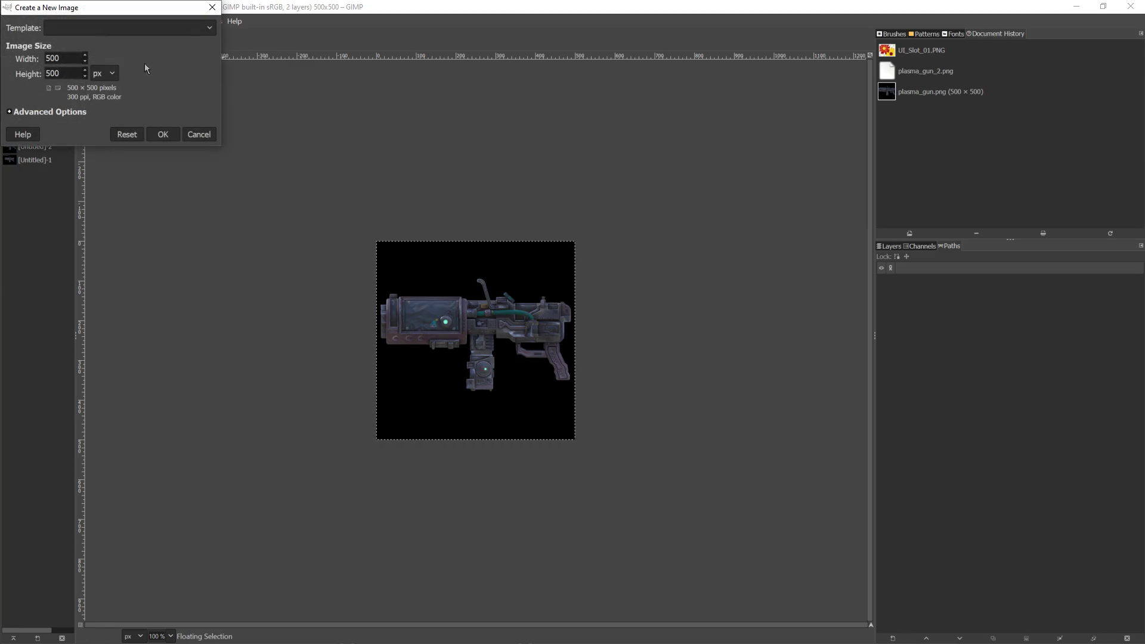
click(69, 111)
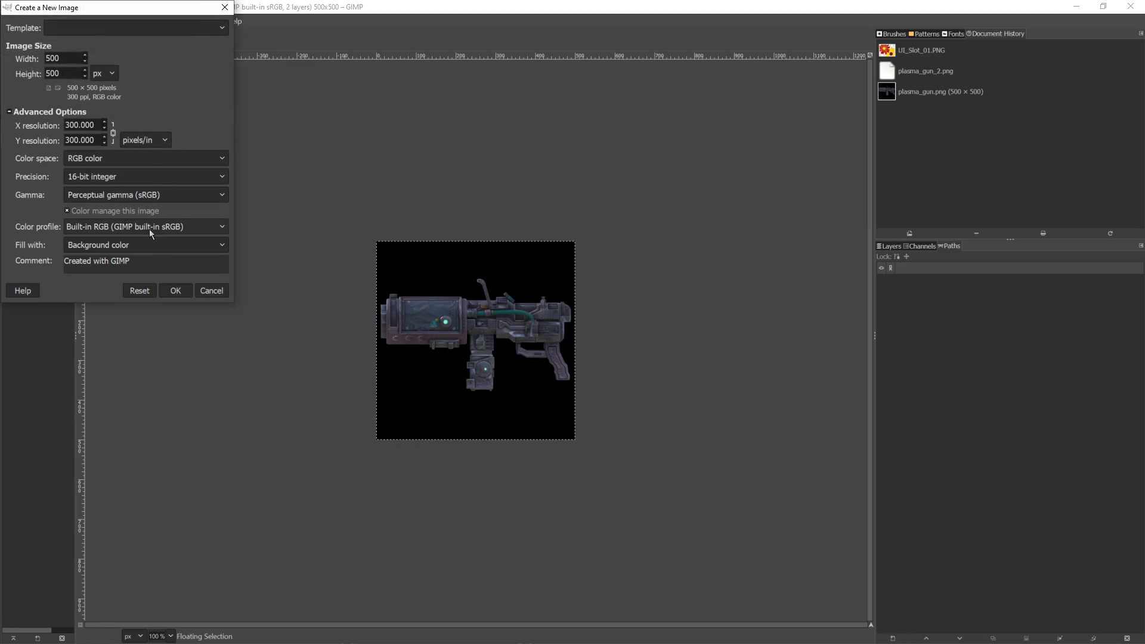
click(124, 245)
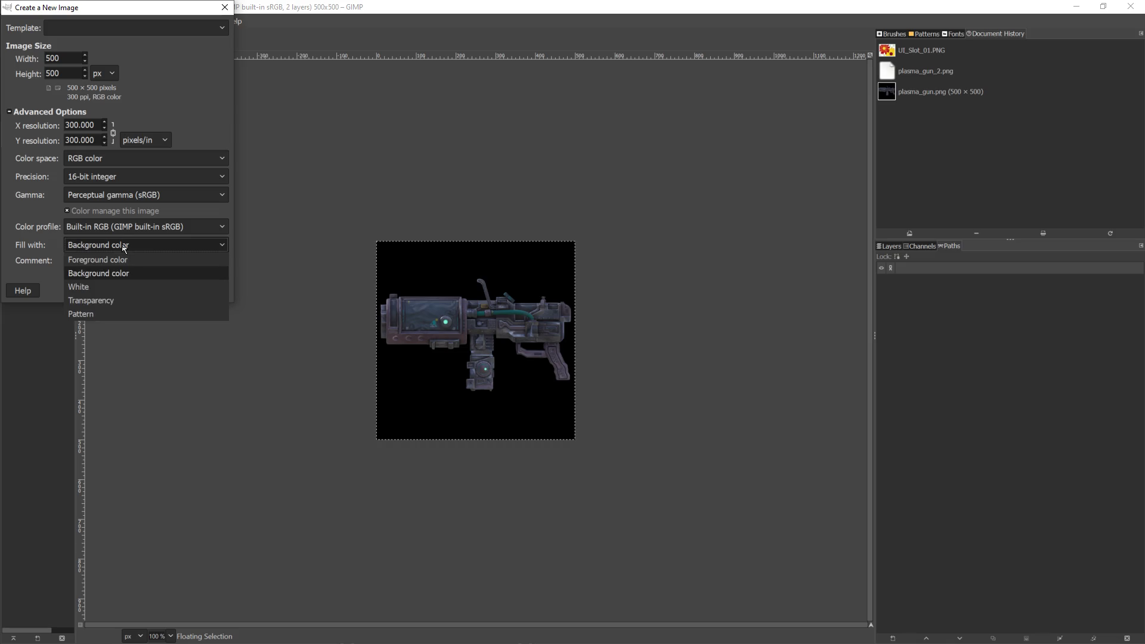
click(99, 300)
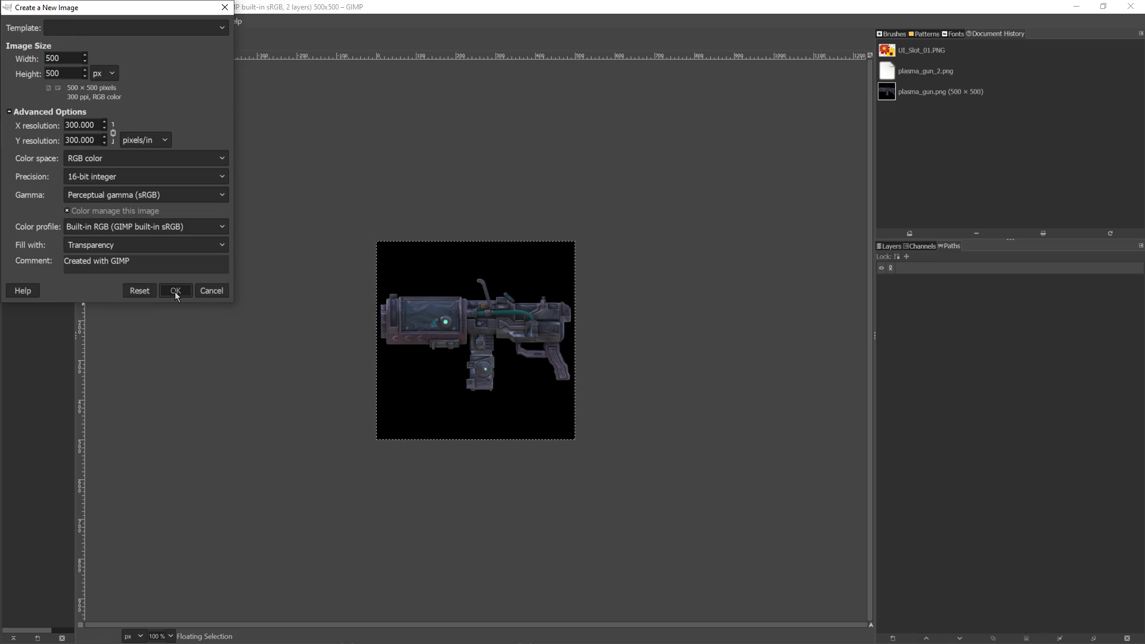
click(174, 291)
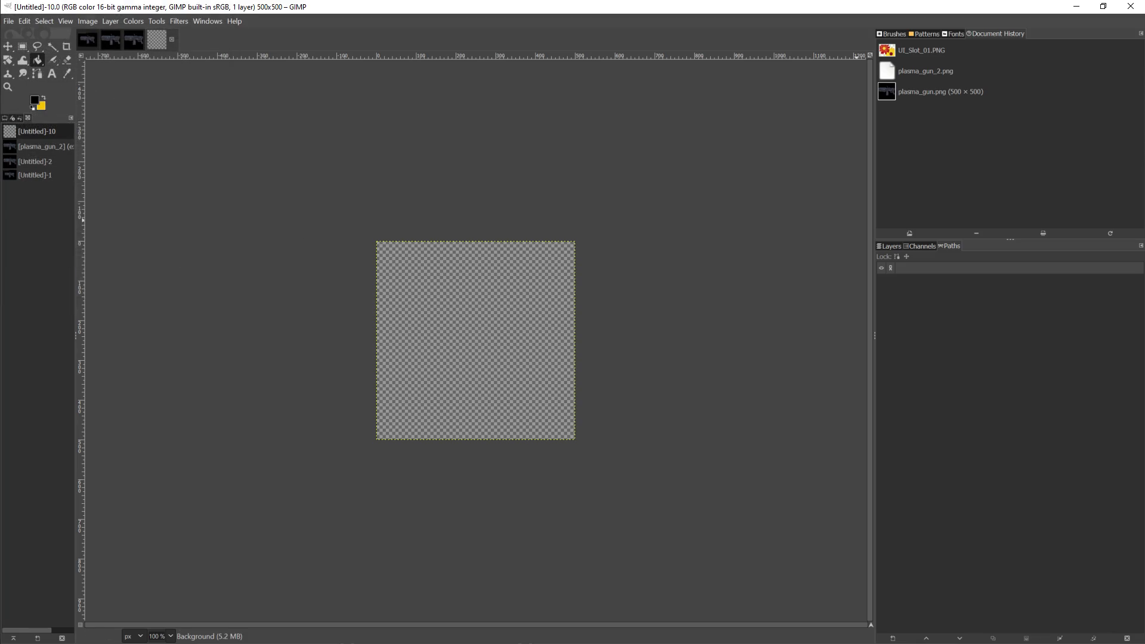
Step: Add UI_Slot_01.PNG as a layer, fill the inner slot black, and delete the white ring
drag(452, 329, 456, 325)
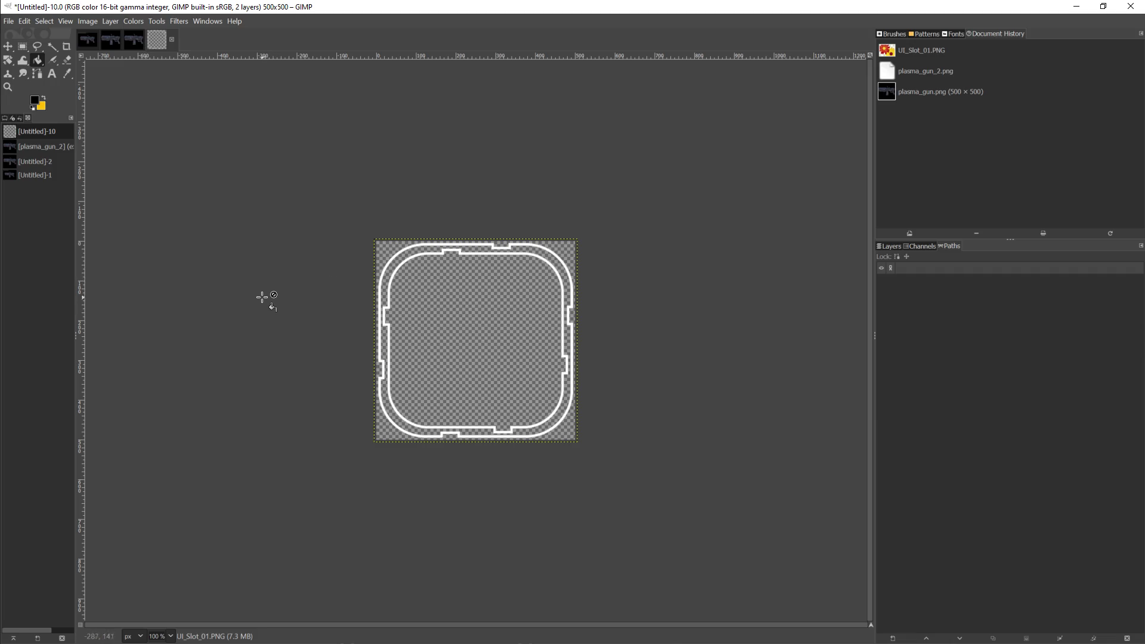
scroll(255, 309, up, 1)
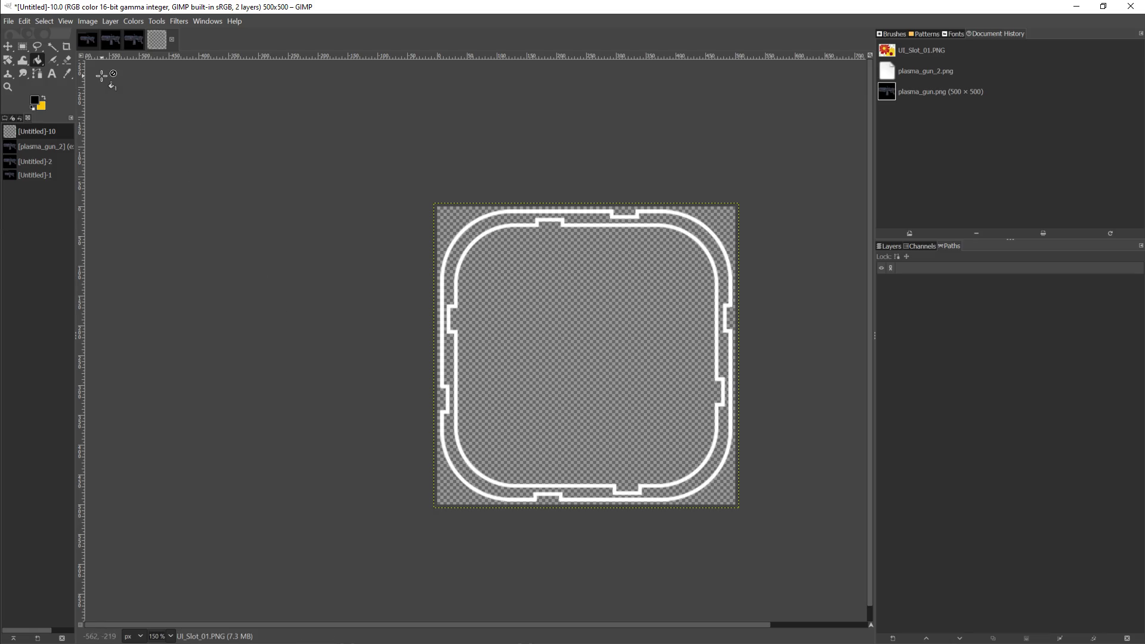
click(57, 50)
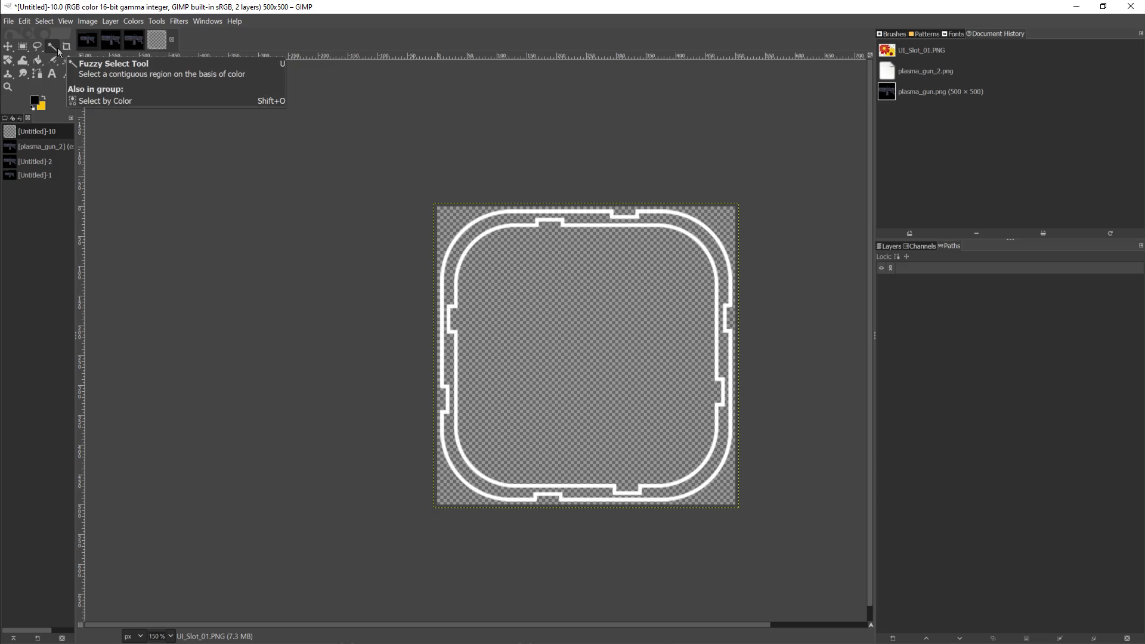
click(58, 51)
click(637, 362)
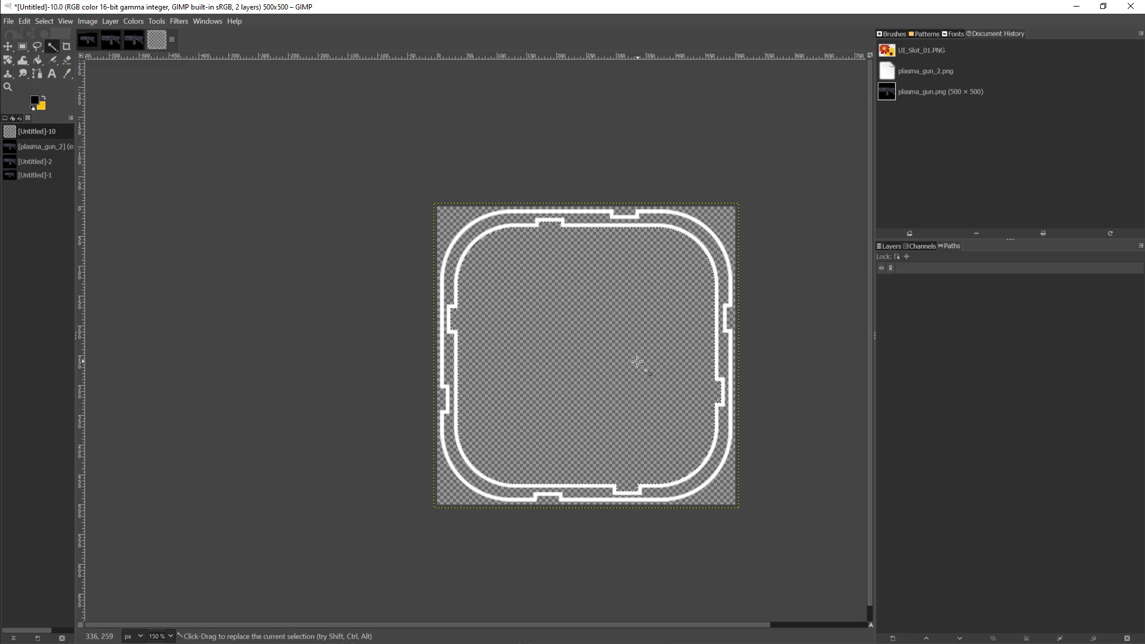
click(37, 59)
click(516, 289)
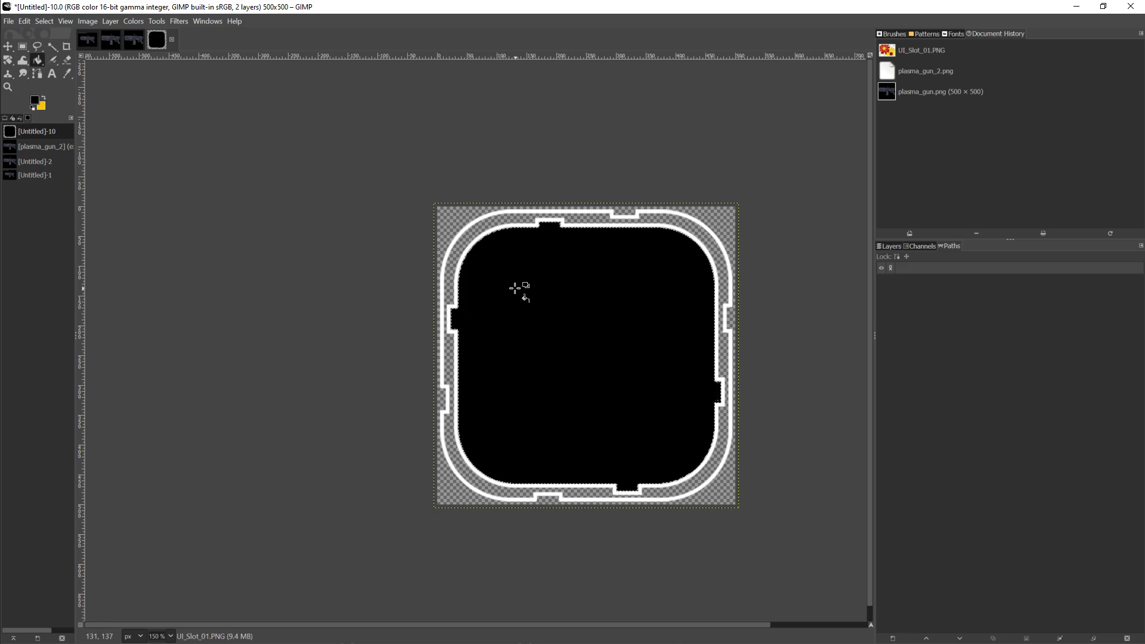
click(45, 22)
click(57, 59)
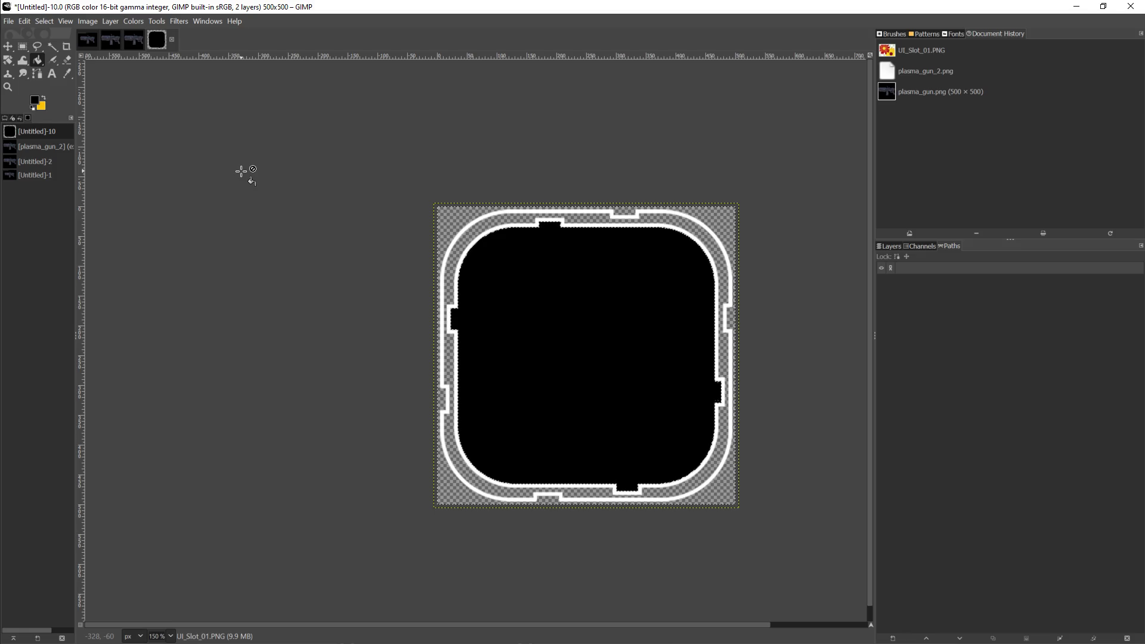
key(Delete)
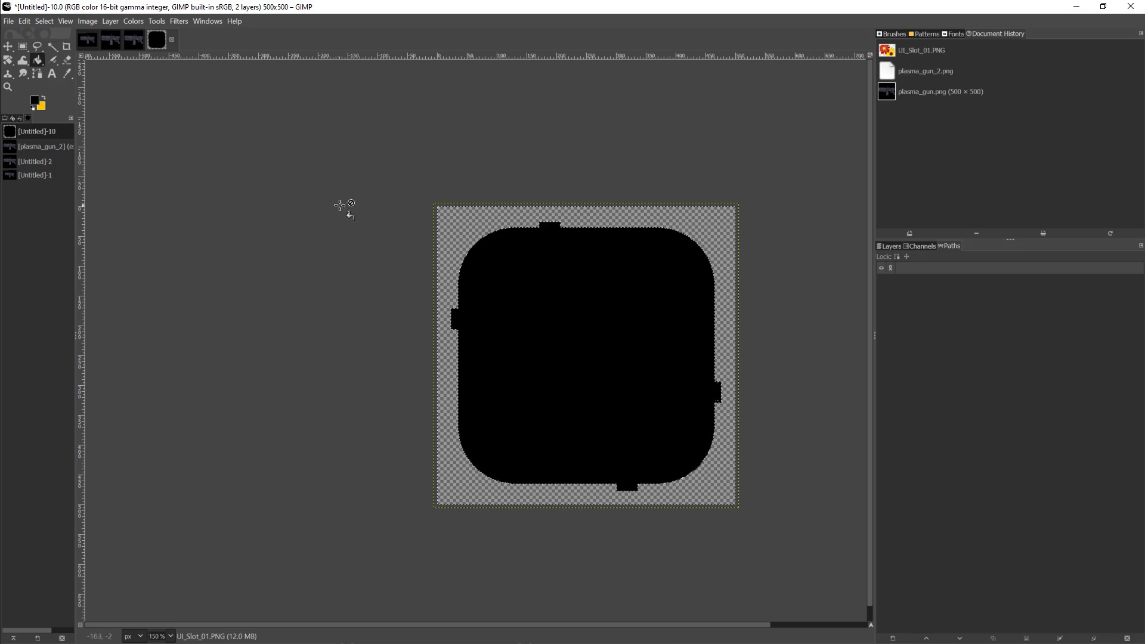
Step: Fill the area around the black slot shape with white
click(35, 101)
click(51, 97)
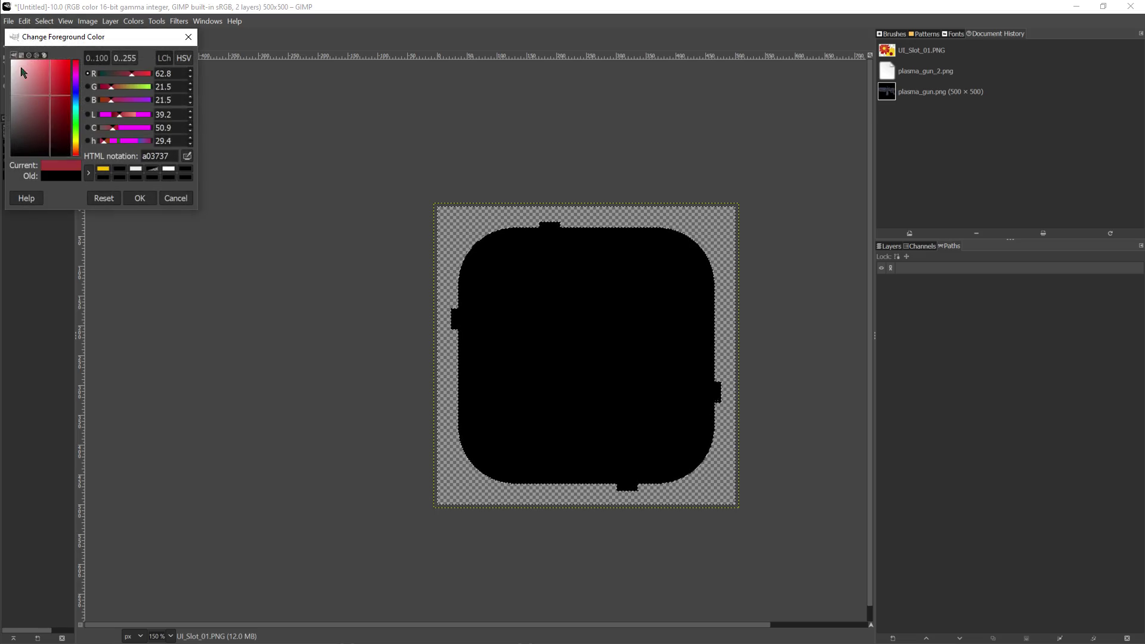
click(104, 198)
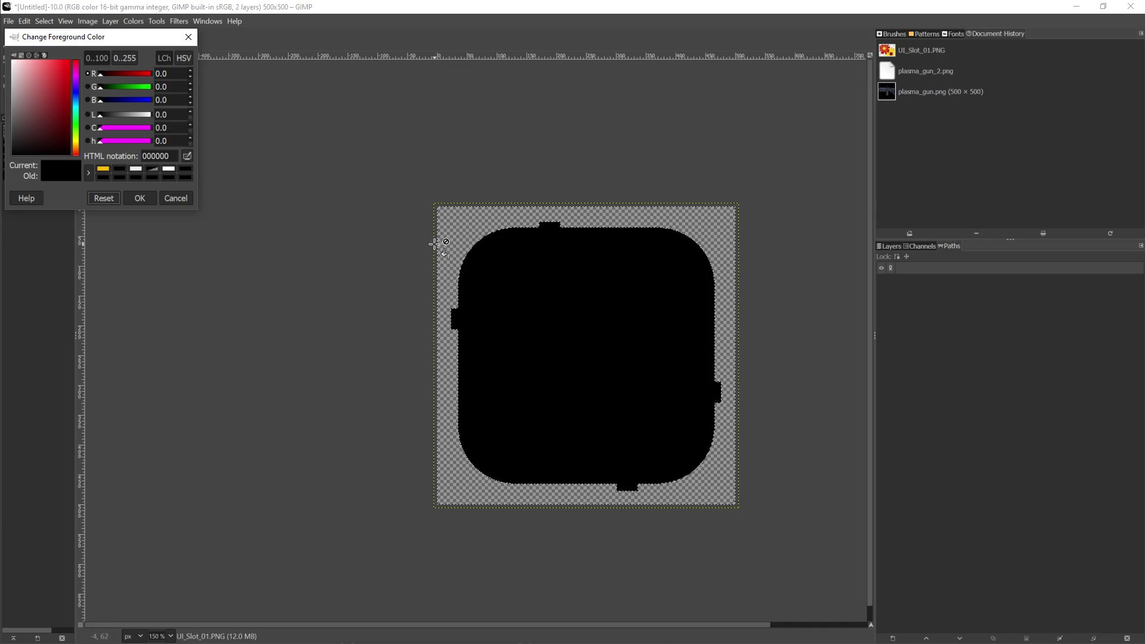
click(140, 198)
click(454, 236)
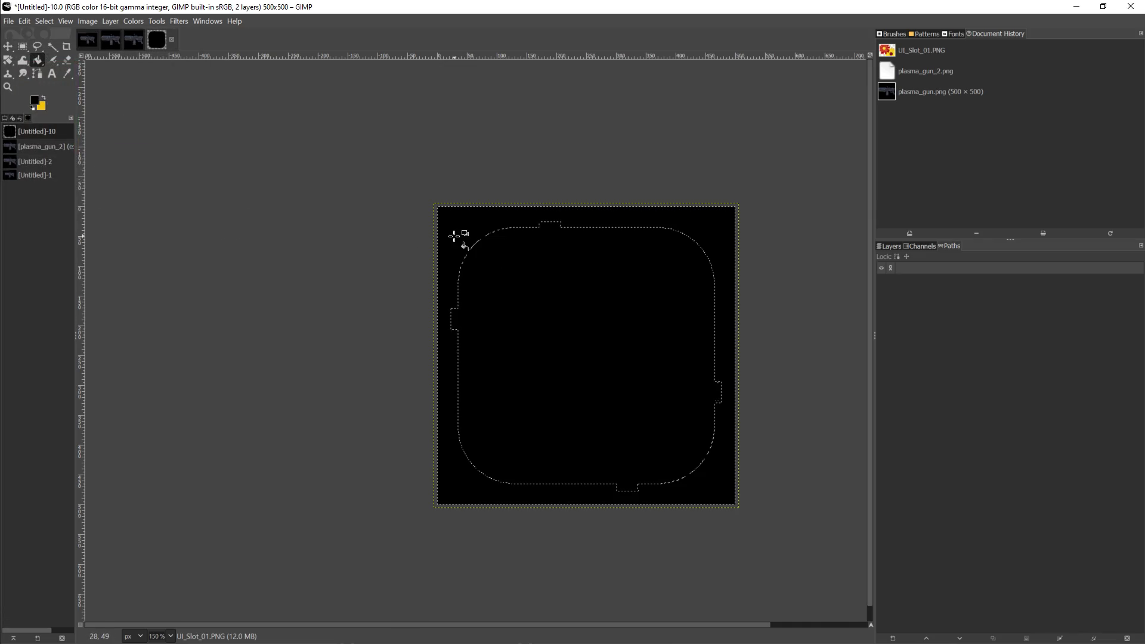
key(ctrl+z)
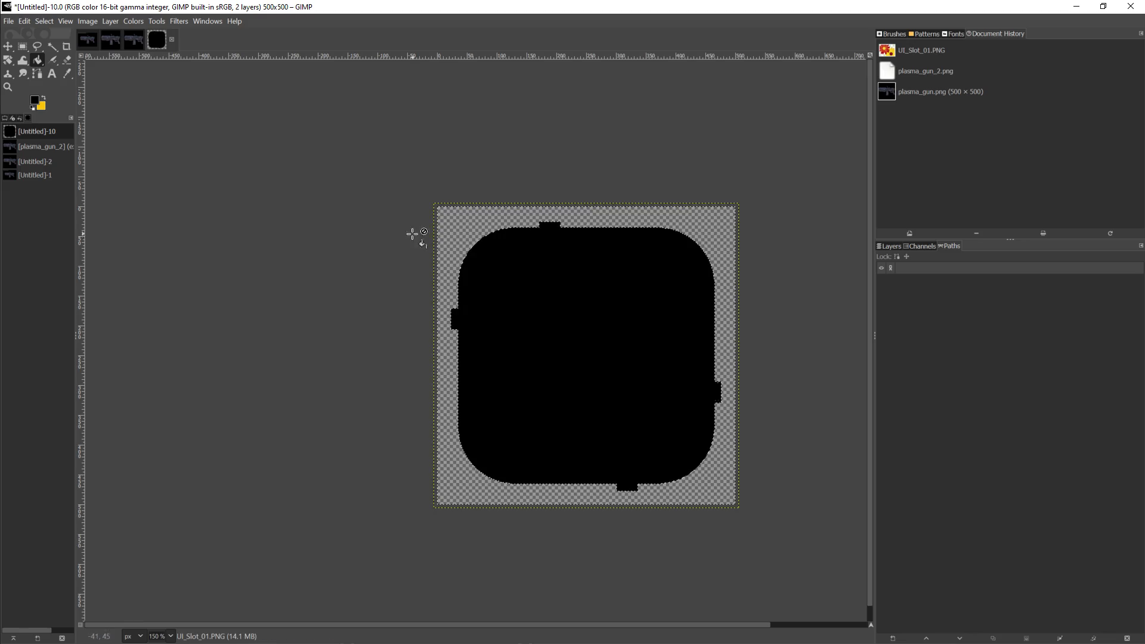
click(37, 101)
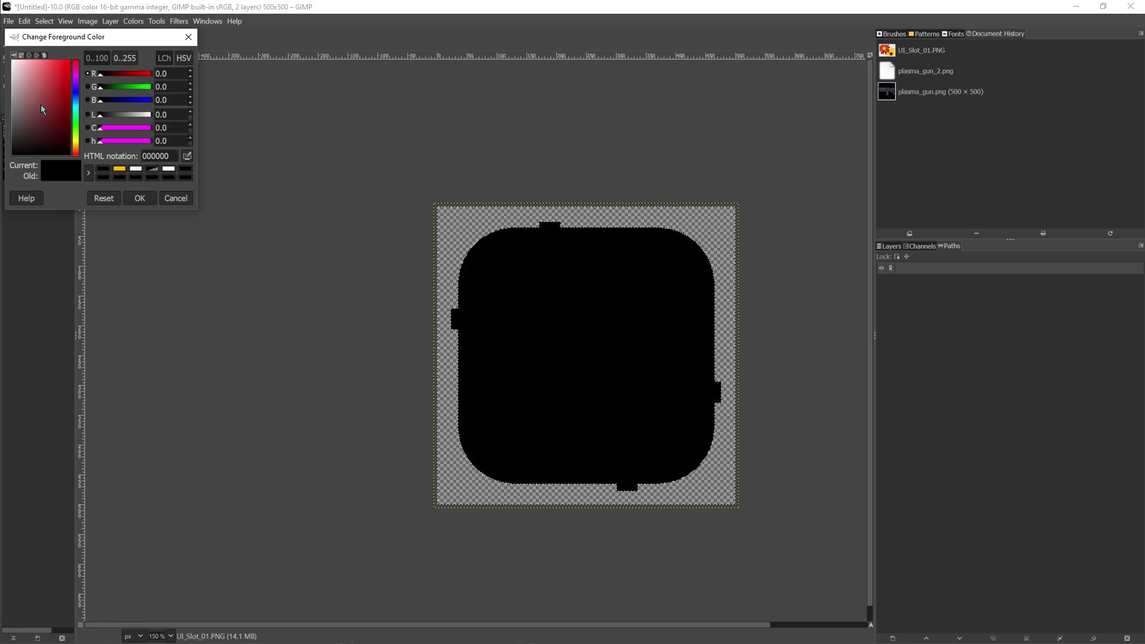
click(14, 62)
click(141, 199)
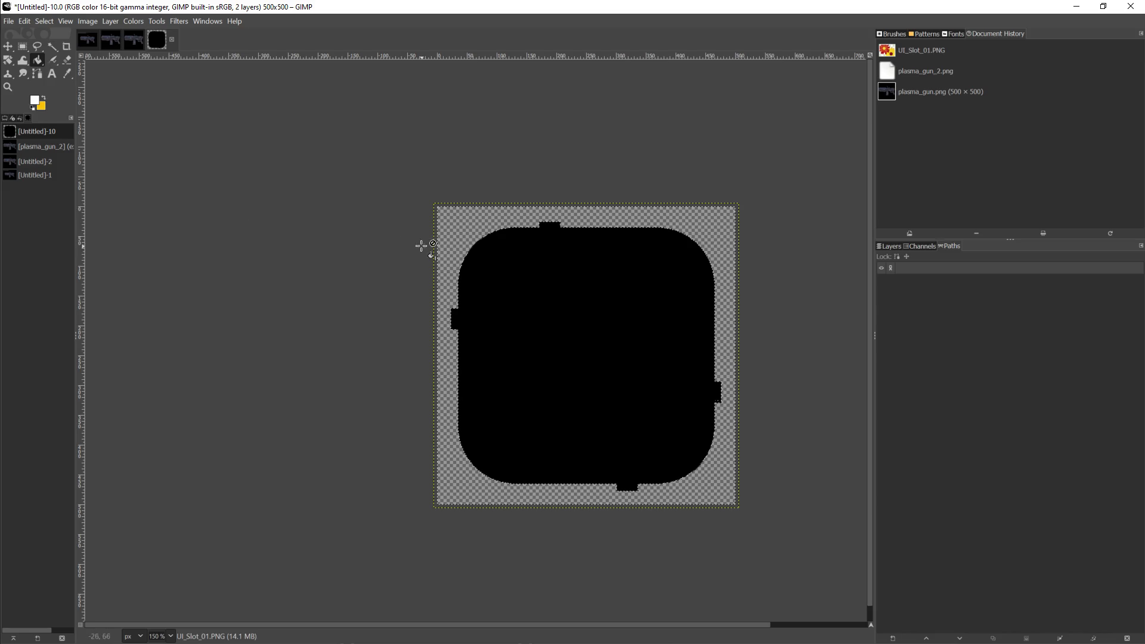
click(453, 225)
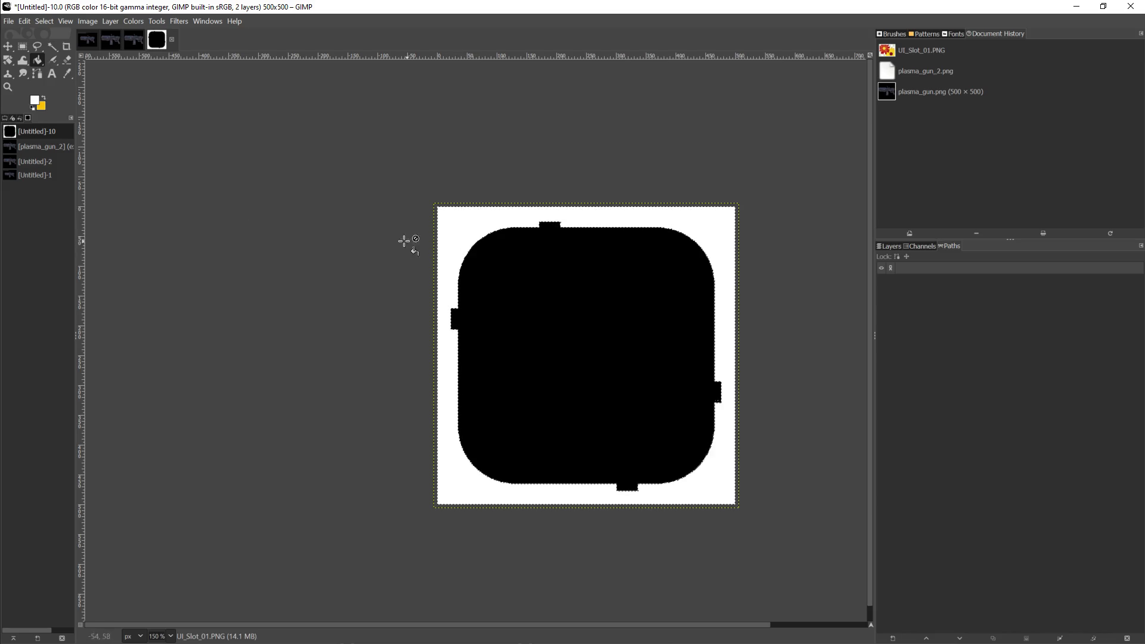
Step: Clear the selection and minimize GIMP, returning to Unreal Engine's Content Browser
click(23, 46)
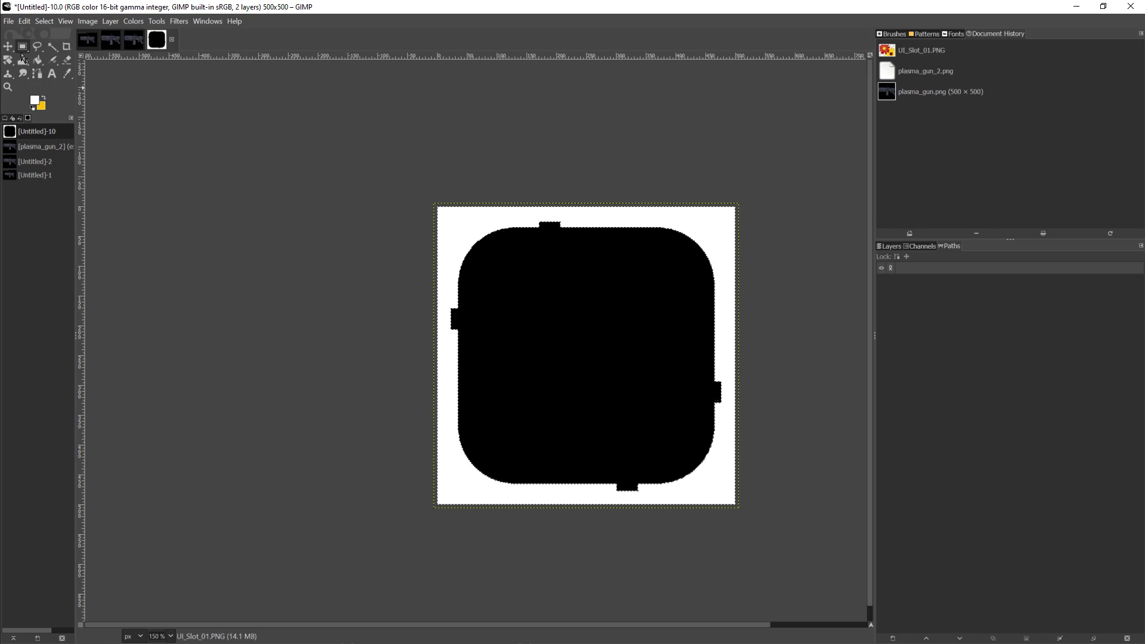
click(236, 214)
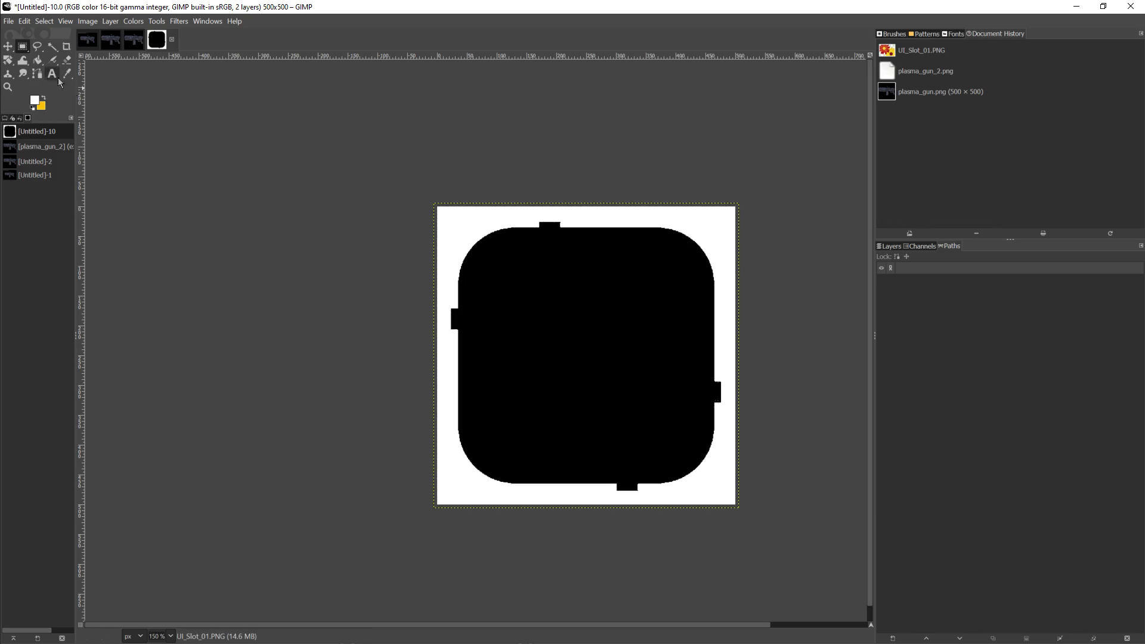
click(24, 21)
click(80, 122)
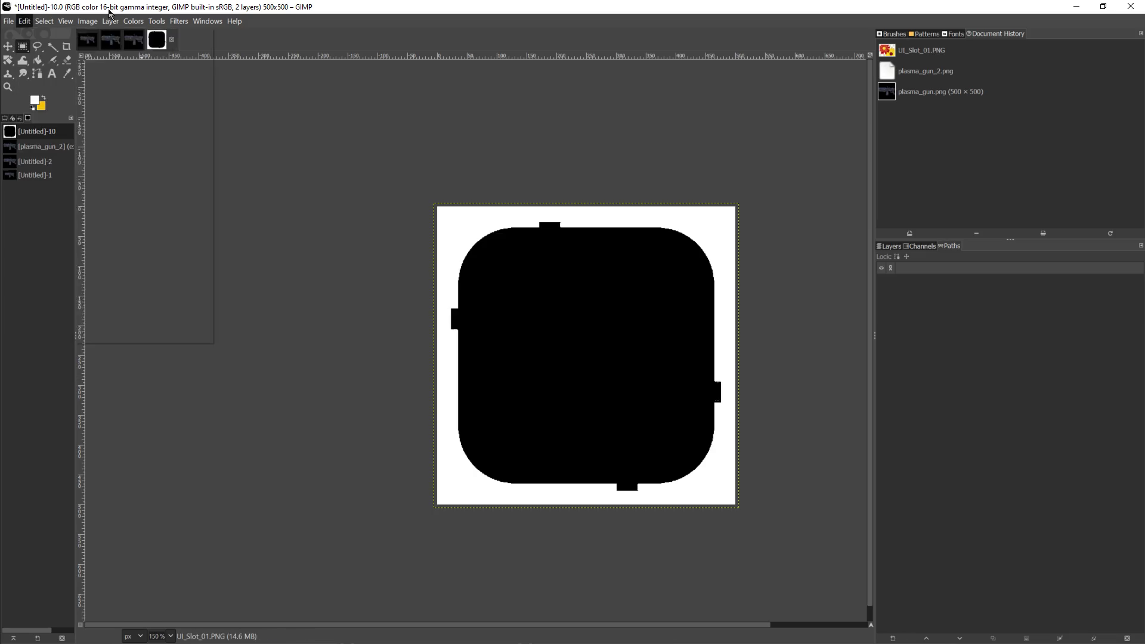
click(133, 20)
click(842, 99)
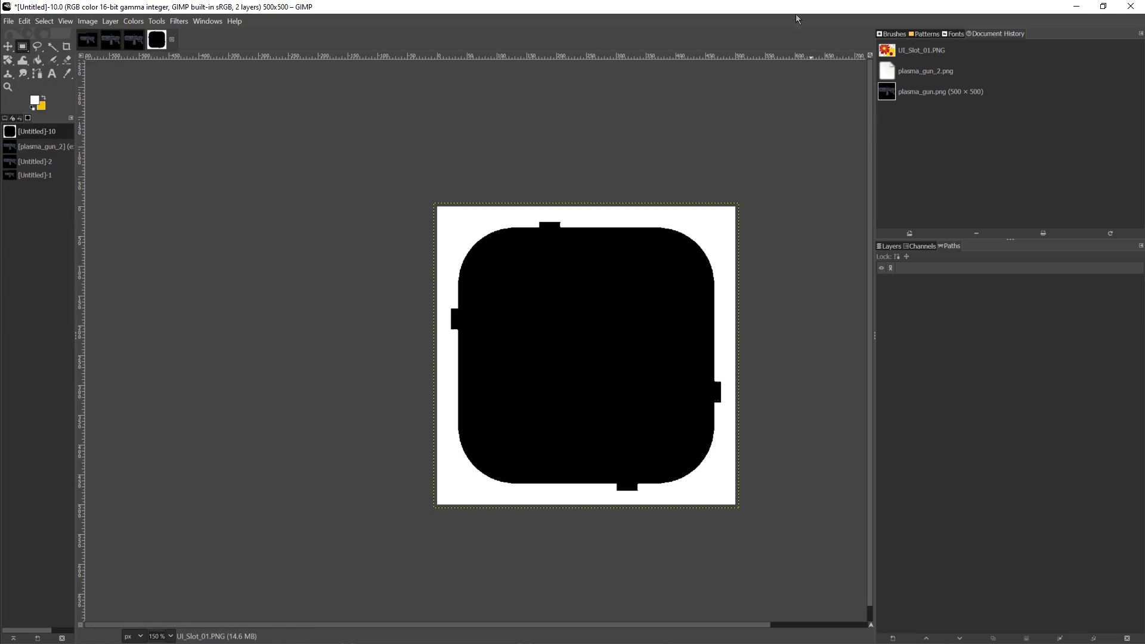
click(1076, 6)
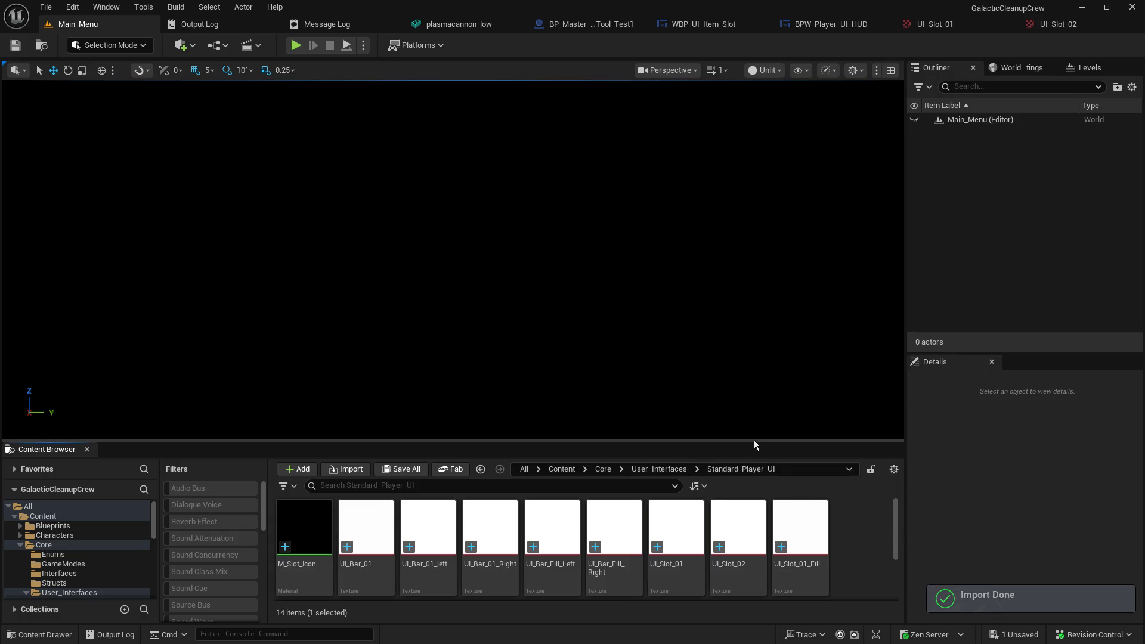
mouse_move(754, 440)
mouse_down()
mouse_move(759, 327)
mouse_move(752, 338)
mouse_up()
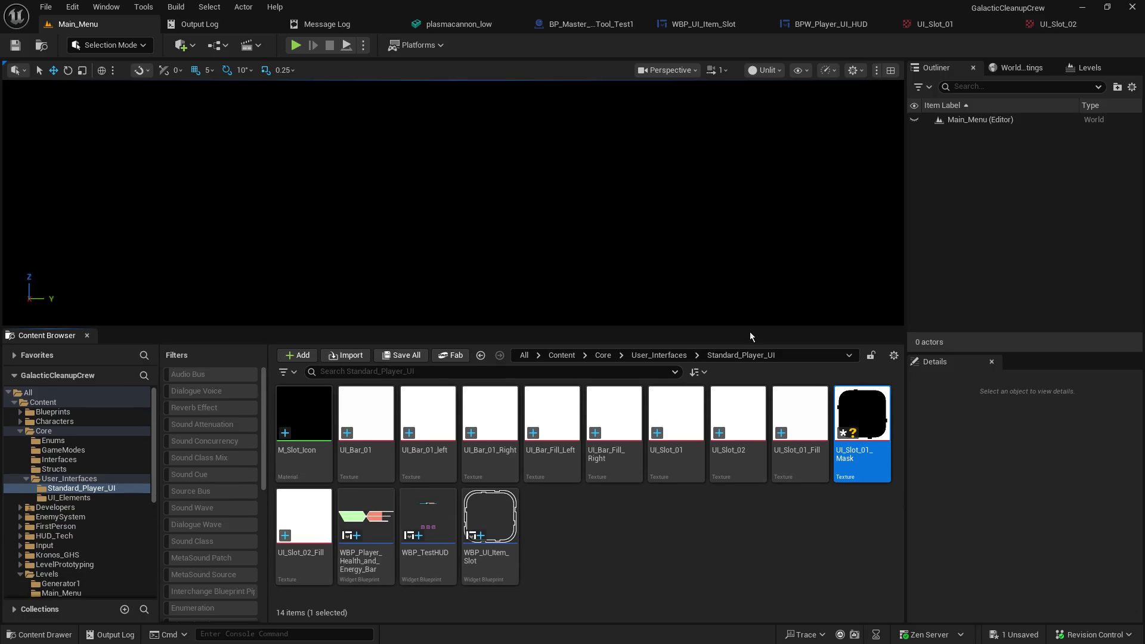
Step: Switch to WBP_UI_Item_Slot and keep PB_SlotBorder's draw mode as Image
click(791, 487)
click(828, 24)
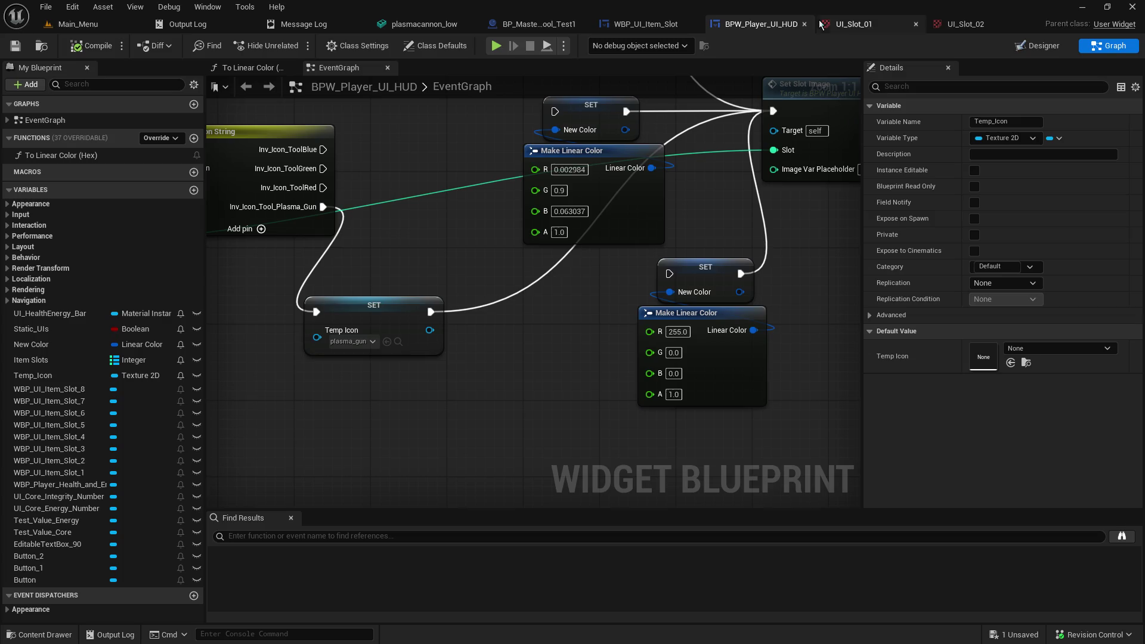
click(650, 23)
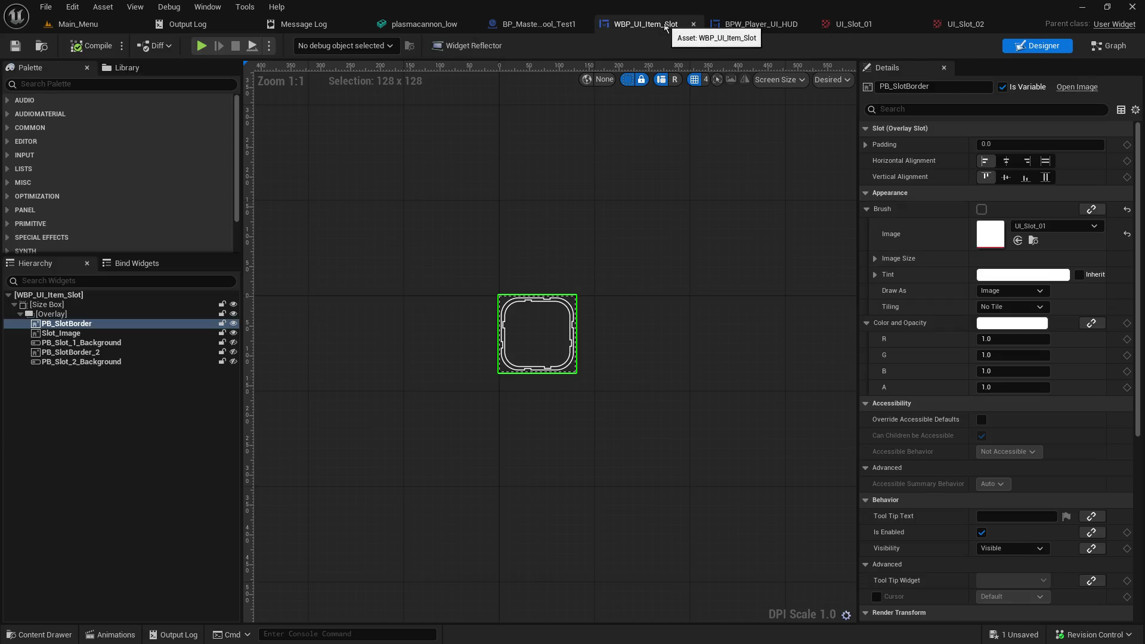
click(1010, 291)
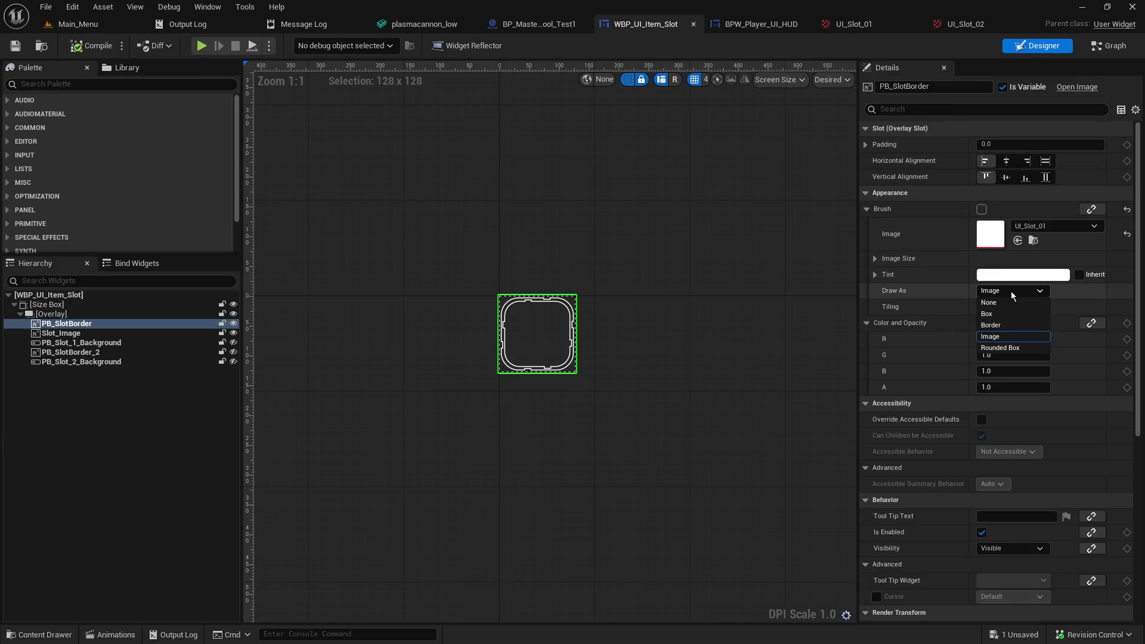
click(1010, 290)
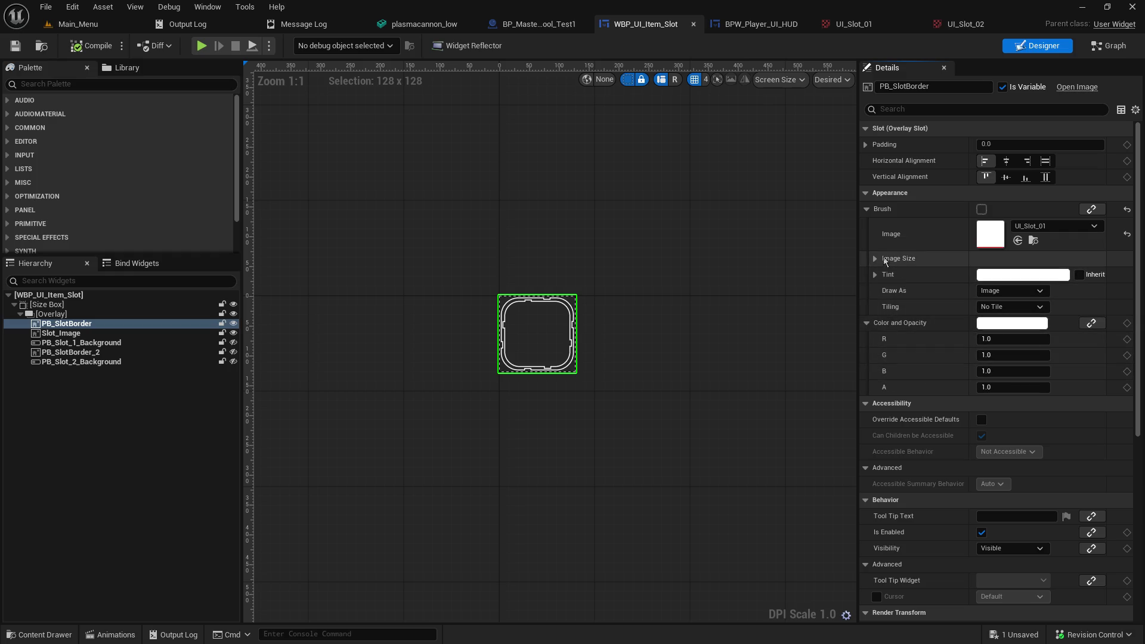
click(874, 258)
click(874, 259)
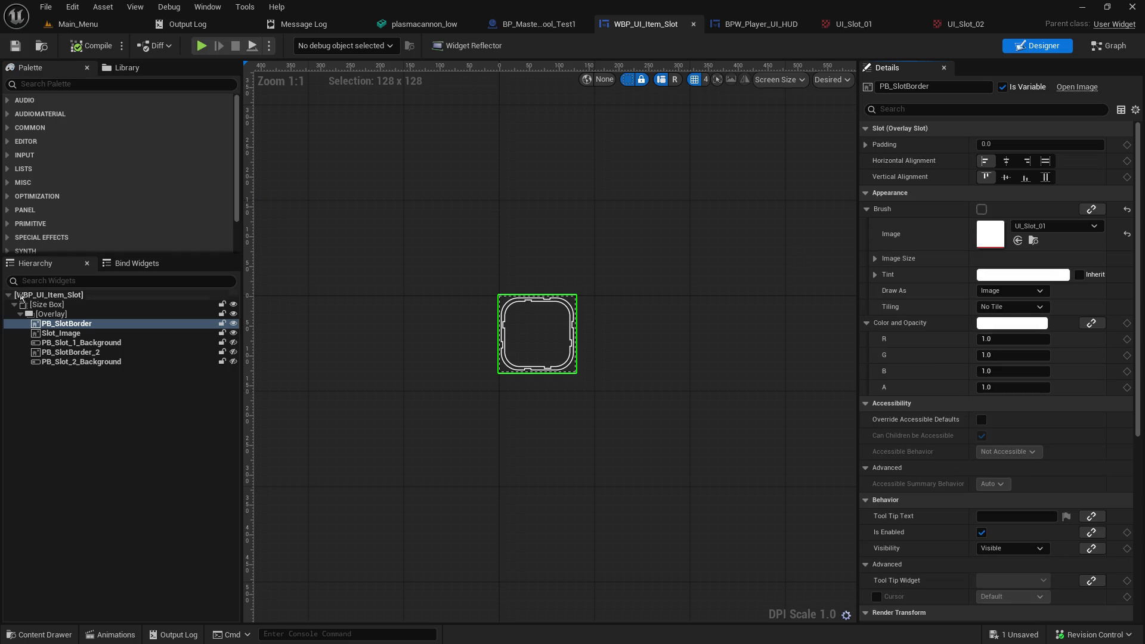
Step: Keep Slot_Image drawn as Image, search the Palette for 'mask', then clear it
click(62, 333)
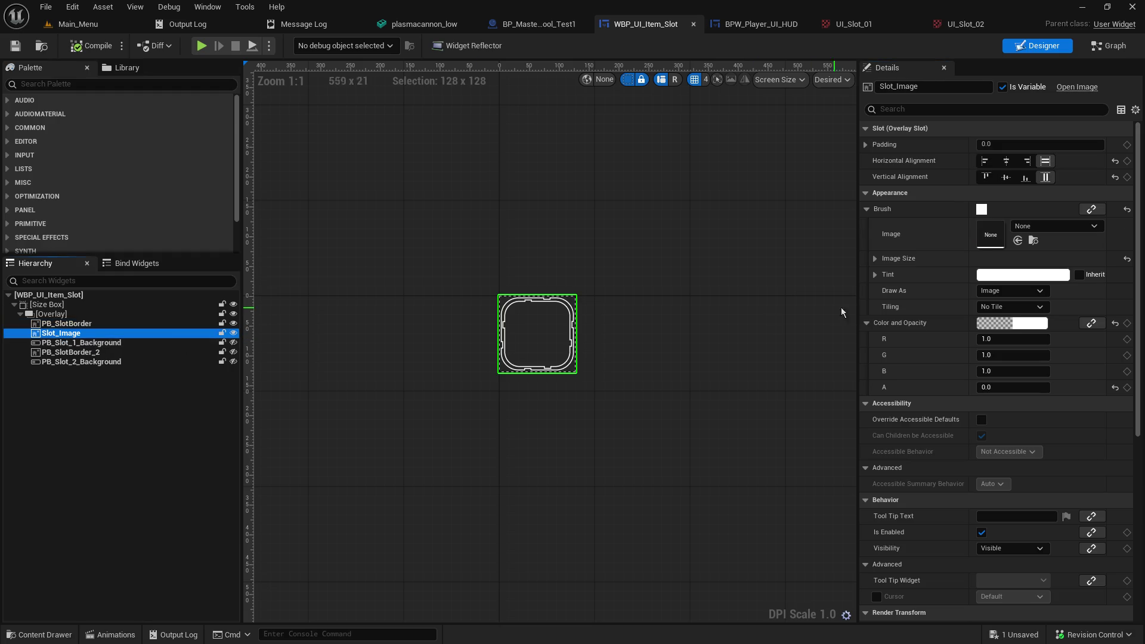
click(1006, 292)
click(1006, 296)
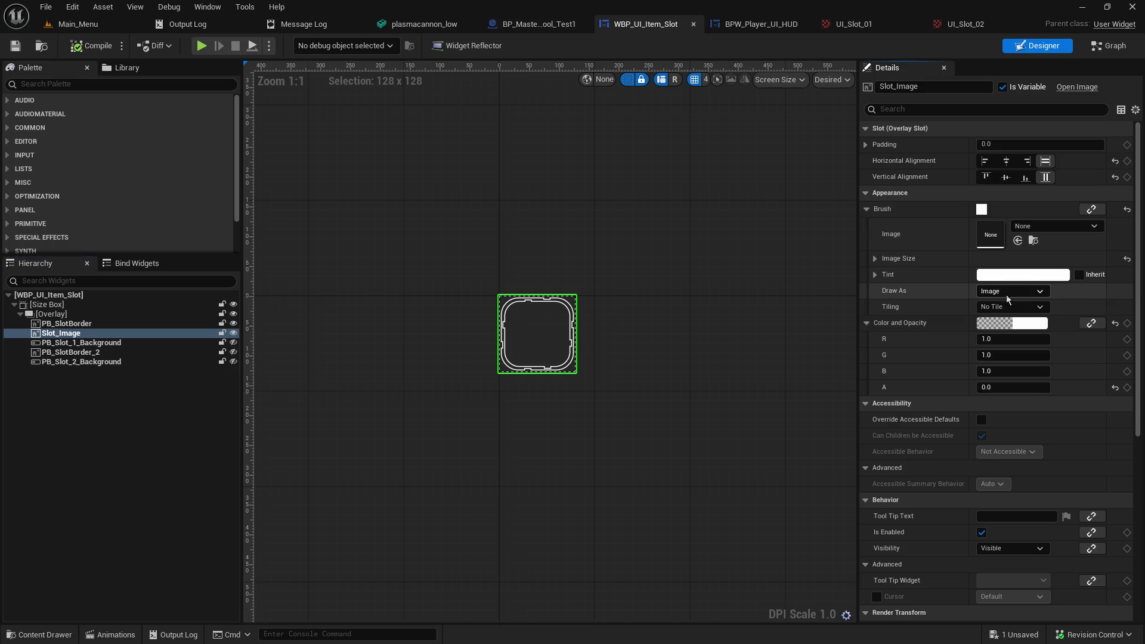
text(mask)
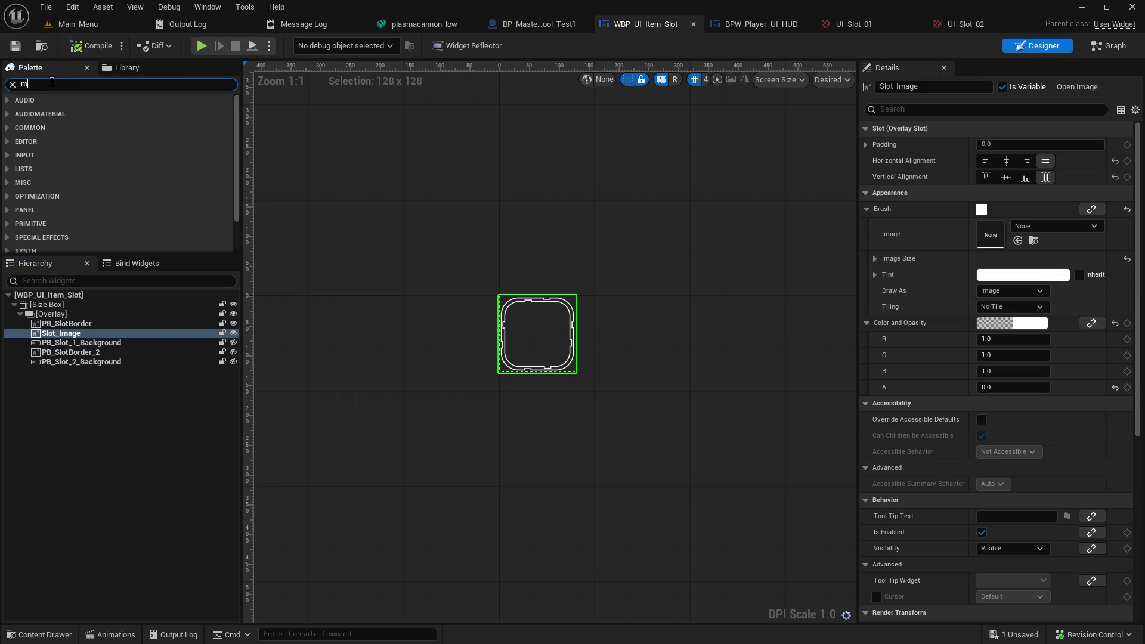
key(BackSpace)
key(BackSpace)
key(BackSpace)
click(137, 433)
Step: Create a UI_Slot_02_Mat material from the UI_Slot_02 texture, then delete it
click(76, 23)
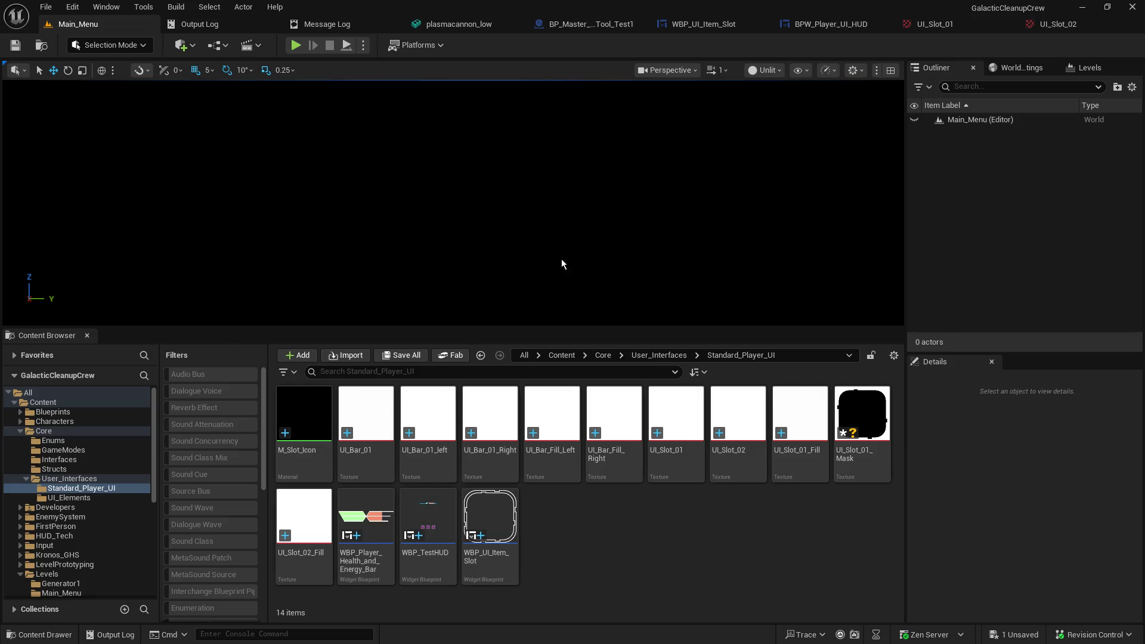
right_click(635, 523)
click(571, 548)
click(737, 426)
right_click(733, 423)
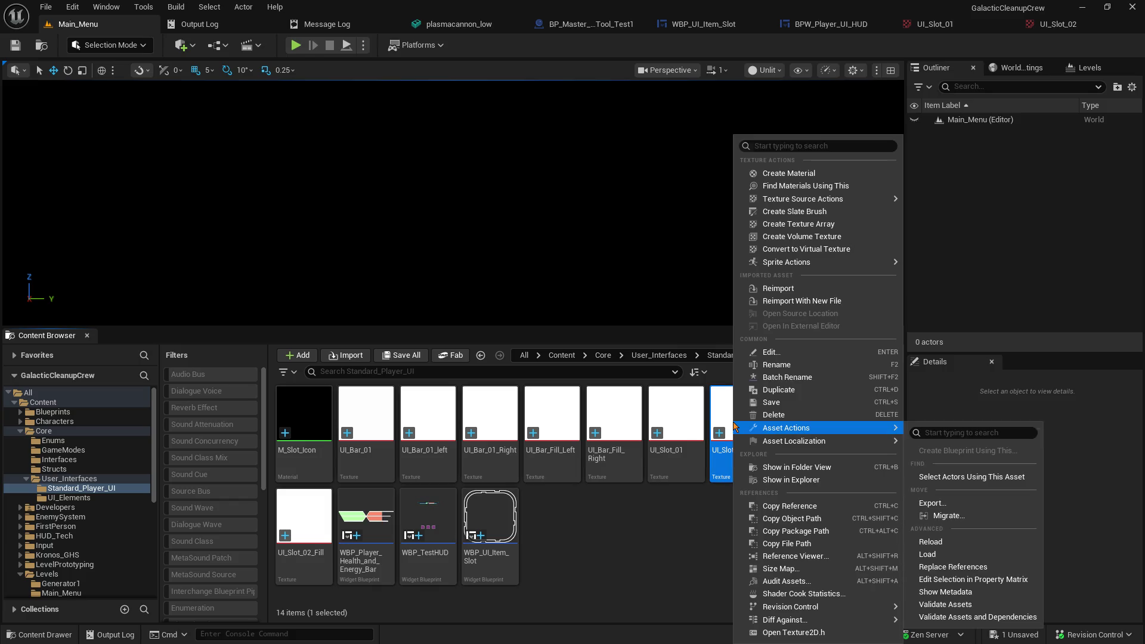
click(798, 173)
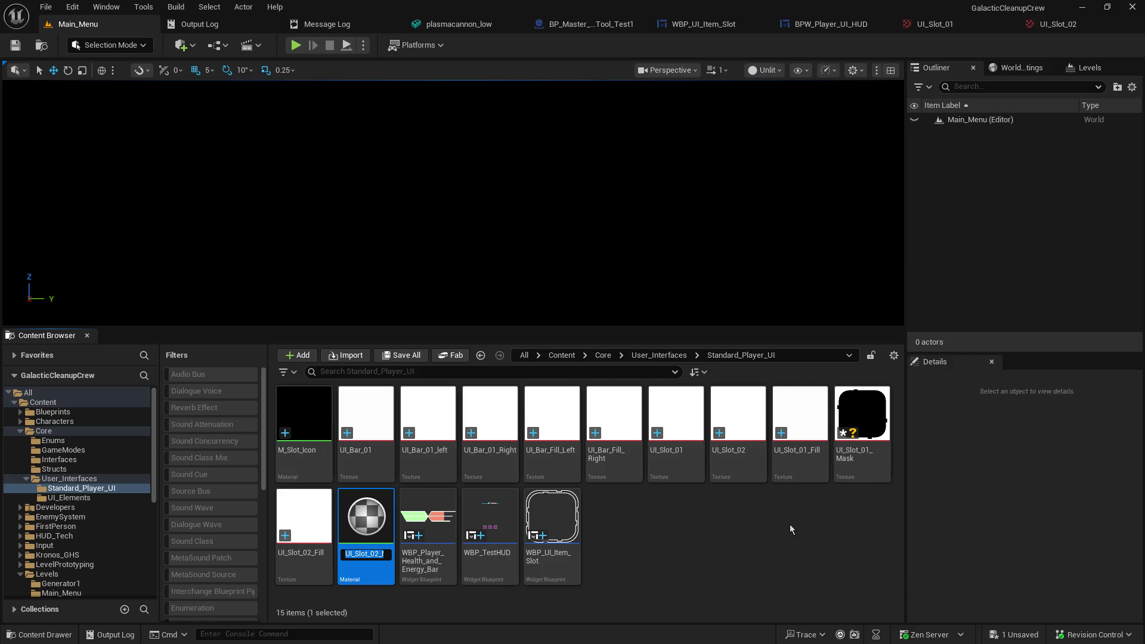
key(Return)
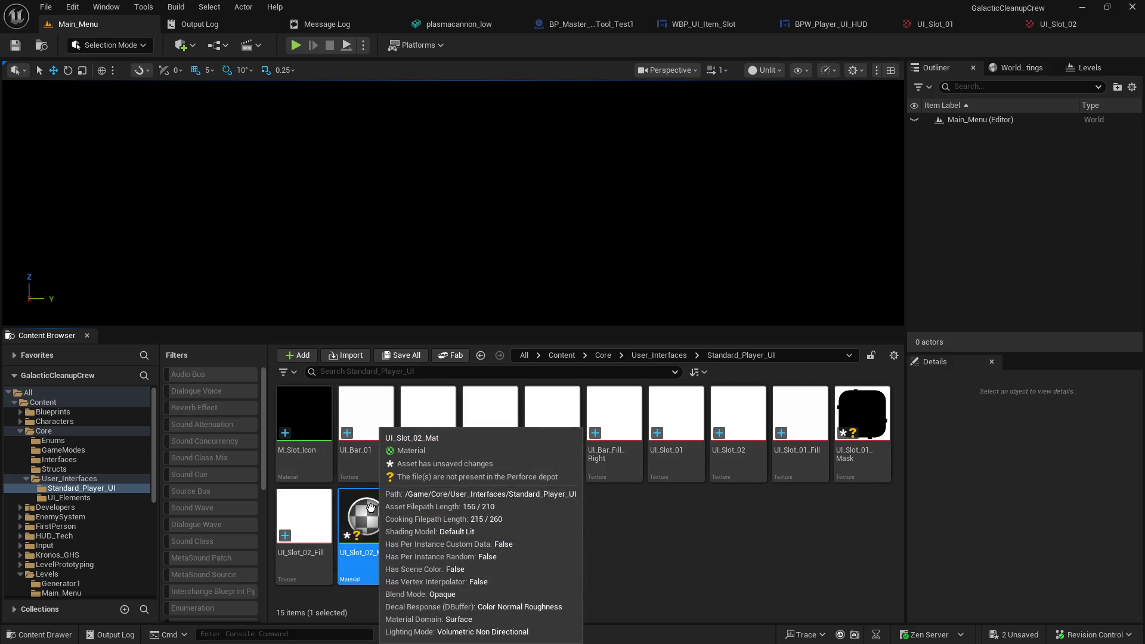
key(Delete)
click(514, 522)
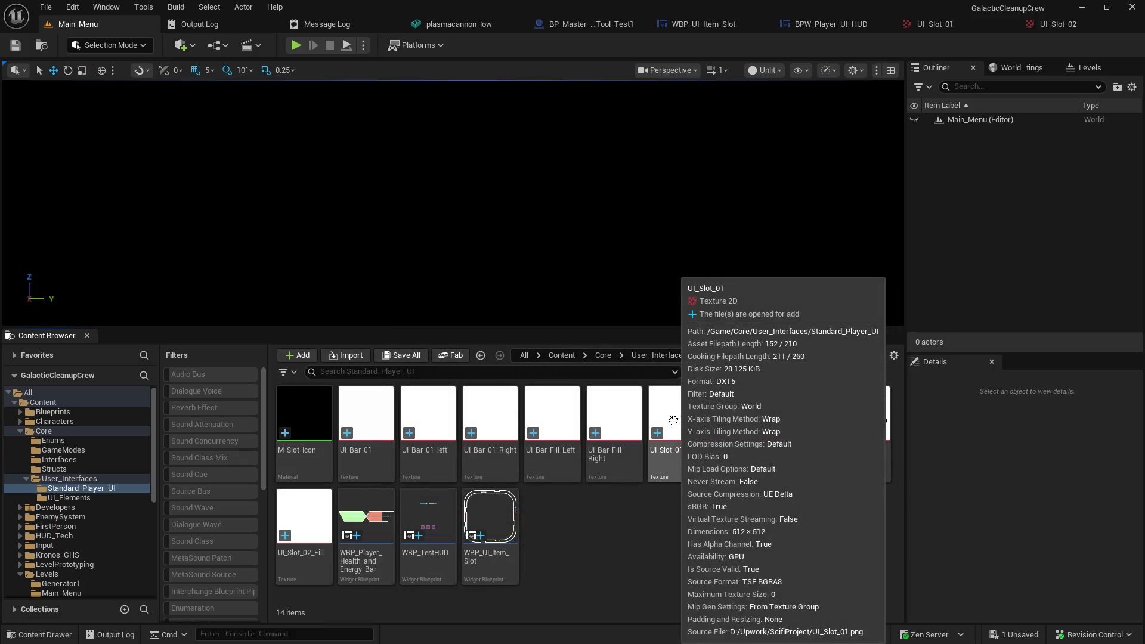
Step: Create a material from the UI_Slot_01 texture named UI_Slot_01_Material
right_click(673, 421)
click(750, 169)
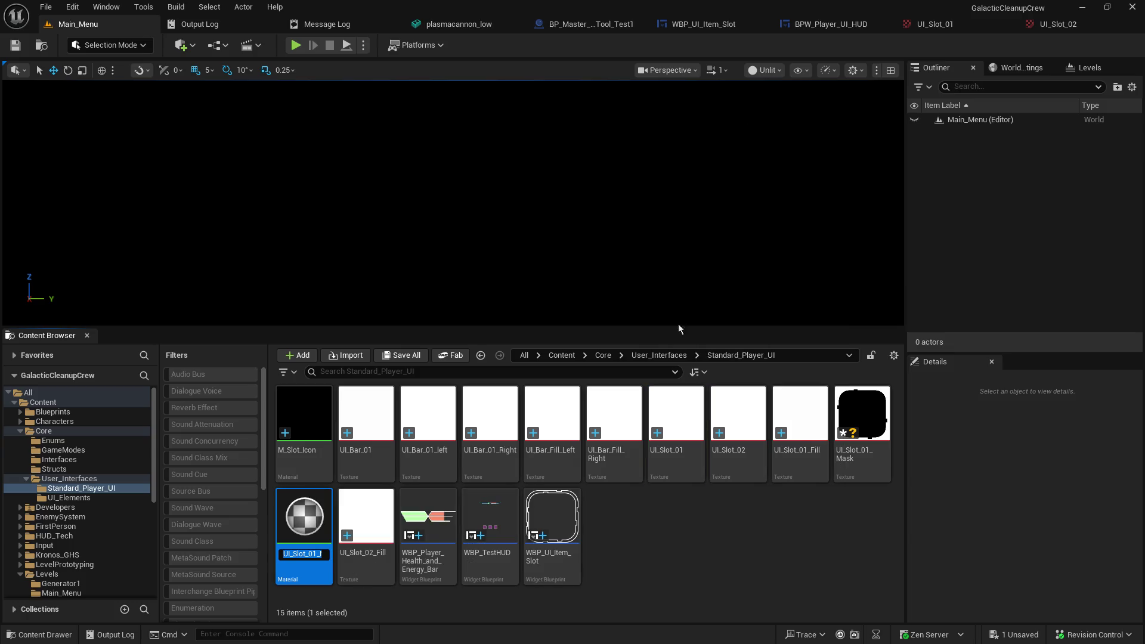
key(End)
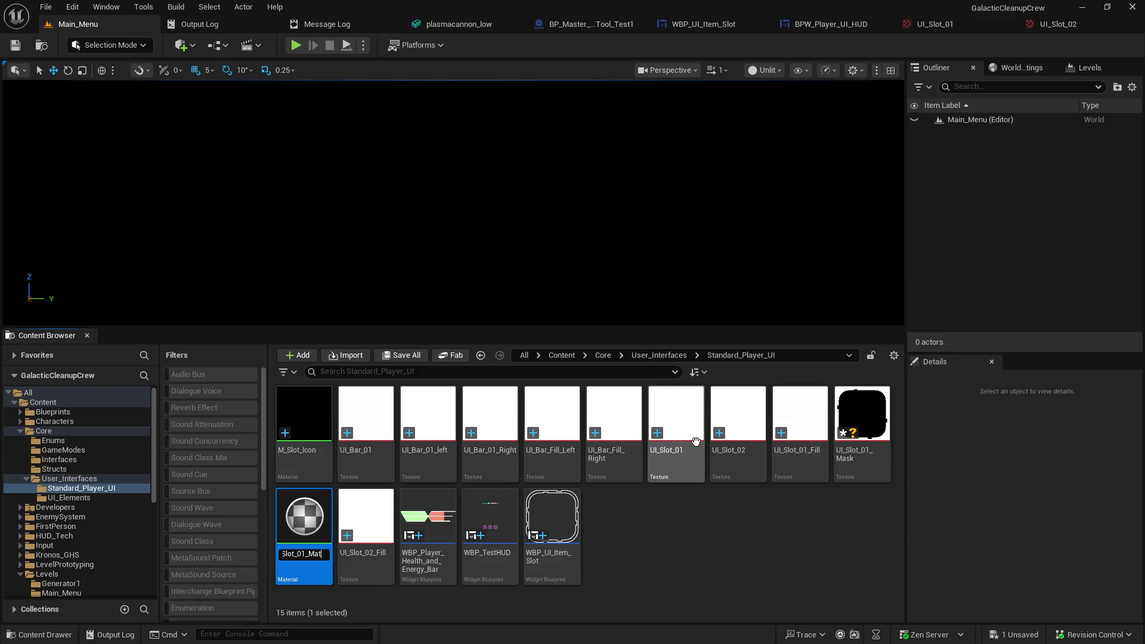
key(BackSpace)
key(BackSpace)
key(BackSpace)
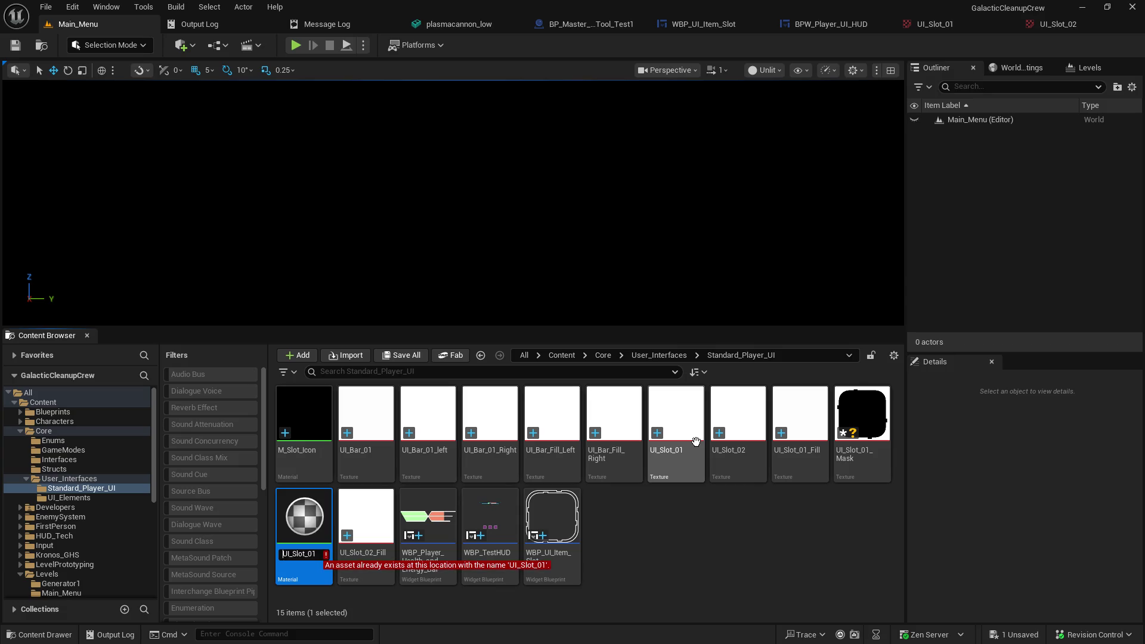
text(_Material)
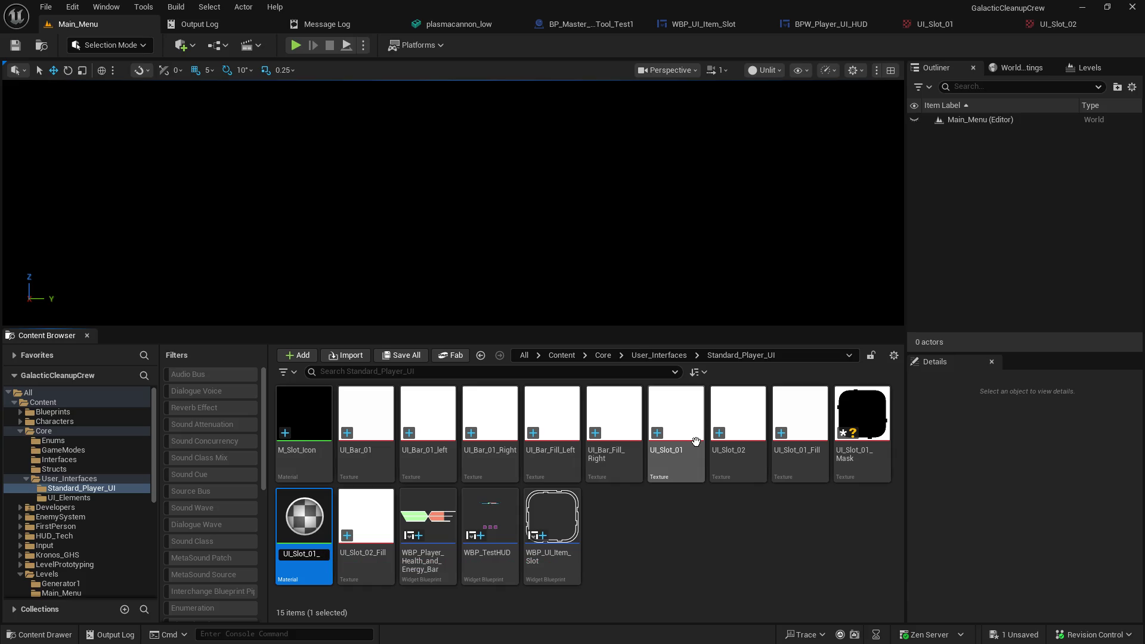
key(Return)
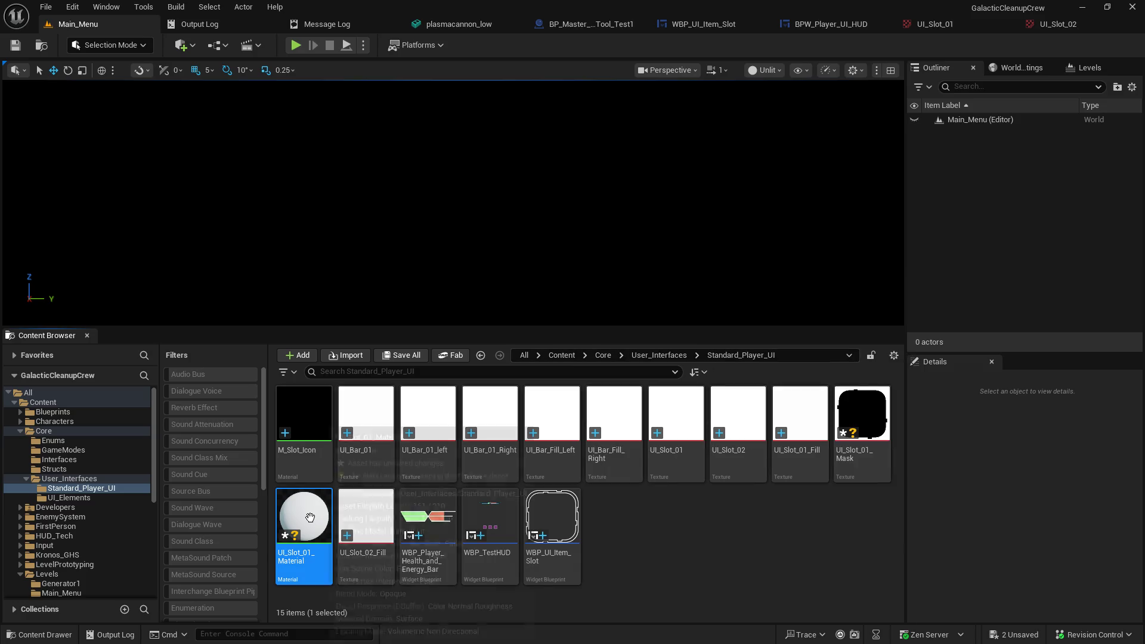
Step: Set UI_Slot_01_Material's Blend Mode to Translucent and Material Domain to User Interface
double_click(310, 518)
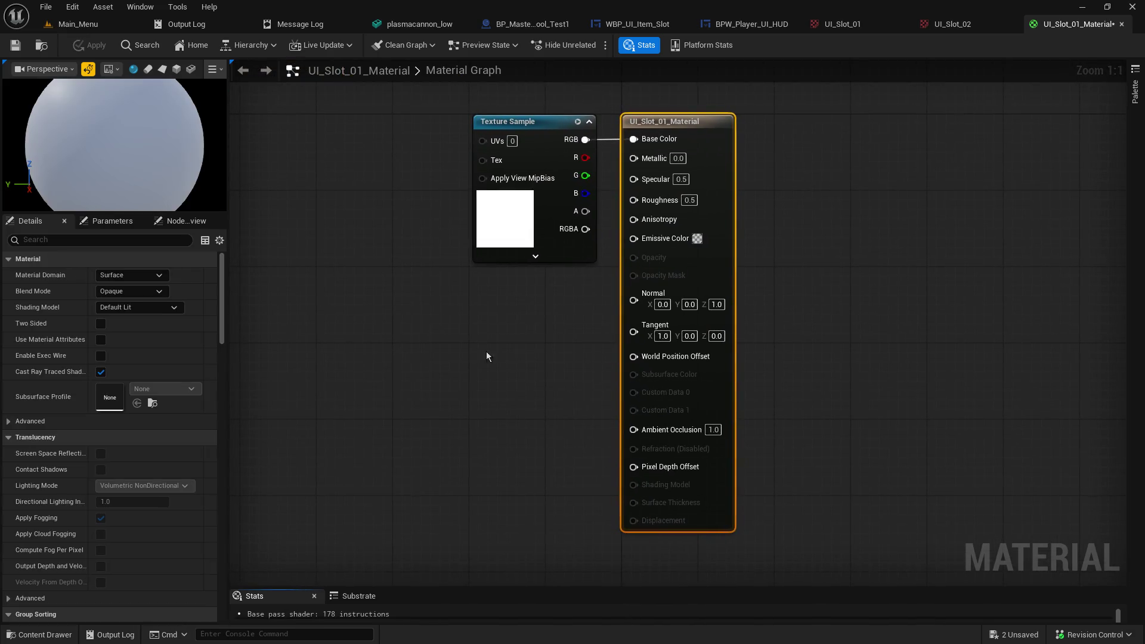
drag(480, 438, 430, 371)
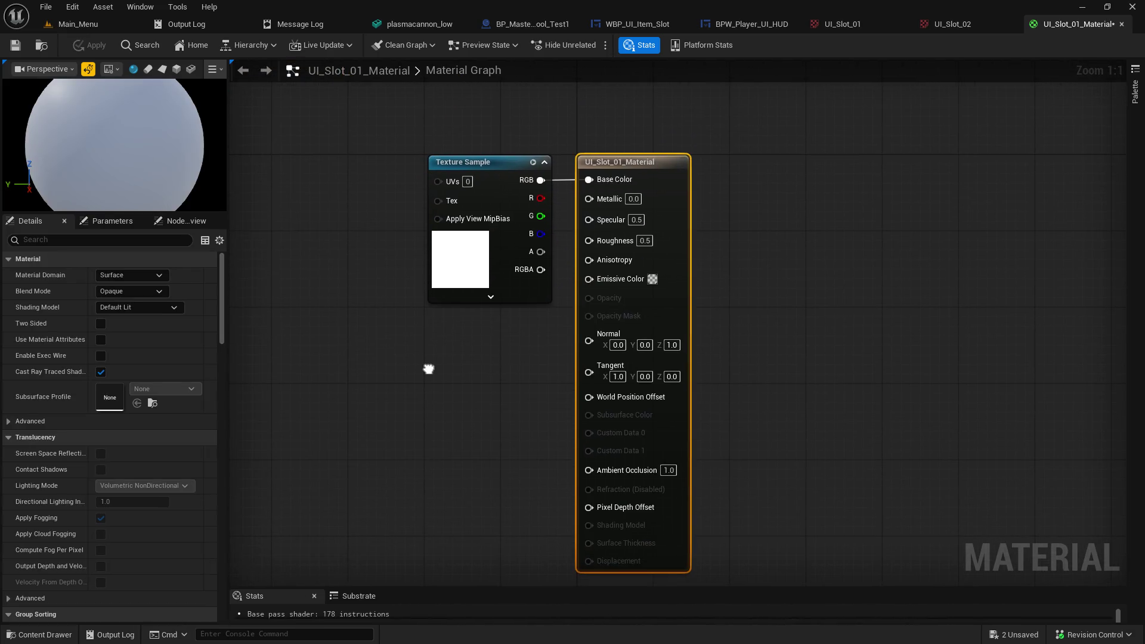
click(147, 291)
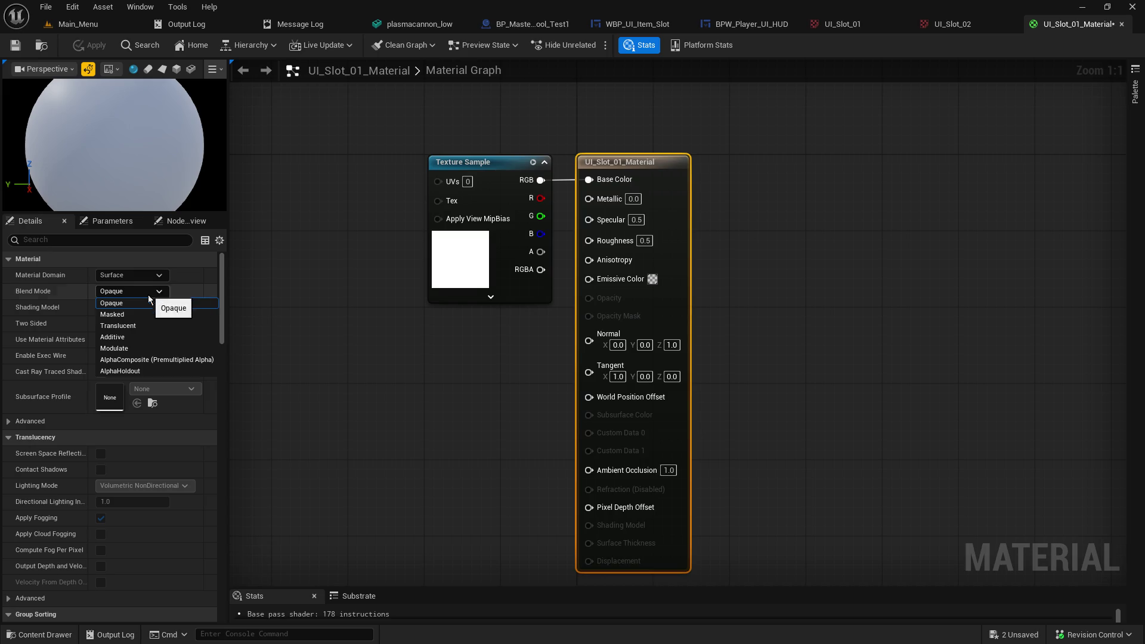
click(144, 326)
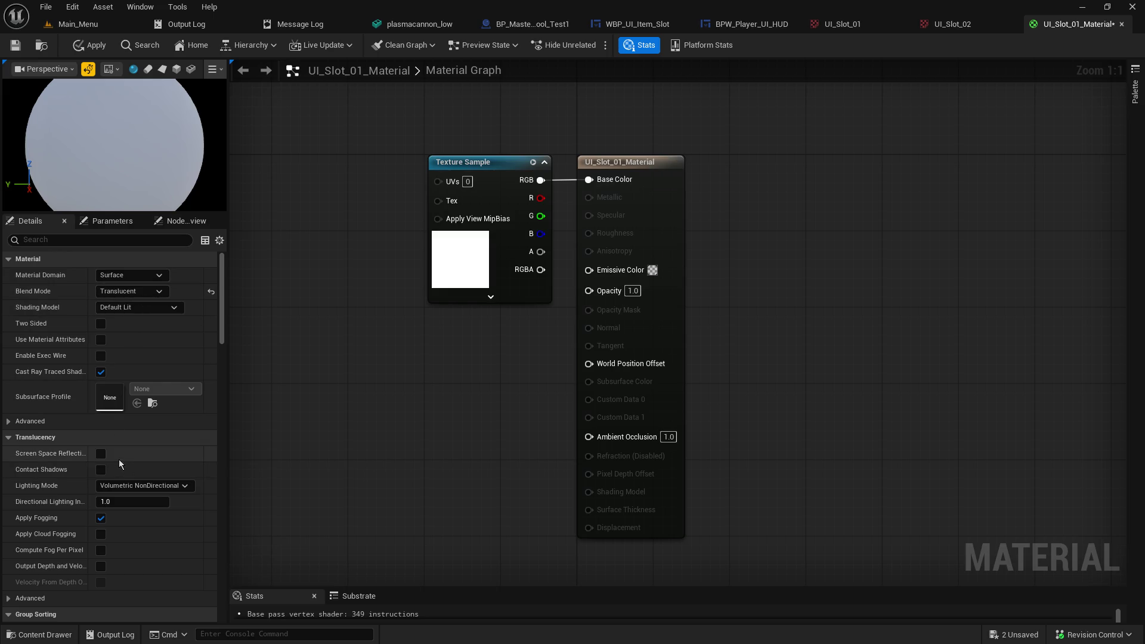
click(141, 275)
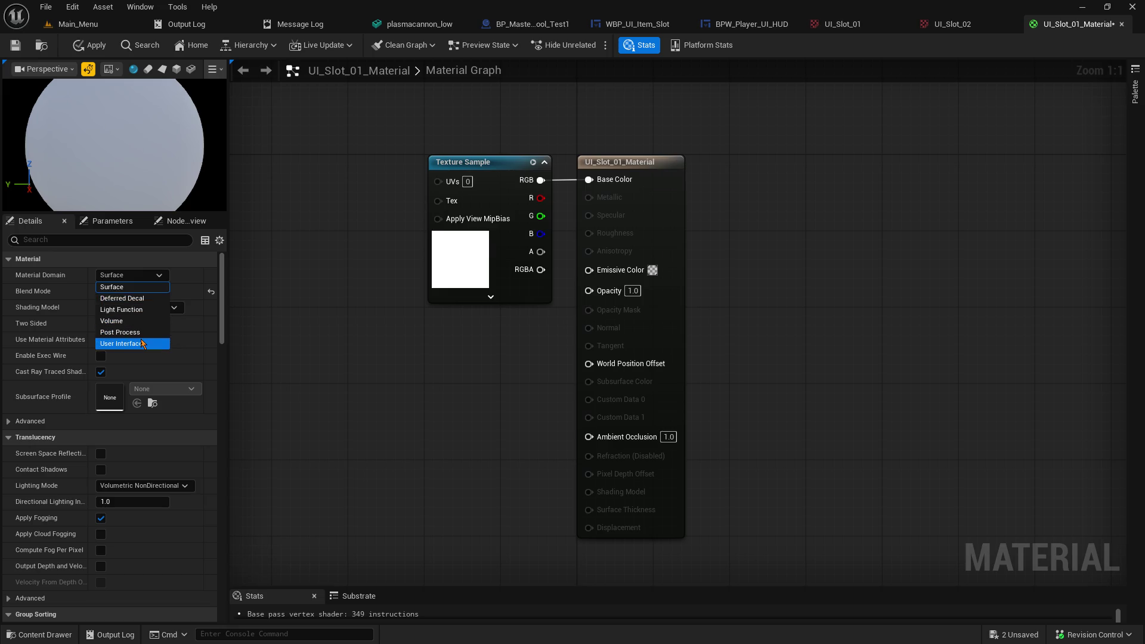
click(137, 344)
click(136, 292)
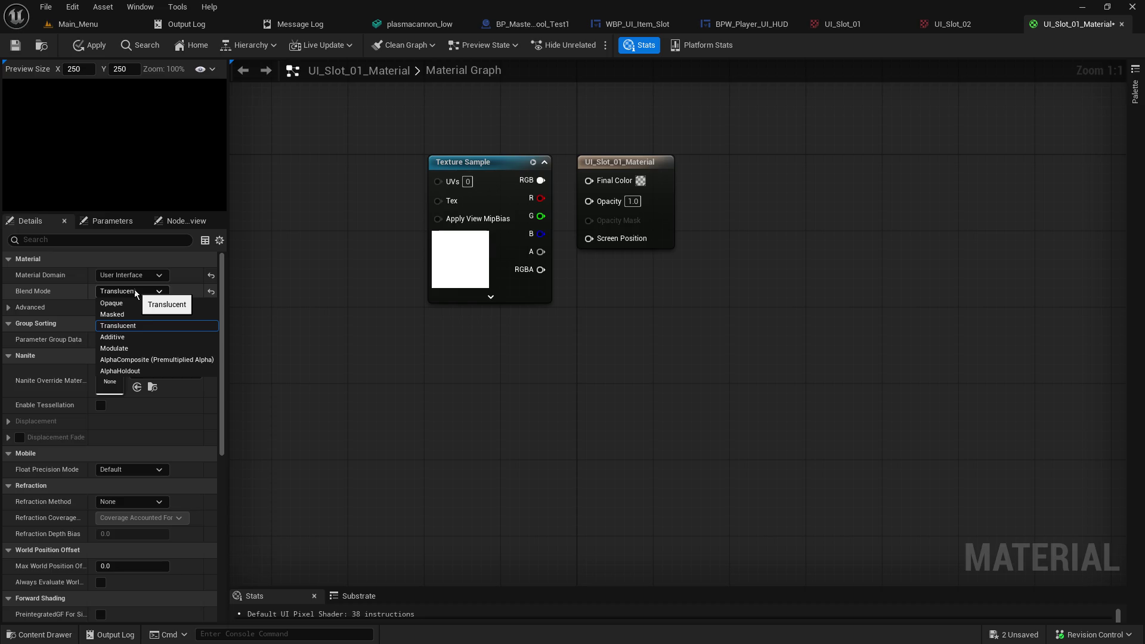
click(149, 326)
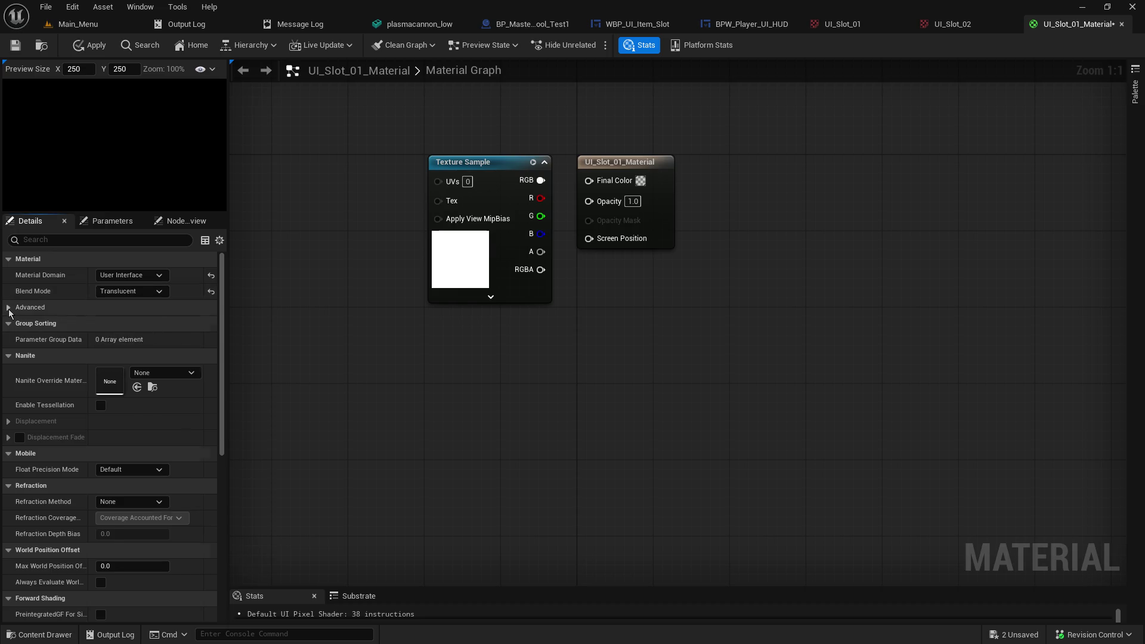
click(9, 309)
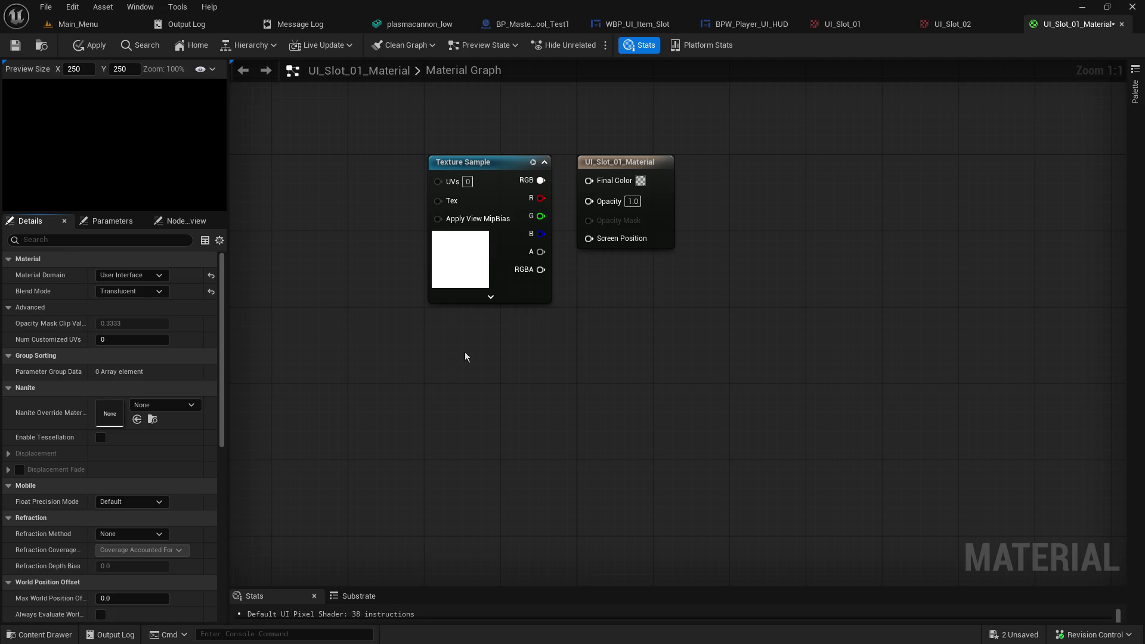
Step: Wire the texture's RGB into Final Color and its alpha into Opacity
drag(541, 270, 589, 180)
mouse_move(481, 168)
mouse_down()
mouse_move(428, 158)
mouse_move(552, 187)
mouse_move(589, 181)
mouse_up()
alt+click(489, 260)
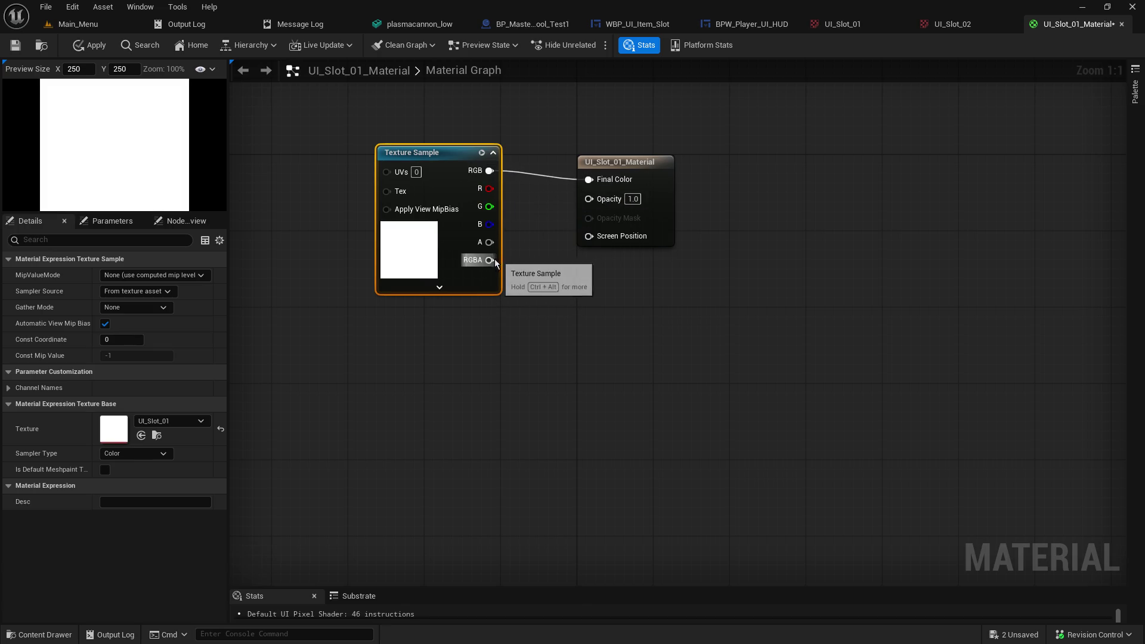
drag(489, 242, 589, 198)
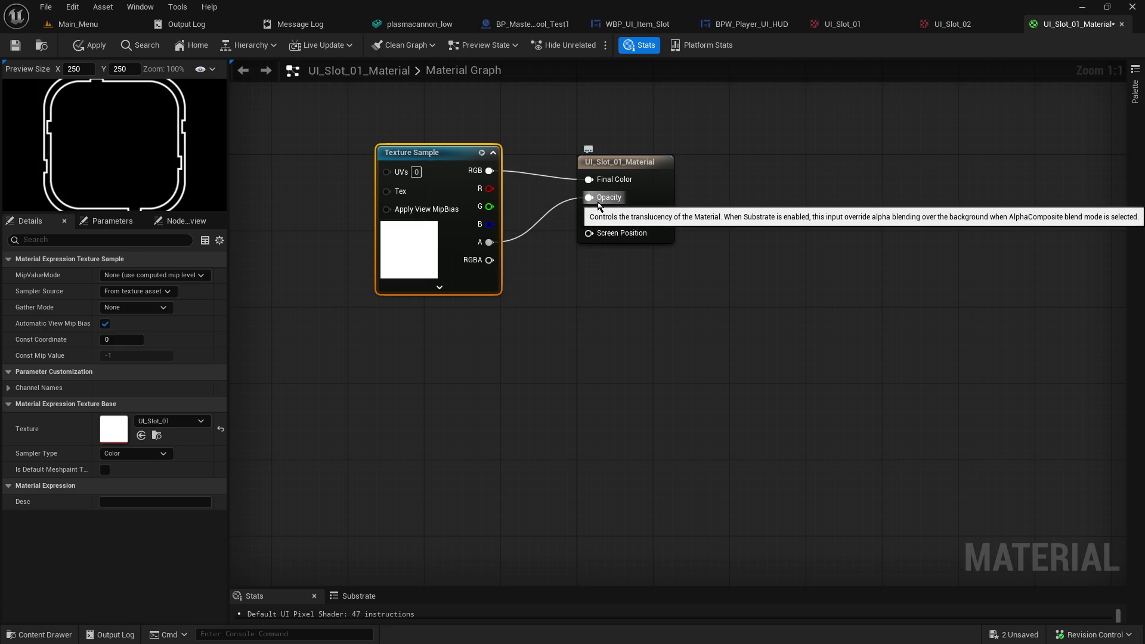
drag(197, 219, 193, 290)
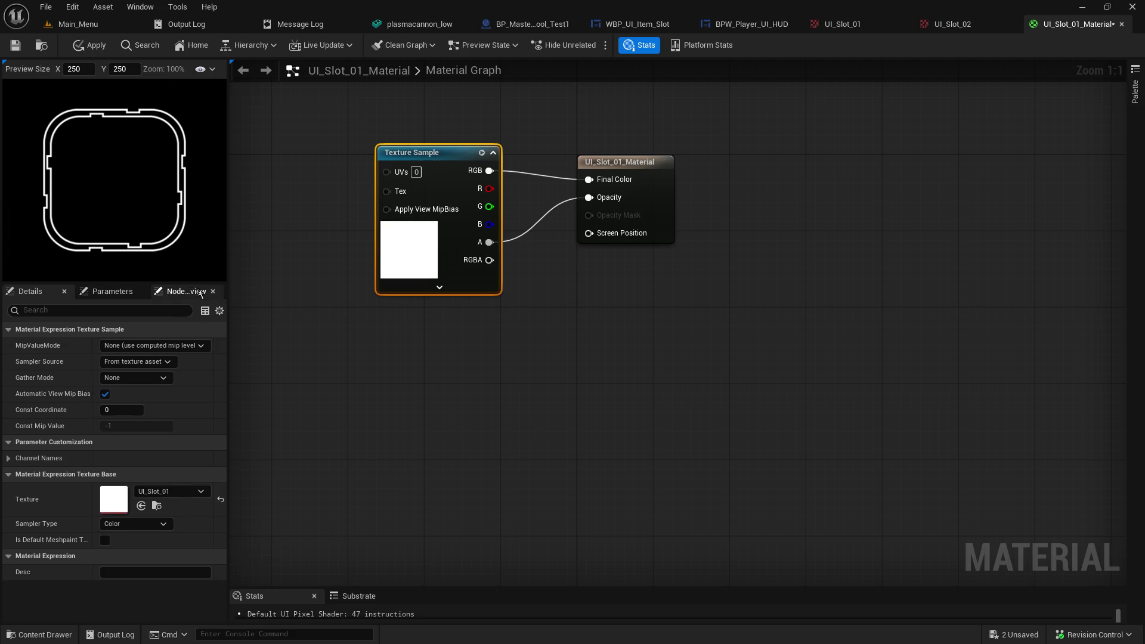
Step: Add a BoxMask-2D node from a 'mask' search, then delete it
right_click(402, 353)
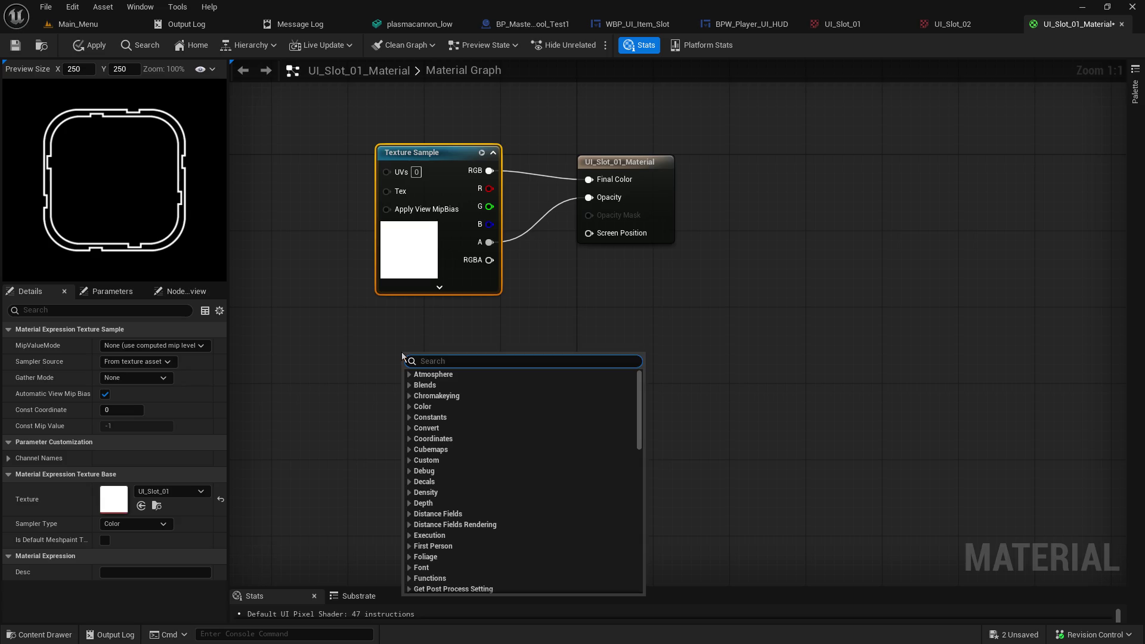
text(mask)
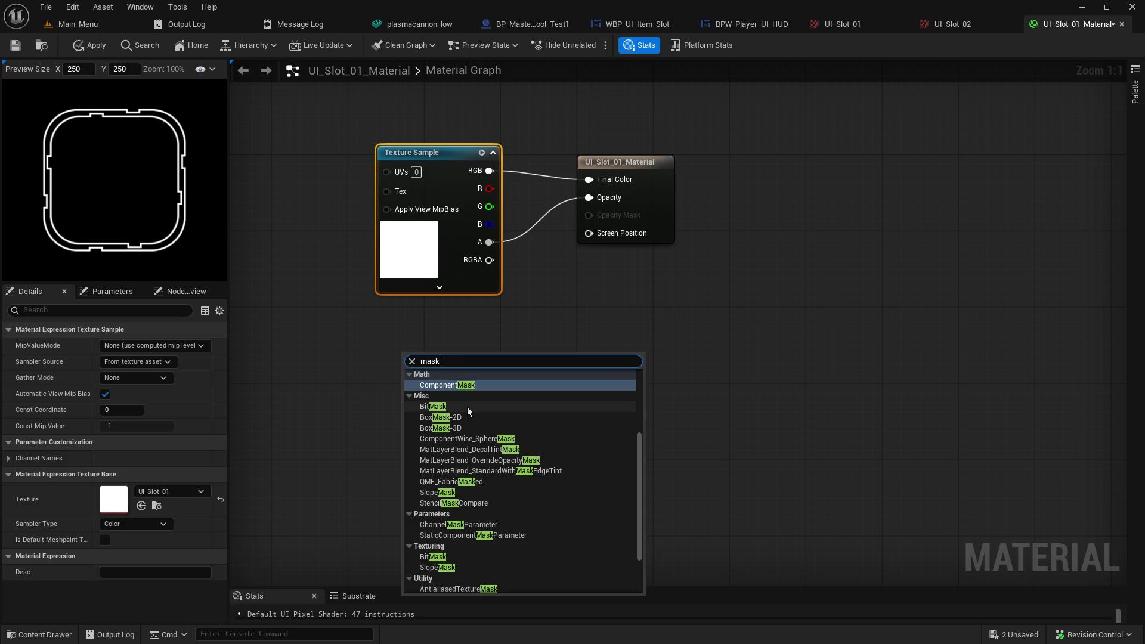
scroll(580, 523, down, 2)
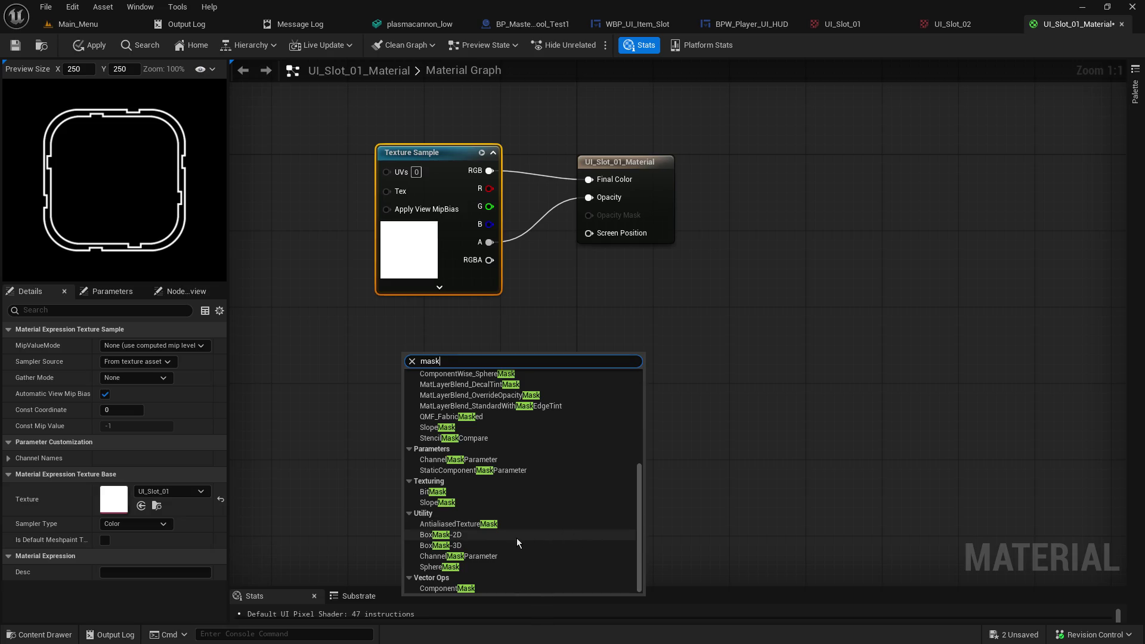
click(476, 536)
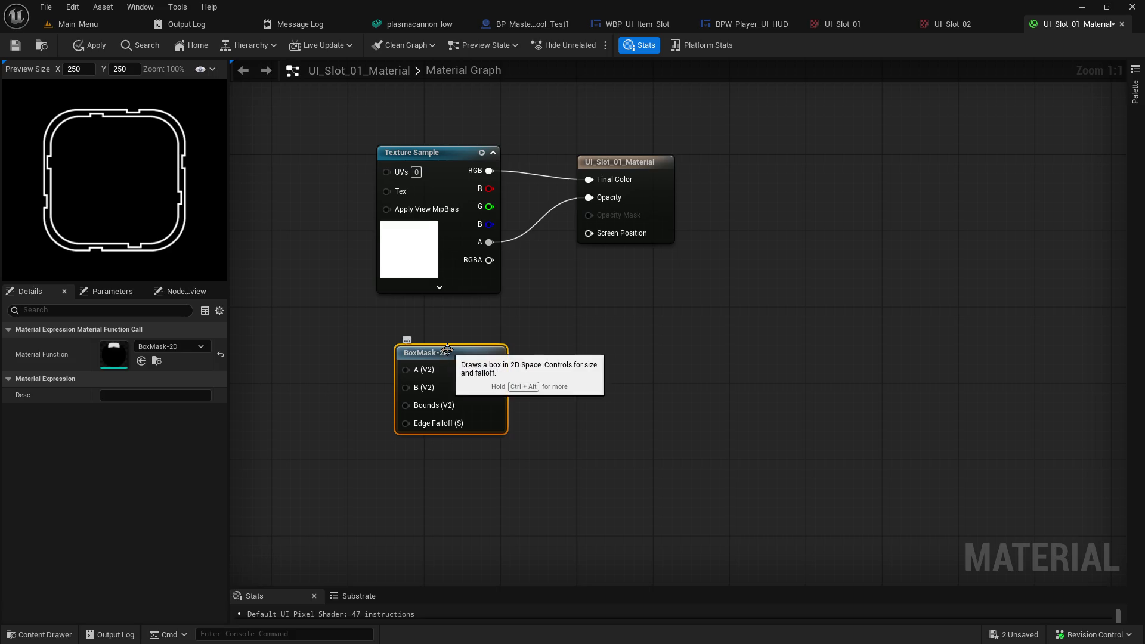
key(Delete)
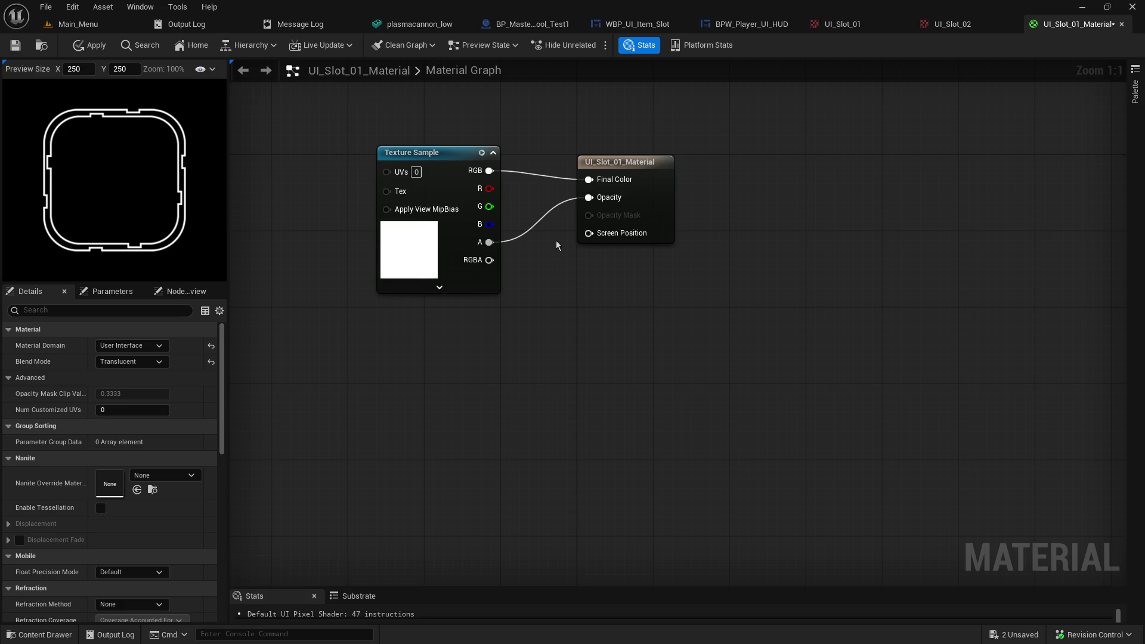
Step: Inspect the Texture Sample node's options, then select UI_Slot_01_Mask in the level editor's Content Browser
drag(559, 258, 754, 298)
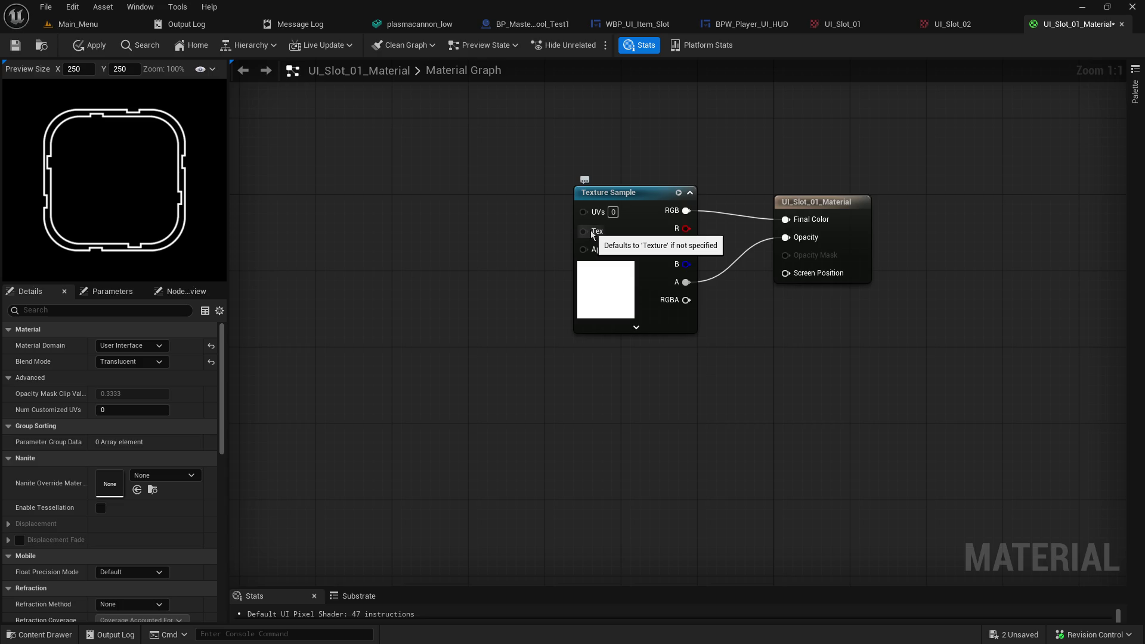
drag(807, 389, 648, 357)
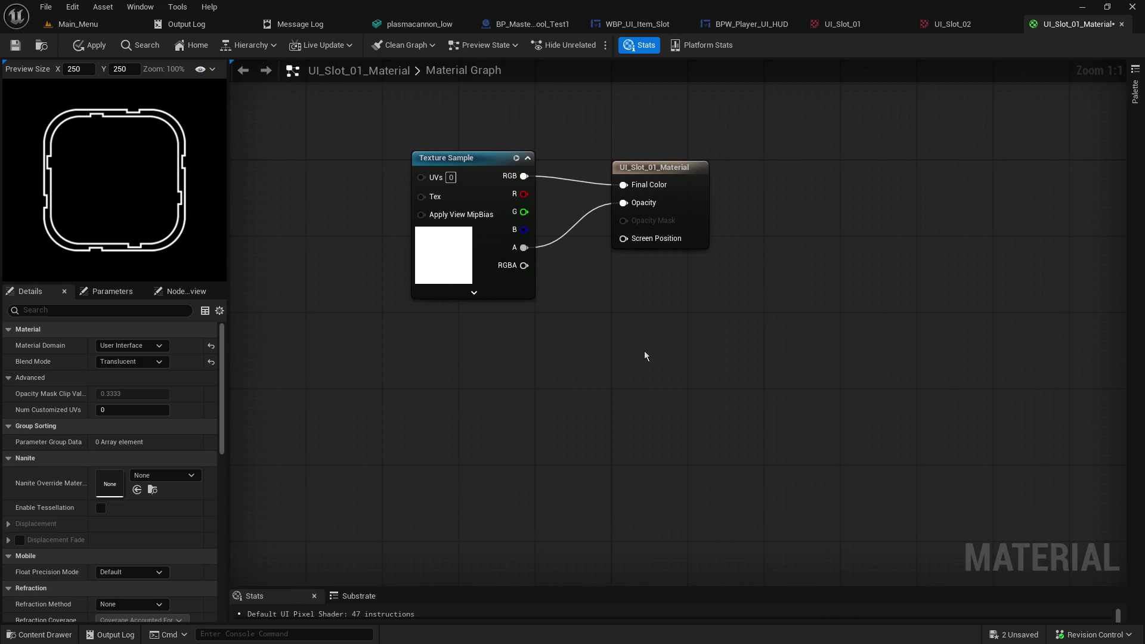
click(517, 294)
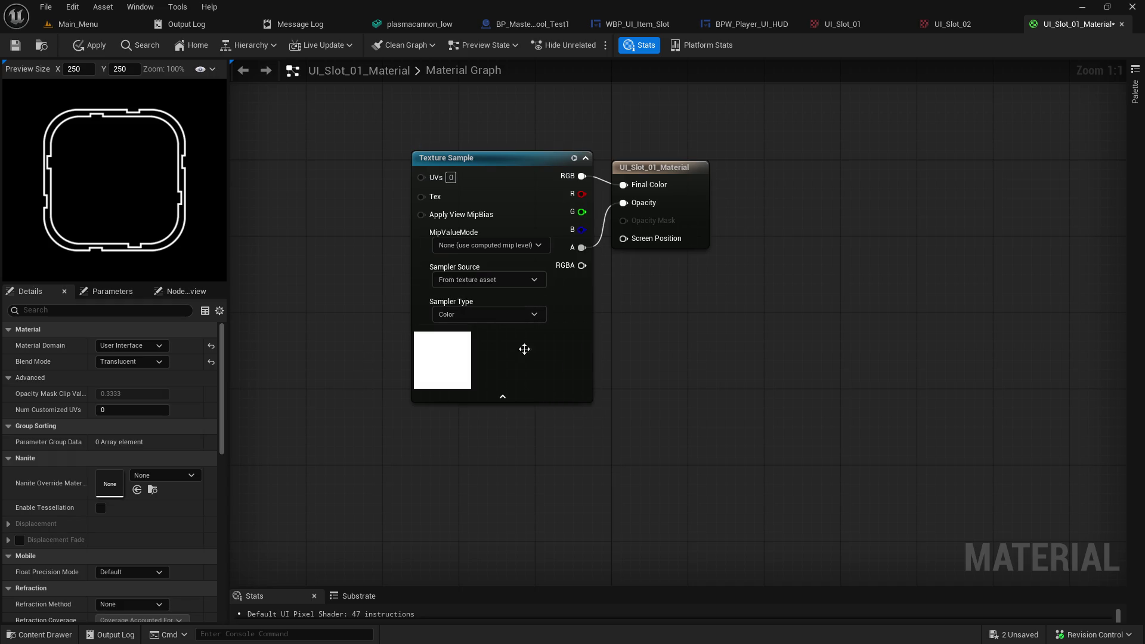
click(502, 396)
right_click(504, 412)
click(441, 395)
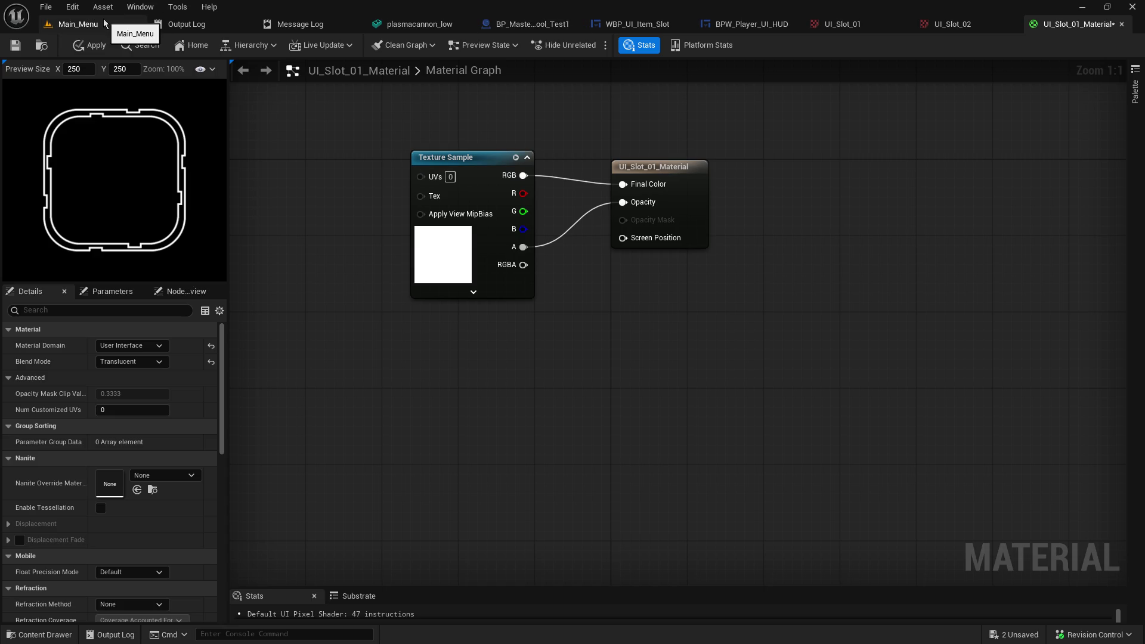
click(78, 24)
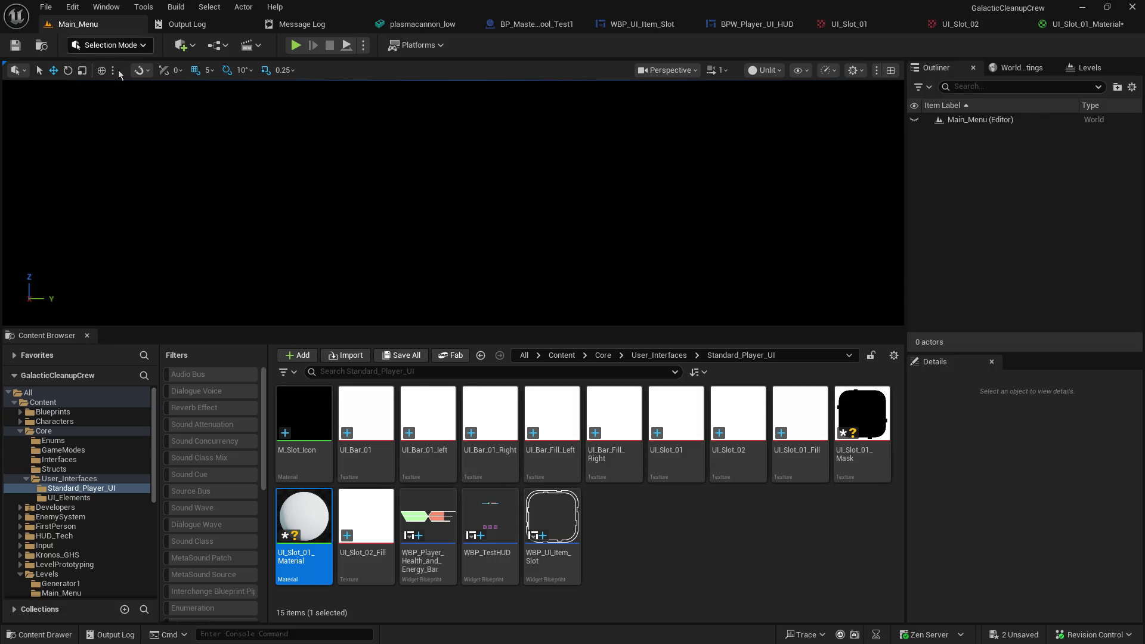
click(845, 425)
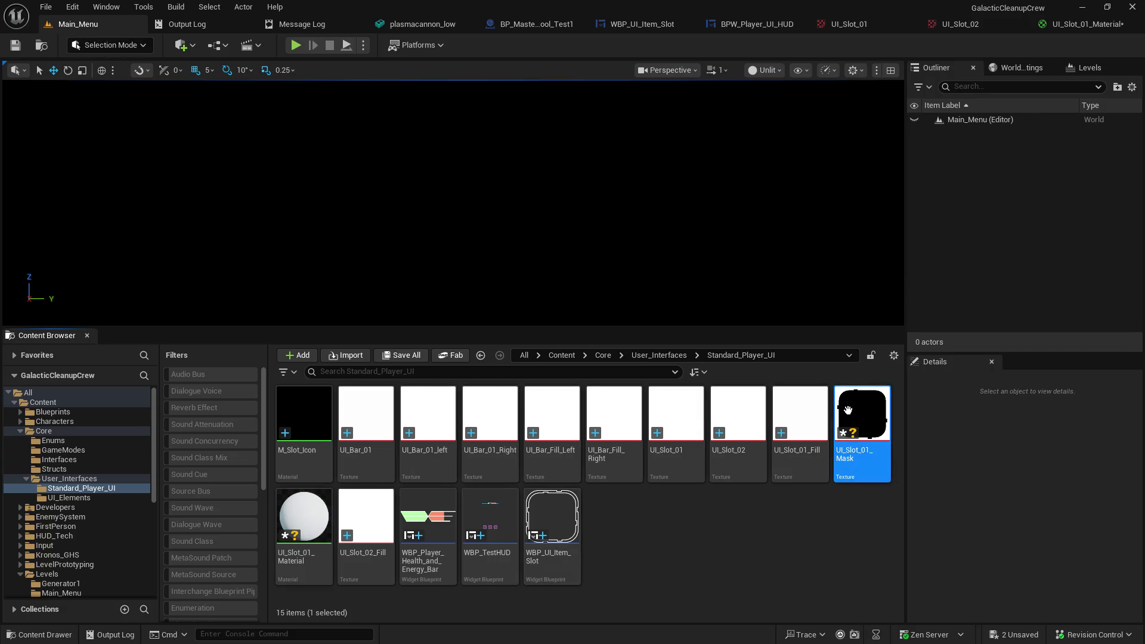
Step: Add a UI_Slot_01_Mask Texture Sample to the graph and place it below the first sample
click(1079, 23)
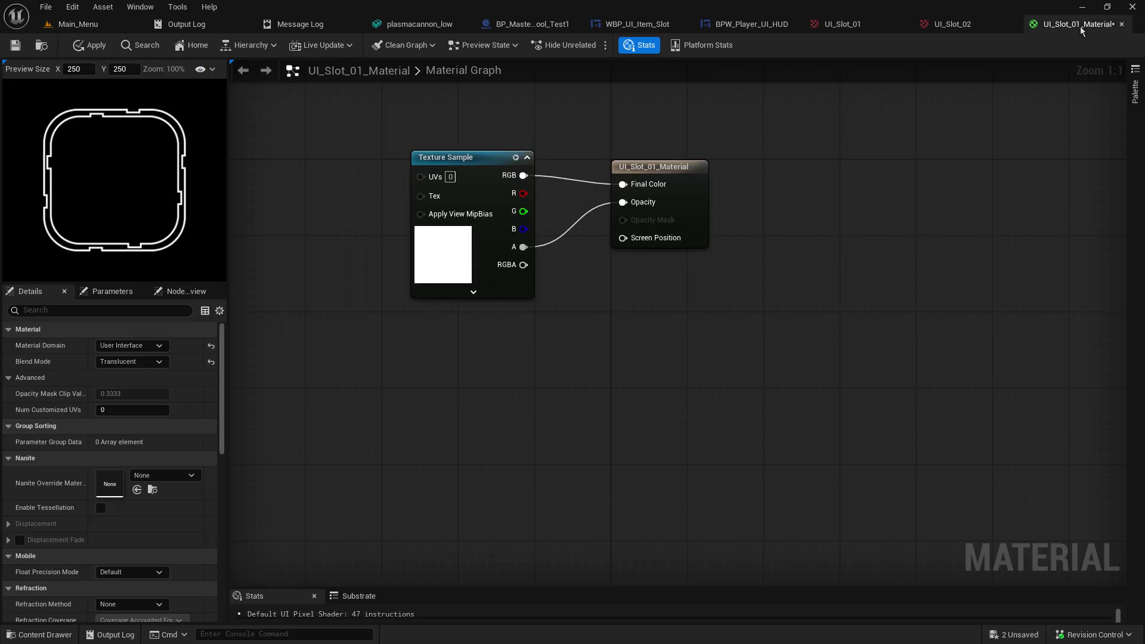
click(1135, 23)
click(72, 25)
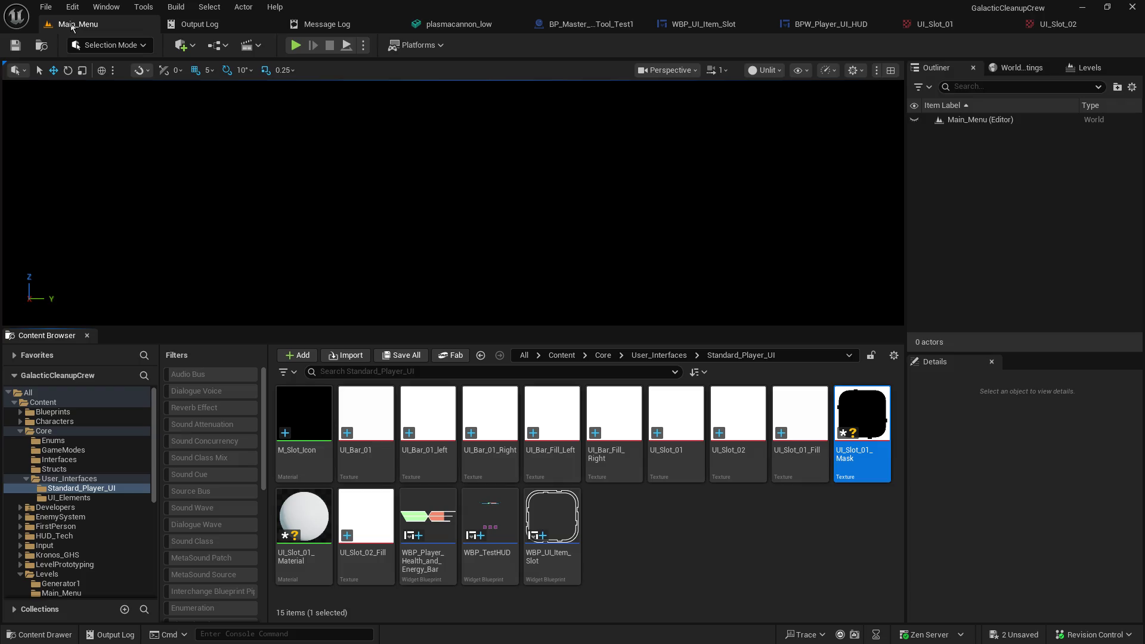
right_click(864, 429)
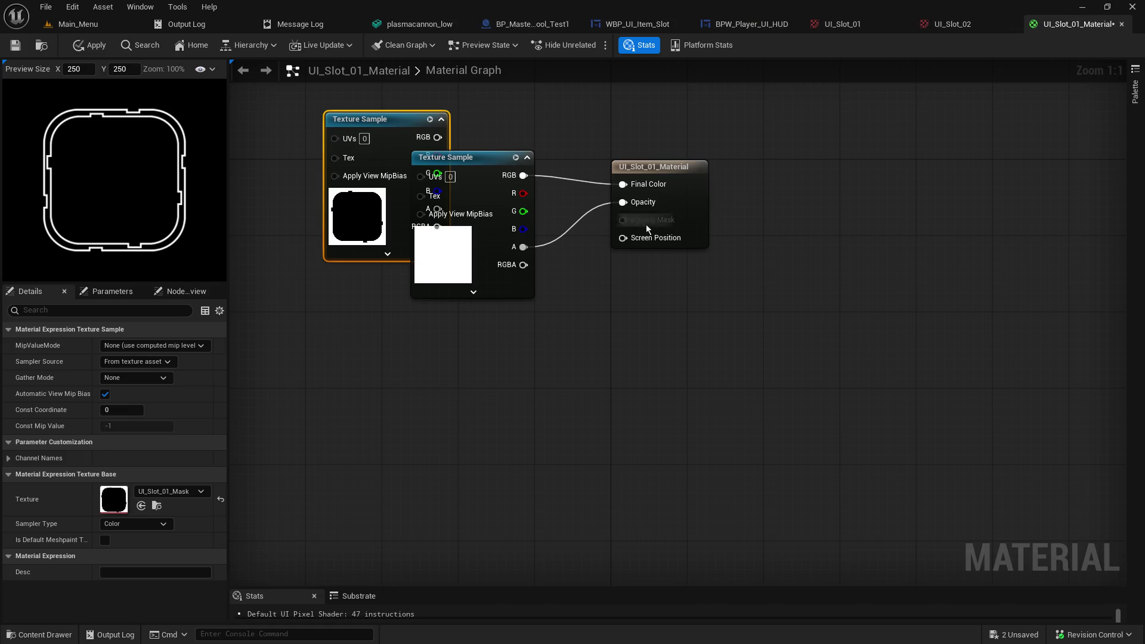
drag(346, 116, 489, 383)
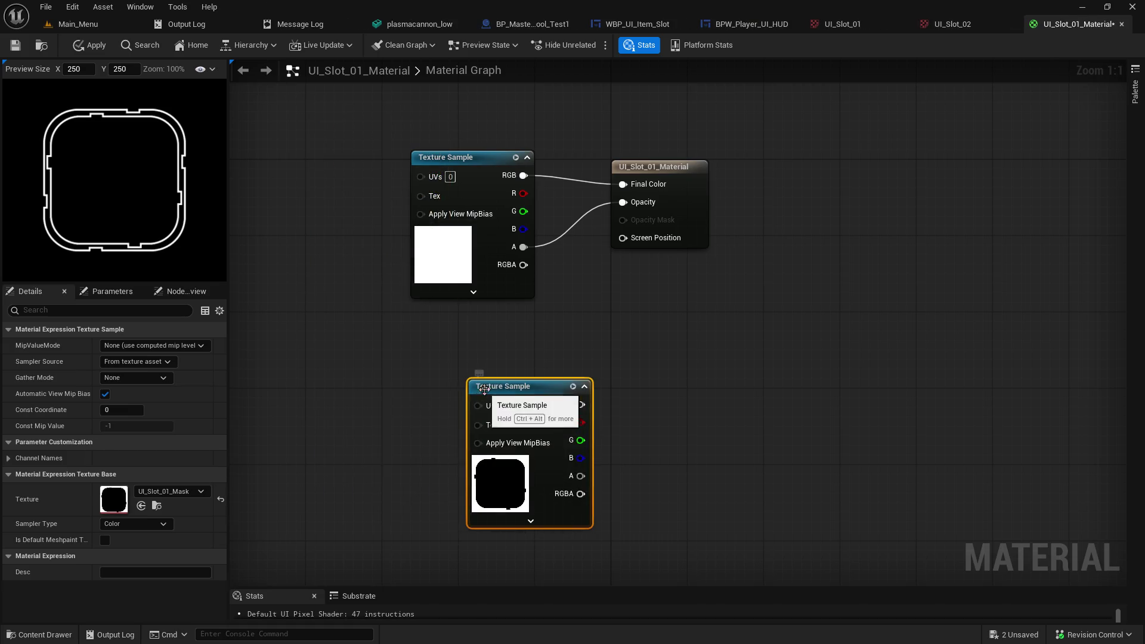
Step: Set the mask sample's Sampler Type to Masks, leaving Gather Mode at None
click(173, 346)
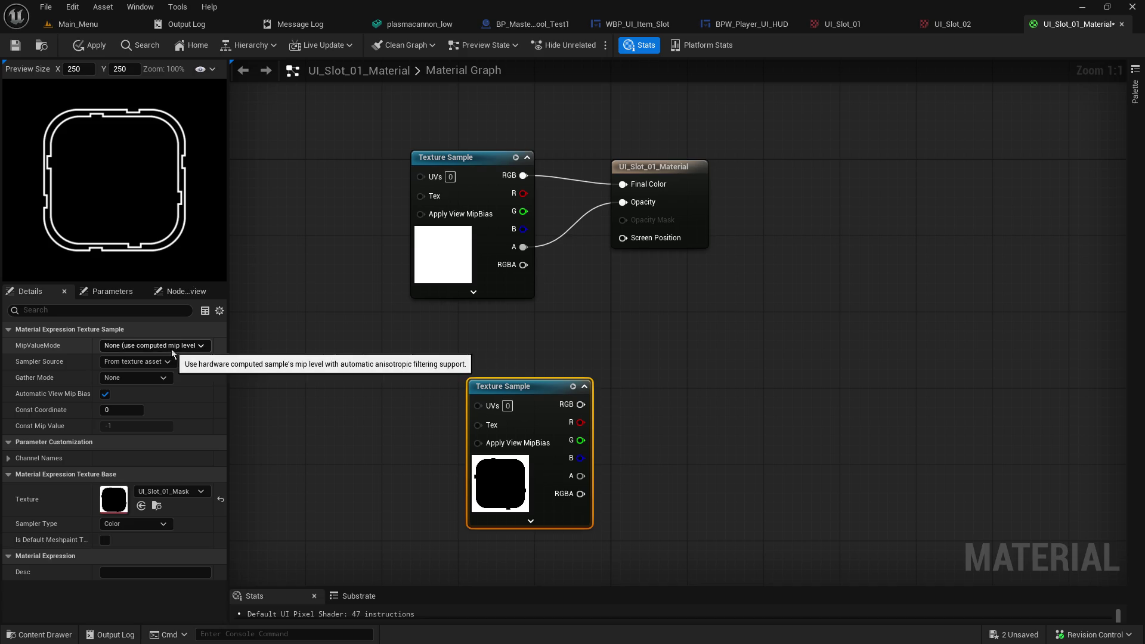
click(173, 352)
click(162, 361)
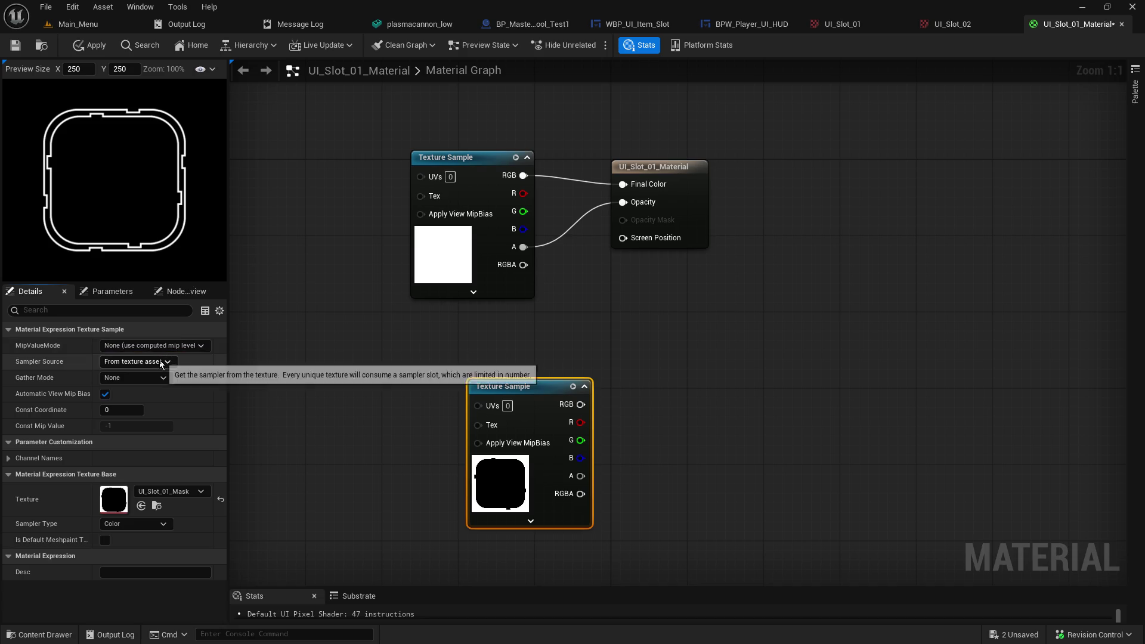
click(161, 362)
click(156, 377)
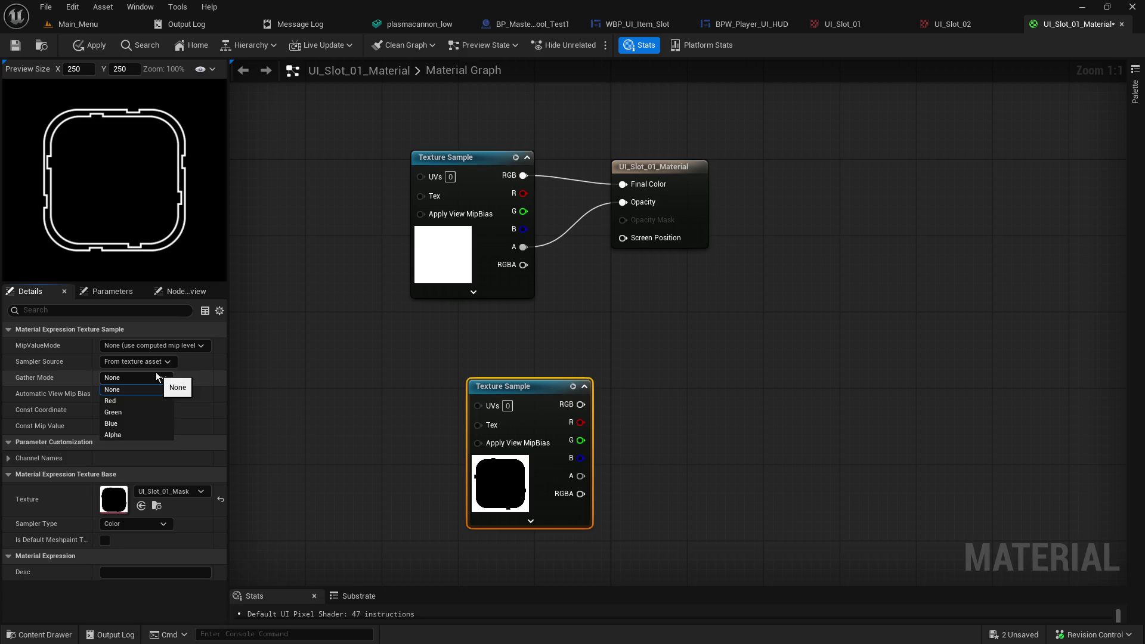
click(156, 374)
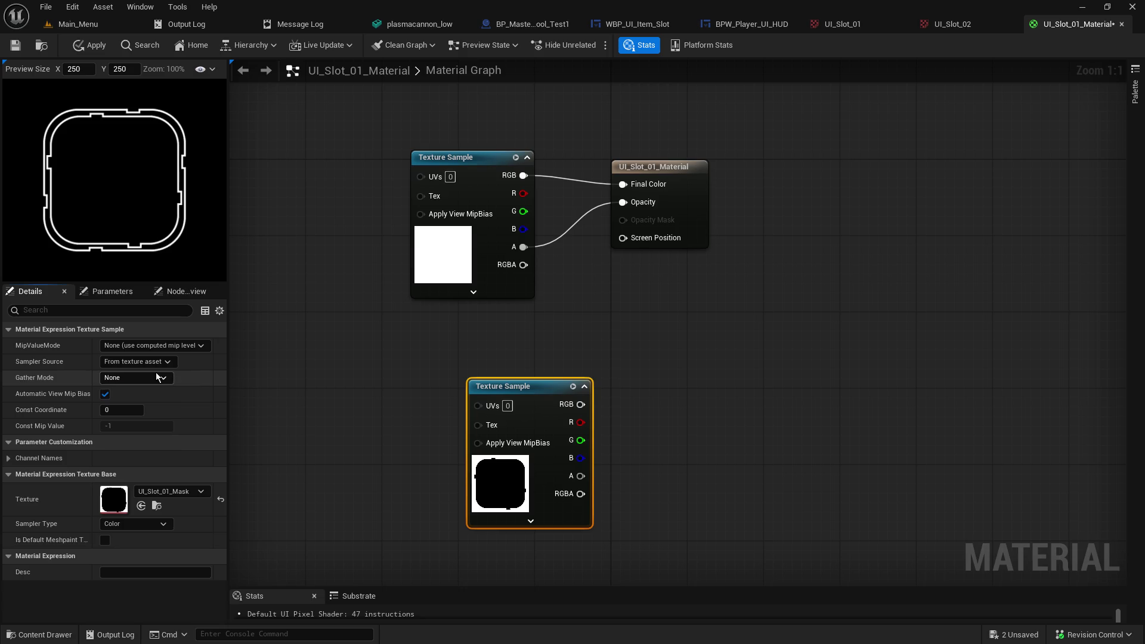
click(112, 524)
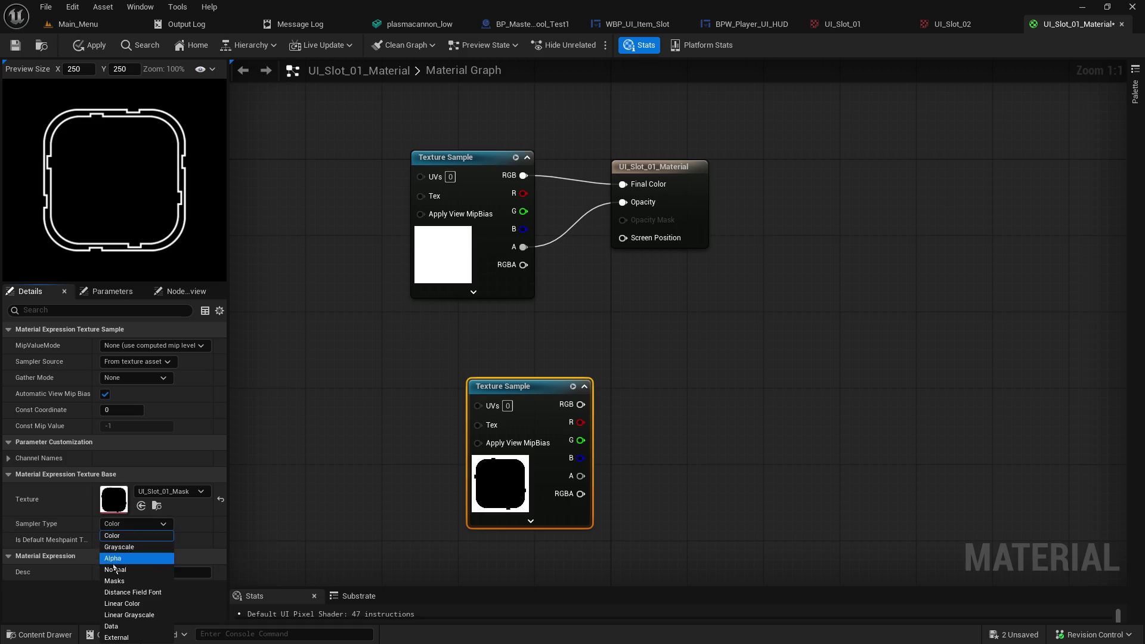
click(110, 580)
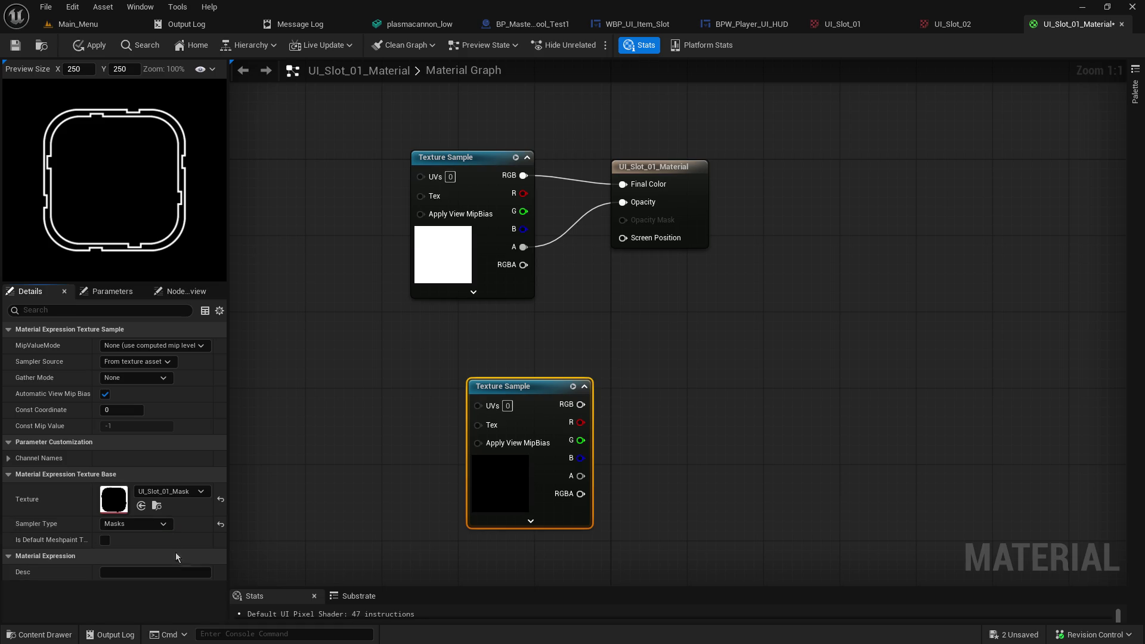
drag(539, 387, 473, 358)
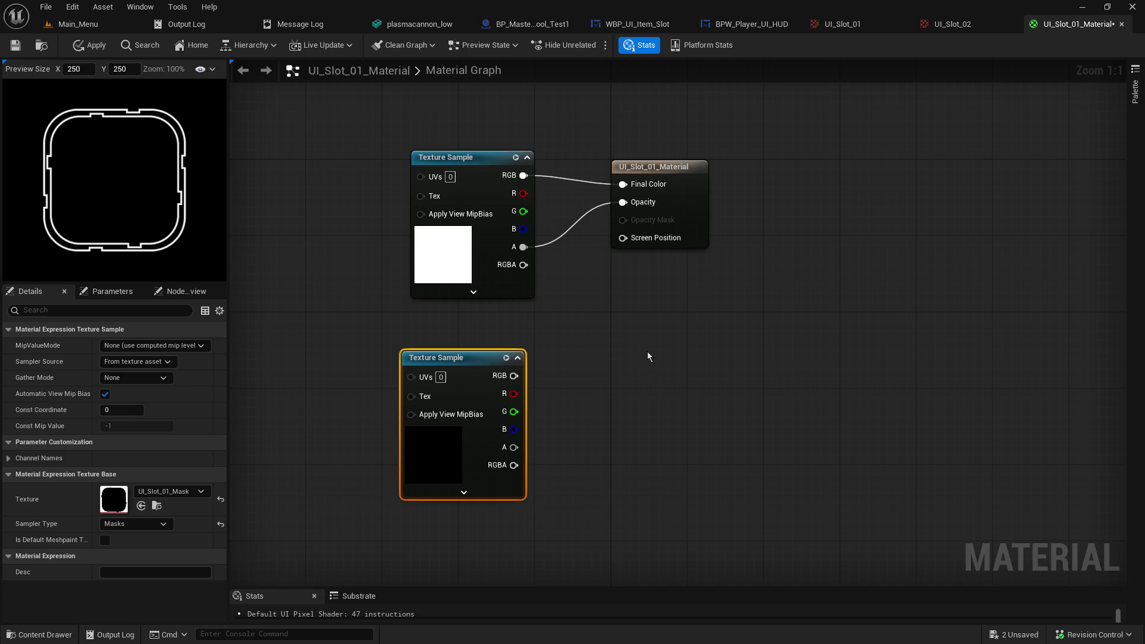
drag(667, 172, 743, 162)
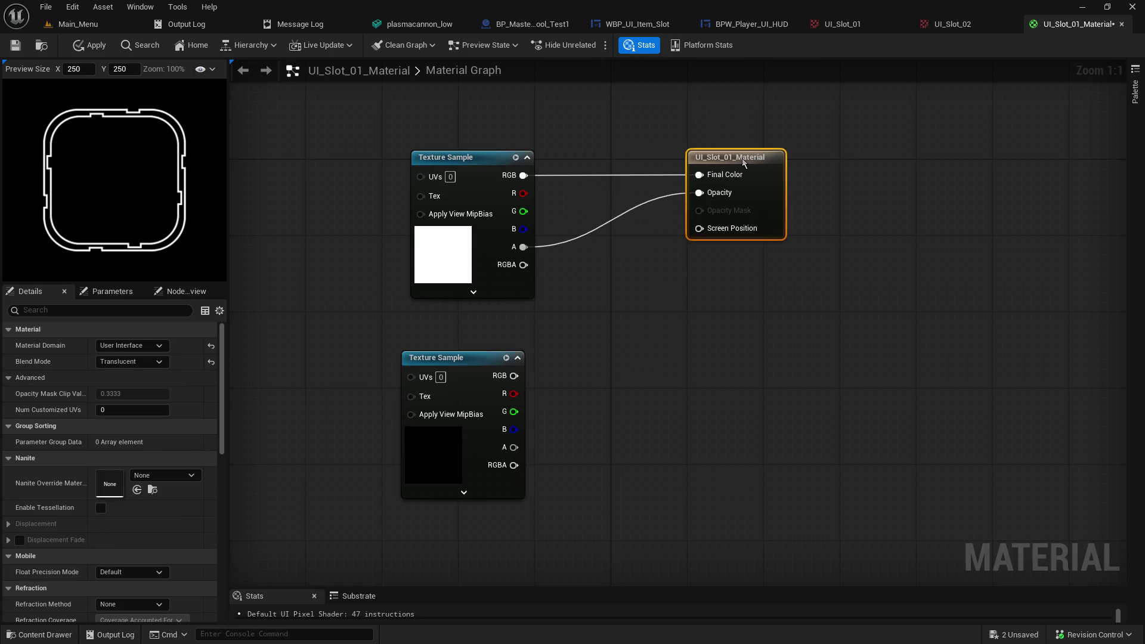
Step: Switch Blend Mode to Masked and try the mask's RGB, RGBA and alpha pins on Opacity Mask
click(154, 370)
click(143, 385)
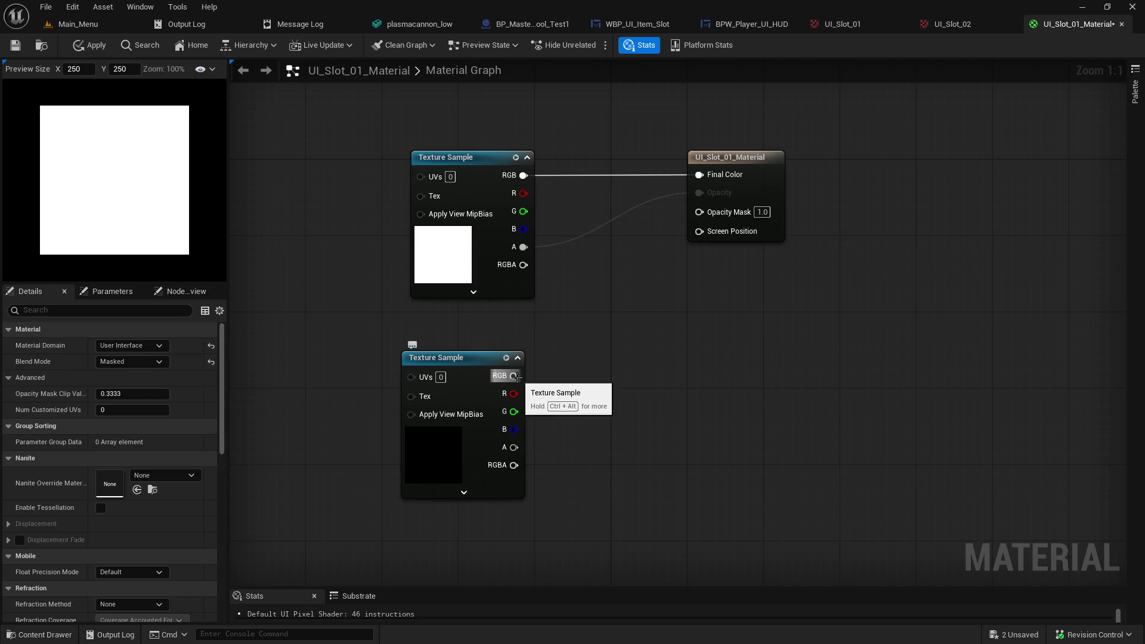
mouse_move(513, 375)
mouse_down()
mouse_move(697, 304)
mouse_move(708, 216)
mouse_up()
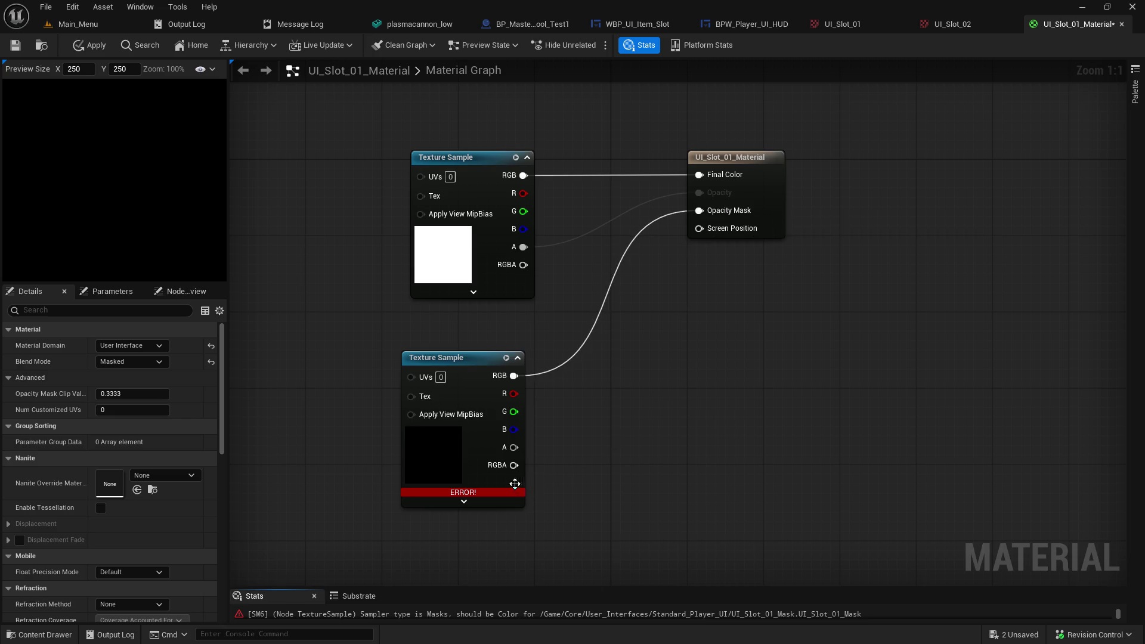
drag(513, 465, 702, 211)
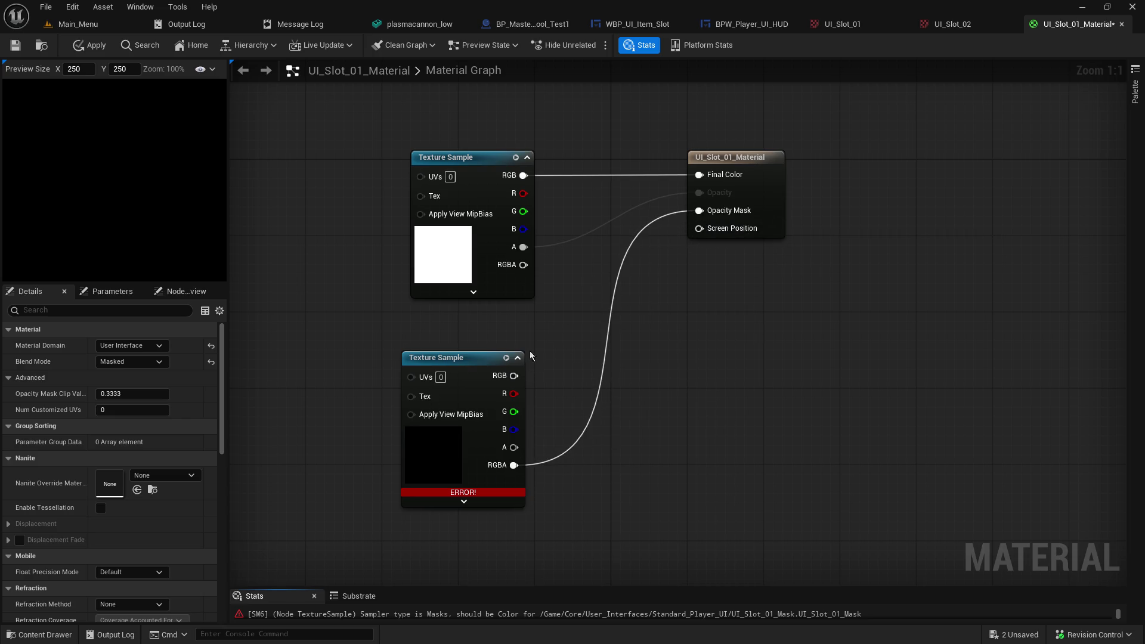
alt+click(513, 465)
mouse_move(515, 447)
mouse_down()
mouse_move(575, 434)
mouse_move(699, 210)
mouse_up()
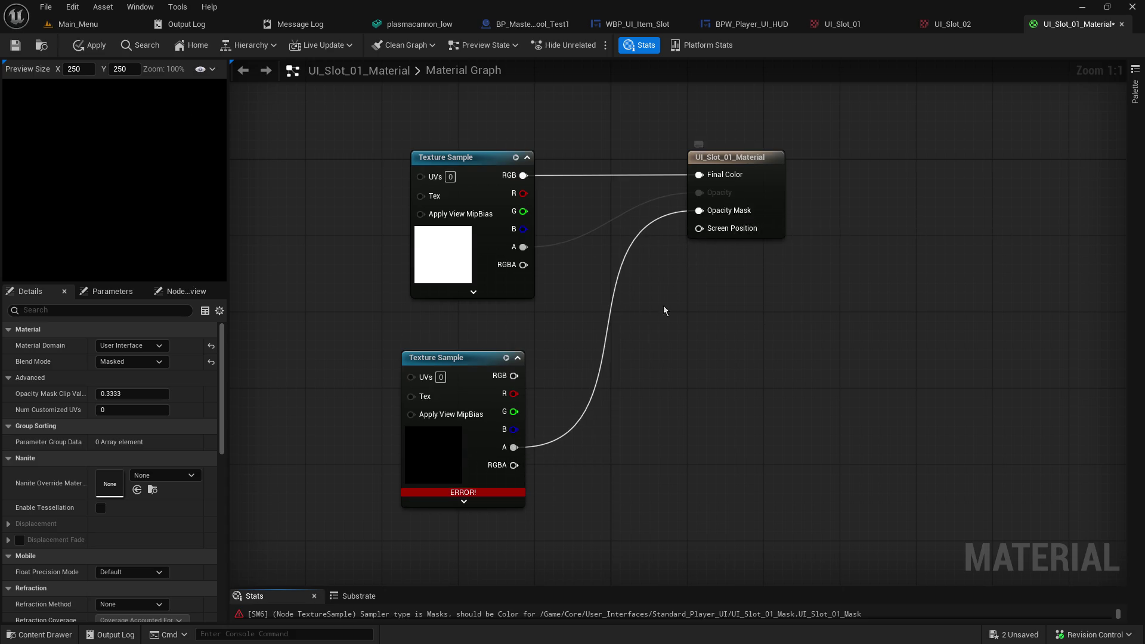
alt+click(513, 447)
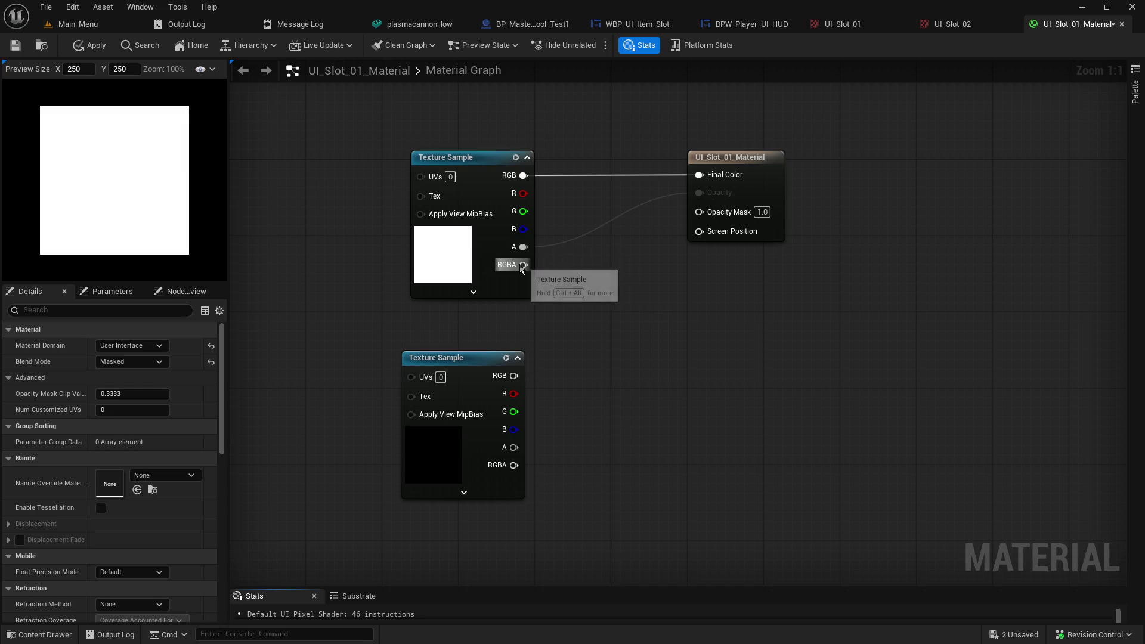
Step: Test the outline's RGBA on Final Color, then rearrange the mask node under the outline texture
mouse_move(523, 265)
mouse_down()
mouse_move(730, 170)
mouse_move(699, 175)
mouse_up()
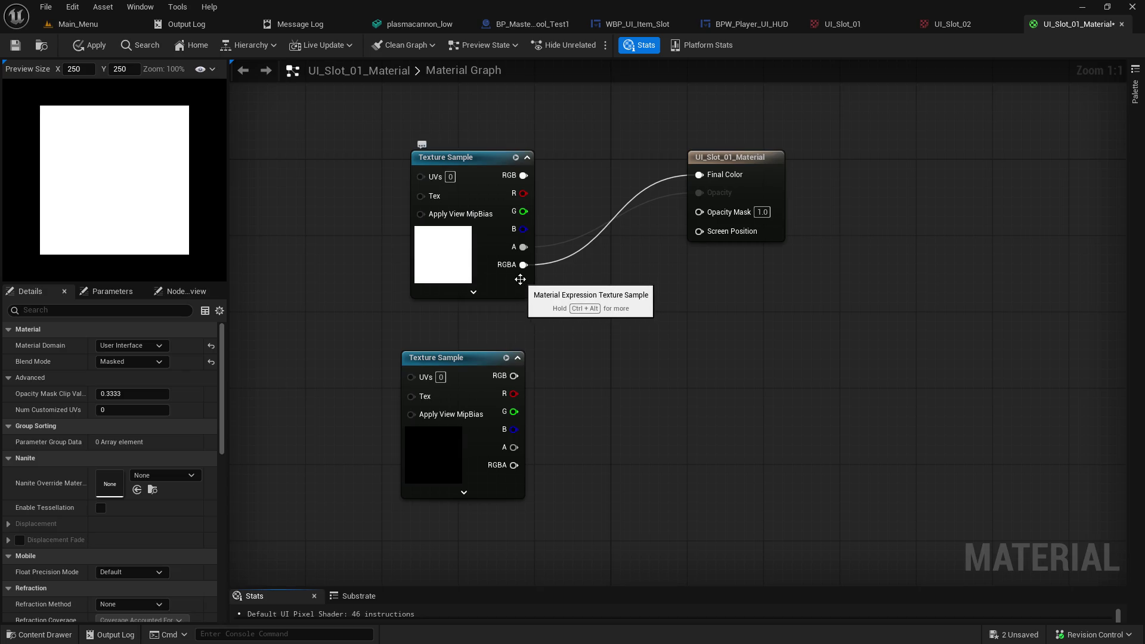
alt+click(523, 264)
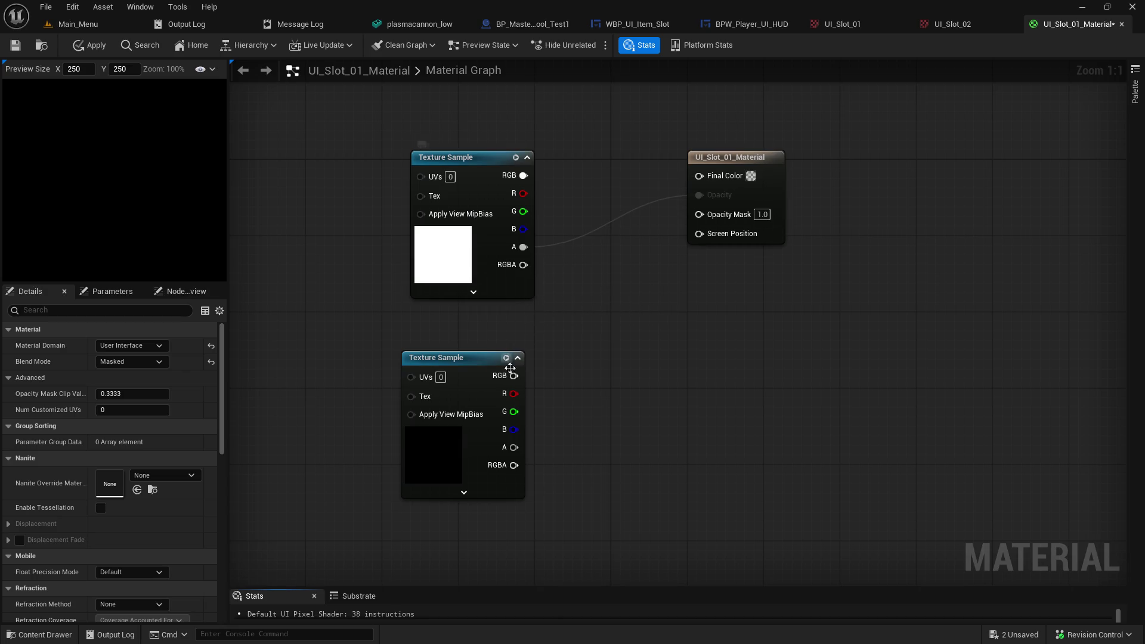
click(484, 494)
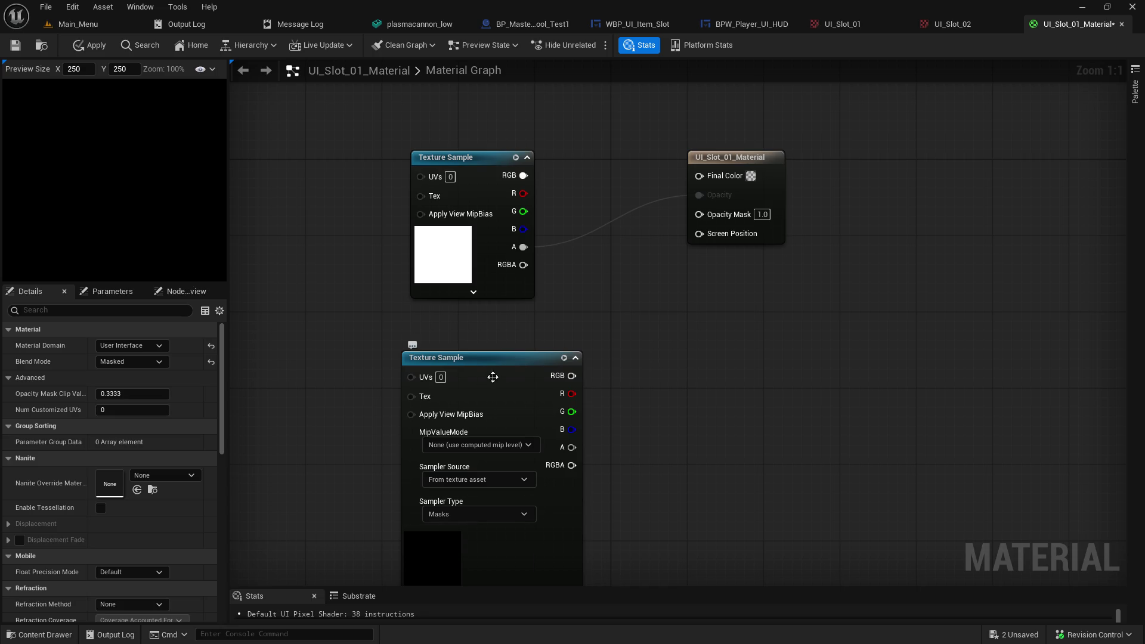
drag(512, 361, 598, 312)
click(557, 552)
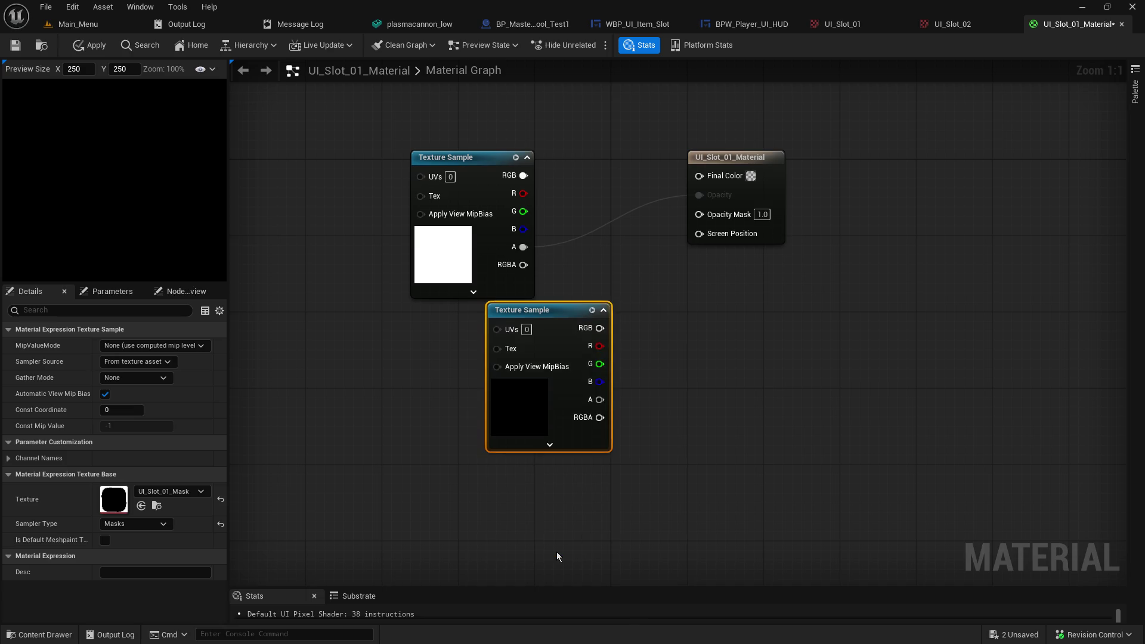
mouse_move(559, 307)
mouse_down()
mouse_move(530, 336)
mouse_move(470, 357)
mouse_up()
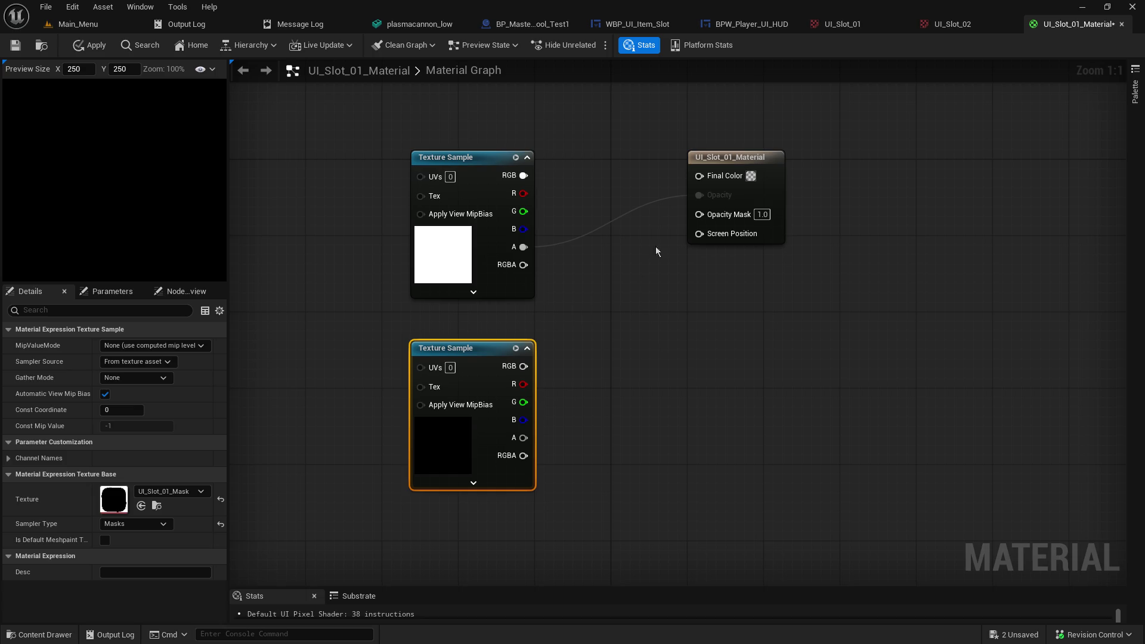
mouse_move(735, 158)
mouse_down()
mouse_move(753, 167)
mouse_move(753, 158)
mouse_up()
drag(644, 304, 564, 296)
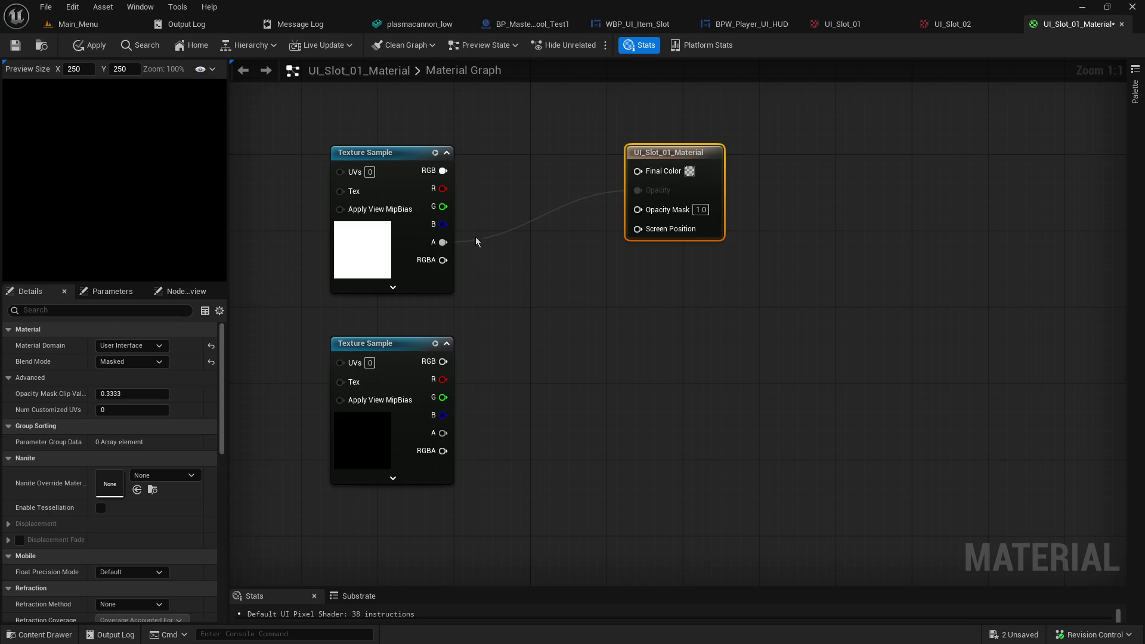
Step: Break the outline's alpha-to-Opacity link and test its red and RGB pins on Final Color, leaving both unconnected
drag(446, 243, 537, 277)
mouse_move(442, 188)
mouse_down()
mouse_move(638, 170)
mouse_move(634, 218)
mouse_move(640, 176)
mouse_move(589, 209)
mouse_up()
alt+click(442, 189)
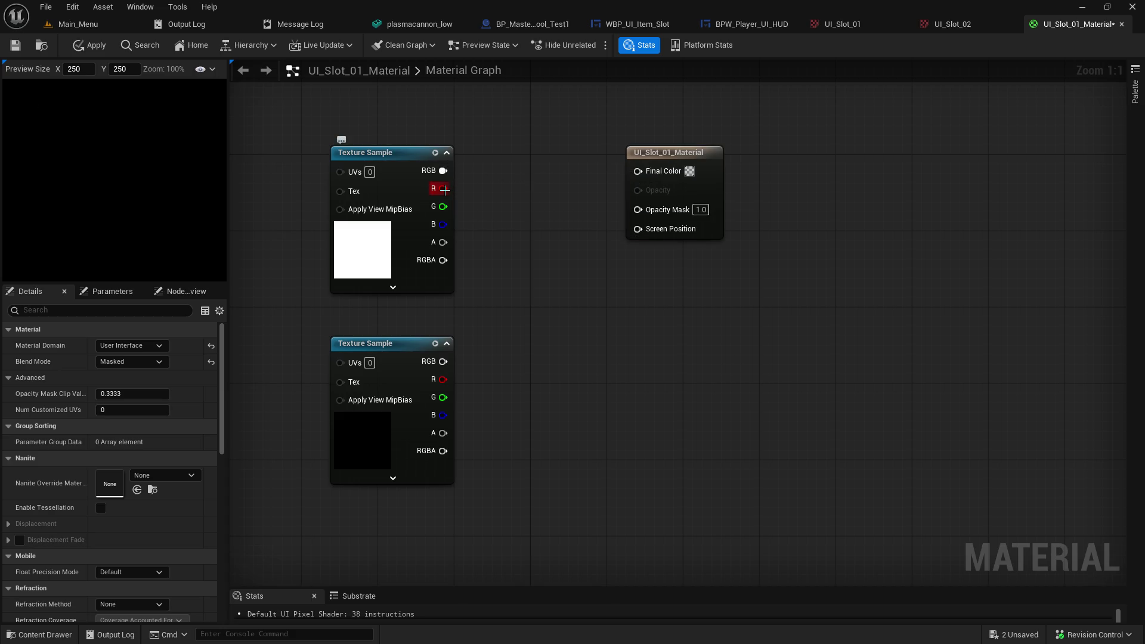
drag(442, 170, 638, 170)
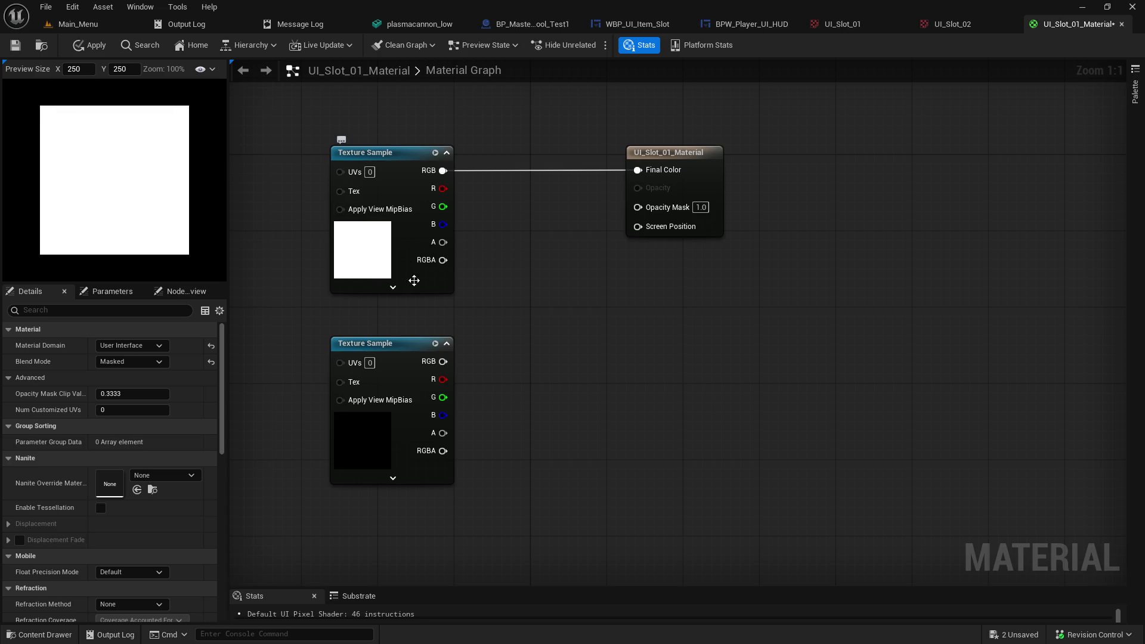
alt+click(444, 172)
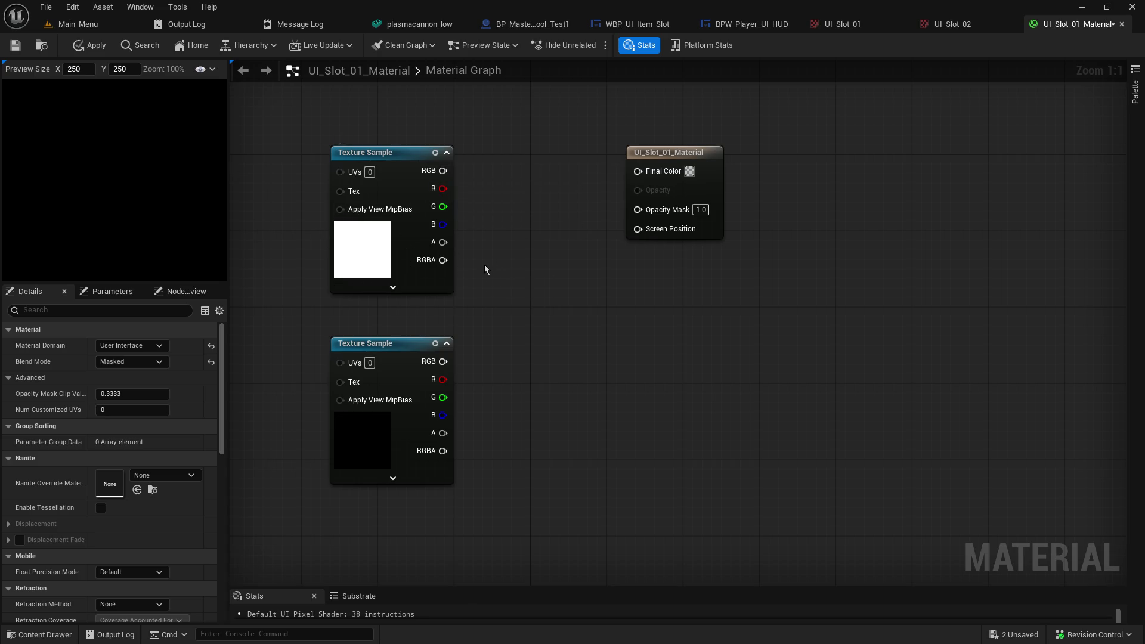
Step: Feed the outline texture's RGB into Final Color and set the Opacity Mask default to 0.0
mouse_move(442, 260)
mouse_down()
mouse_move(518, 252)
mouse_move(652, 180)
mouse_up()
click(700, 207)
text(0)
key(Return)
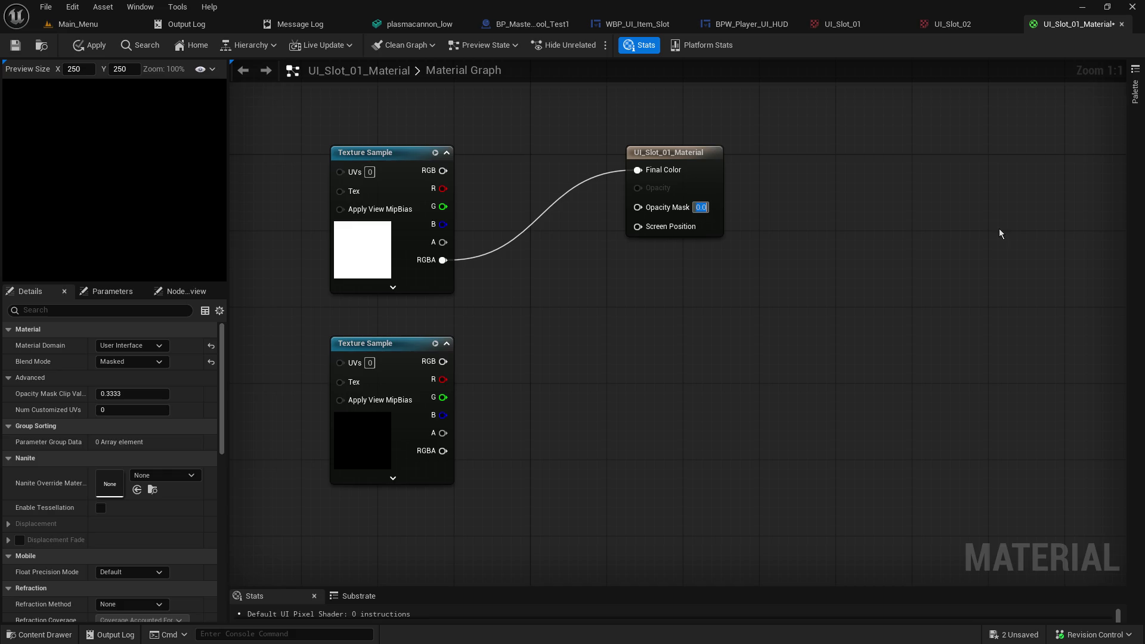
alt+click(442, 260)
drag(442, 171, 638, 171)
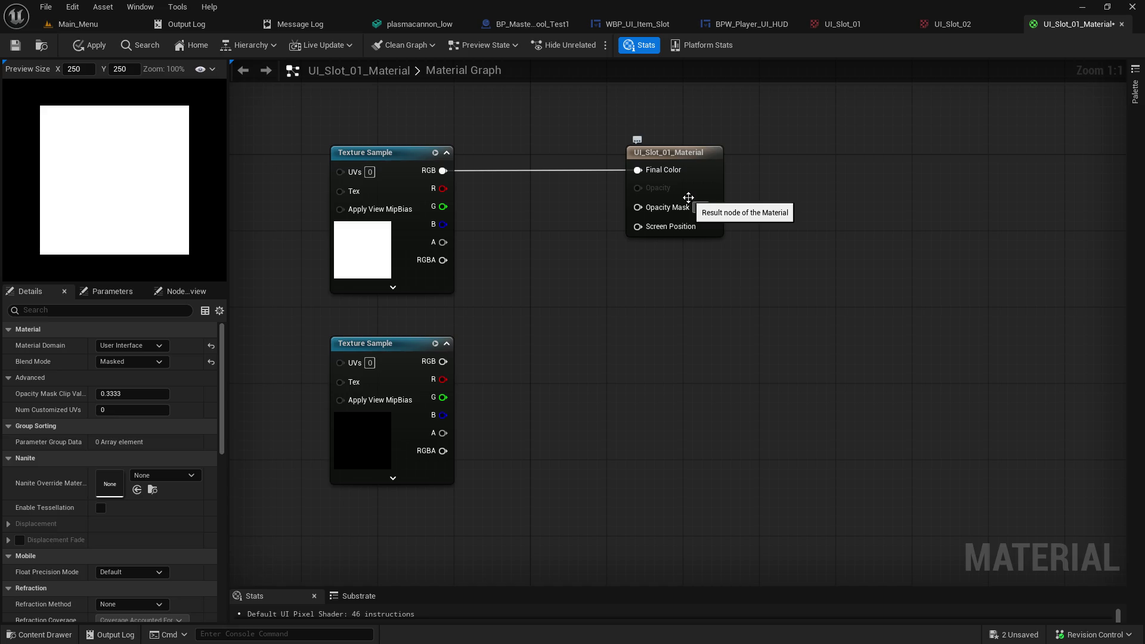
Step: Wire the mask sample's RGB output into Opacity Mask
mouse_move(442, 362)
mouse_down()
mouse_move(600, 277)
mouse_move(549, 319)
mouse_up()
click(472, 467)
mouse_move(448, 362)
mouse_down()
mouse_move(641, 224)
mouse_move(637, 207)
mouse_up()
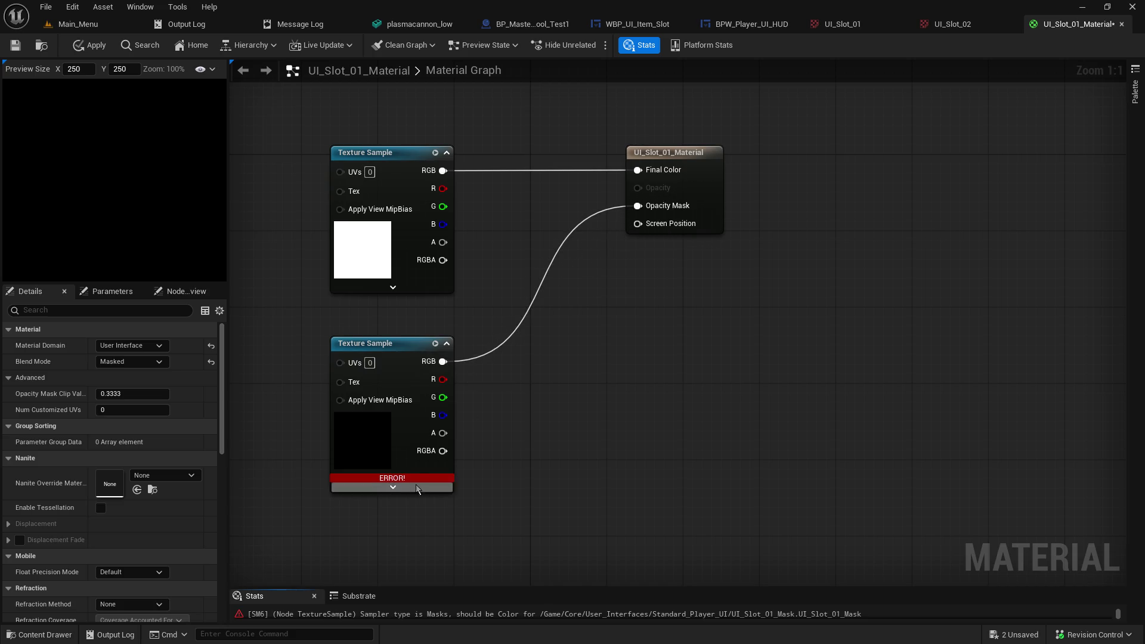
mouse_move(421, 478)
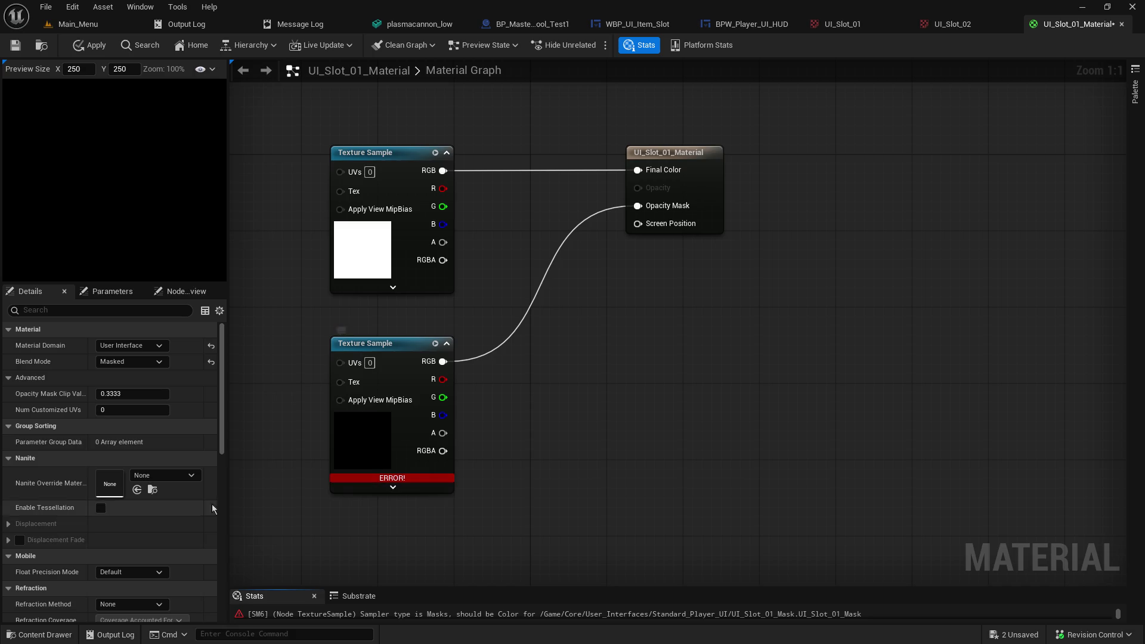
scroll(161, 566, down, 5)
scroll(159, 568, down, 3)
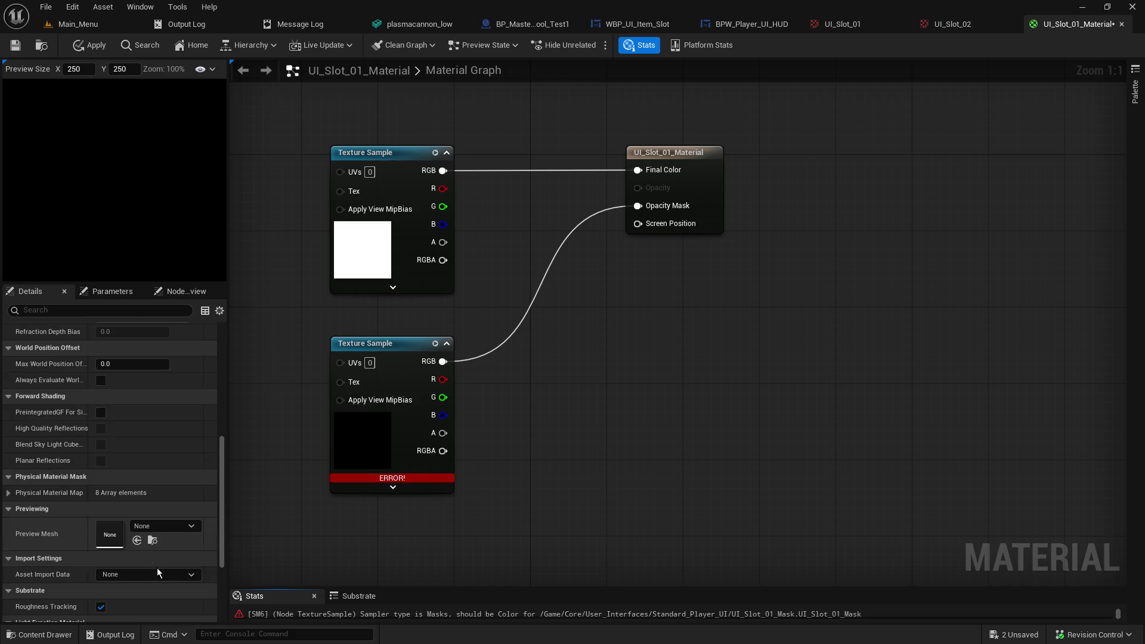
scroll(137, 570, down, 2)
Step: Change the lower Texture Sample's Sampler Type from Masks to Color
click(388, 413)
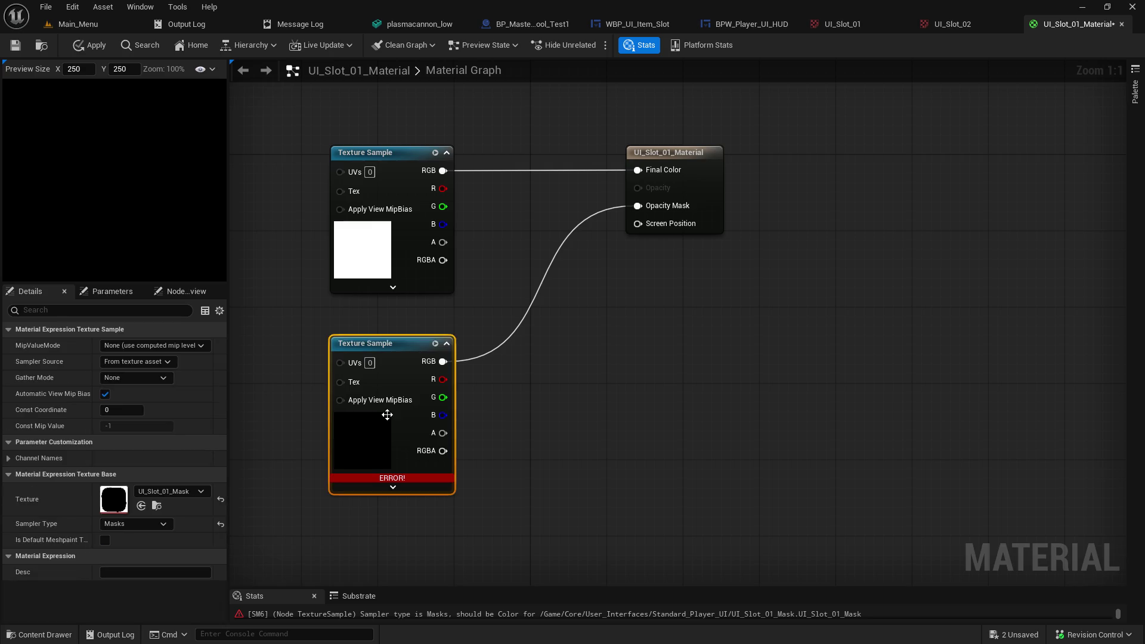
click(139, 524)
click(136, 534)
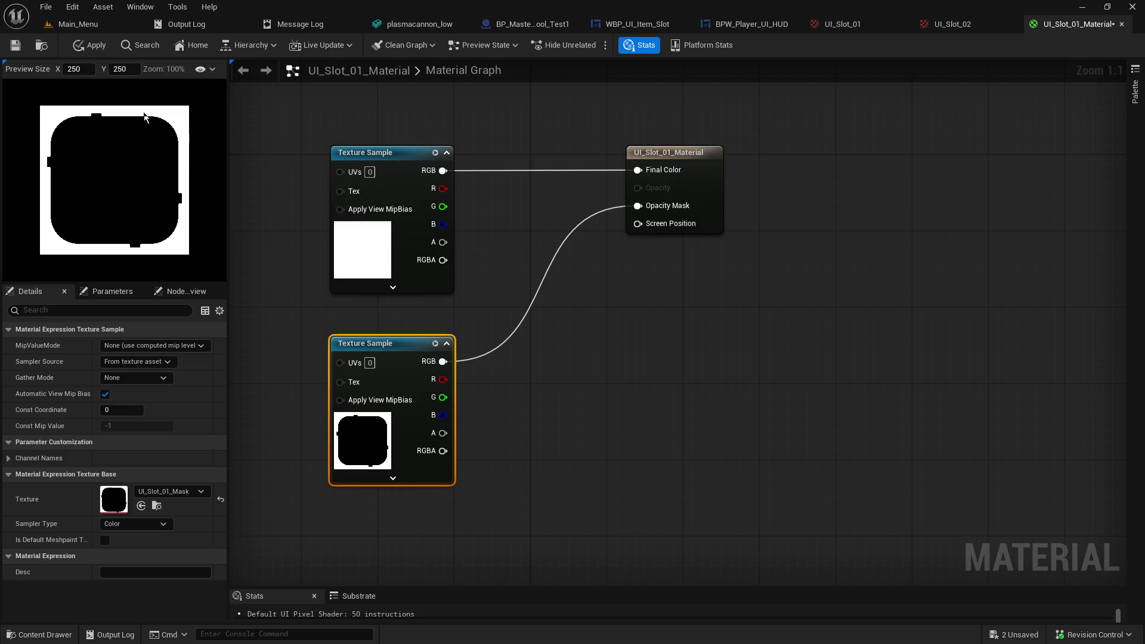
click(406, 153)
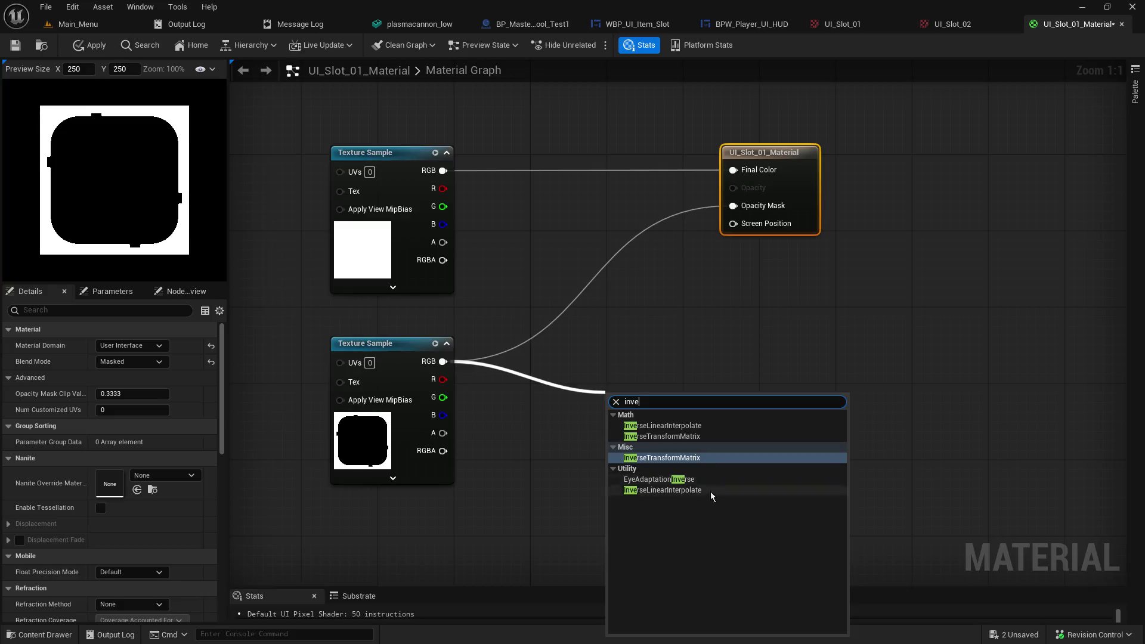
Step: Add an InvLerp fed by the mask's RGB, wire it into Opacity Mask, and set Value to 0.5
click(690, 427)
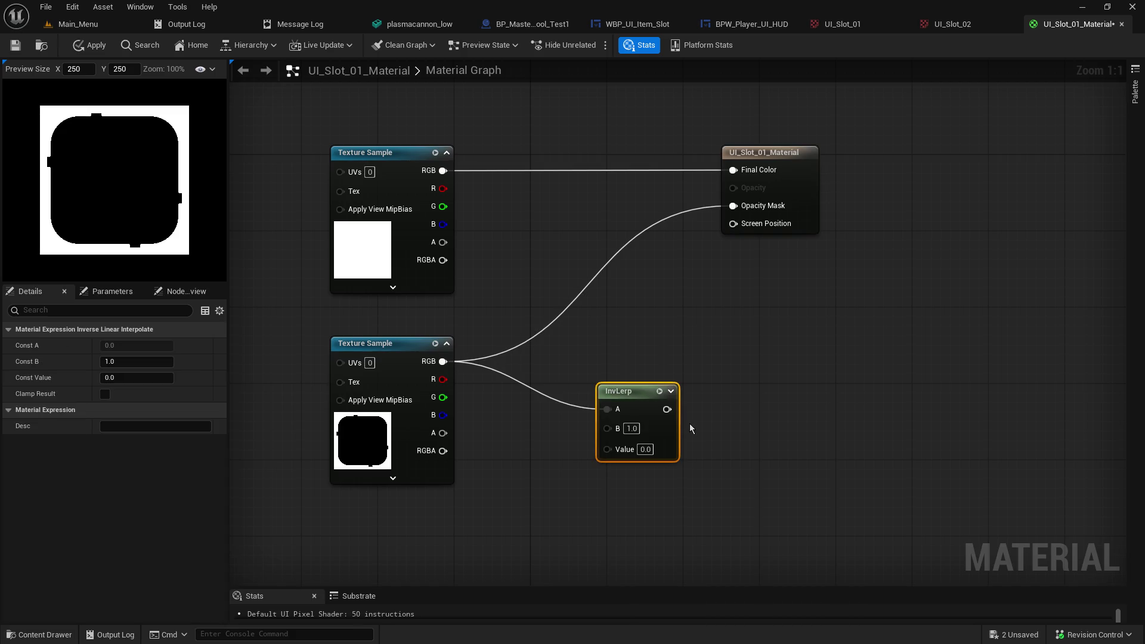
mouse_move(667, 409)
mouse_down()
mouse_move(739, 225)
mouse_move(735, 207)
mouse_up()
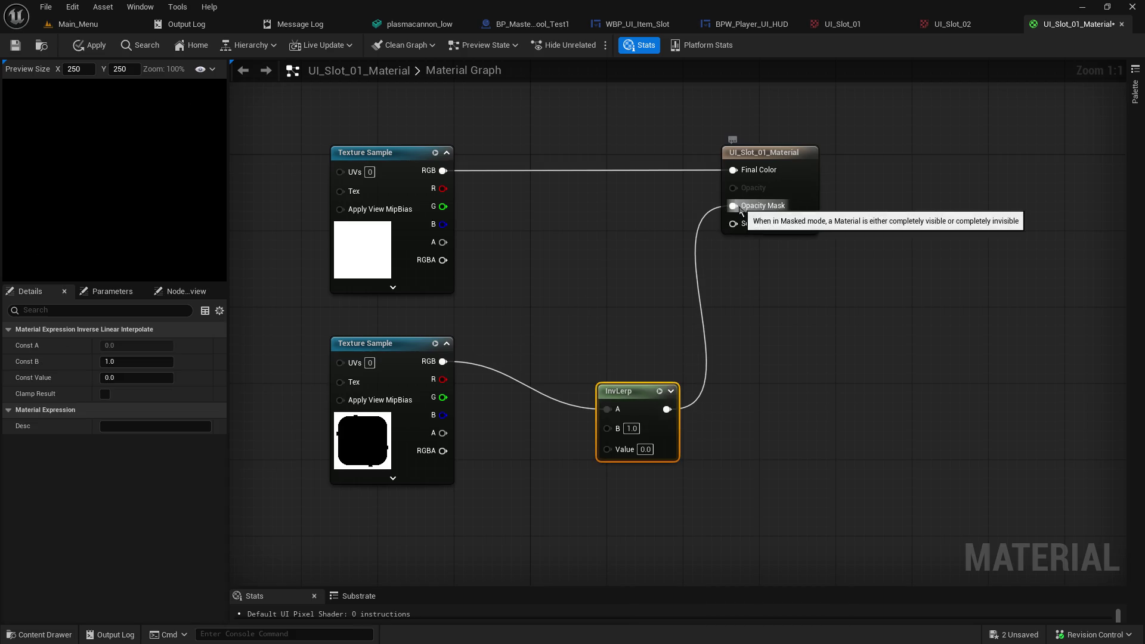
click(645, 449)
text(1)
key(Return)
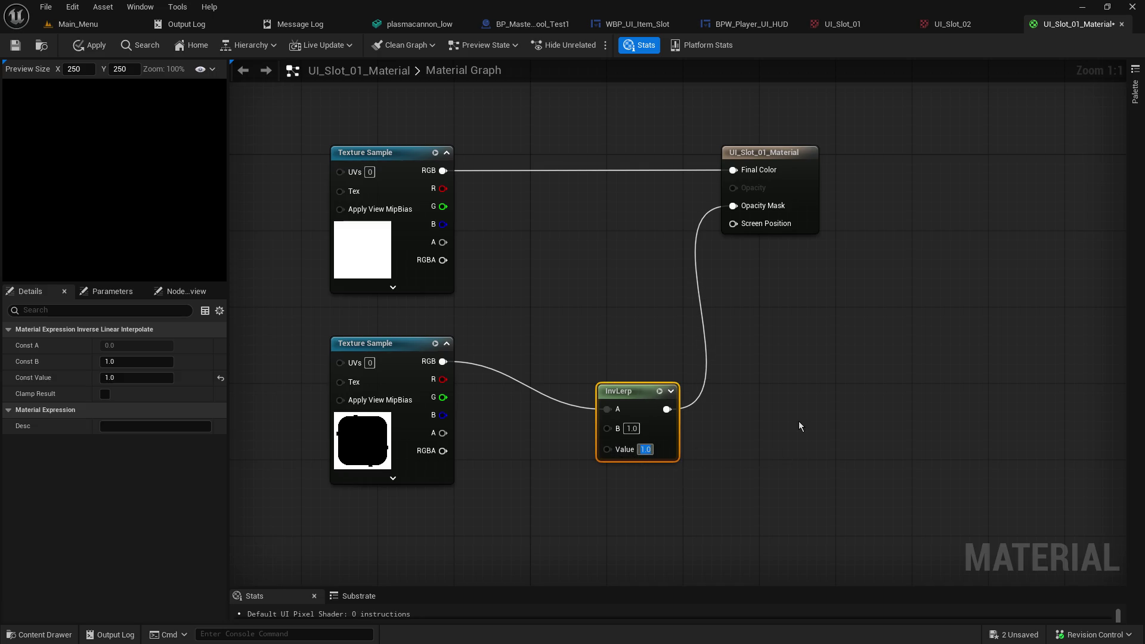
text(0.5)
key(Return)
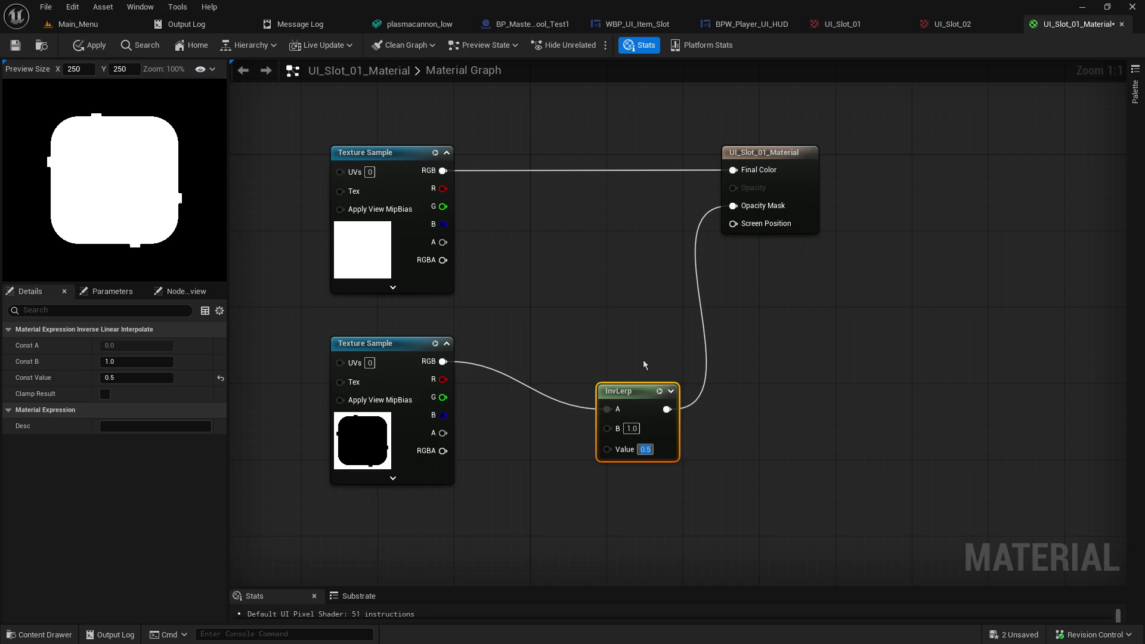
mouse_move(625, 400)
mouse_down()
mouse_move(577, 324)
mouse_move(569, 353)
mouse_up()
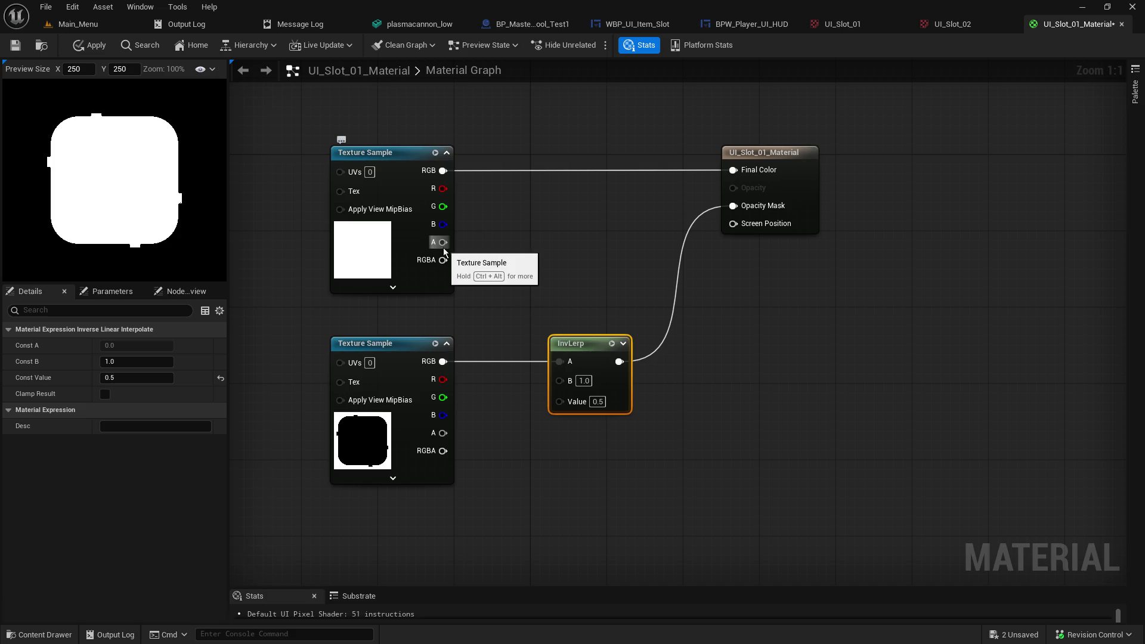
Step: Feed the outline texture's alpha into Final Color and set the InvLerp Value to 1.0
drag(442, 260, 732, 171)
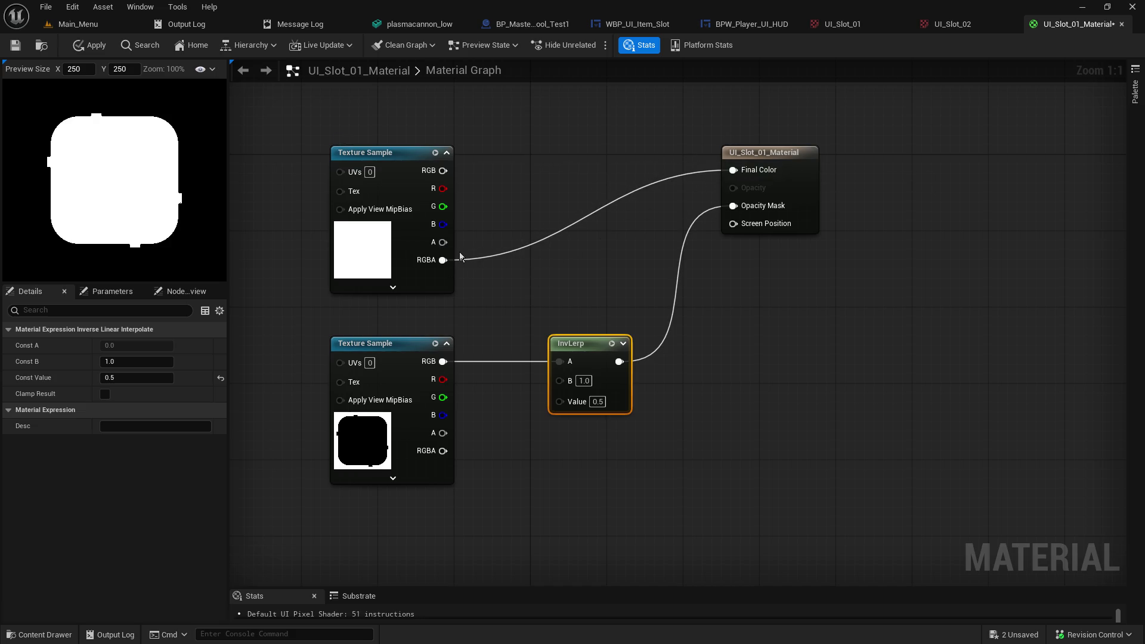
drag(443, 242, 735, 171)
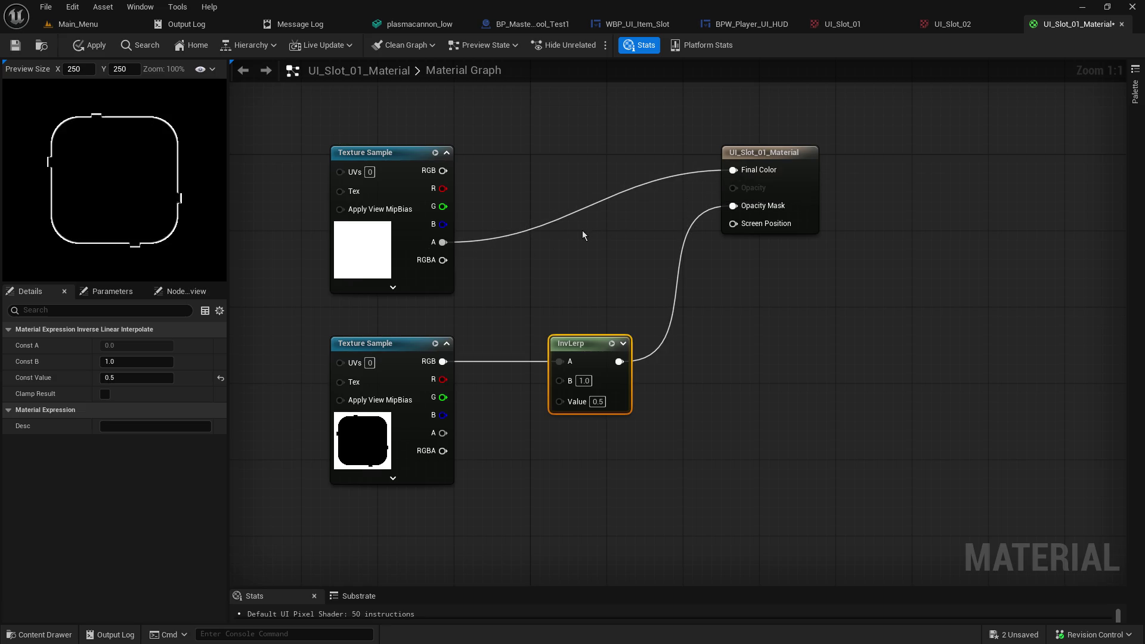
click(599, 401)
text(1)
key(Return)
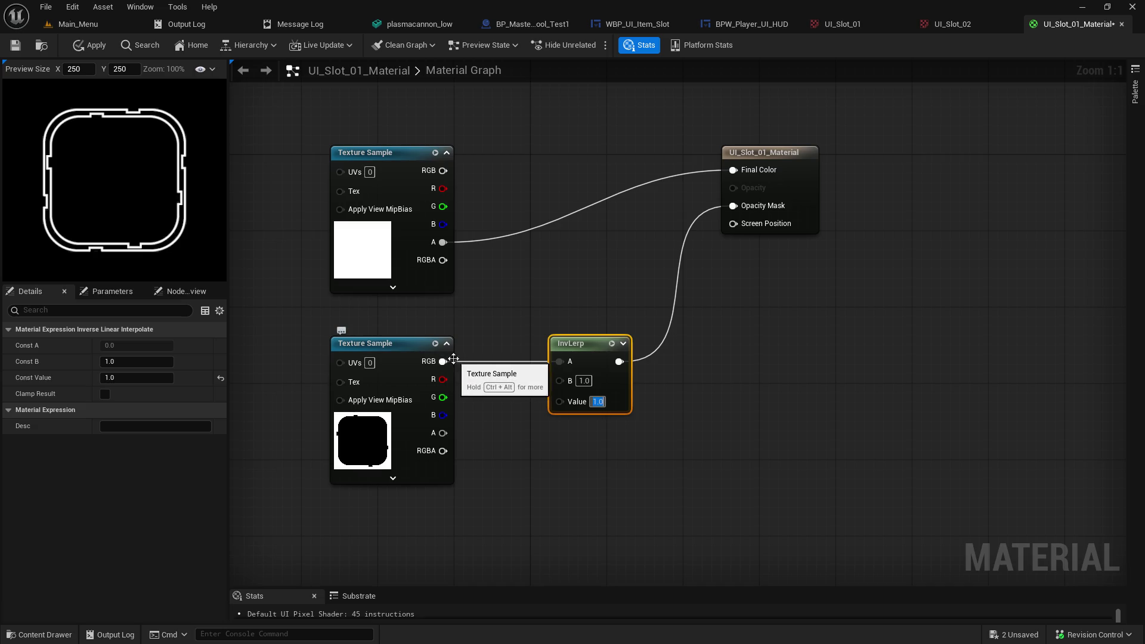
Step: Reconnect the mask's RGB to the InvLerp input and rearrange the texture nodes
drag(443, 365, 560, 362)
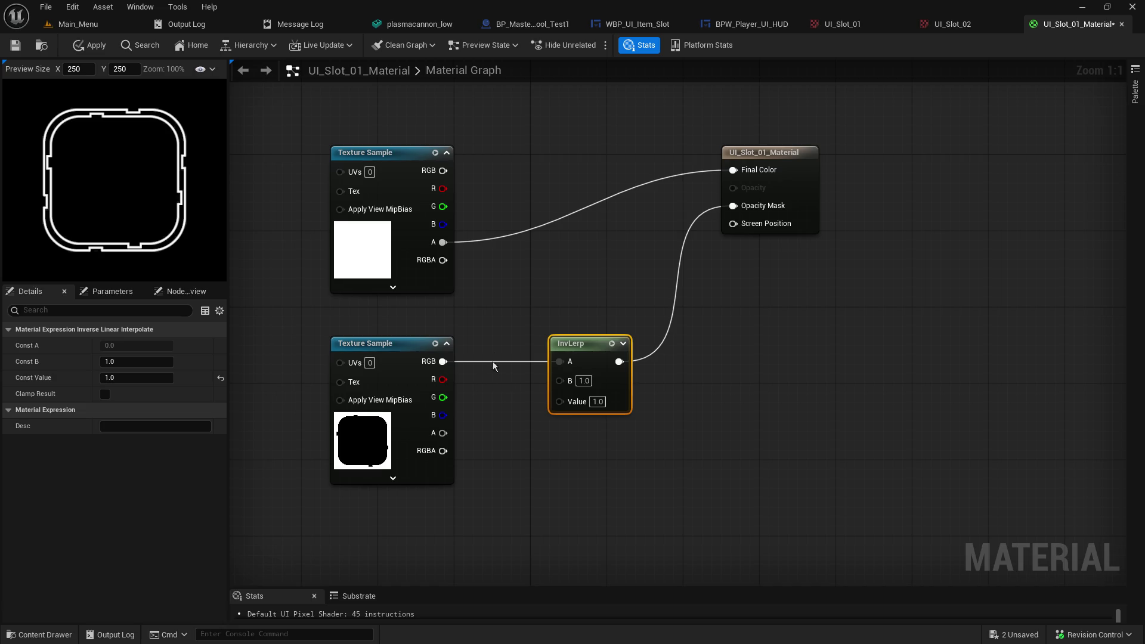
drag(367, 151, 386, 93)
mouse_move(644, 429)
mouse_down()
mouse_move(401, 341)
mouse_move(400, 255)
mouse_up()
right_click(560, 402)
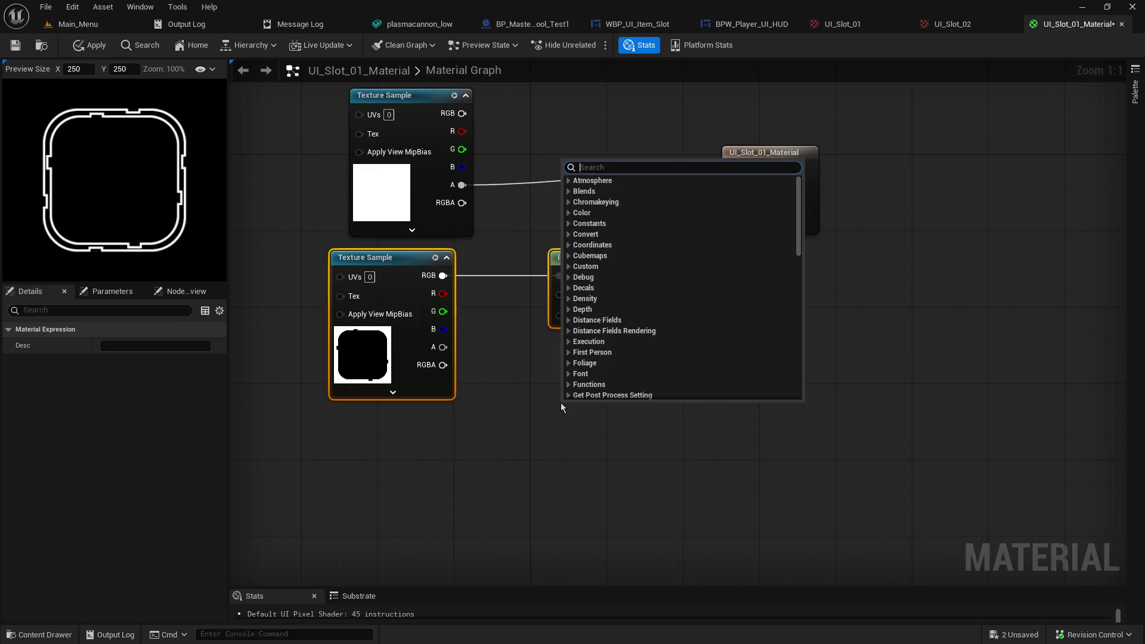
Step: Add a TextureSampleParameter2D node from a 'parameter' search and clear its default name
text(parameter)
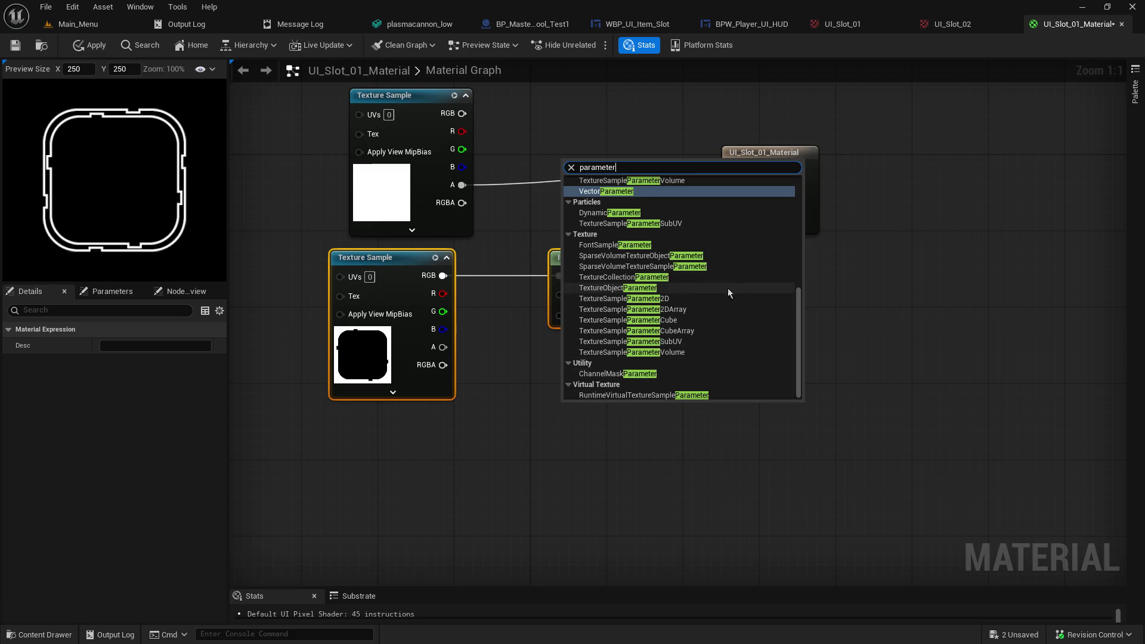
click(692, 298)
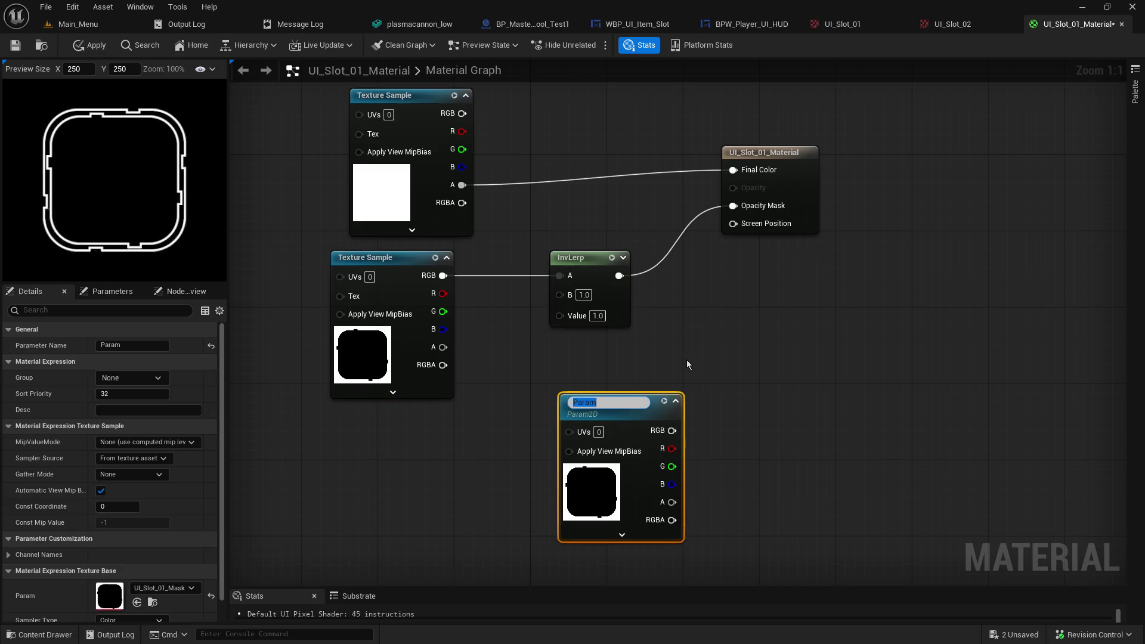
key(BackSpace)
Step: Name the new texture parameter 'Icon Image'
text(Icon)
text( Image)
key(Return)
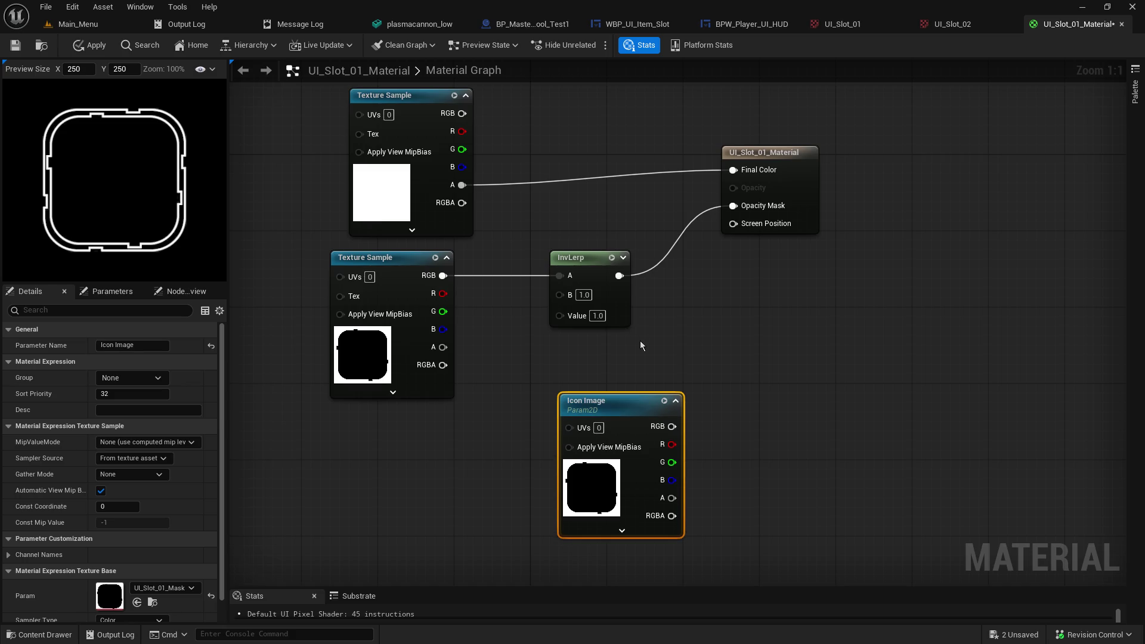
double_click(614, 496)
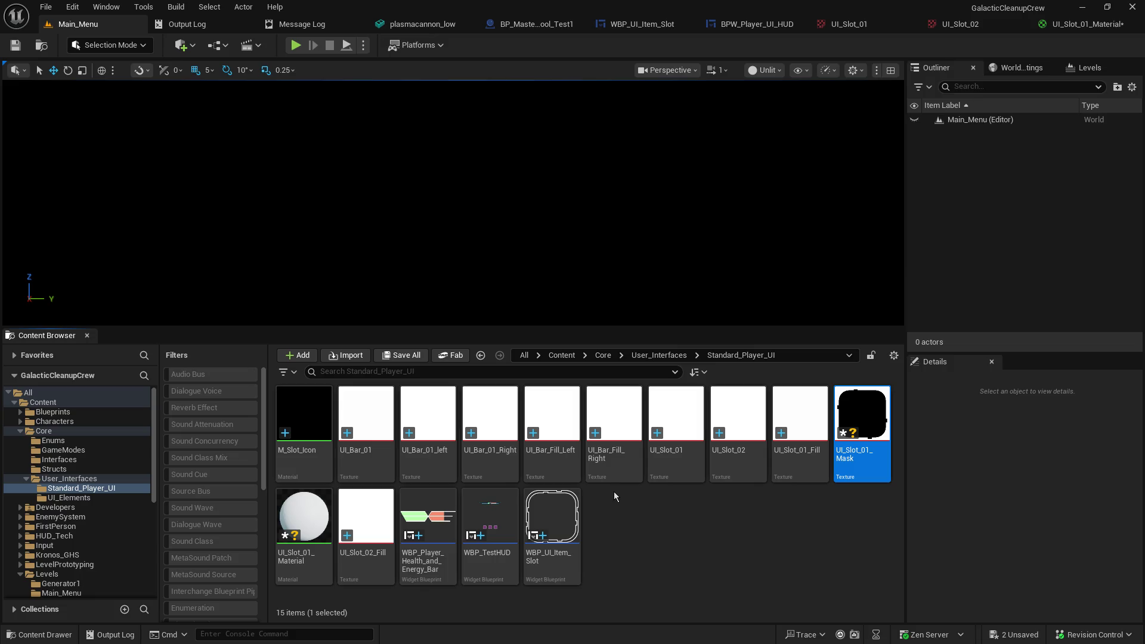
click(1055, 24)
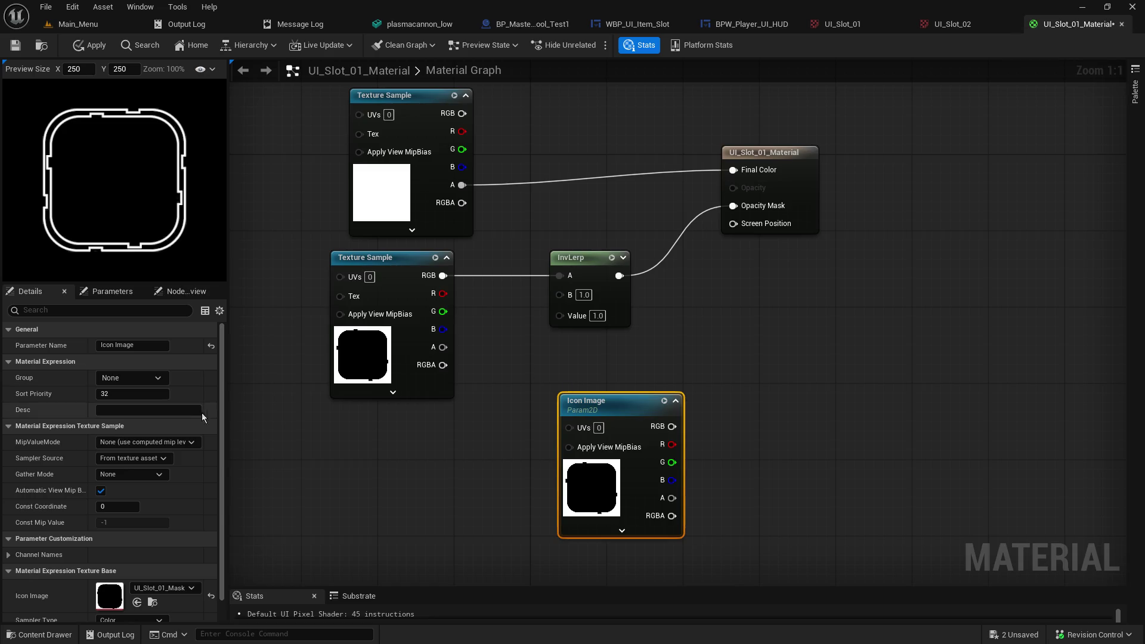
scroll(143, 549, down, 1)
Step: Assign the plasma_gun texture to the Icon Image parameter
click(164, 565)
text(plasma)
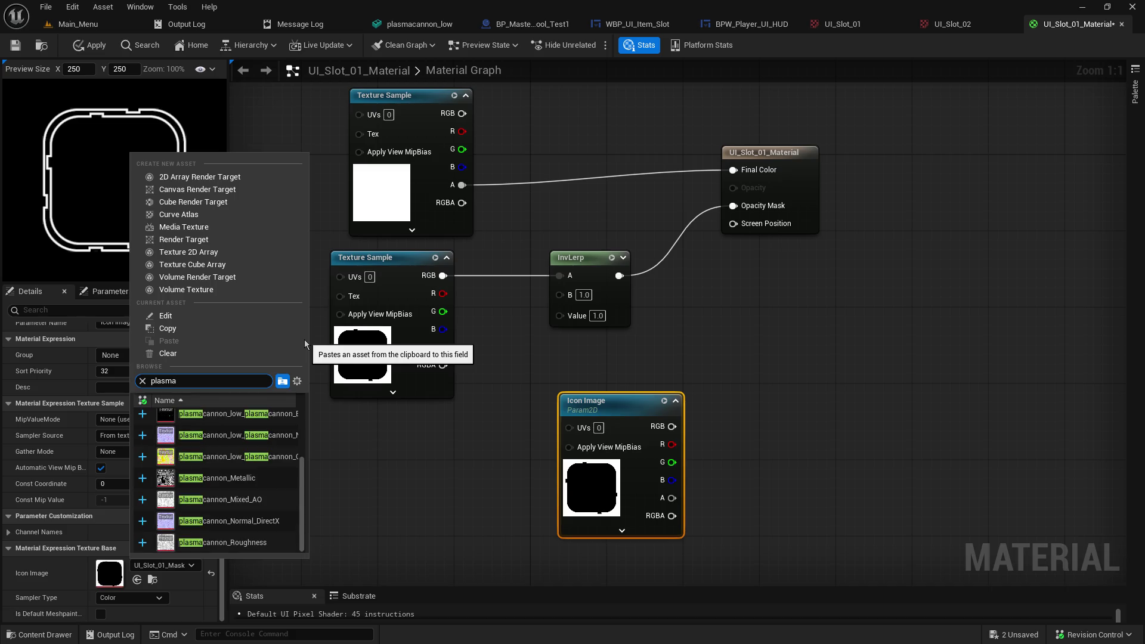
scroll(260, 487, up, 4)
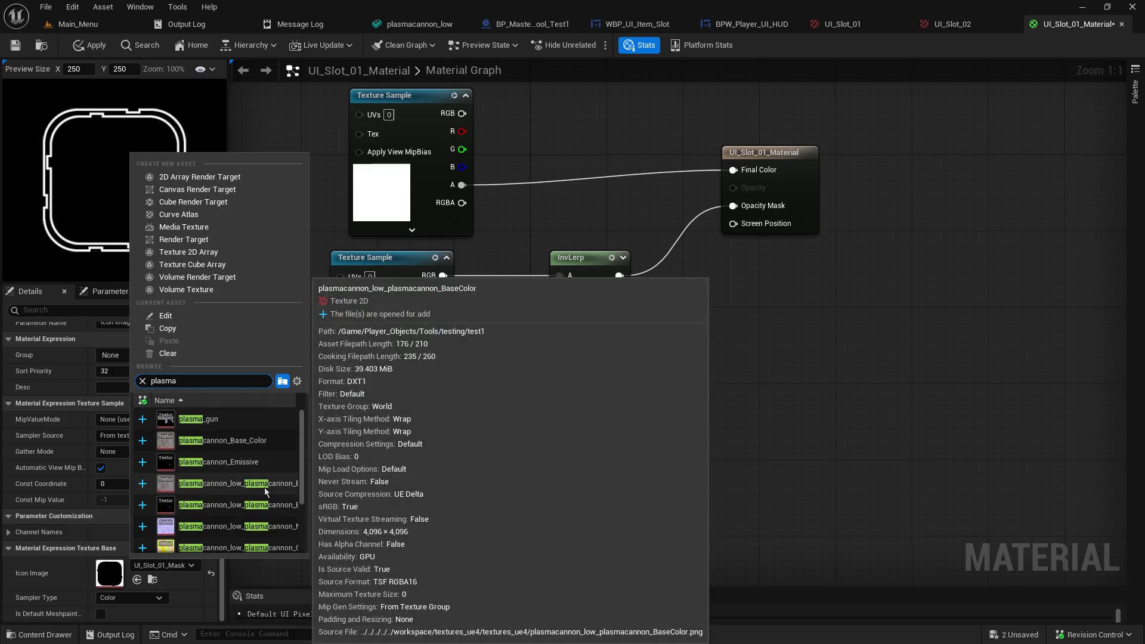
click(220, 419)
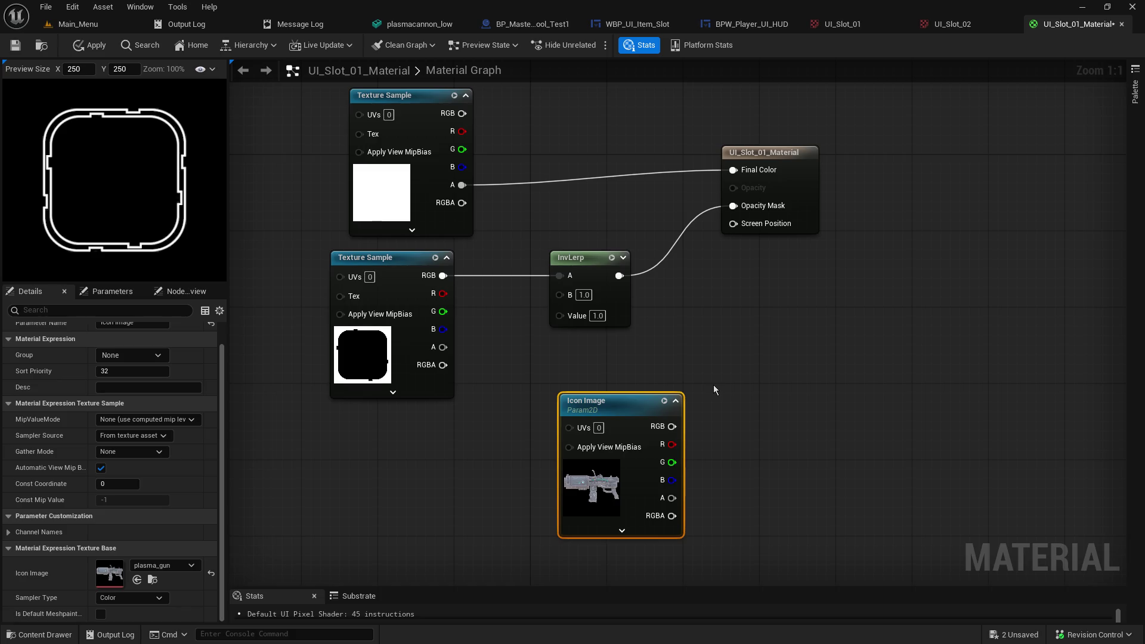
drag(776, 154, 870, 163)
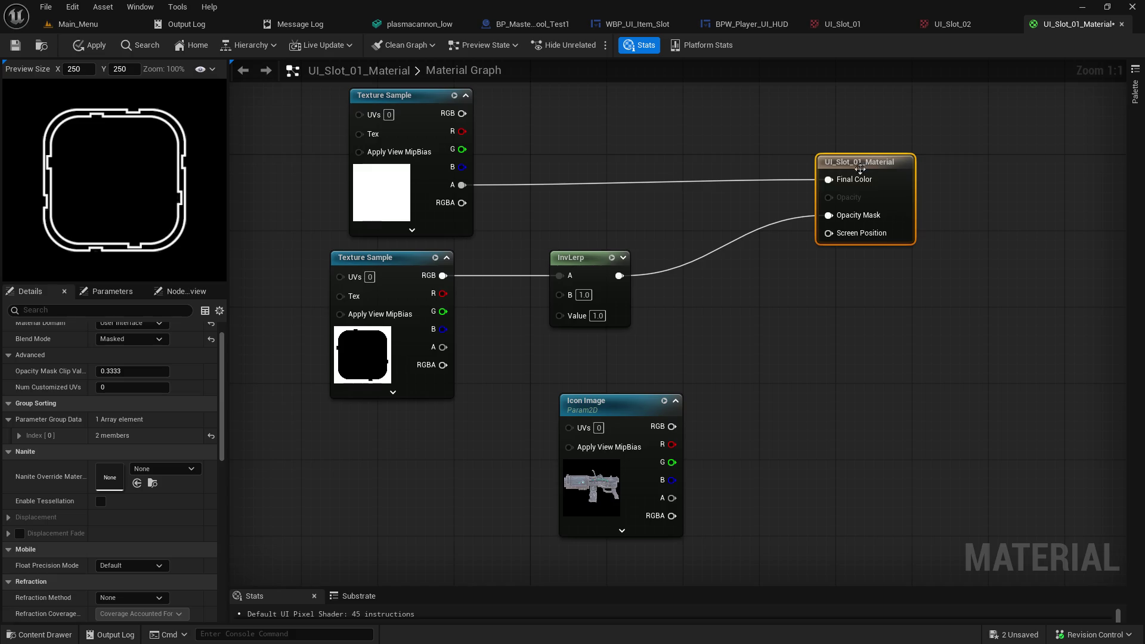
Step: Search the node menu for 'layer' and close it without adding a node
right_click(731, 454)
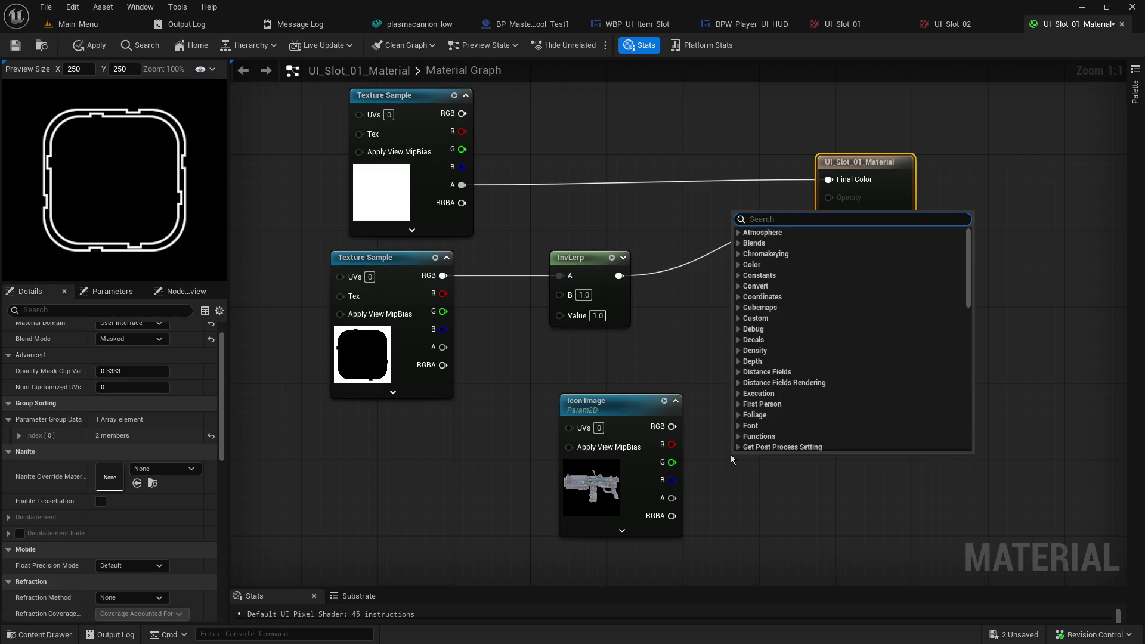
text(layer)
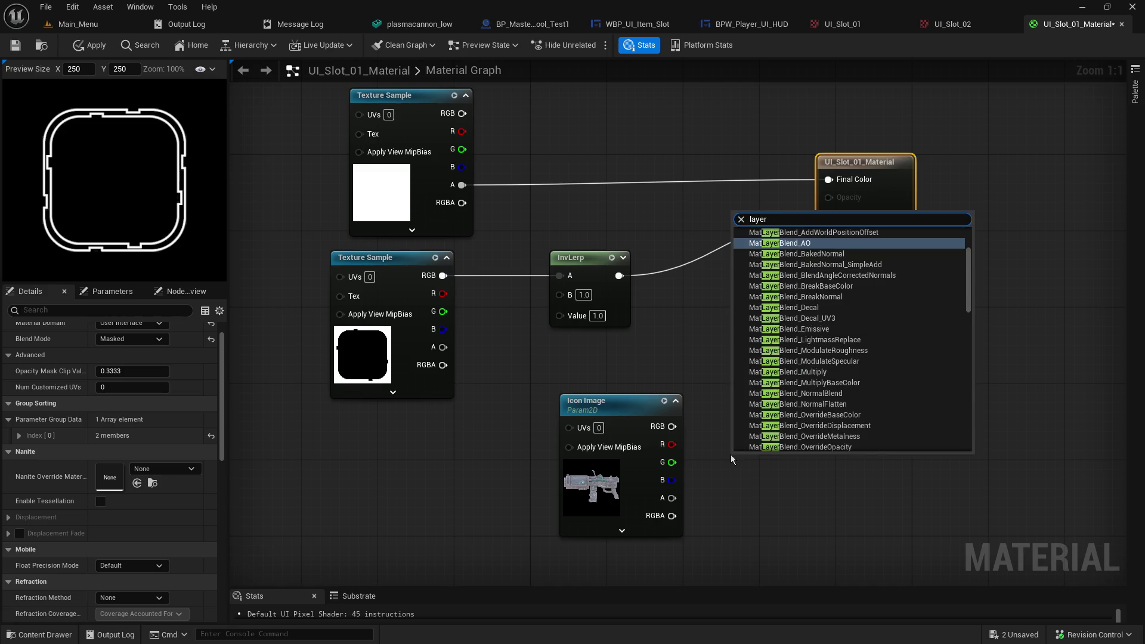
scroll(775, 412, up, 3)
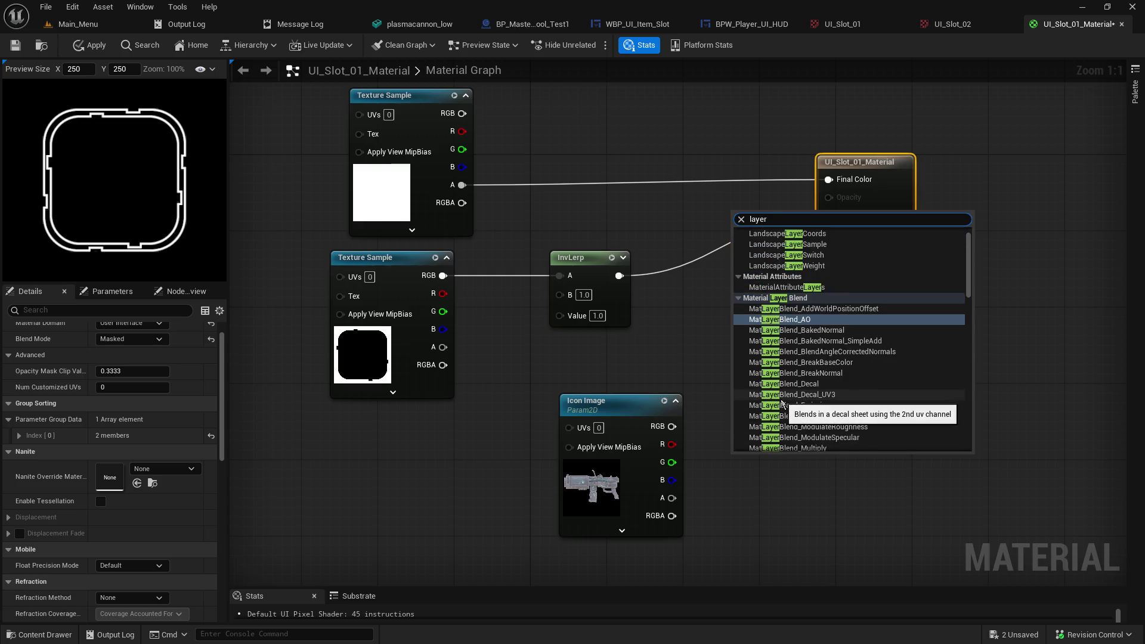
click(788, 552)
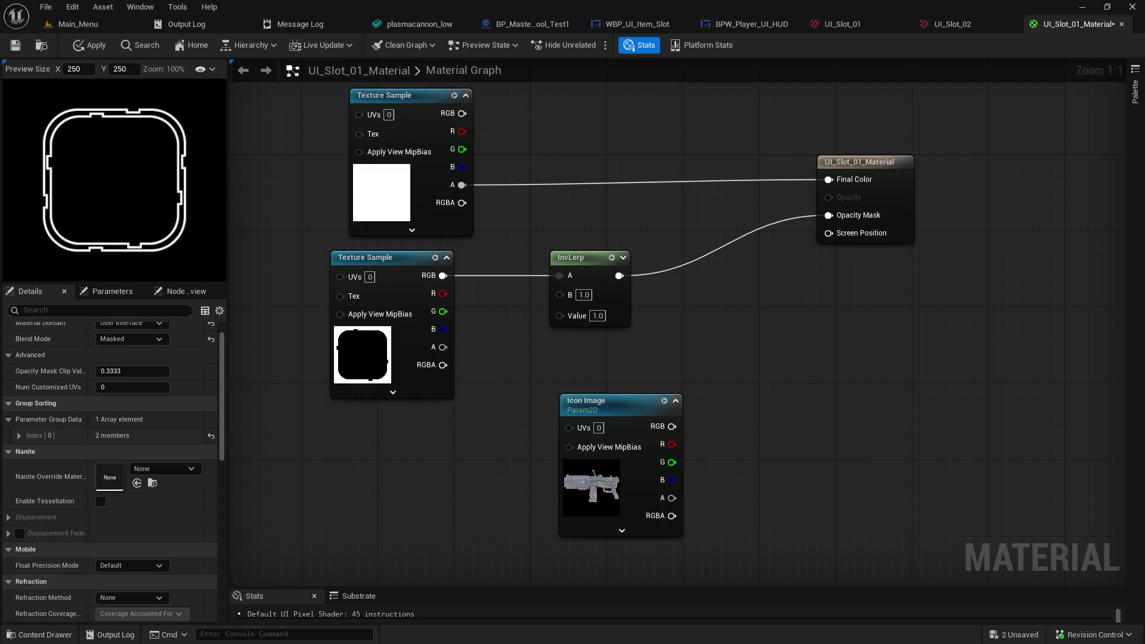
Step: Search the node menu for 'lerp' and dismiss it without adding anything
right_click(695, 330)
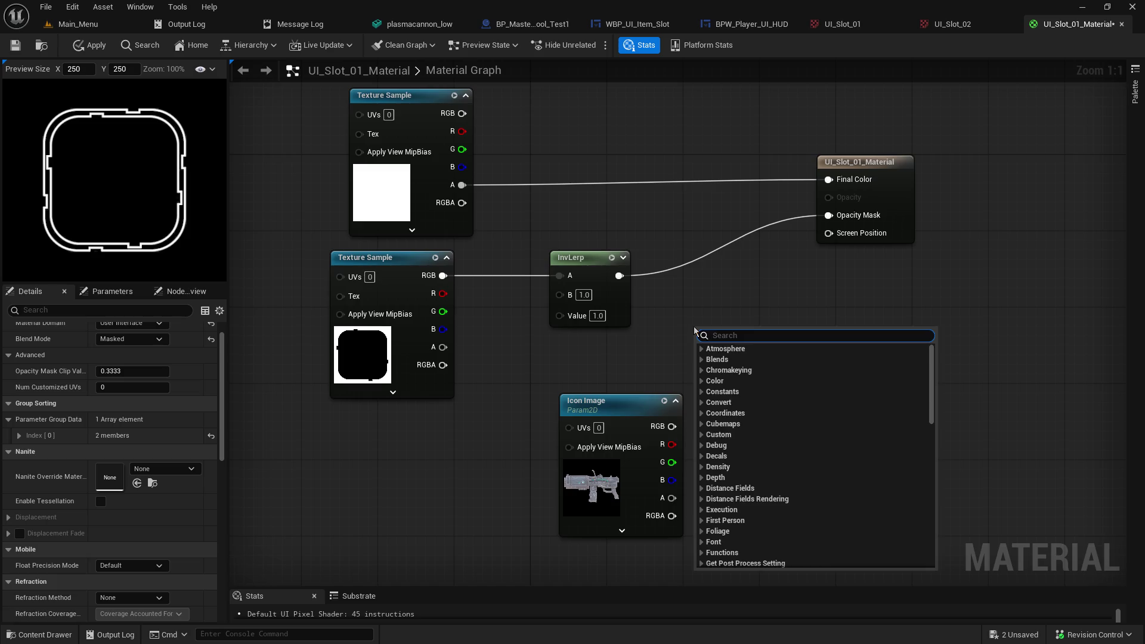
text(lerp)
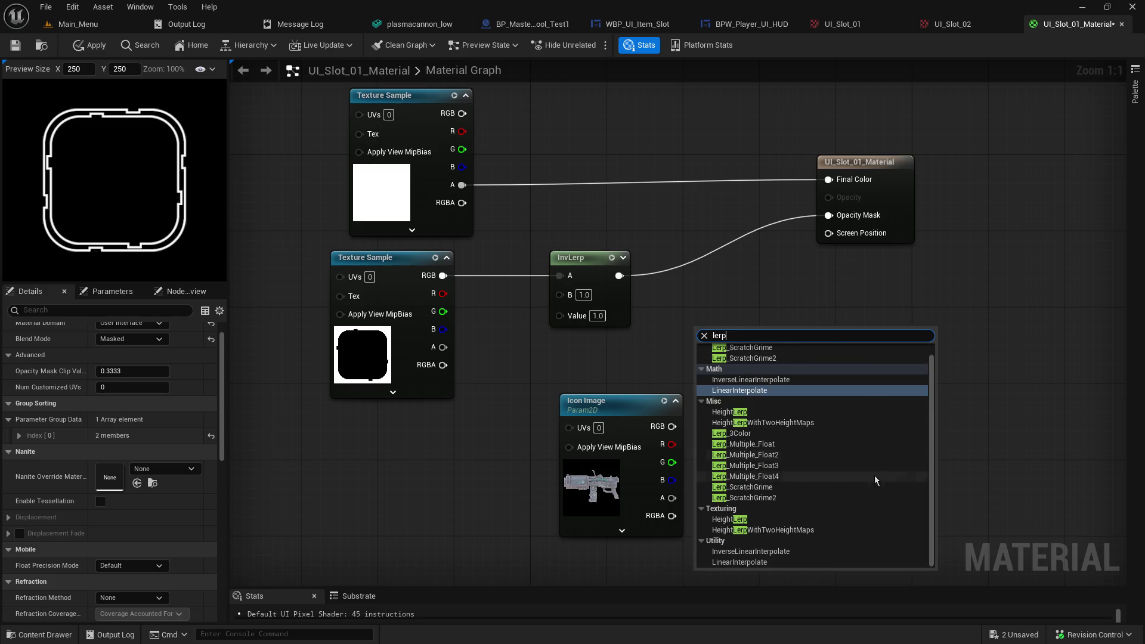
scroll(837, 489, up, 1)
scroll(835, 474, down, 1)
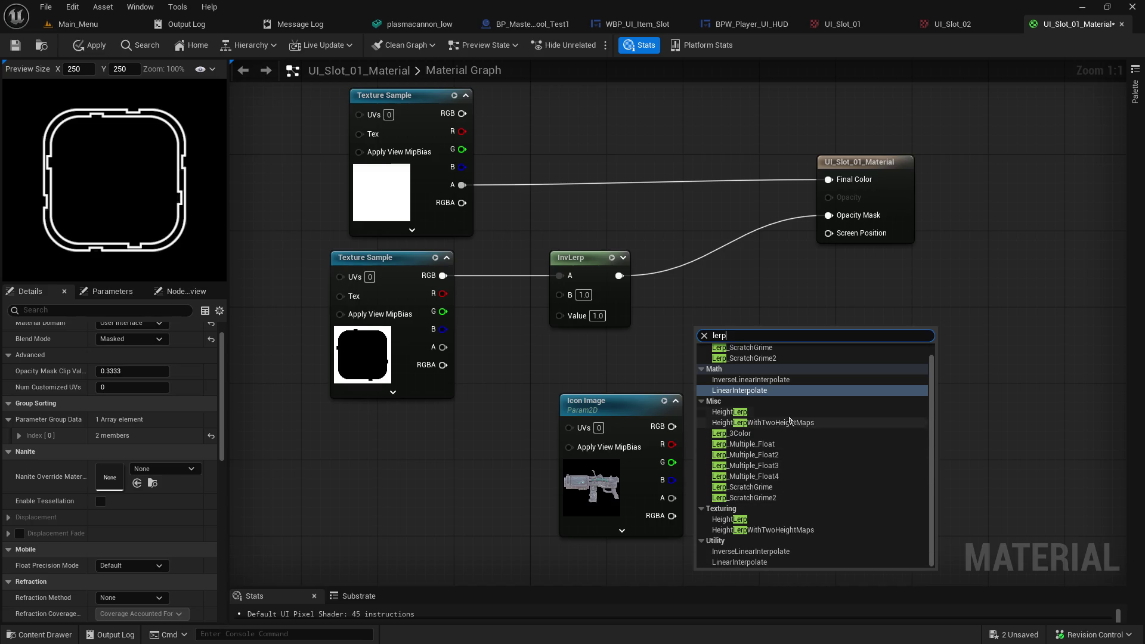
scroll(781, 400, up, 1)
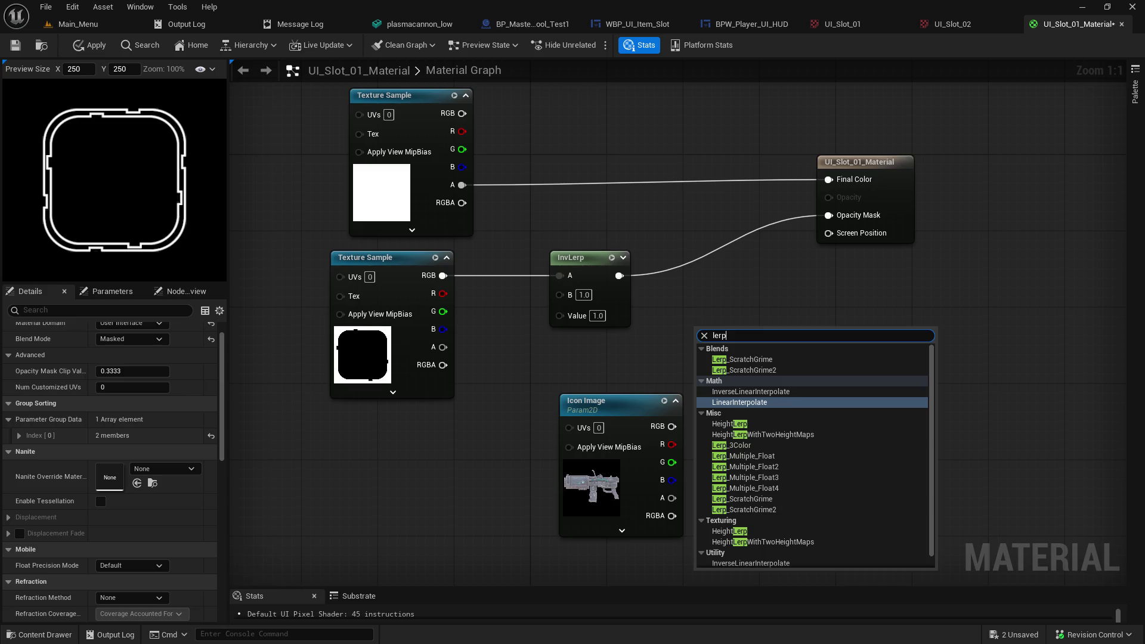
key(Escape)
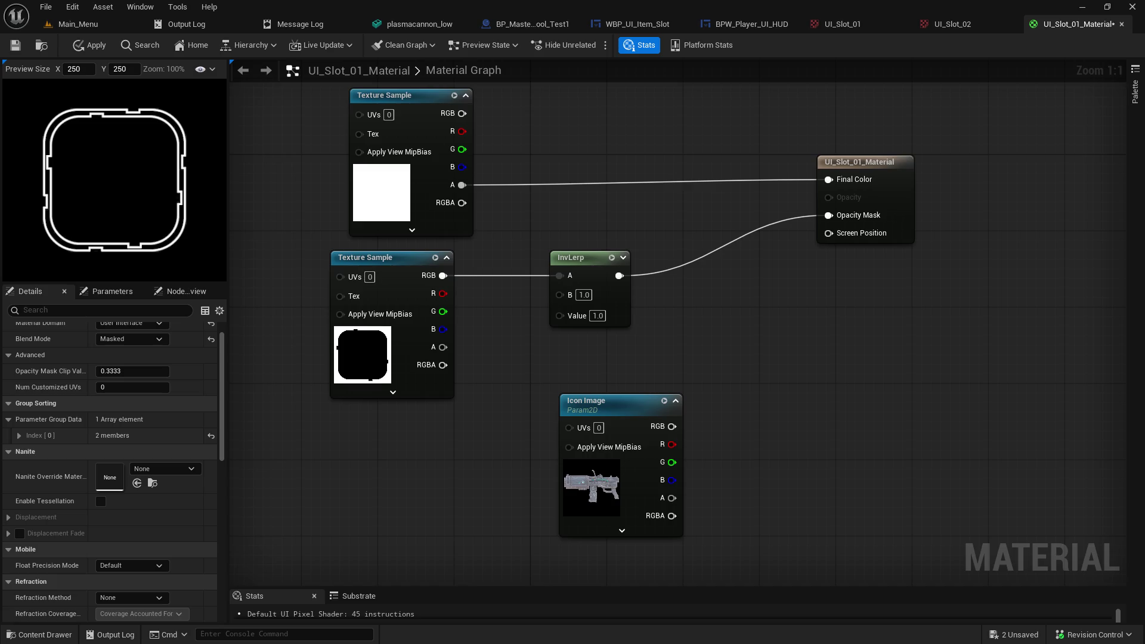
Step: Add a LinearInterpolate node and wire Icon Image's RGB into its B input
right_click(751, 363)
text(lerp)
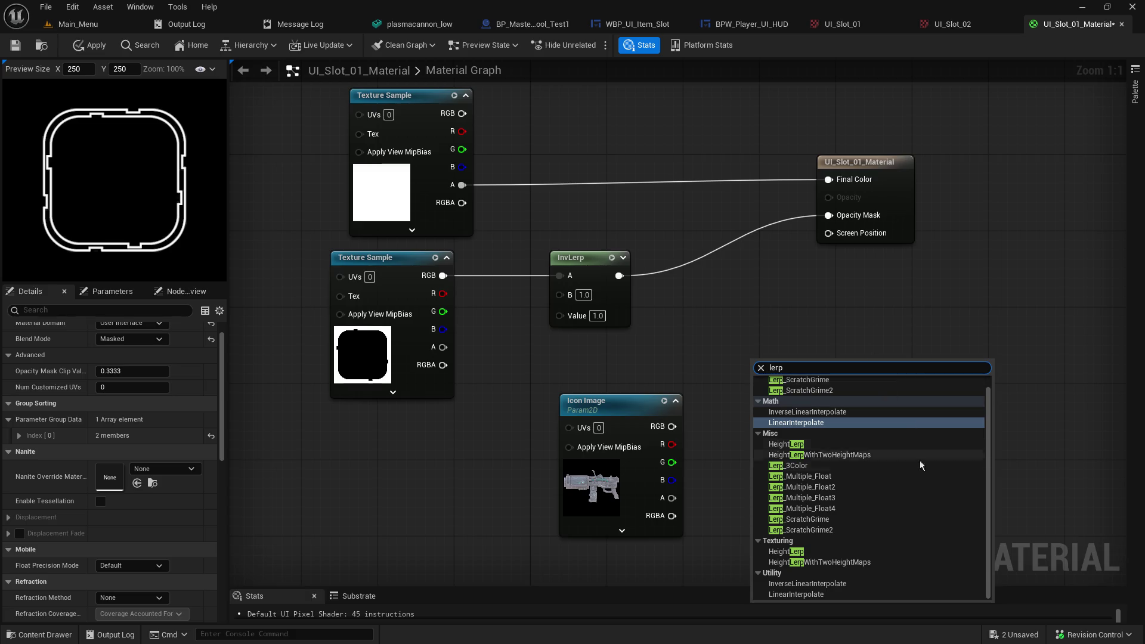
click(829, 597)
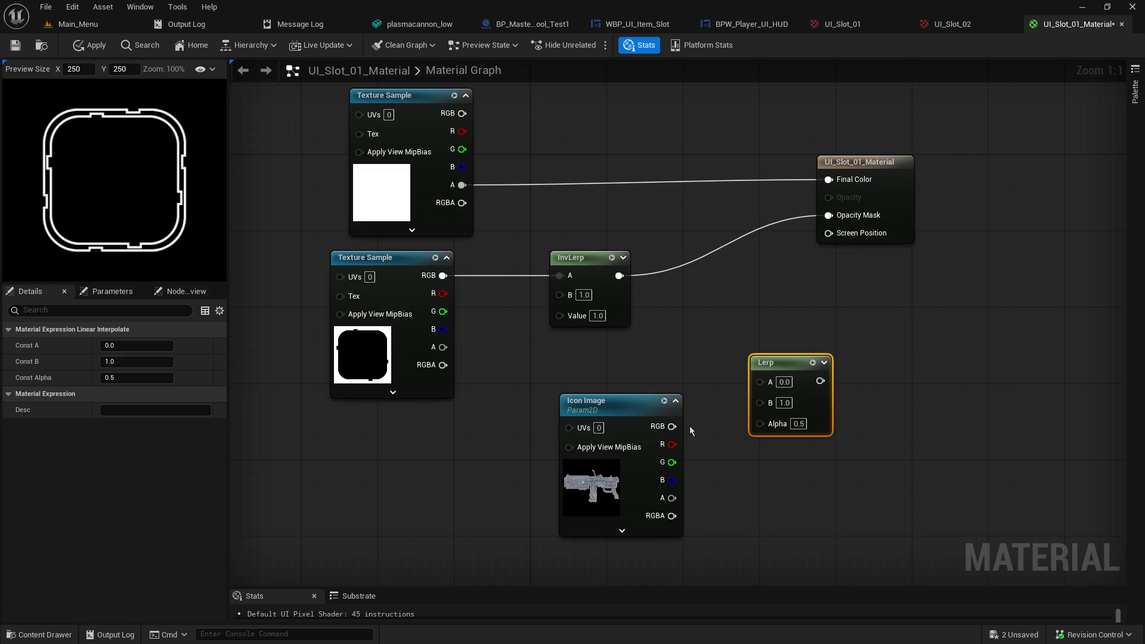
drag(674, 429, 761, 403)
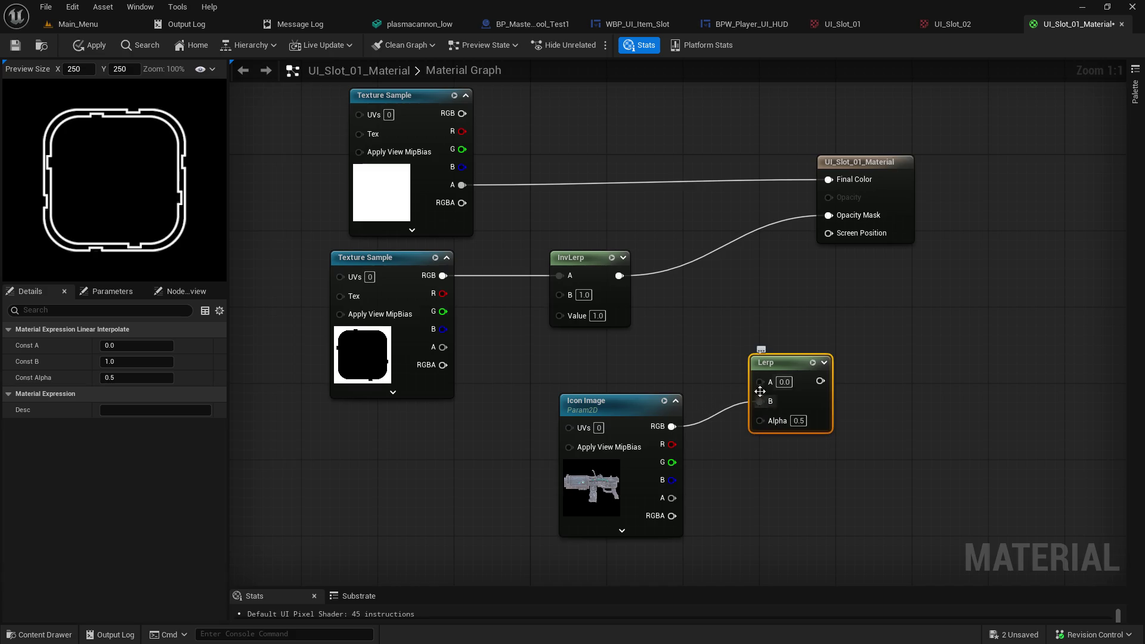
Step: Reposition the Lerp and Icon Image nodes and wire the outline texture's alpha into Lerp A
drag(804, 358, 871, 310)
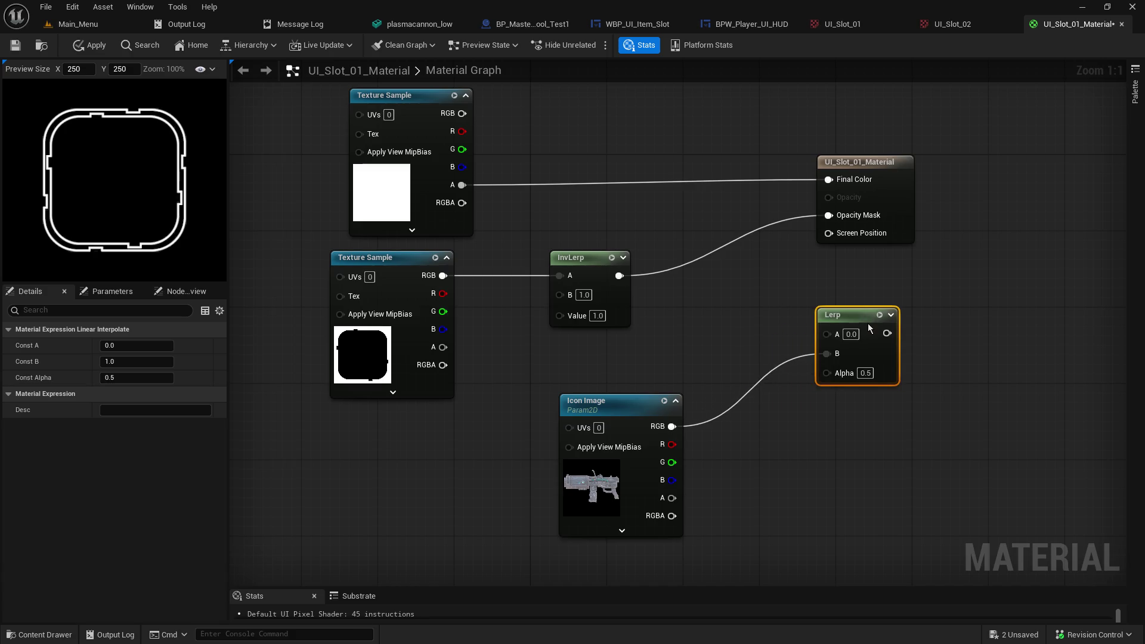
drag(648, 405, 642, 390)
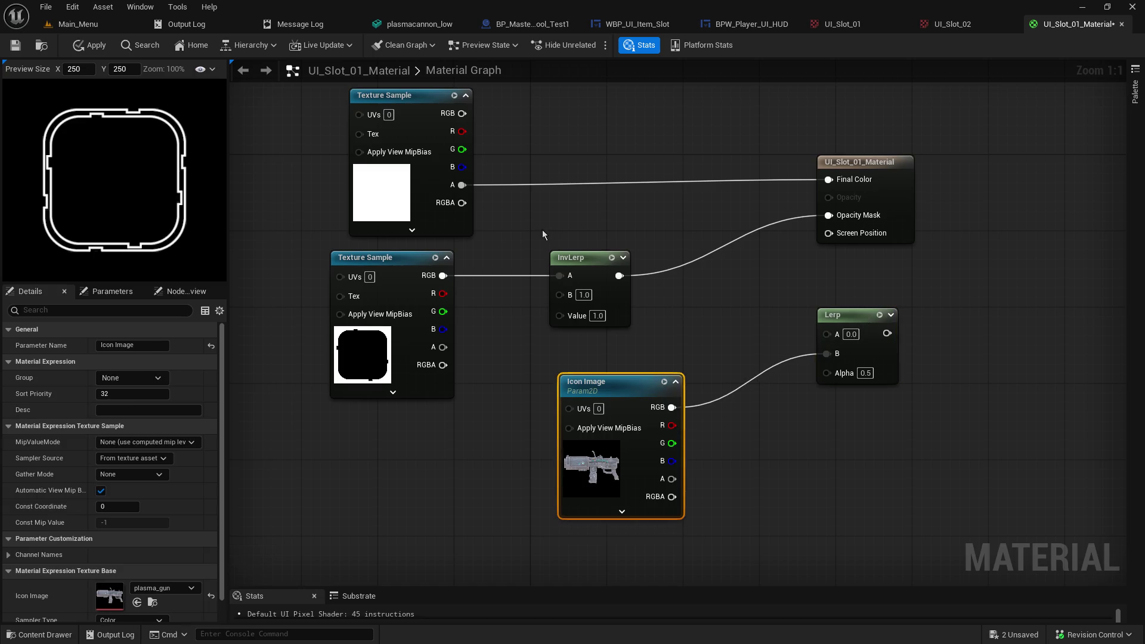
mouse_move(462, 185)
mouse_down()
mouse_move(820, 304)
mouse_move(826, 333)
mouse_move(894, 335)
mouse_move(840, 182)
mouse_up()
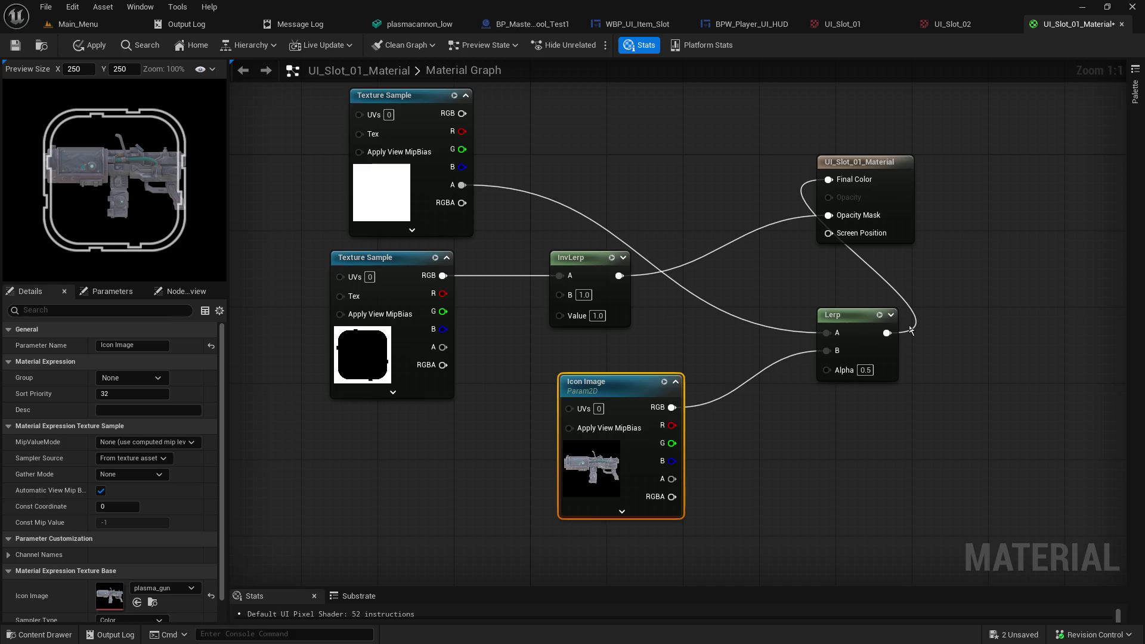
click(621, 511)
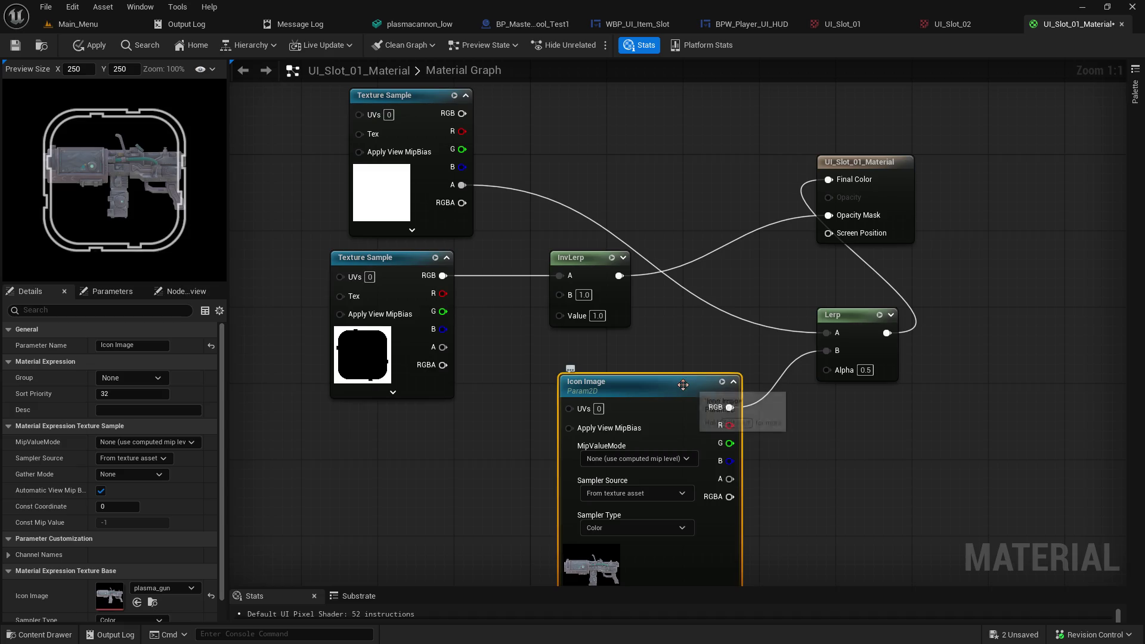
click(733, 382)
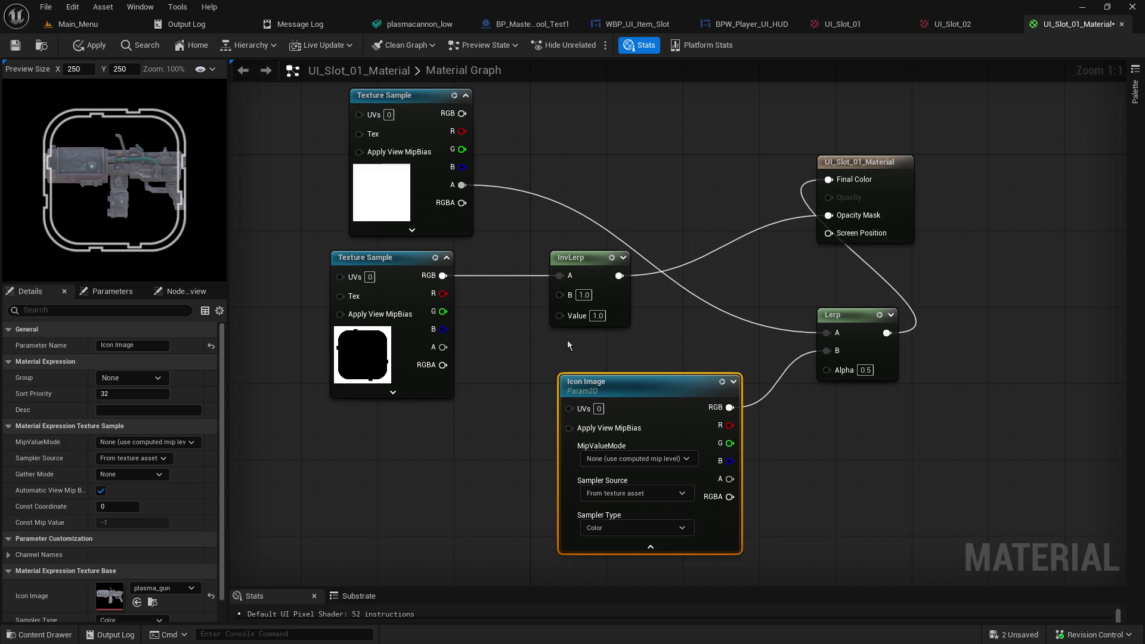
click(596, 316)
text(0)
key(Return)
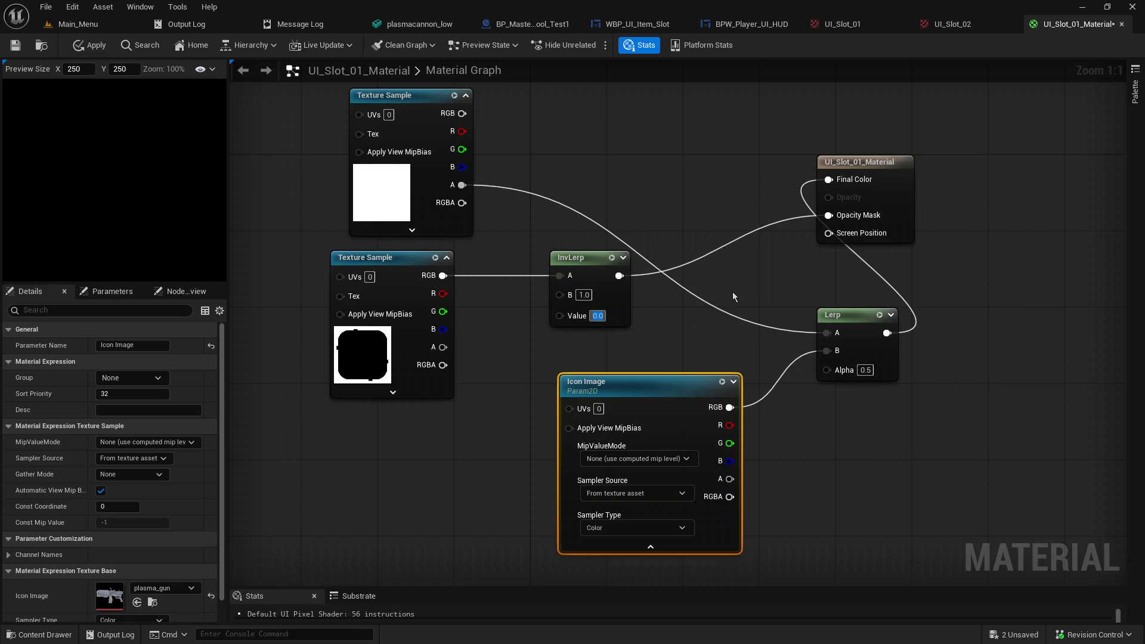
text(1)
key(Return)
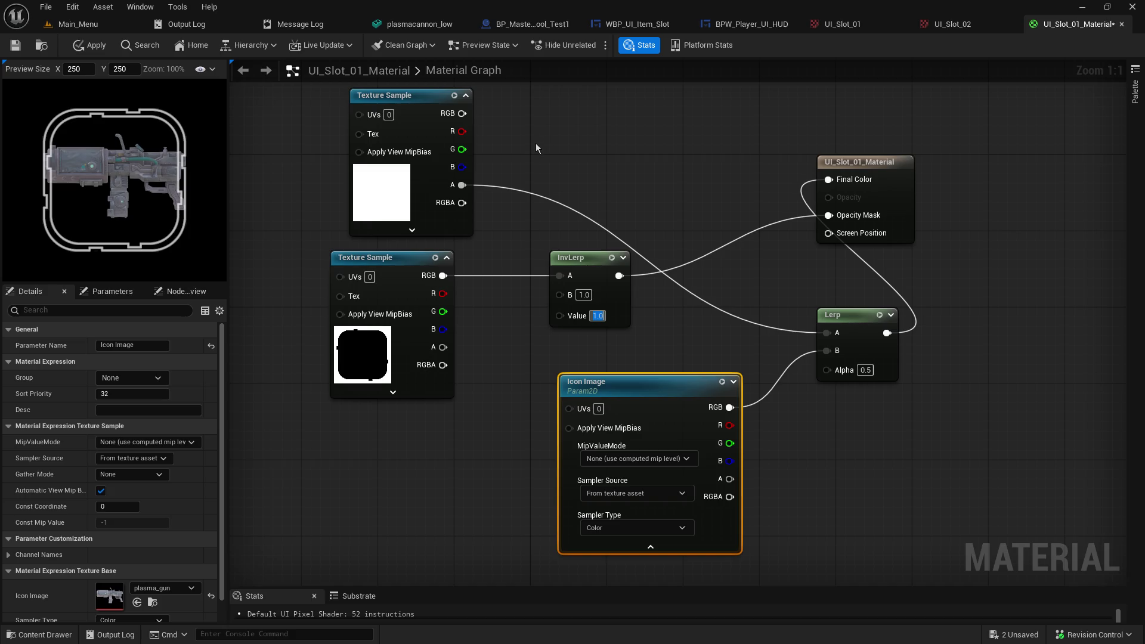
click(865, 370)
text(1)
key(Return)
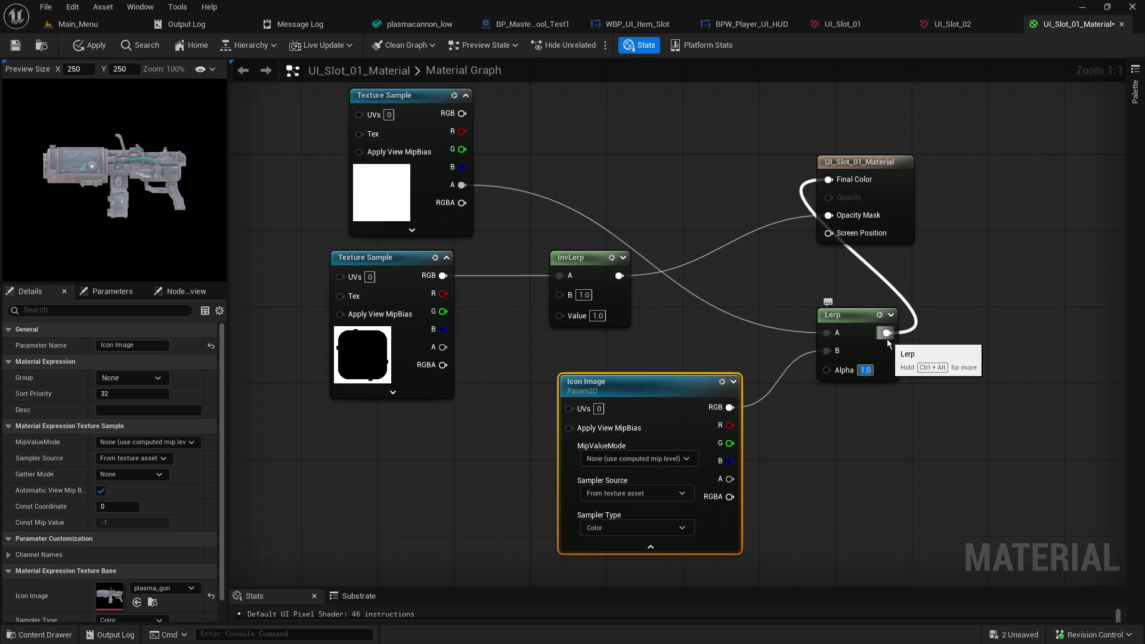
text(0)
key(Return)
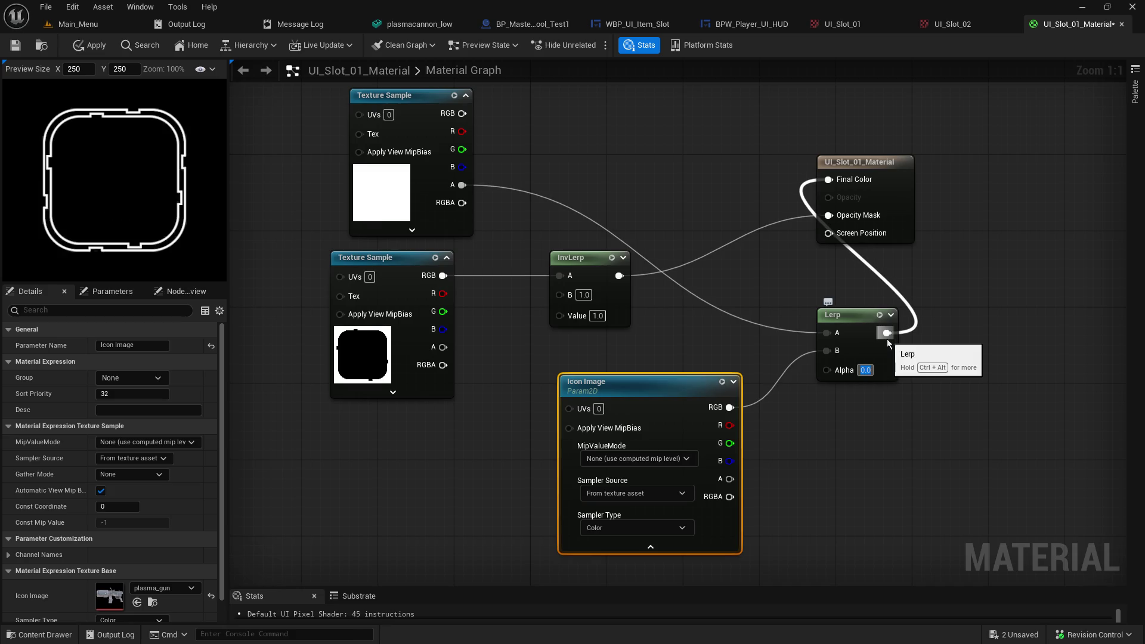
text(0.2)
key(Return)
text(0.5)
key(Return)
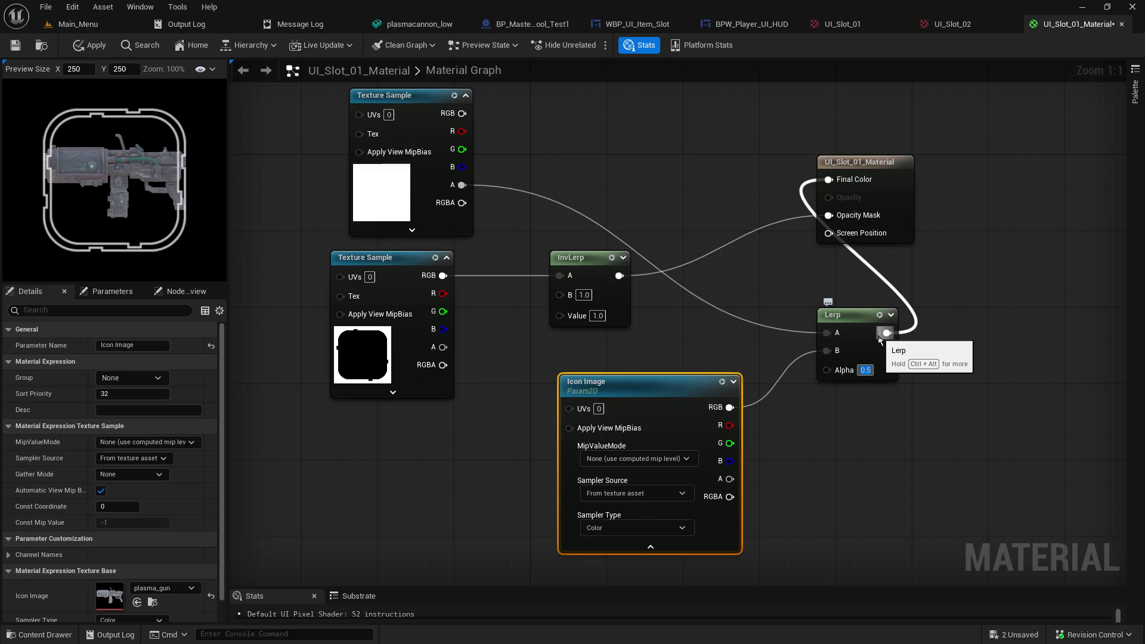
key(Return)
click(866, 371)
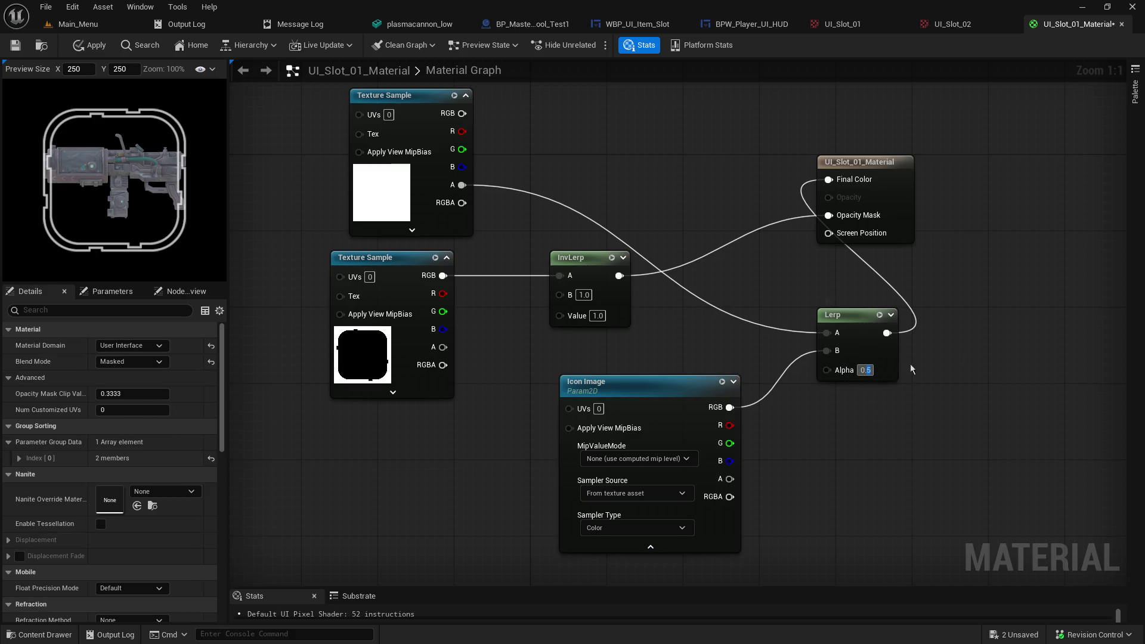
text(0.1)
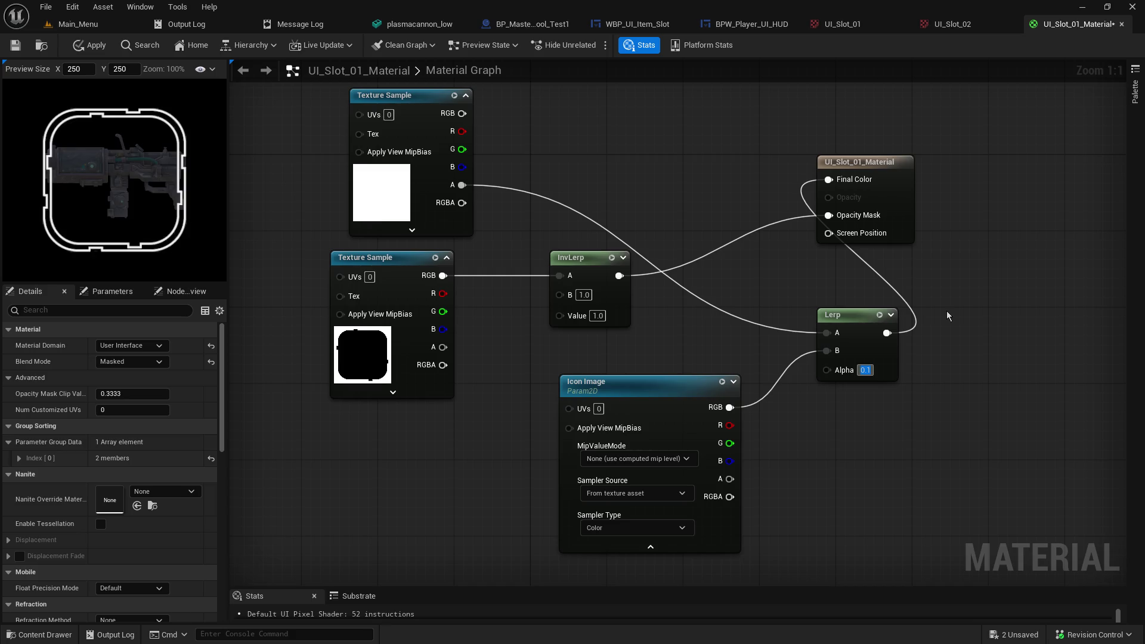
key(Return)
text(0.0)
key(Return)
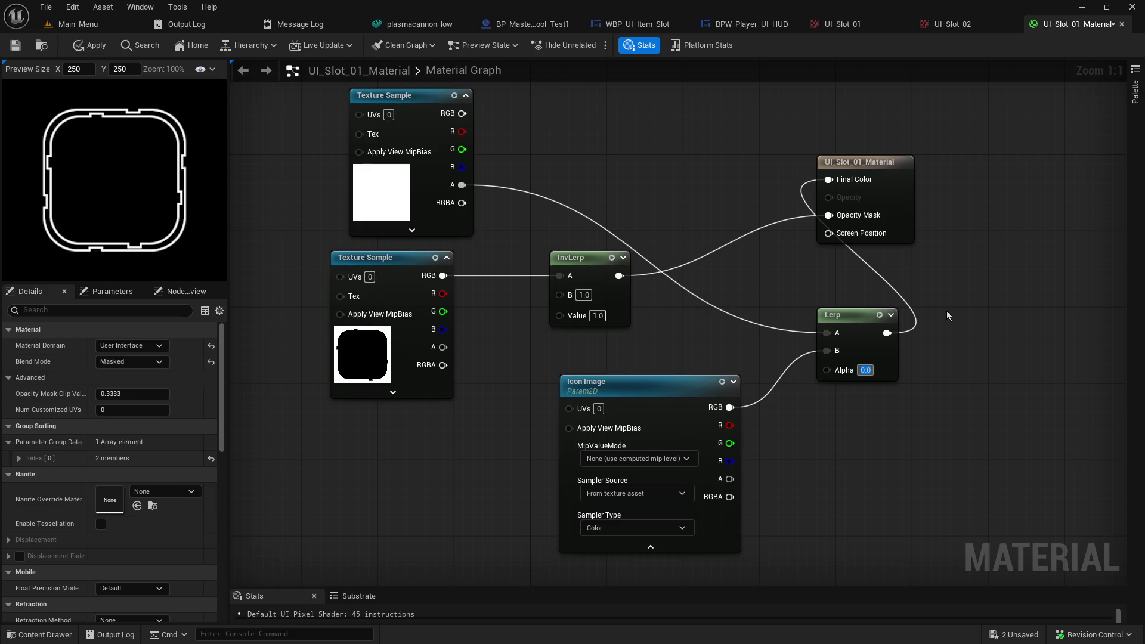
key(Return)
key(BackSpace)
text(0)
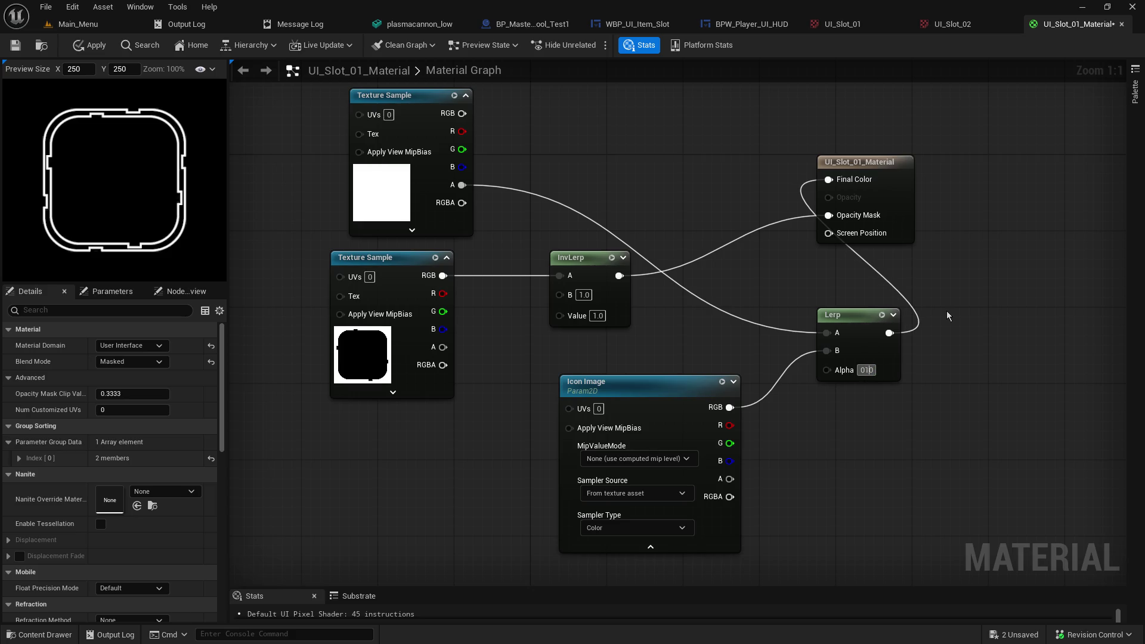
text(1)
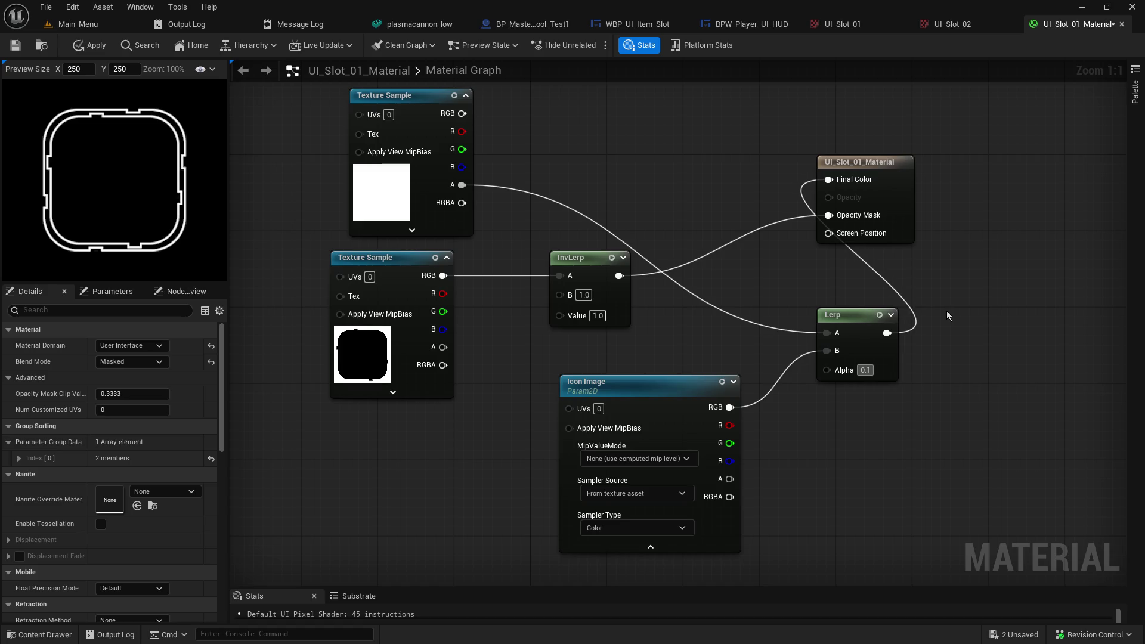
text(5)
key(Return)
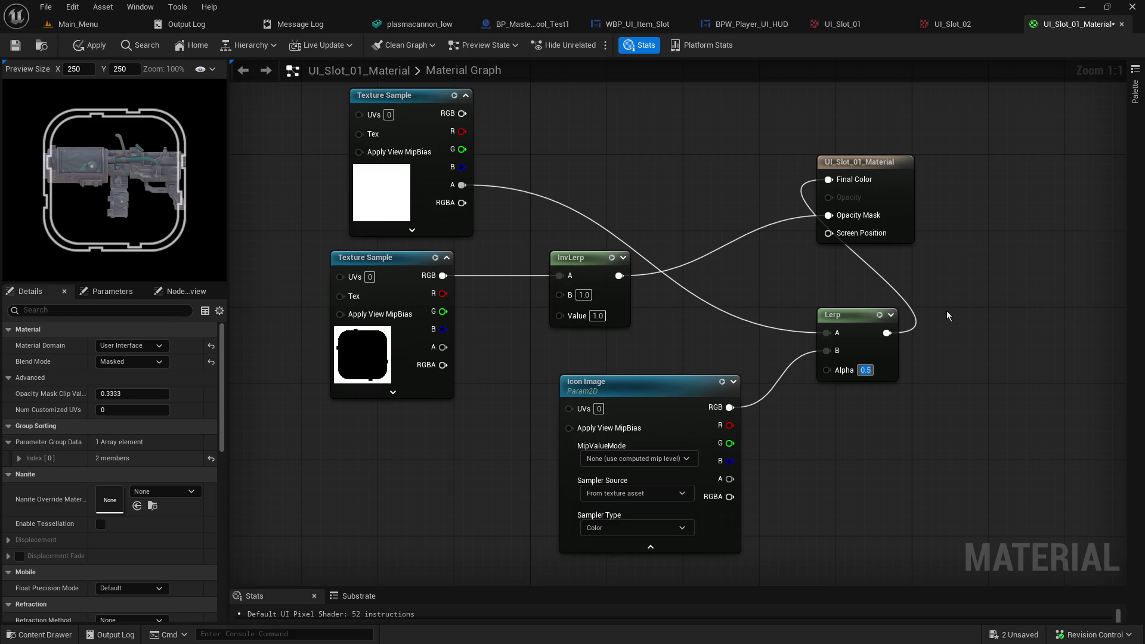
click(947, 315)
text(0.9)
key(Return)
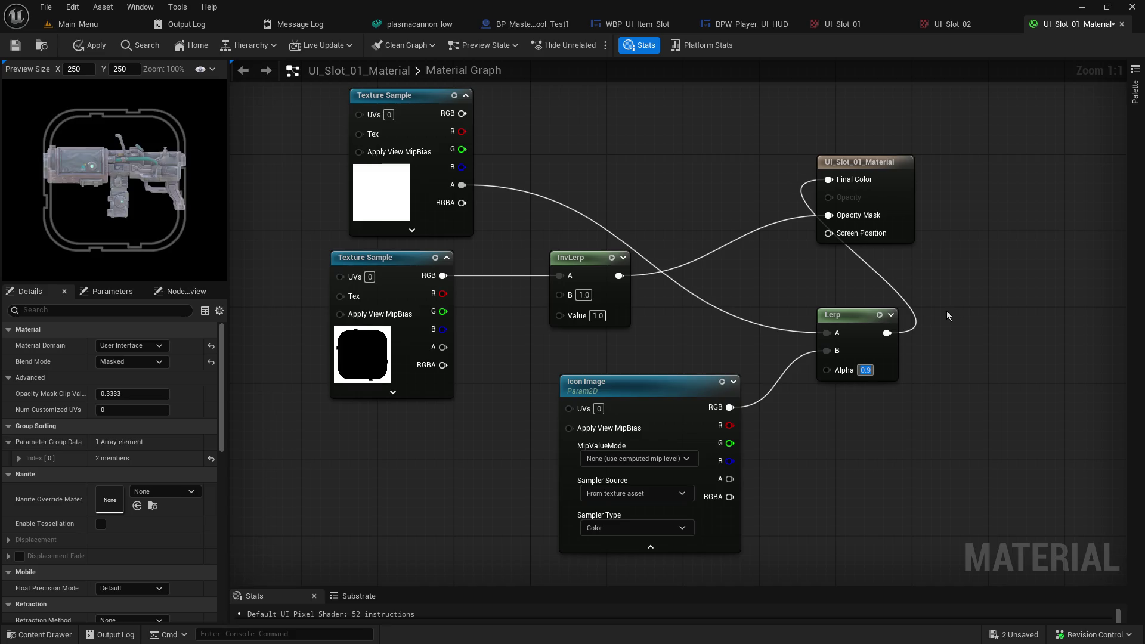
click(947, 312)
text(1)
key(Return)
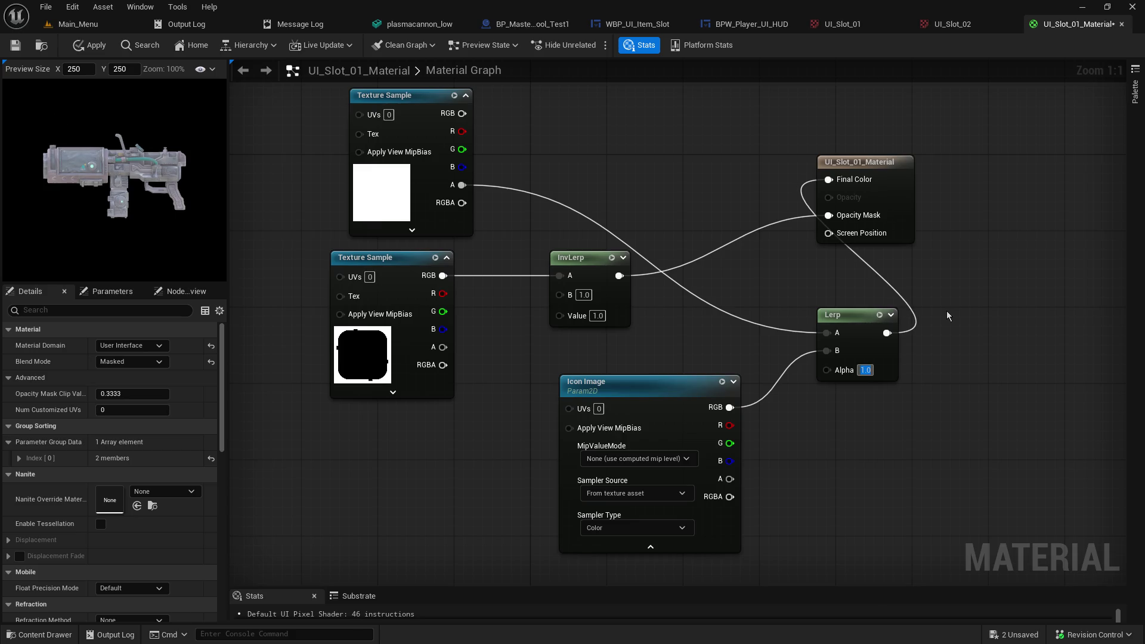
text(0.5)
key(Return)
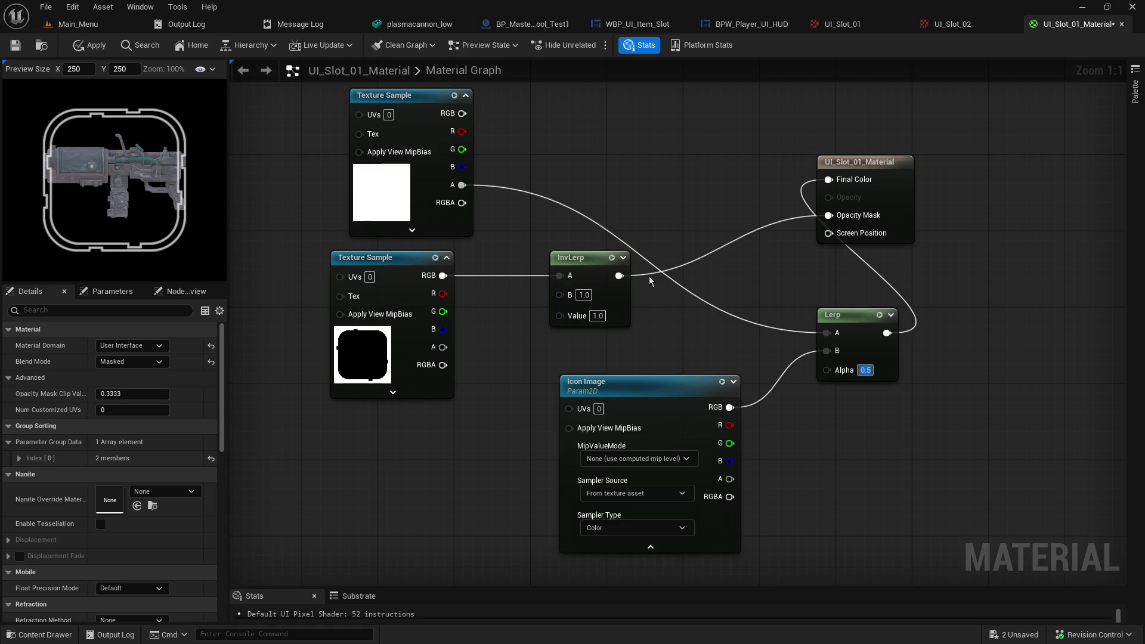
mouse_move(619, 276)
mouse_down()
mouse_move(636, 293)
mouse_move(827, 332)
mouse_up()
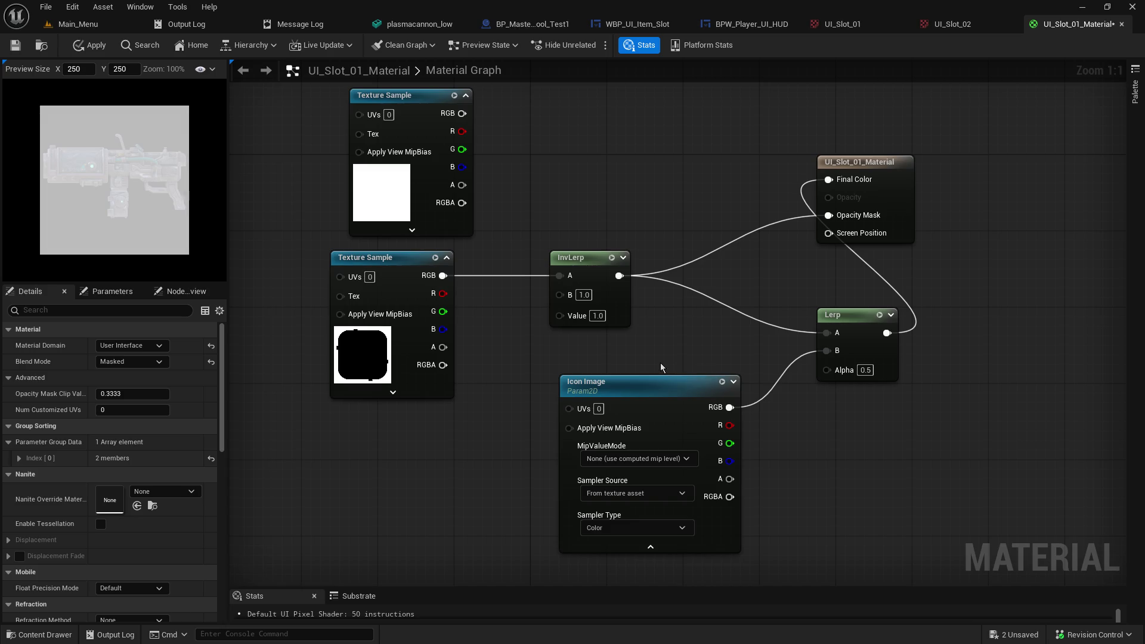
Step: Set the InvLerp Value to 0.5 and wire the lower Texture Sample's RGB into Lerp A
click(597, 316)
text(0)
key(Return)
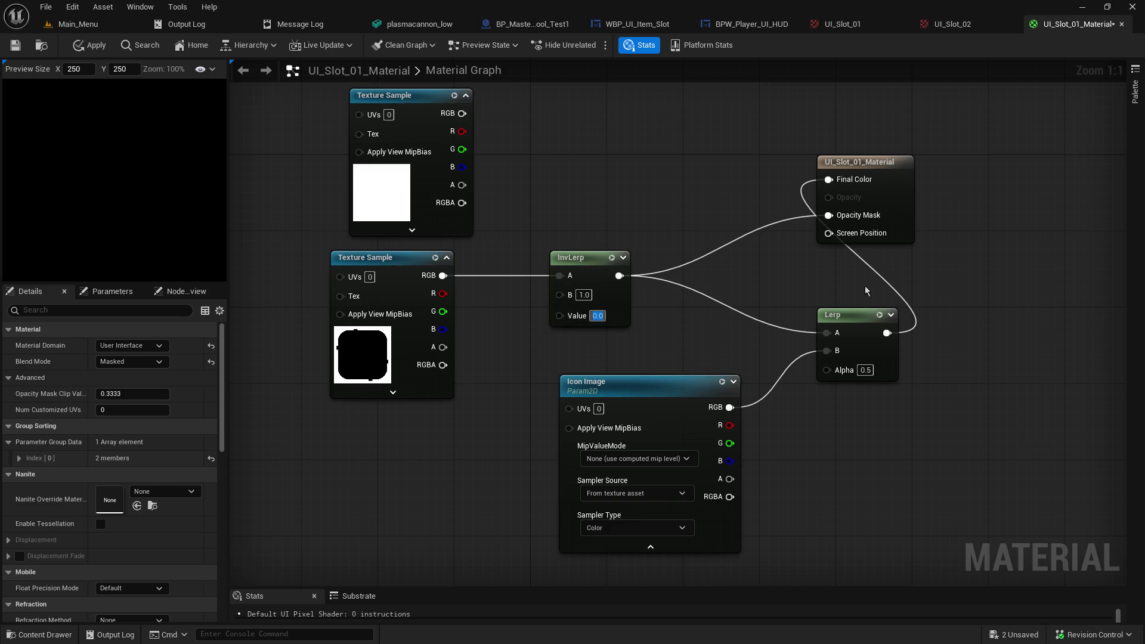
text(0.5)
key(Return)
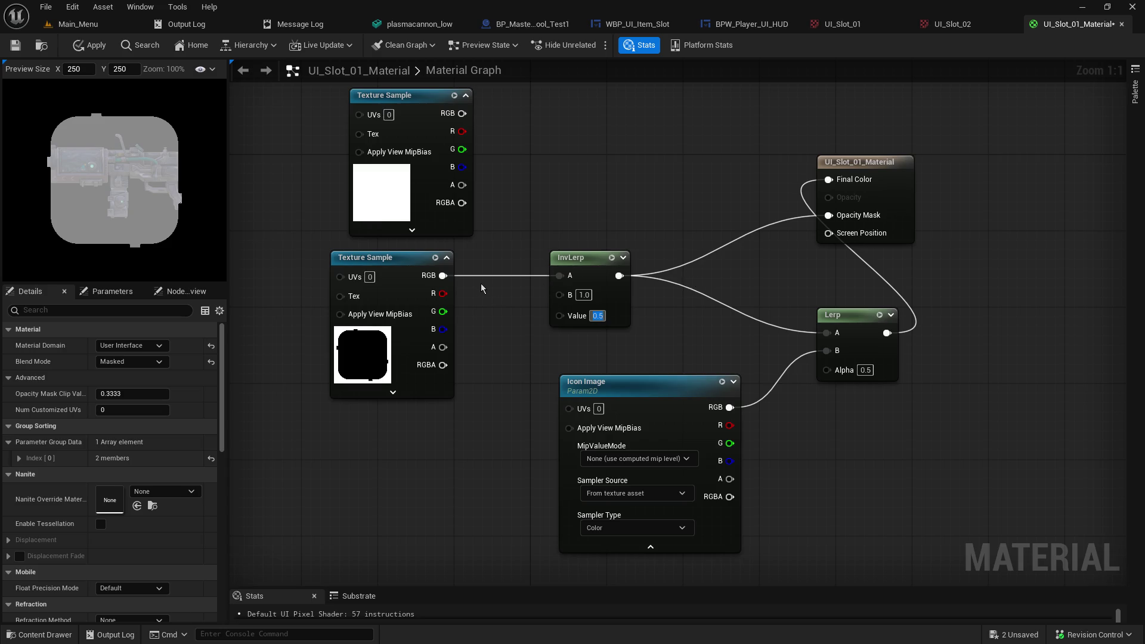
mouse_move(443, 275)
mouse_down()
mouse_move(539, 288)
mouse_move(740, 358)
mouse_move(826, 335)
mouse_up()
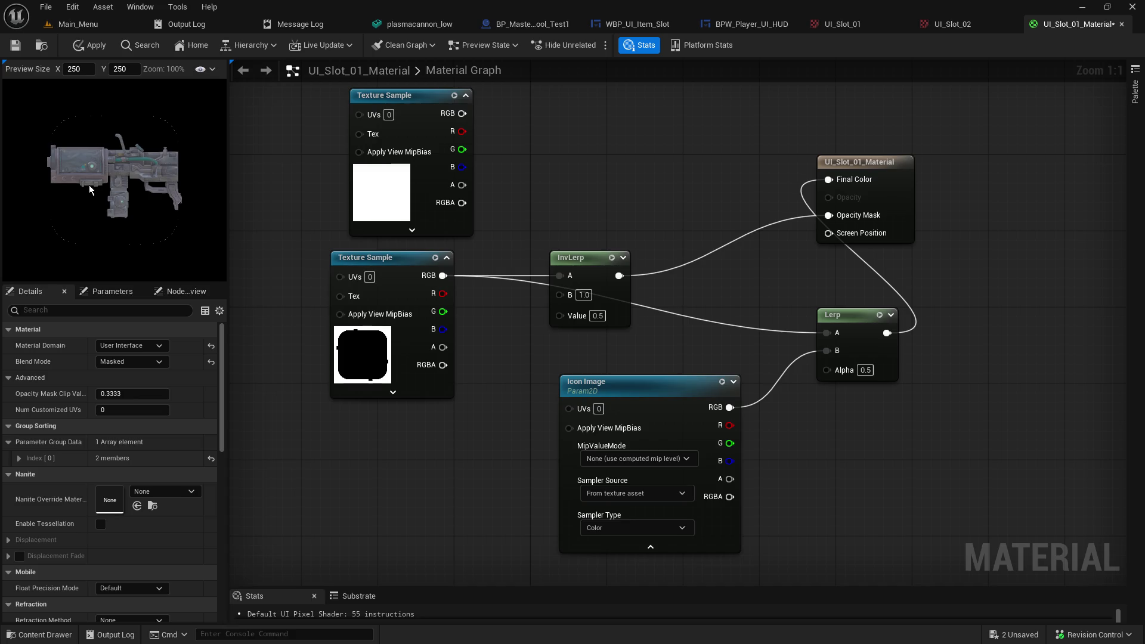
drag(599, 260, 620, 173)
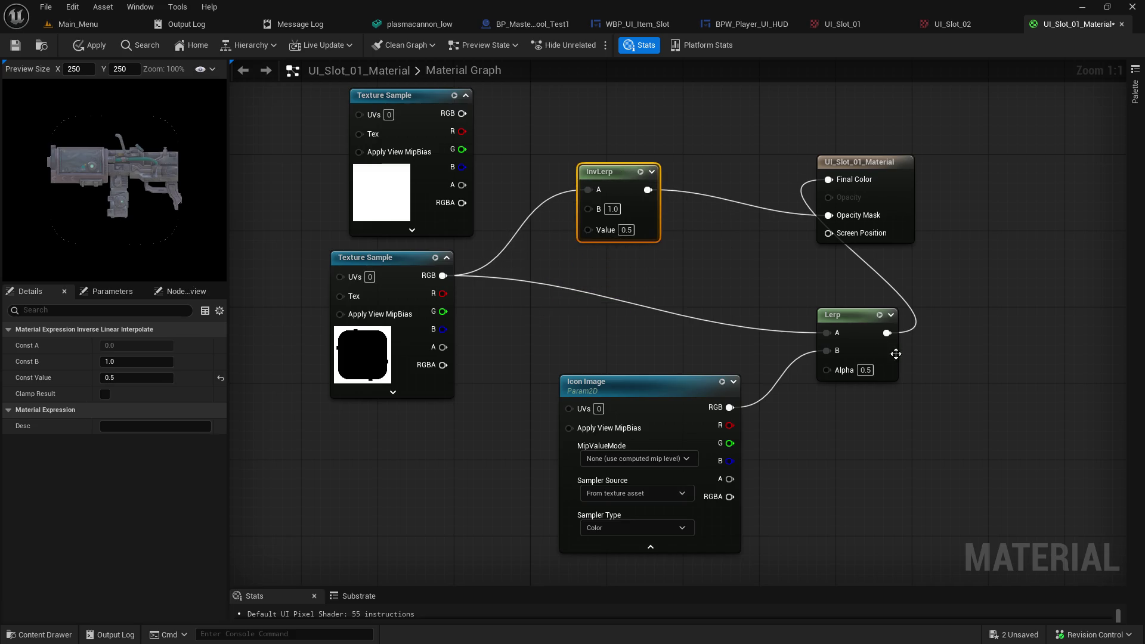
Step: Set Lerp Alpha to 1.0, break the RGBA link, and wire the slot texture's RGB into Alpha
text(1)
key(Return)
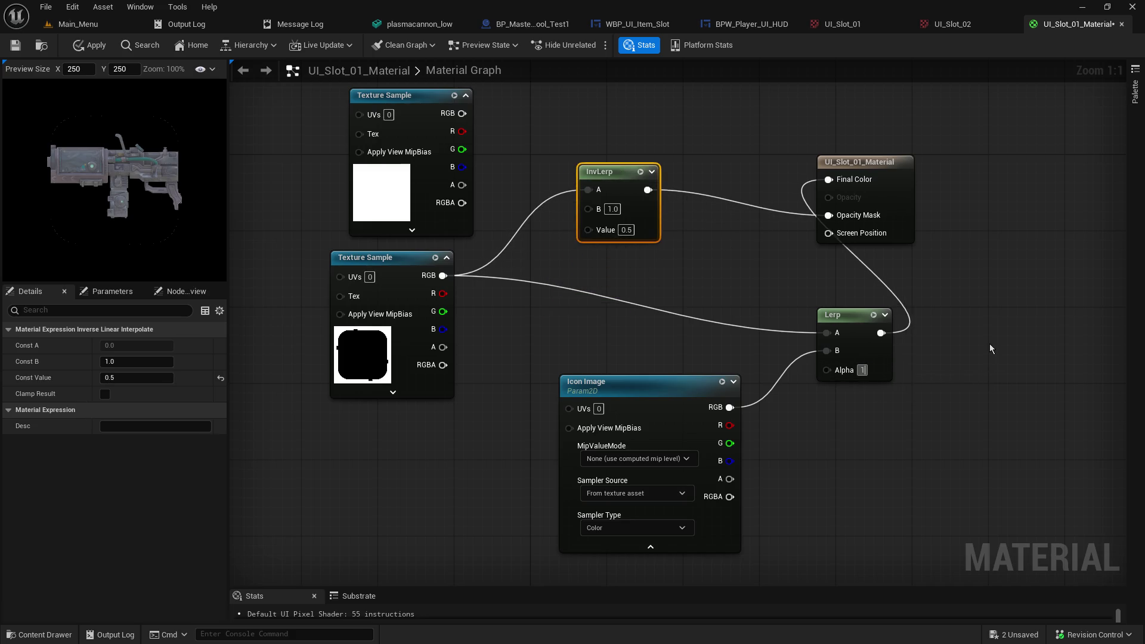
text(0)
key(Return)
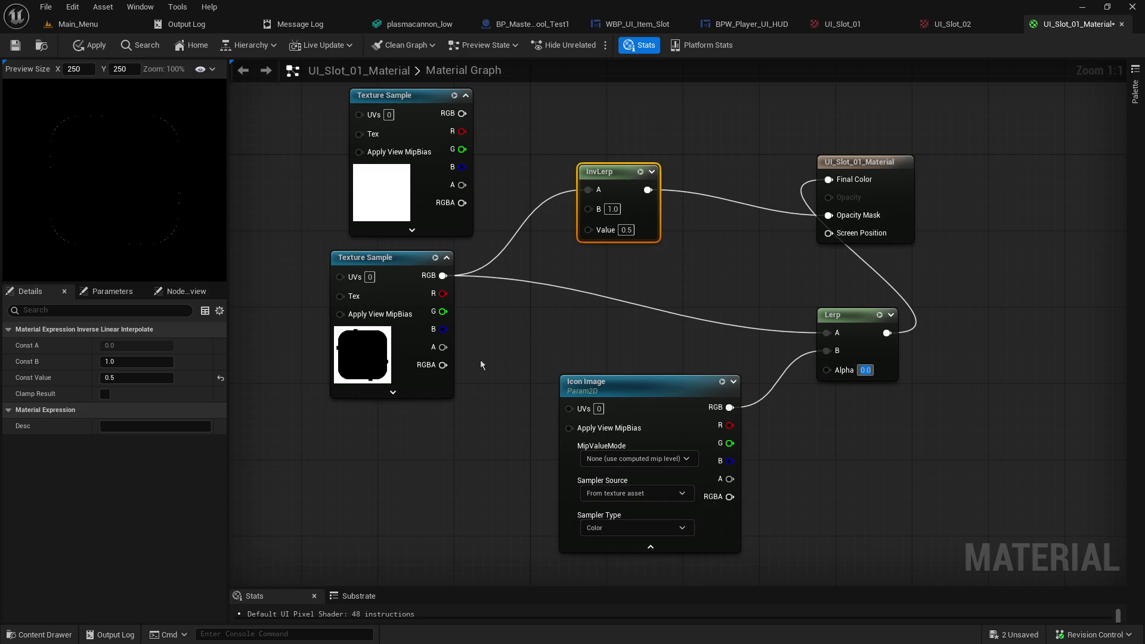
drag(443, 365, 824, 339)
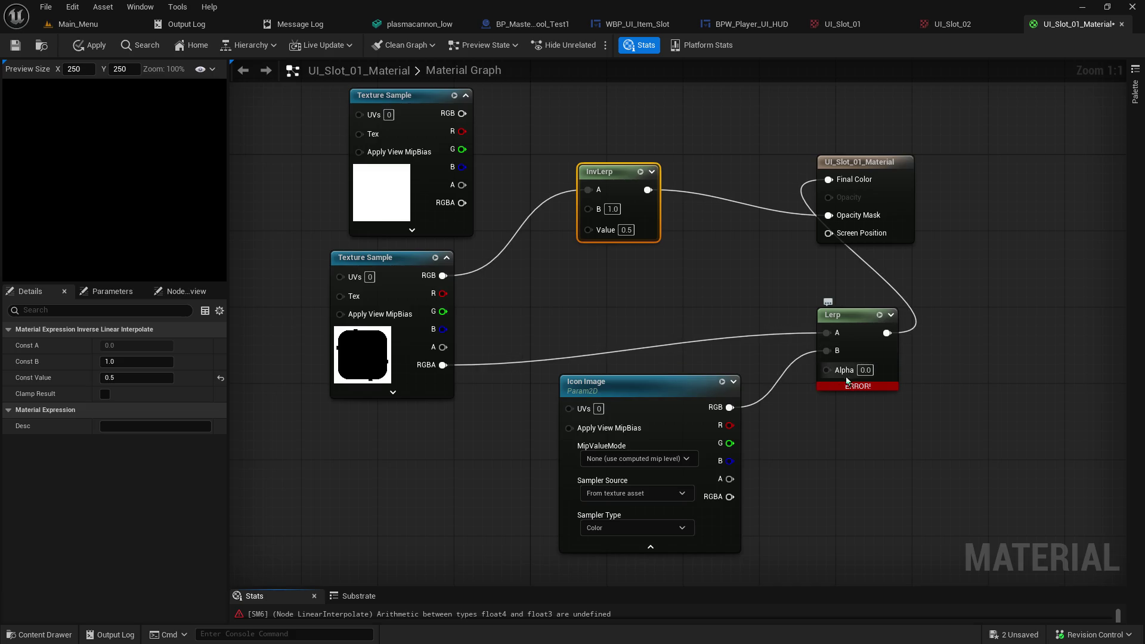
mouse_move(858, 388)
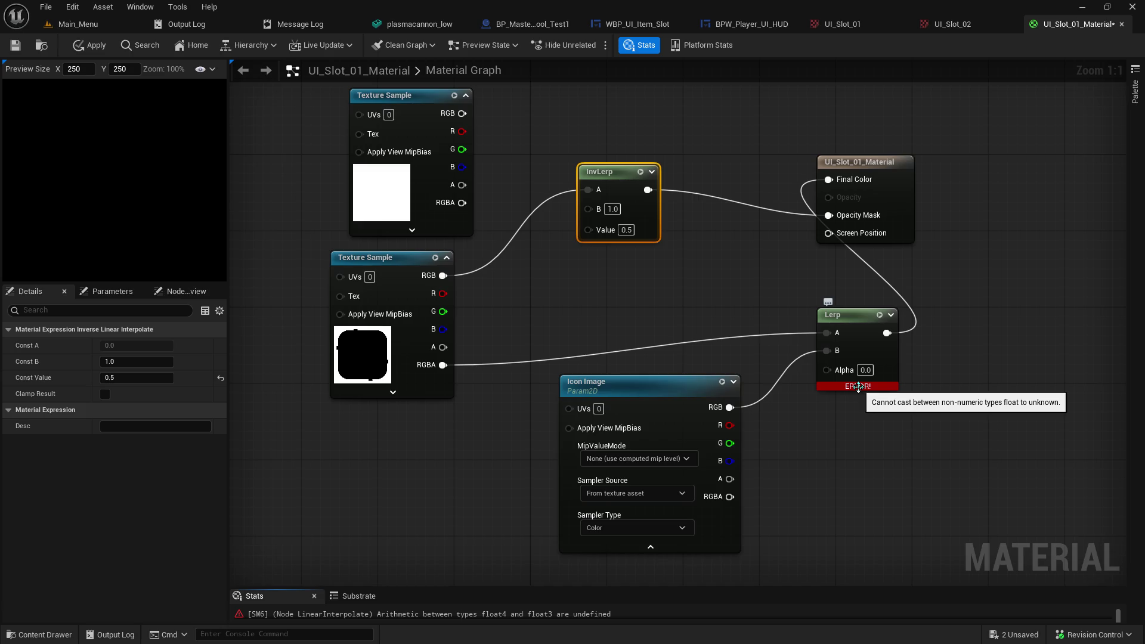
click(866, 370)
text(1)
key(Return)
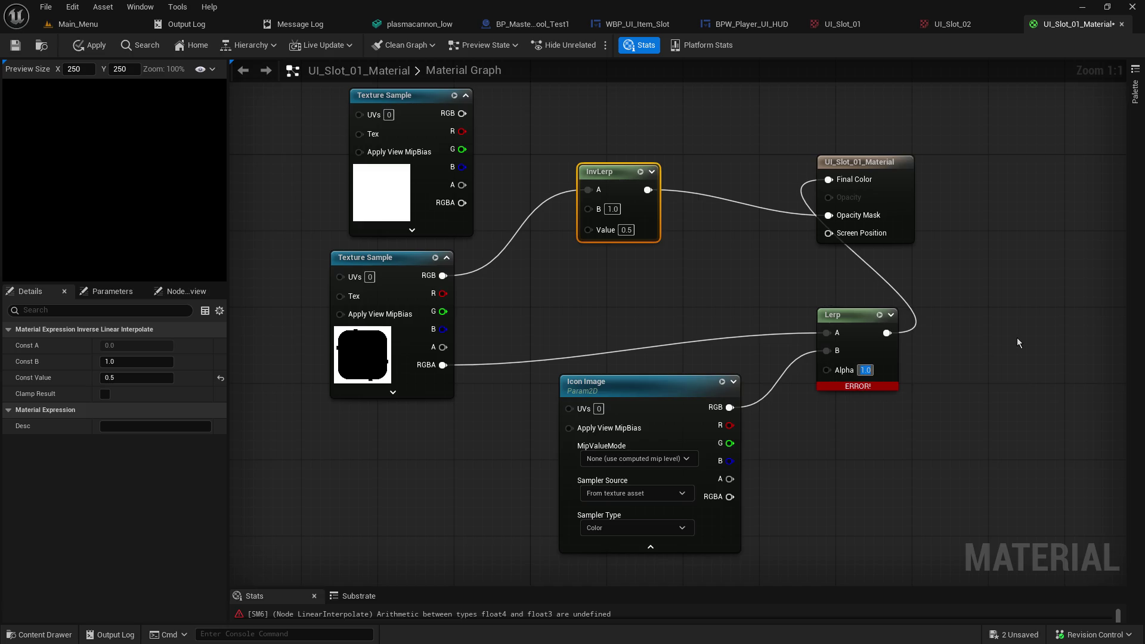
alt+click(445, 369)
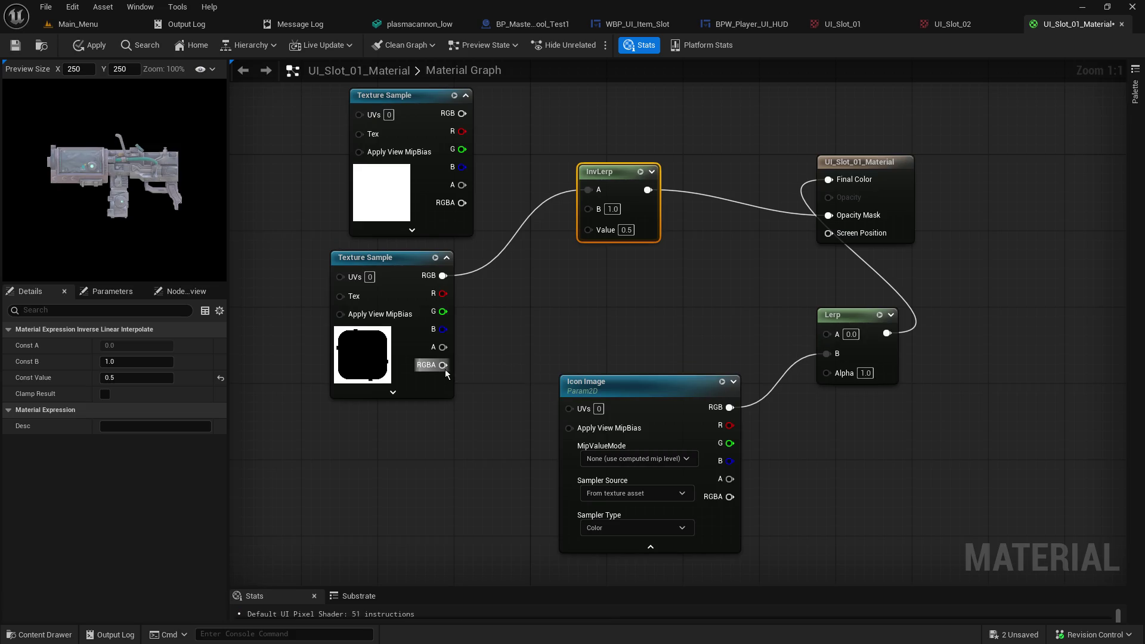
mouse_move(810, 340)
mouse_down()
mouse_move(838, 335)
mouse_move(826, 339)
mouse_move(829, 376)
mouse_up()
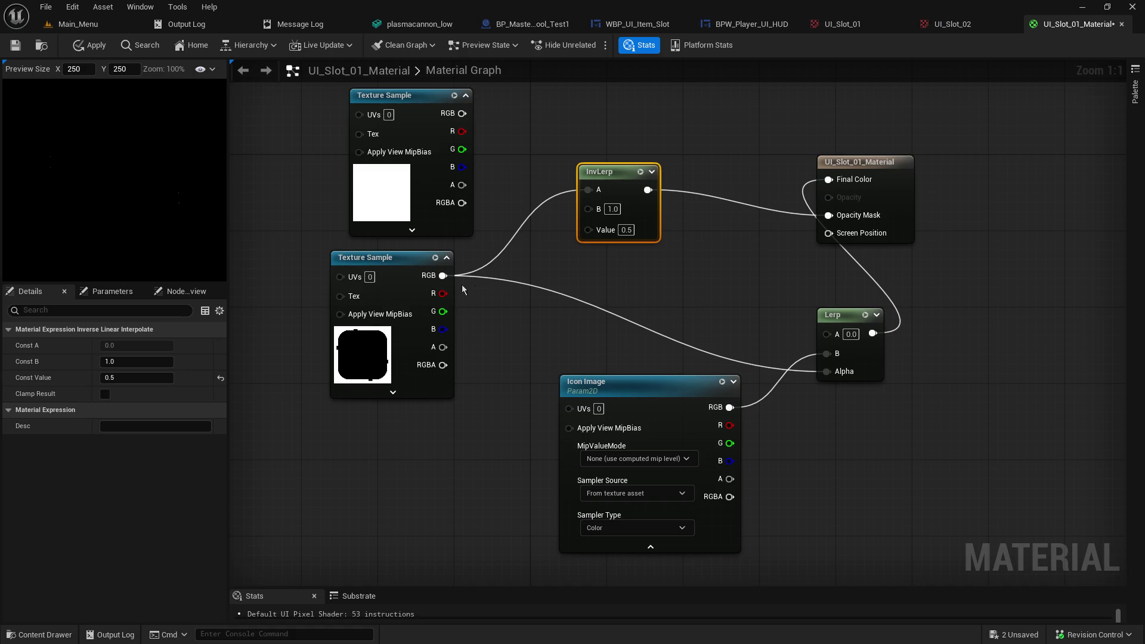
Step: Test Lerp A constants 2, 1 and 0.5, then wire the white texture's RGB into Lerp A
click(851, 334)
text(2)
key(Return)
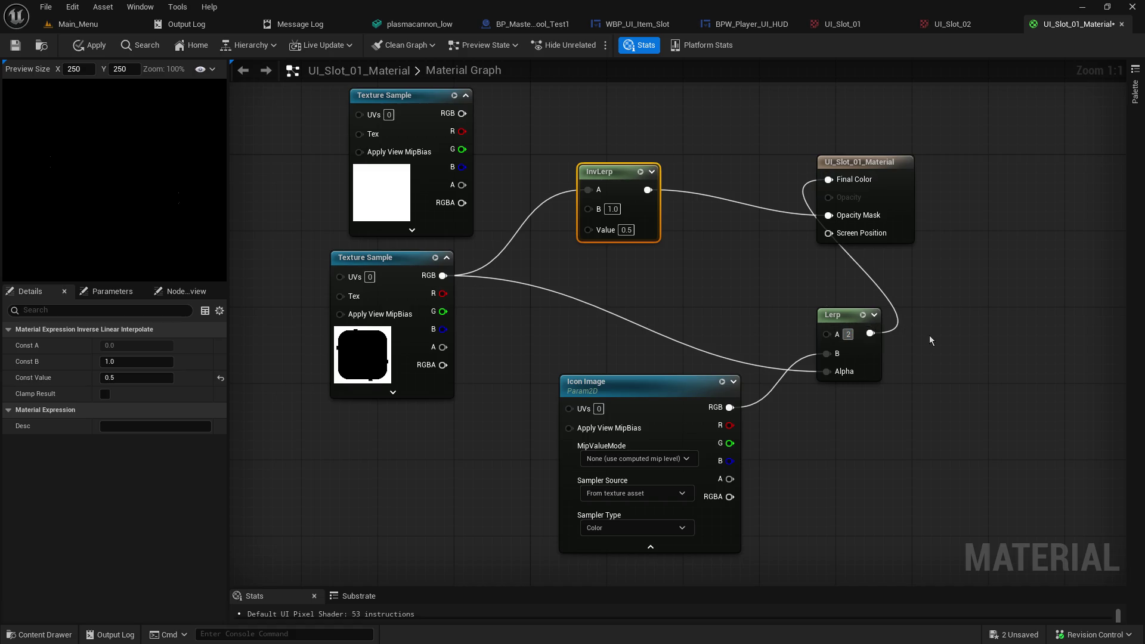
text(1)
key(Return)
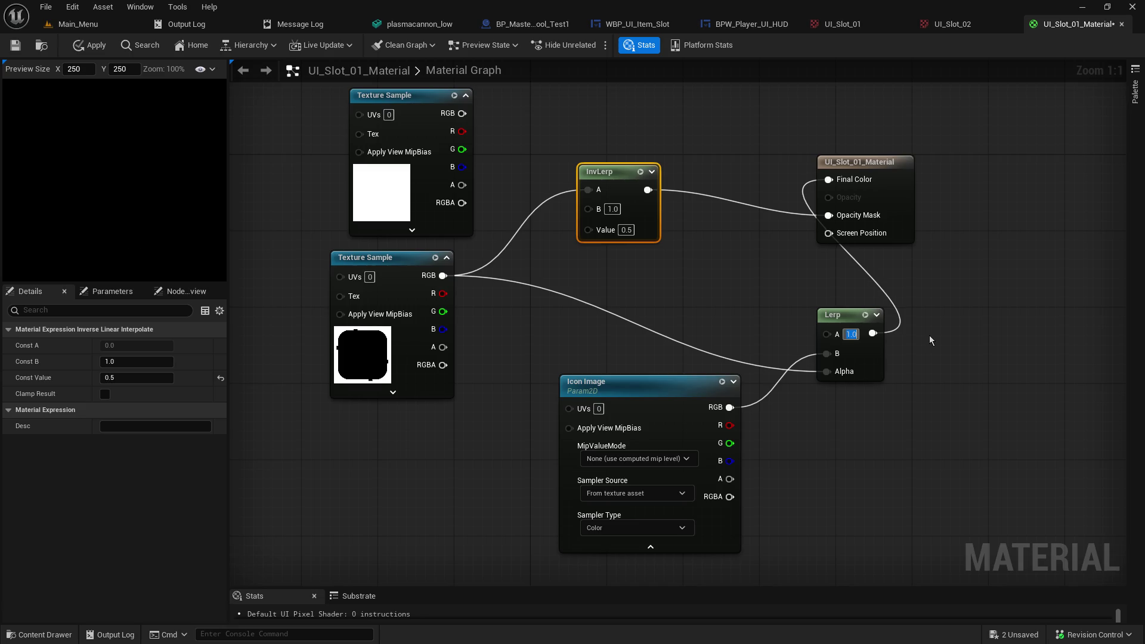
text(0.5)
key(Return)
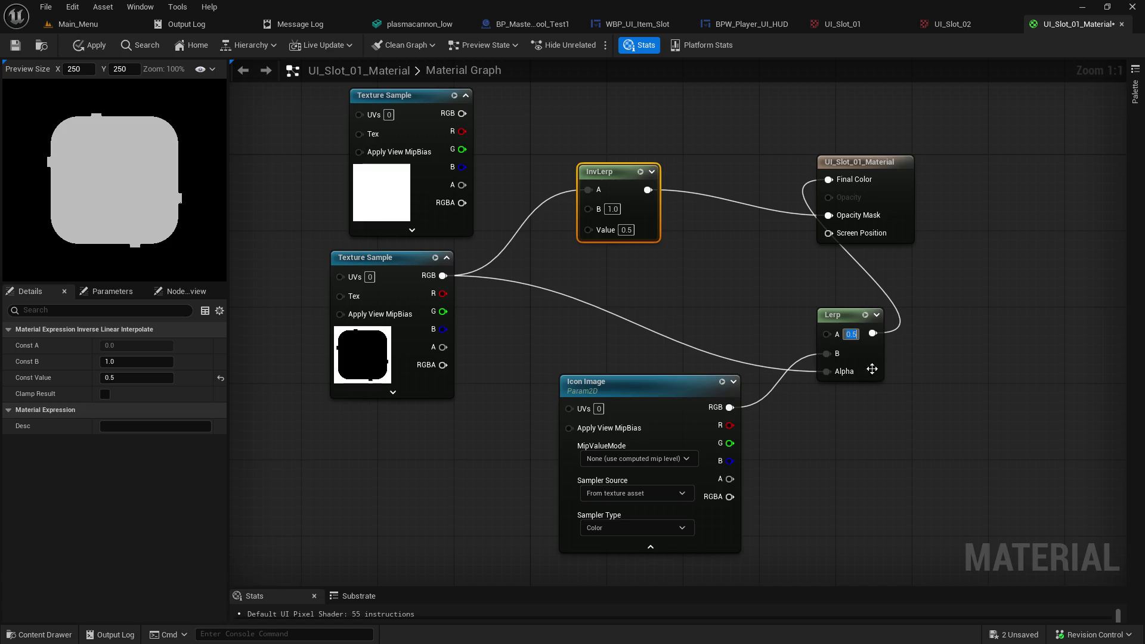
click(763, 343)
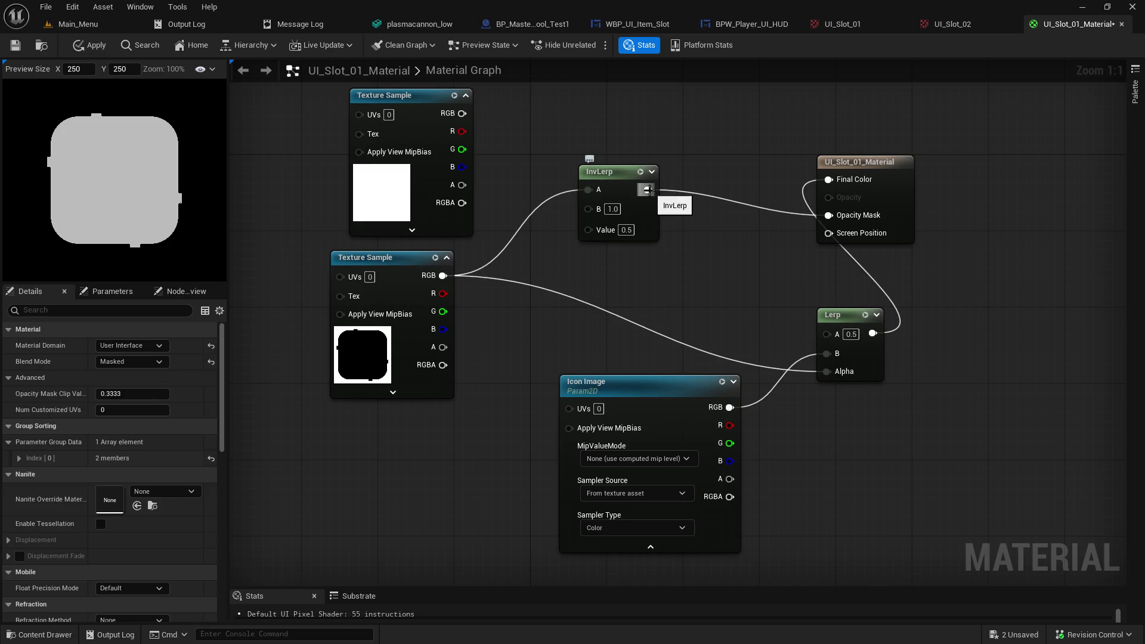
mouse_move(462, 113)
mouse_down()
mouse_move(747, 316)
mouse_move(827, 333)
mouse_up()
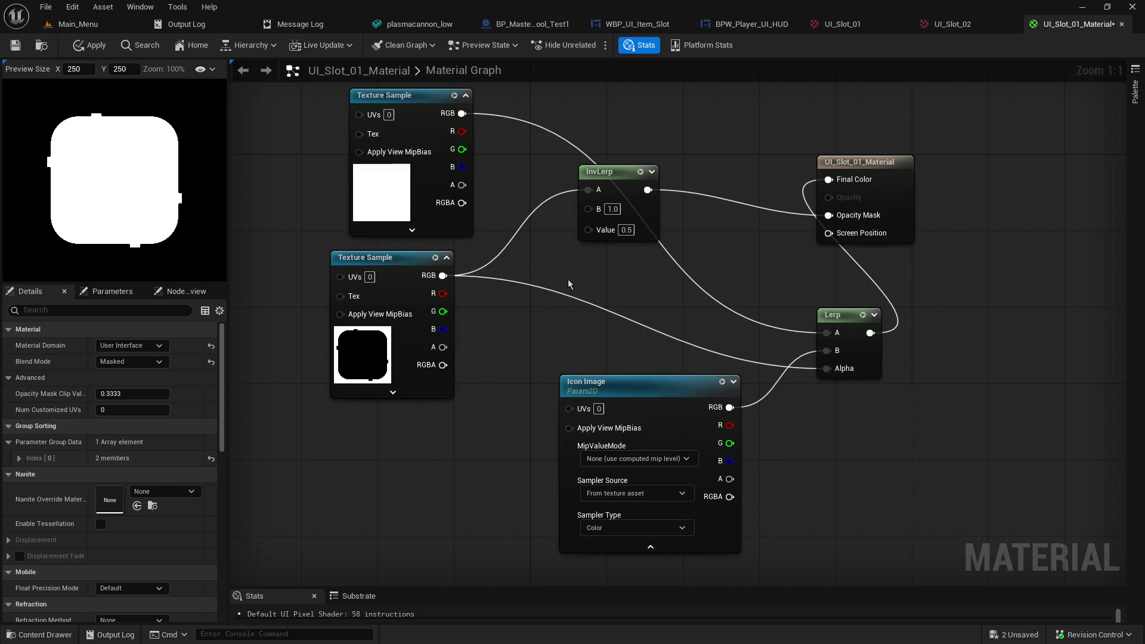
Step: Unhook InvLerp from Opacity Mask and wire its output into Lerp's Alpha
mouse_move(607, 183)
mouse_down()
mouse_move(546, 273)
mouse_move(548, 258)
mouse_up()
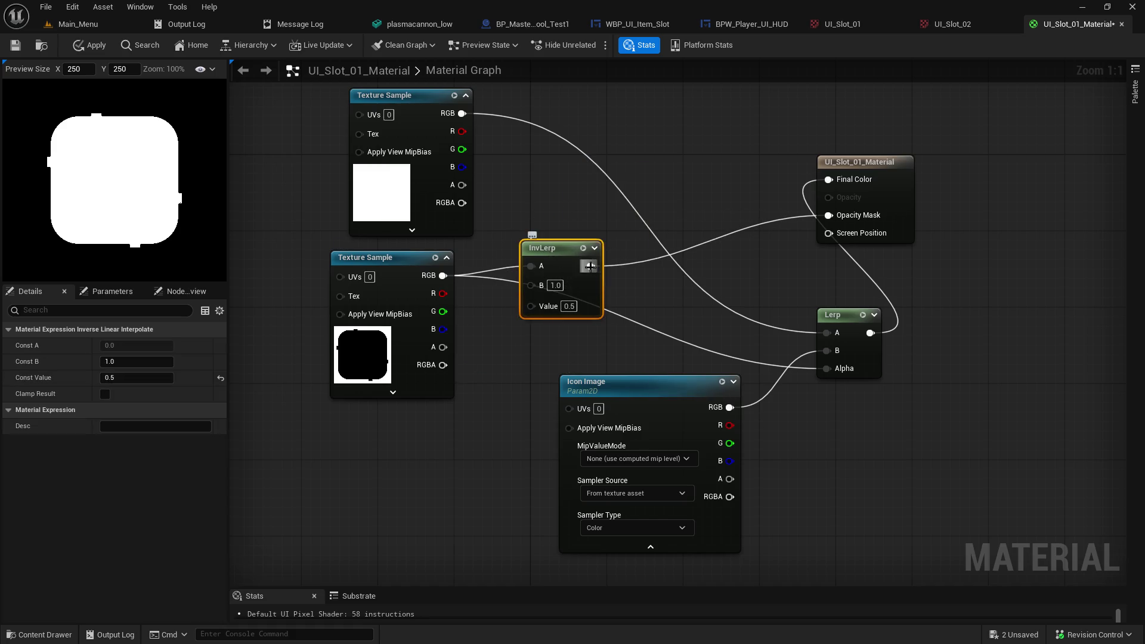
alt+click(590, 266)
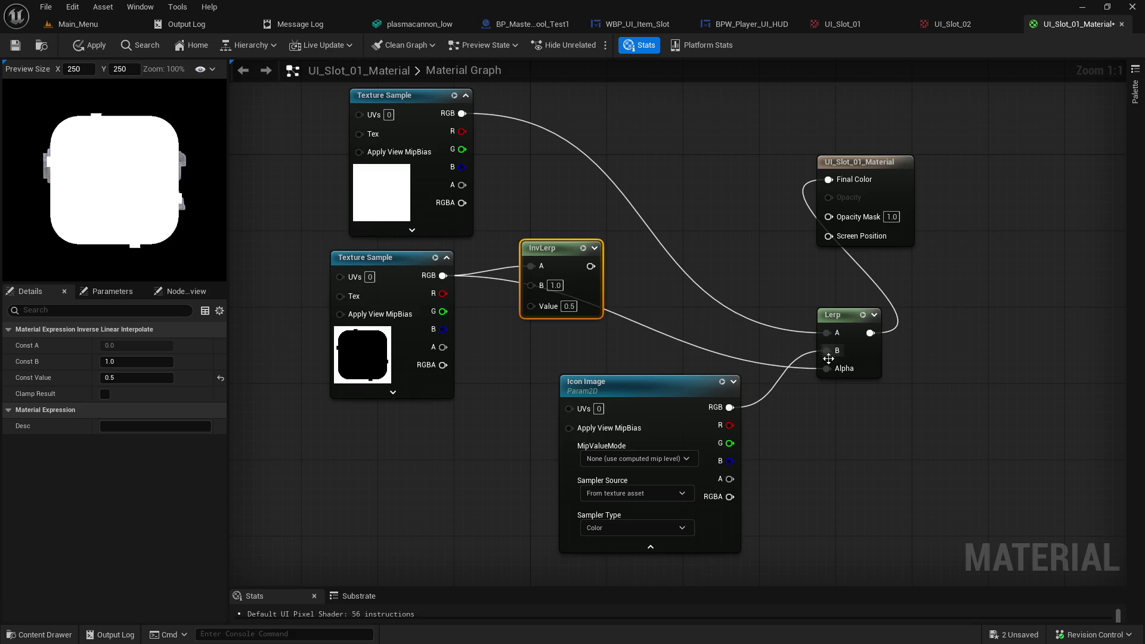
drag(601, 275, 763, 337)
mouse_move(704, 305)
mouse_down()
mouse_move(645, 276)
mouse_move(829, 369)
mouse_up()
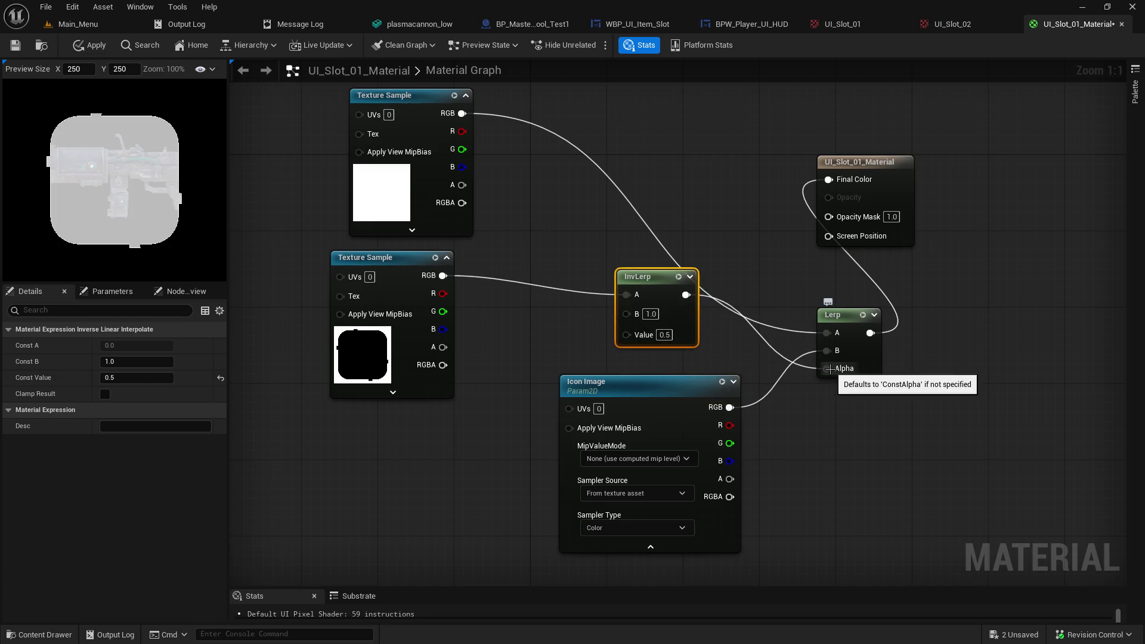
Step: Toggle InvLerp's Value between 1 and 0 to compare the preview, ending at 1.0
click(661, 334)
text(1)
key(Return)
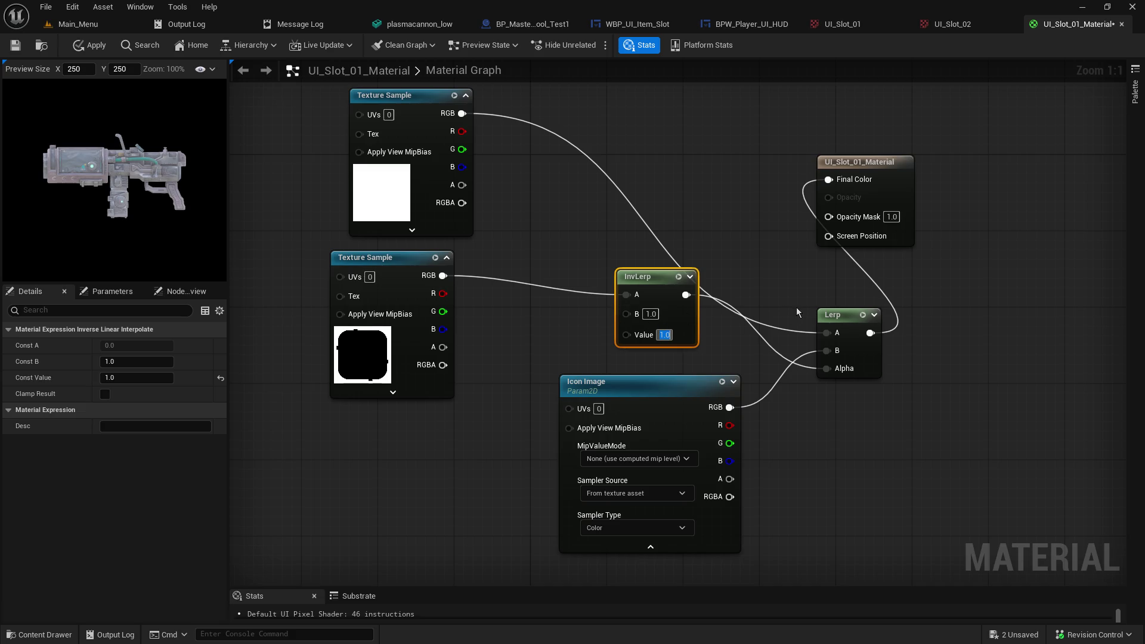
text(0)
key(Return)
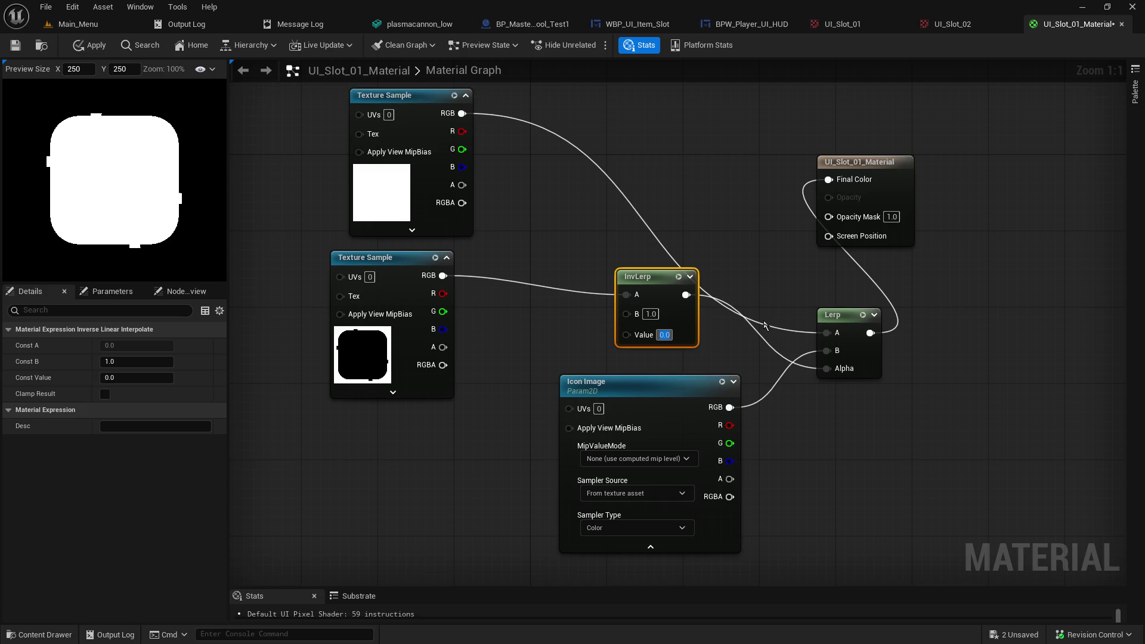
text(1)
key(Return)
text(0)
key(Return)
text(1)
key(Return)
text(0)
key(Return)
text(1)
key(Return)
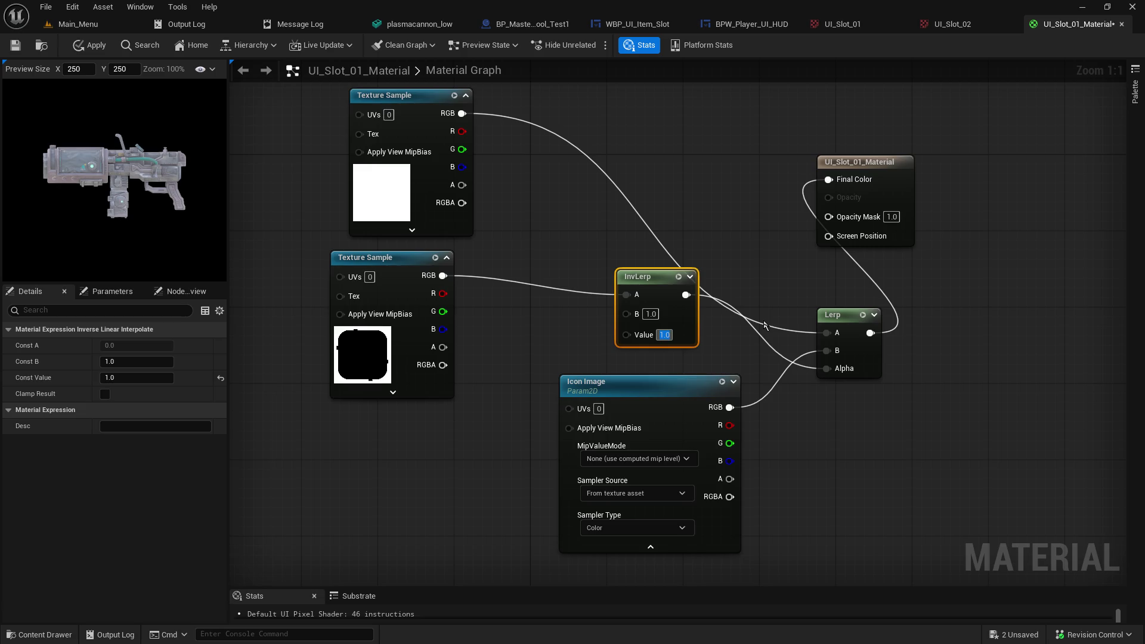
Step: Reposition InvLerp and wire the slot texture's RGB straight into Lerp Alpha
mouse_move(653, 278)
mouse_down()
mouse_move(720, 275)
mouse_move(605, 268)
mouse_up()
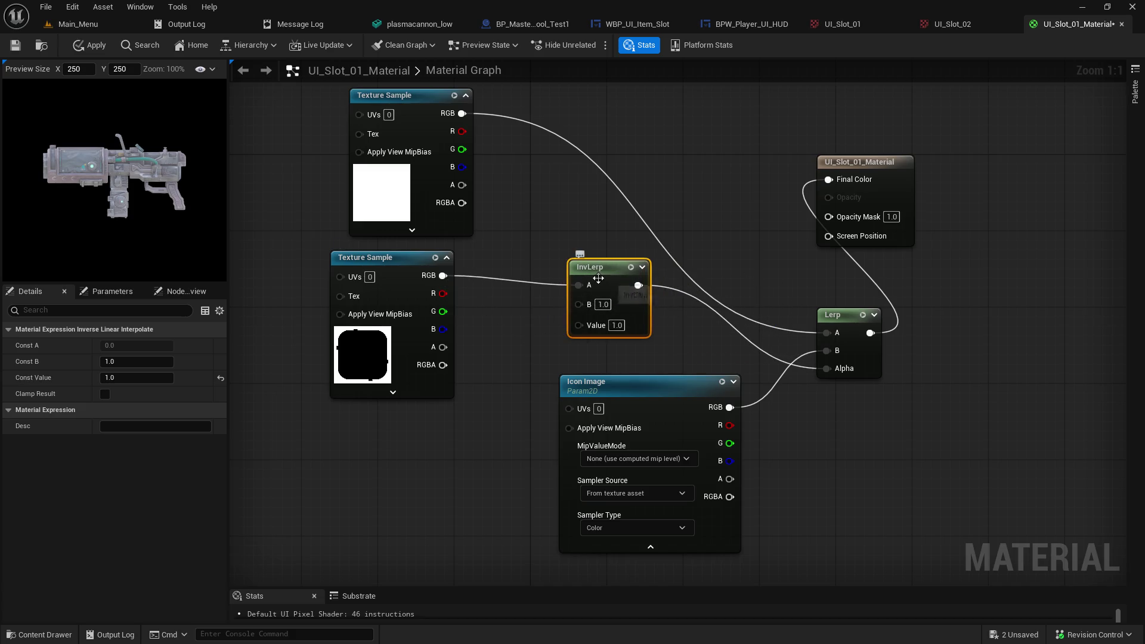
drag(602, 261, 614, 270)
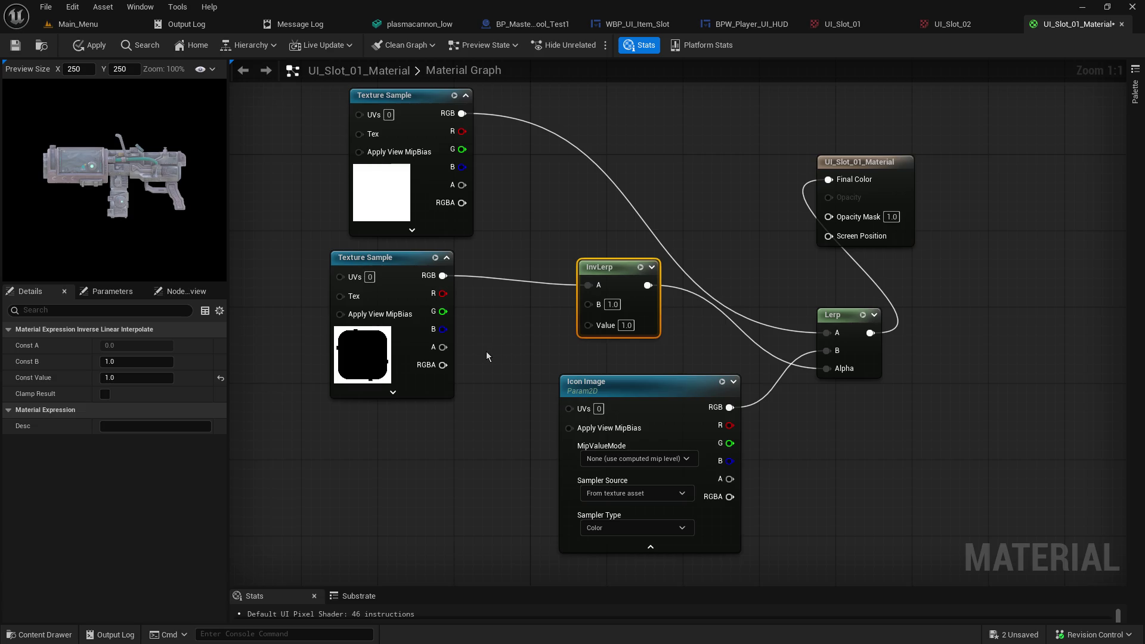
drag(607, 276, 511, 267)
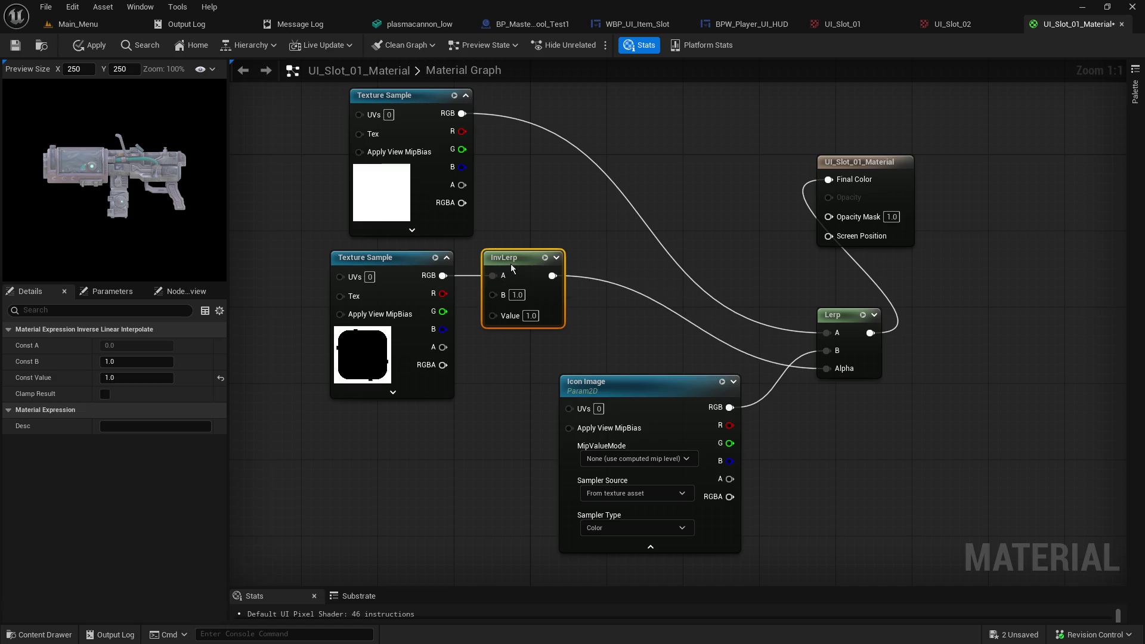
click(531, 316)
drag(444, 281, 836, 373)
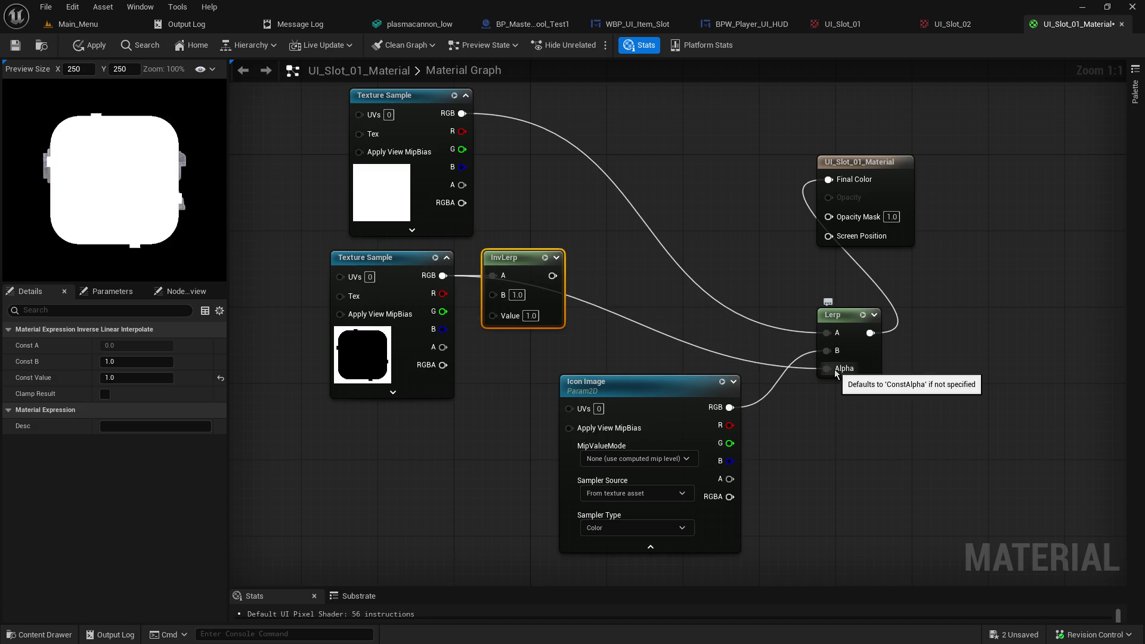
Step: Move InvLerp aside, try the slot texture's A and RGBA in Lerp Alpha, then disconnect it
mouse_move(517, 262)
mouse_down()
mouse_move(545, 215)
mouse_move(470, 425)
mouse_move(364, 474)
mouse_up()
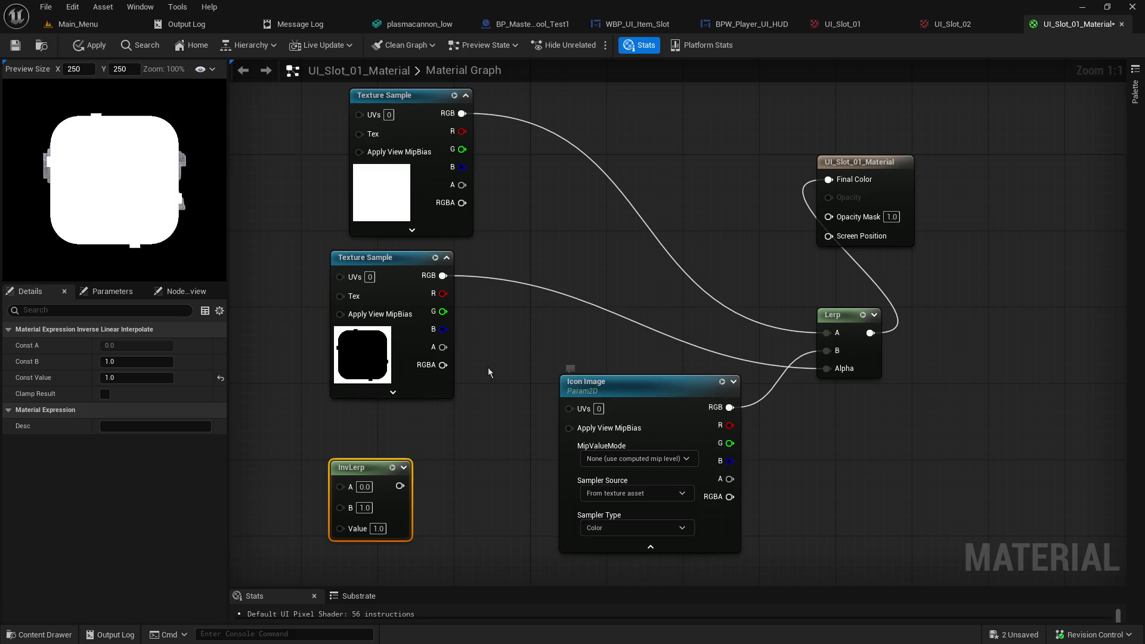
drag(442, 347, 825, 369)
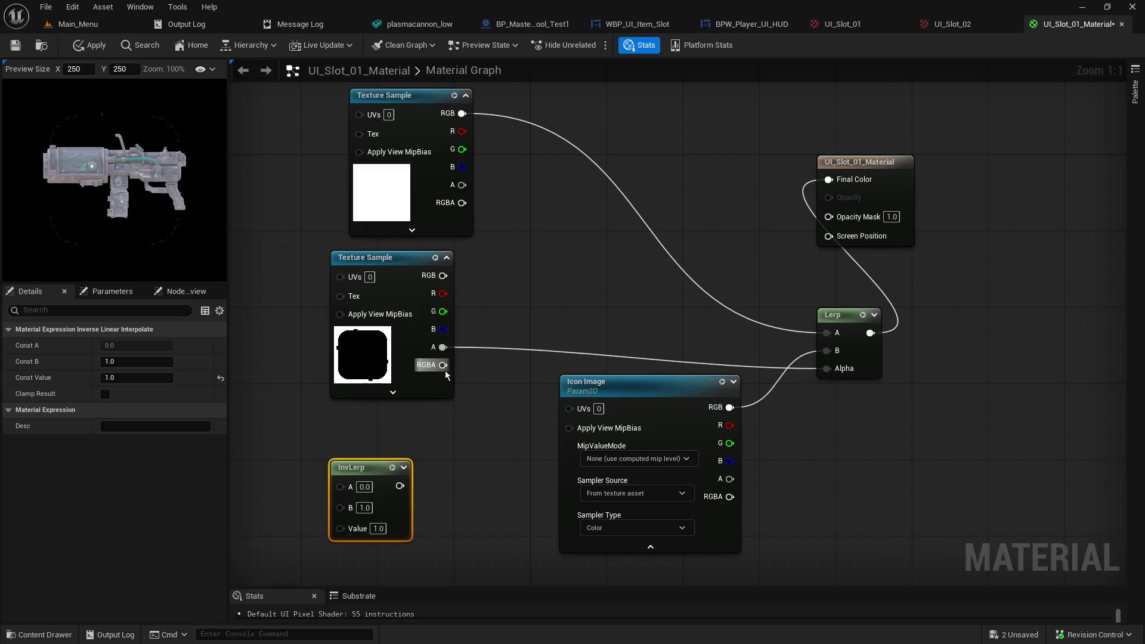
drag(442, 365, 833, 372)
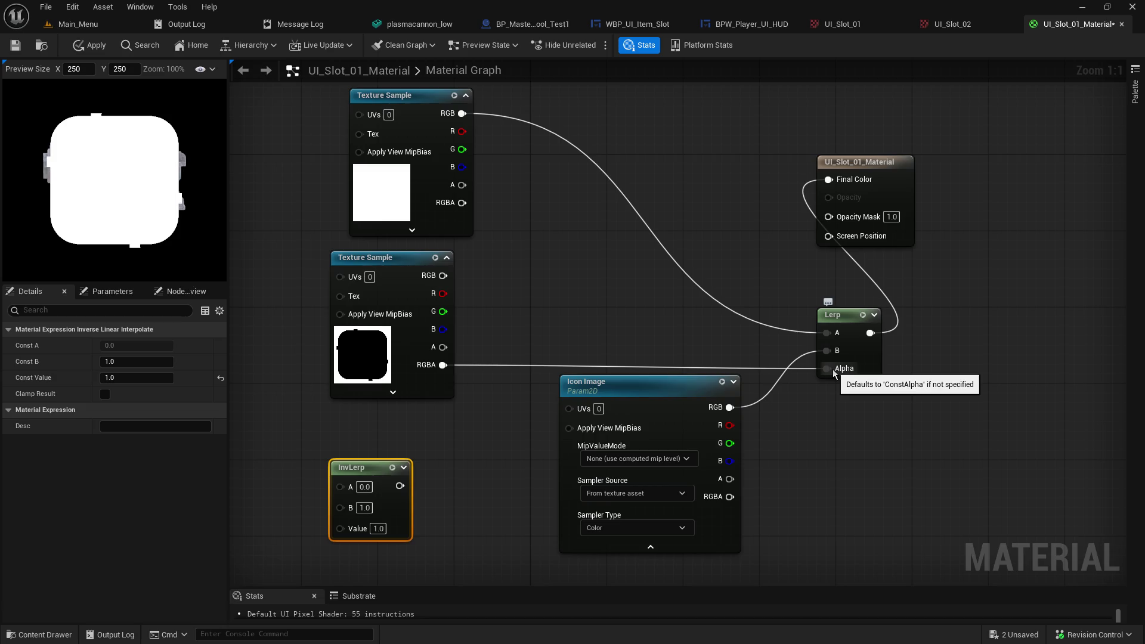
alt+click(450, 365)
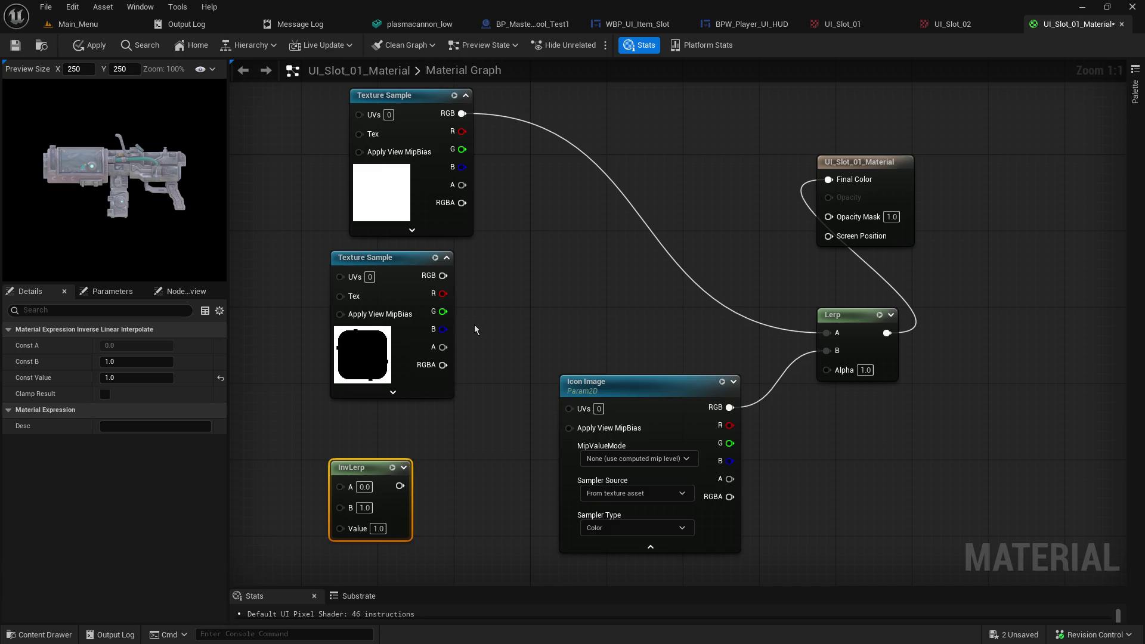
Step: Wire the slot texture's RGB into Opacity Mask and place InvLerp beside the texture, linked to it
mouse_move(442, 275)
mouse_down()
mouse_move(820, 250)
mouse_move(830, 216)
mouse_up()
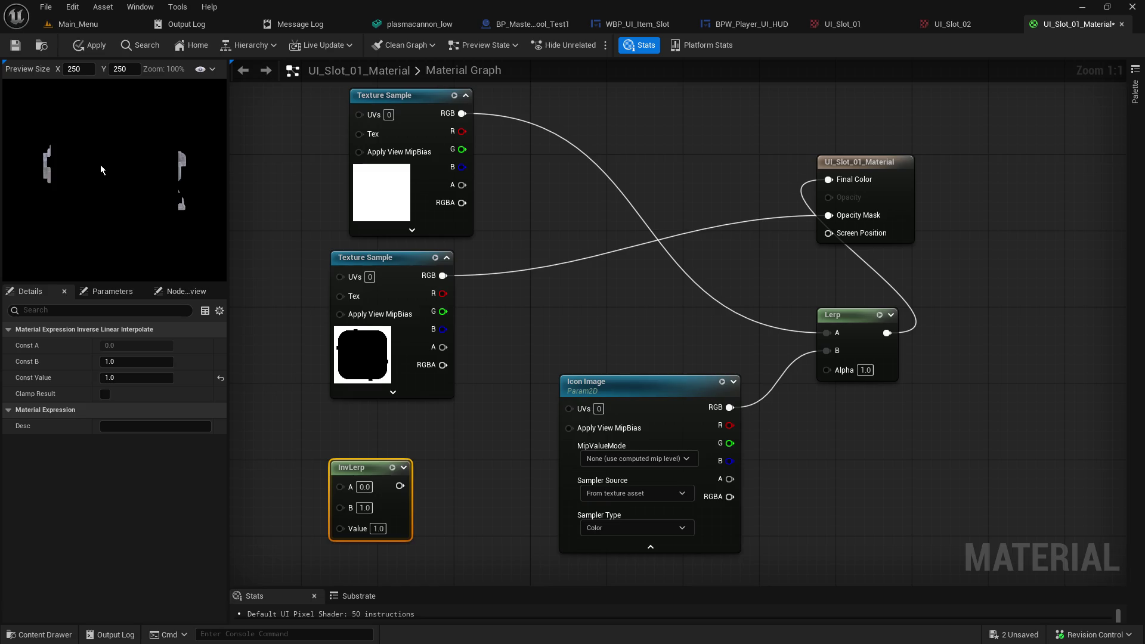
drag(366, 470, 533, 289)
mouse_move(443, 276)
mouse_down()
mouse_move(506, 304)
mouse_move(855, 231)
mouse_move(855, 216)
mouse_up()
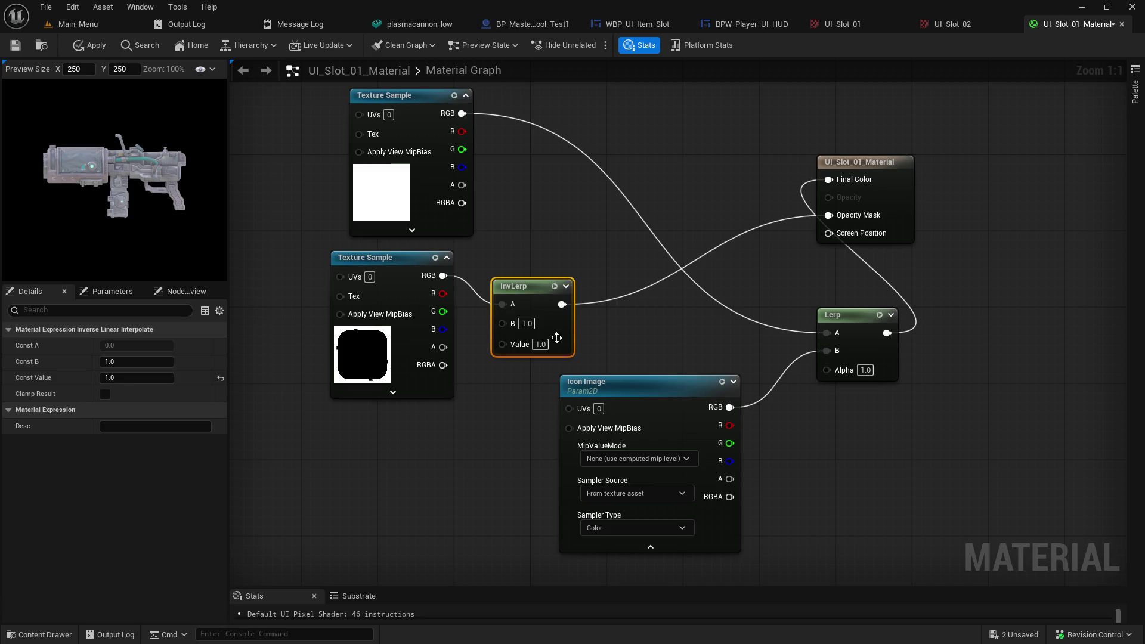
Step: Feed the slot texture's RGB into InvLerp's Value, then set InvLerp B to 0 and A to 1
drag(442, 276, 502, 343)
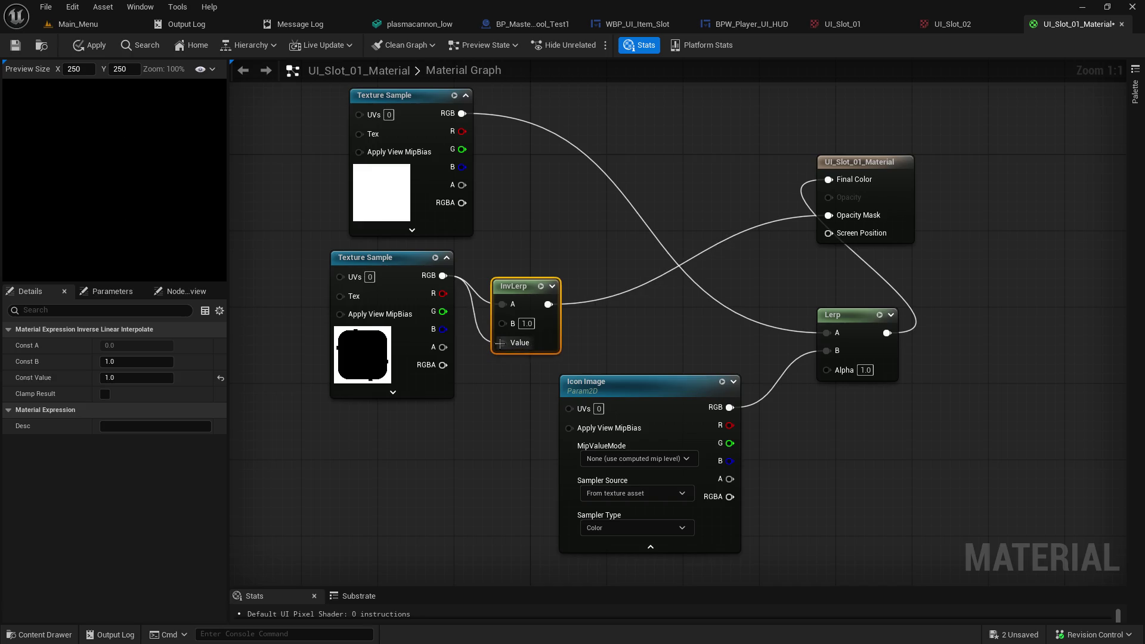
alt+click(502, 303)
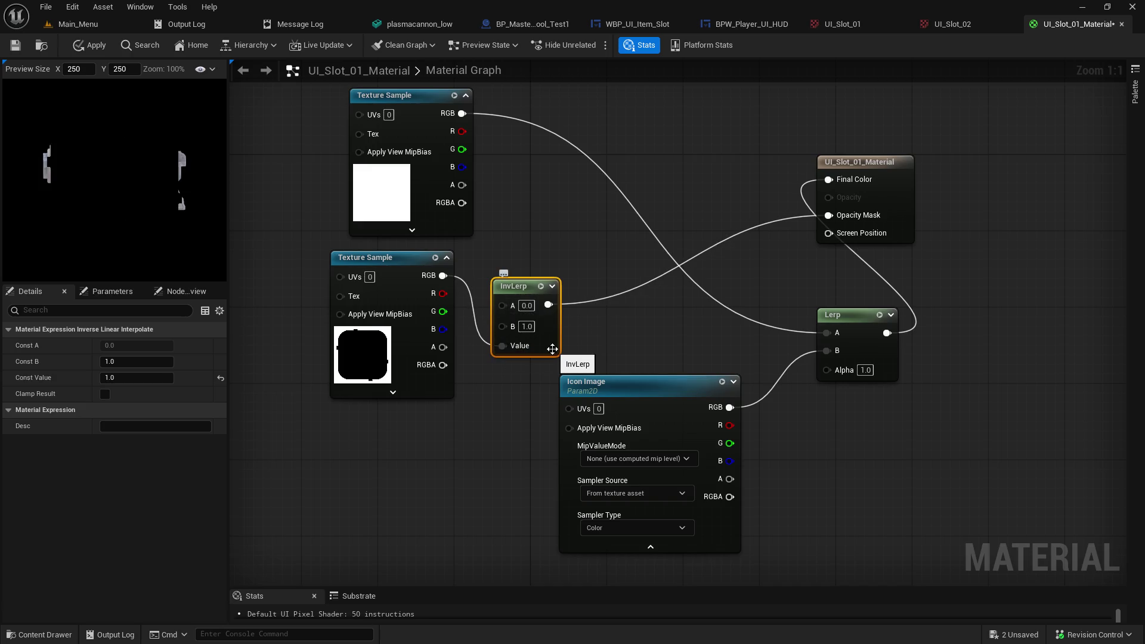
drag(521, 293, 559, 255)
click(565, 288)
text(0)
key(Return)
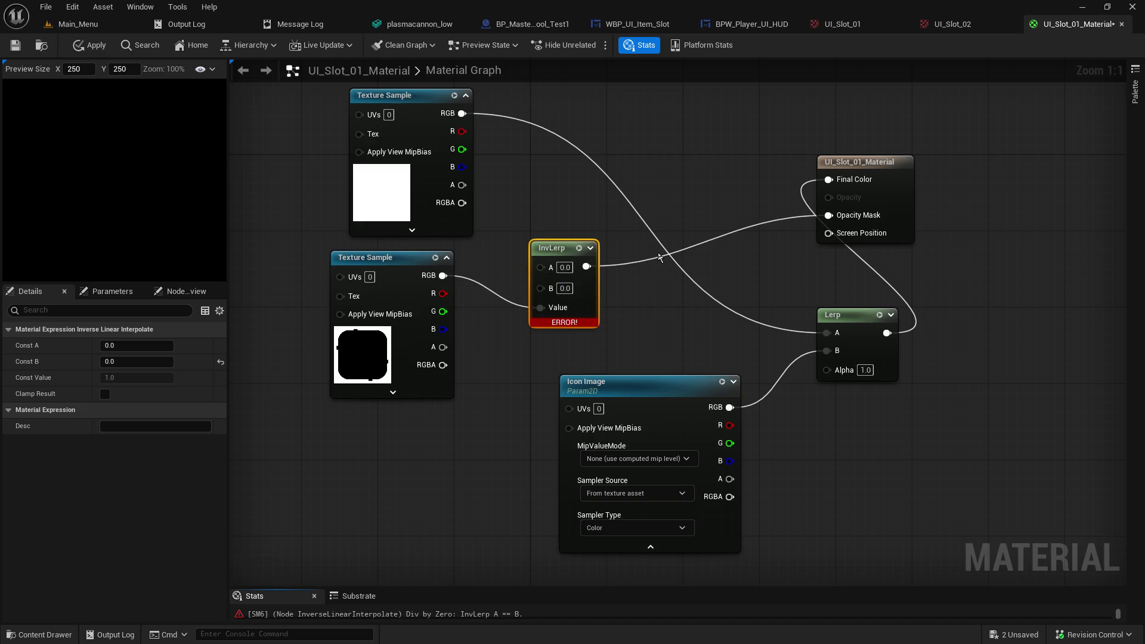
click(565, 267)
text(1)
key(Return)
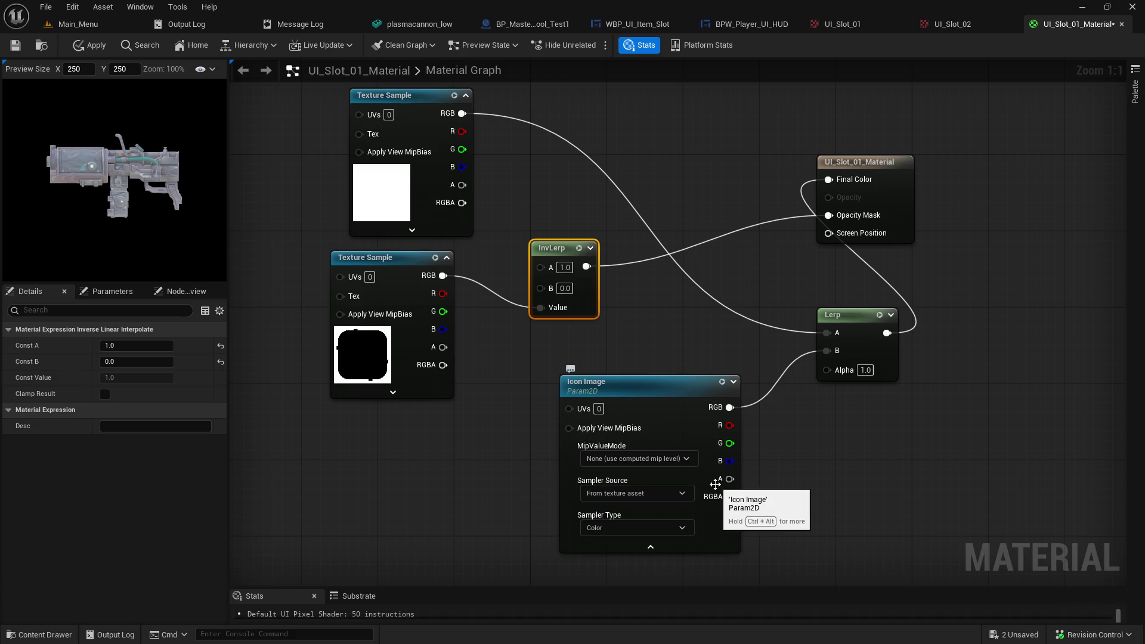
Step: Remove the lower texture's link into InvLerp's Value, then undo to restore it
alt+click(442, 276)
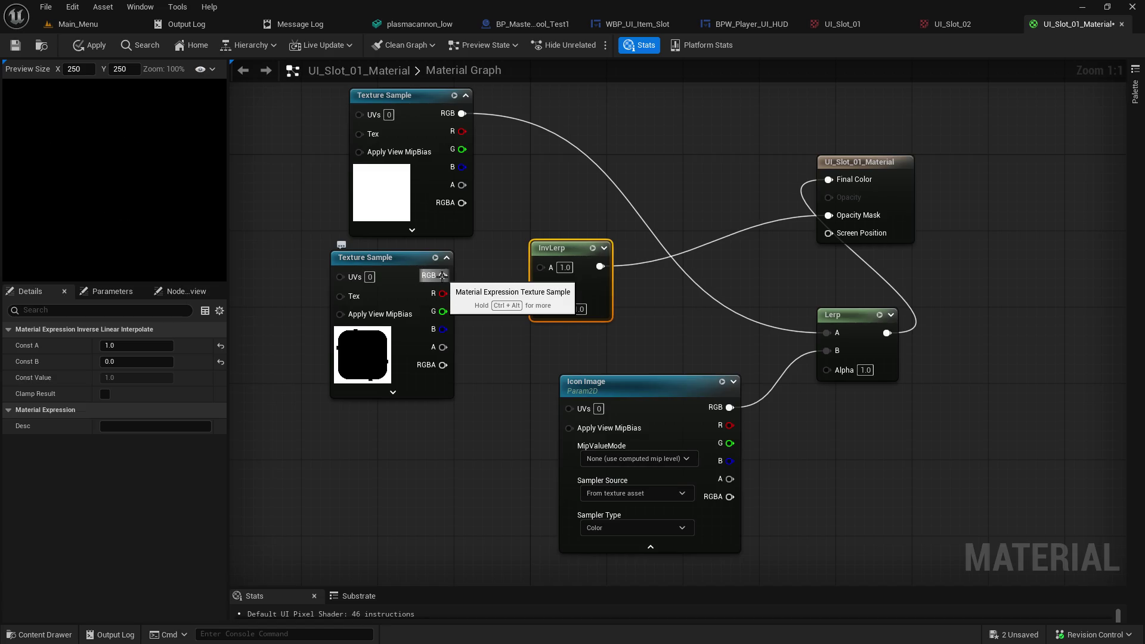
click(494, 300)
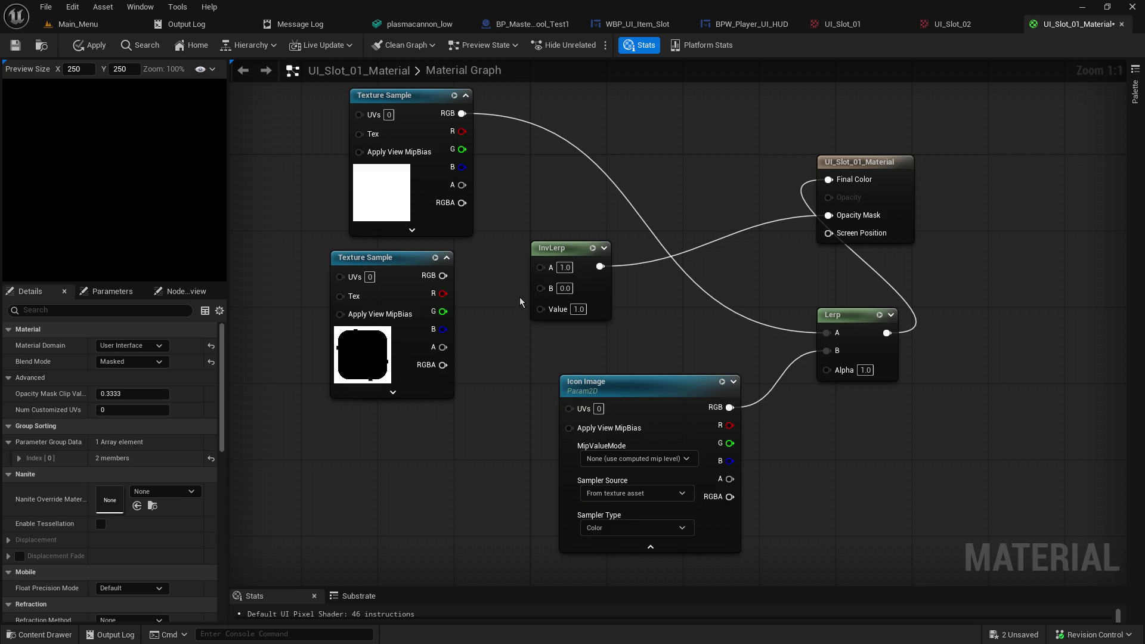
key(ctrl+z)
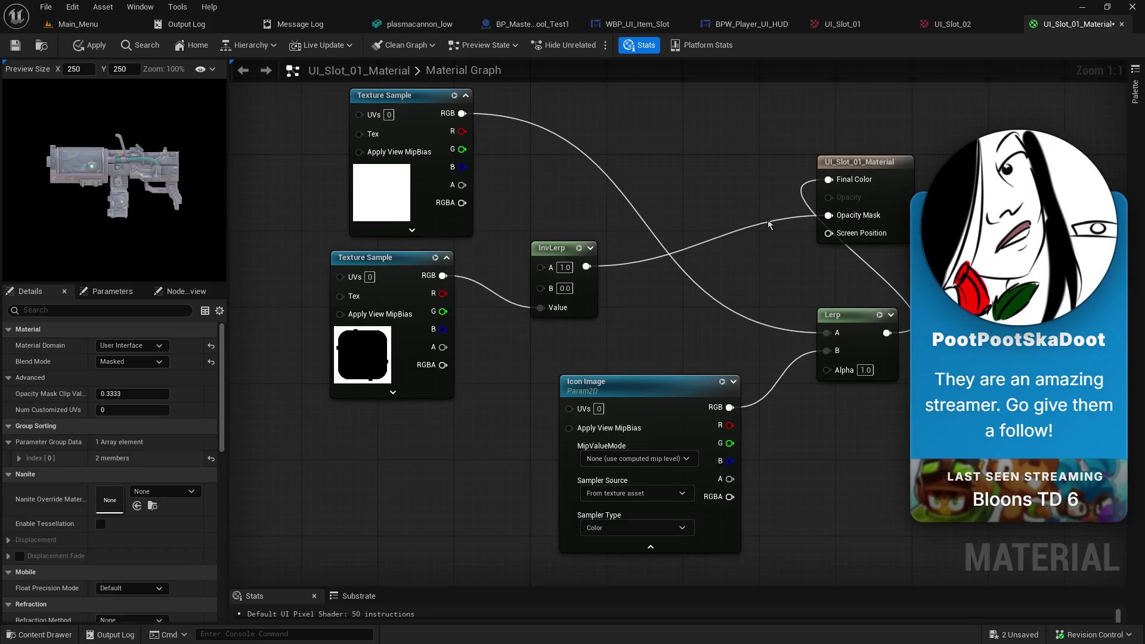
Step: Reconnect InvLerp to Opacity Mask and set Lerp's Alpha to 0.0
alt+click(827, 216)
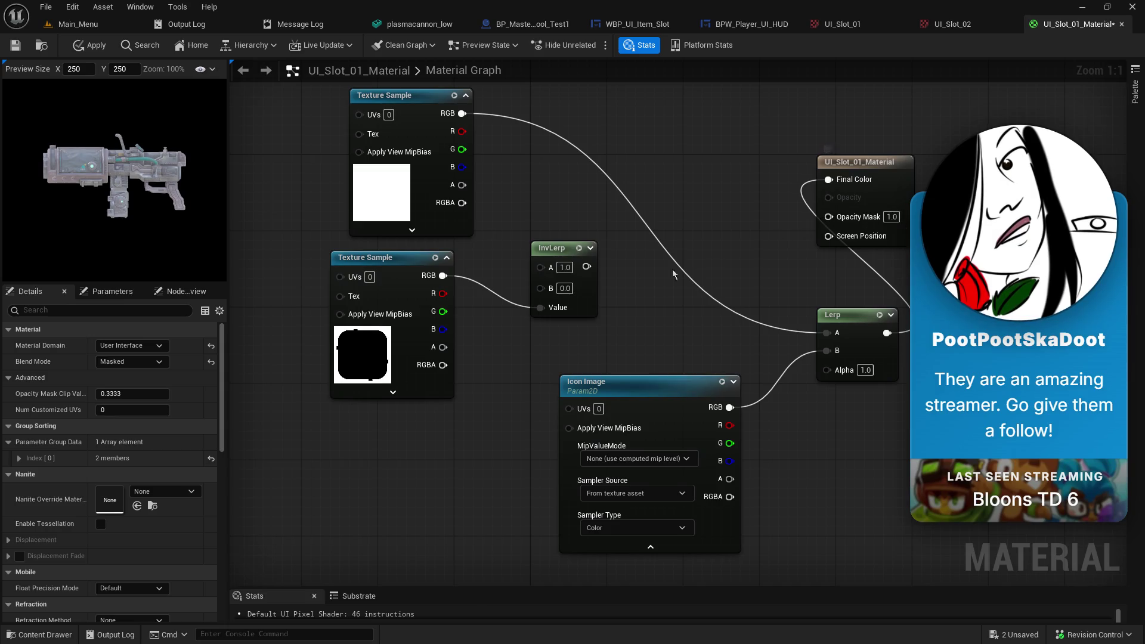
drag(583, 272, 830, 224)
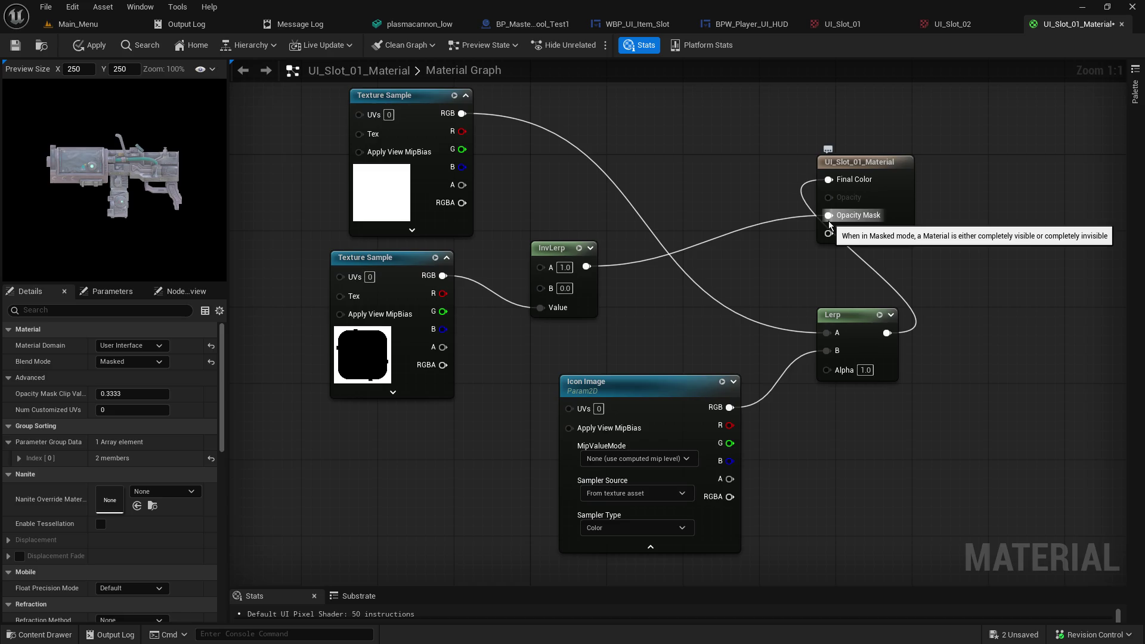
click(865, 369)
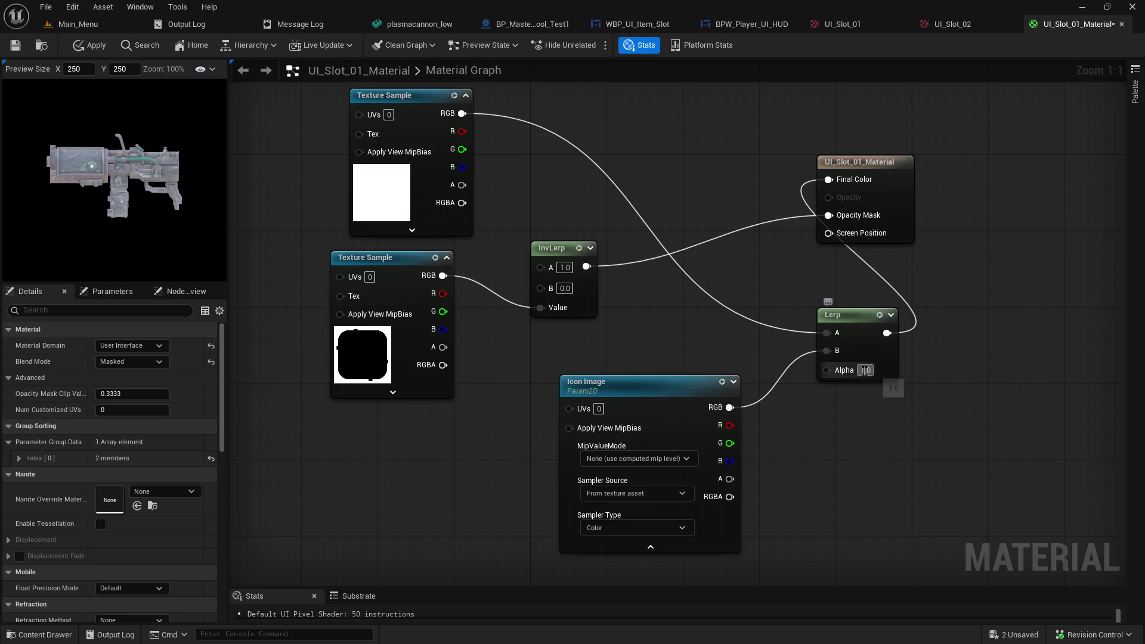
text(0)
key(Return)
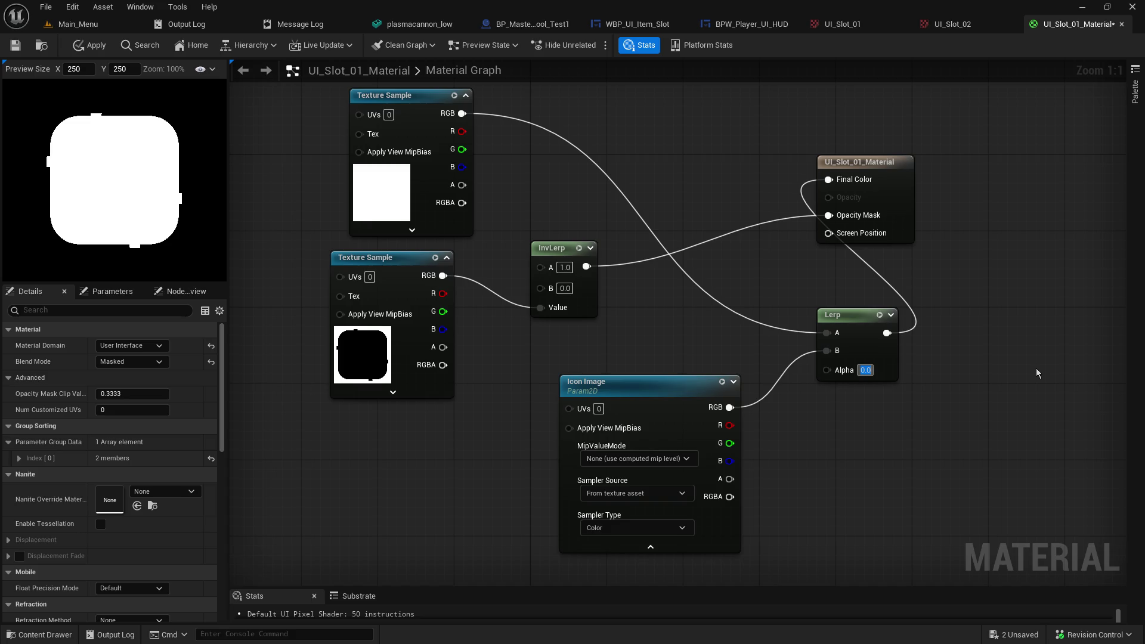
Step: Try the top texture's RGBA, then its RGB, in Lerp A, leaving Lerp Alpha at 0.0
drag(462, 202, 841, 335)
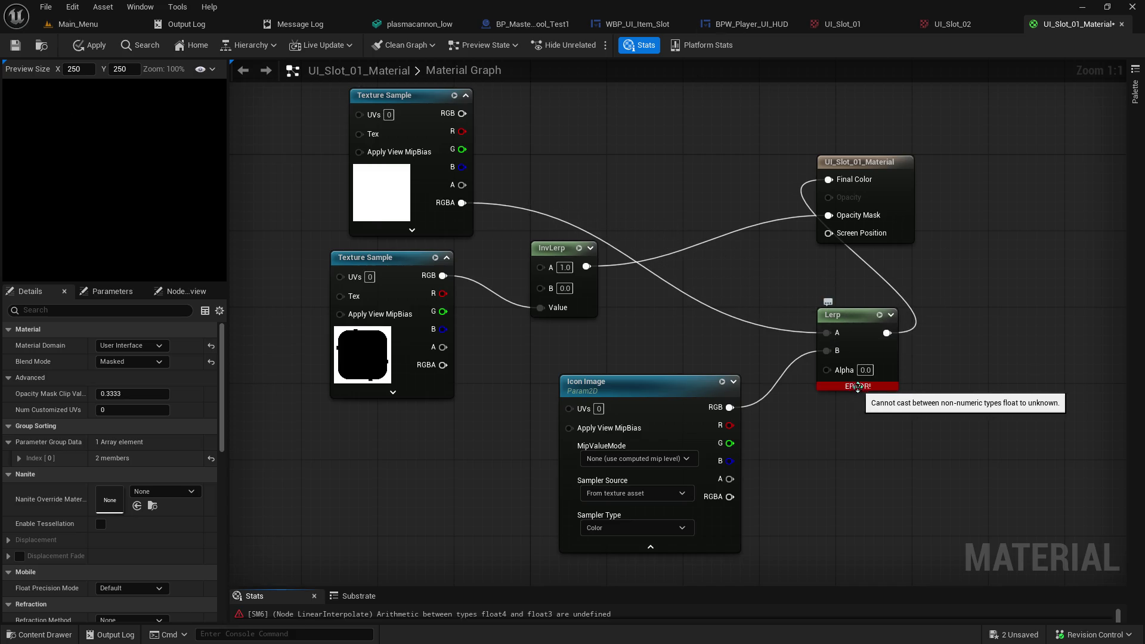
click(864, 370)
text(1)
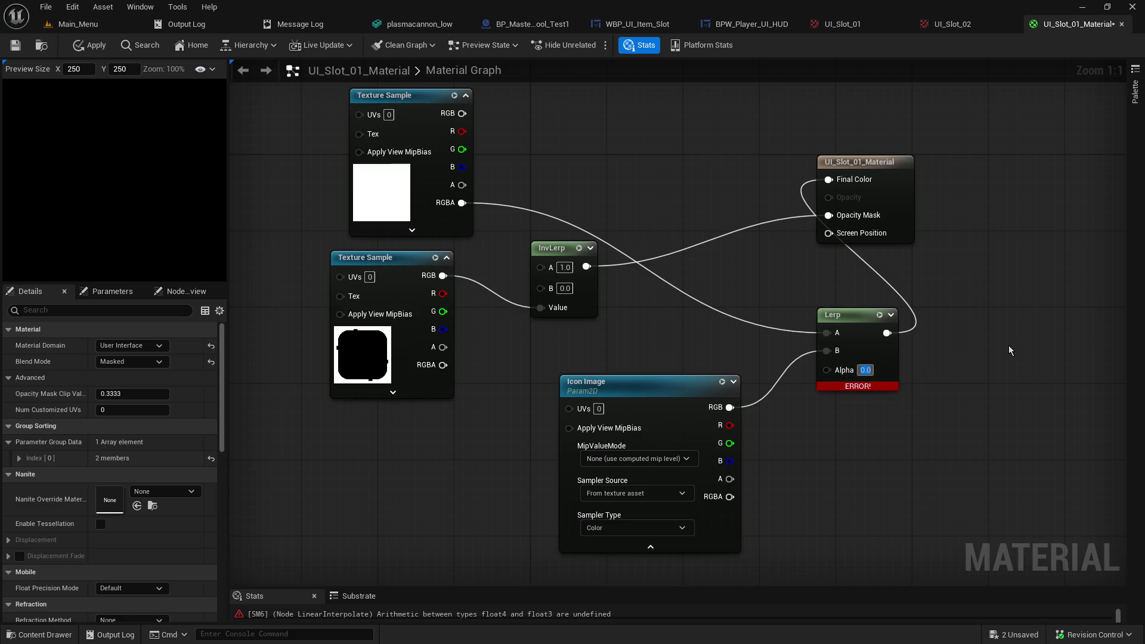
key(Return)
mouse_move(463, 114)
mouse_down()
mouse_move(846, 345)
mouse_move(833, 334)
mouse_up()
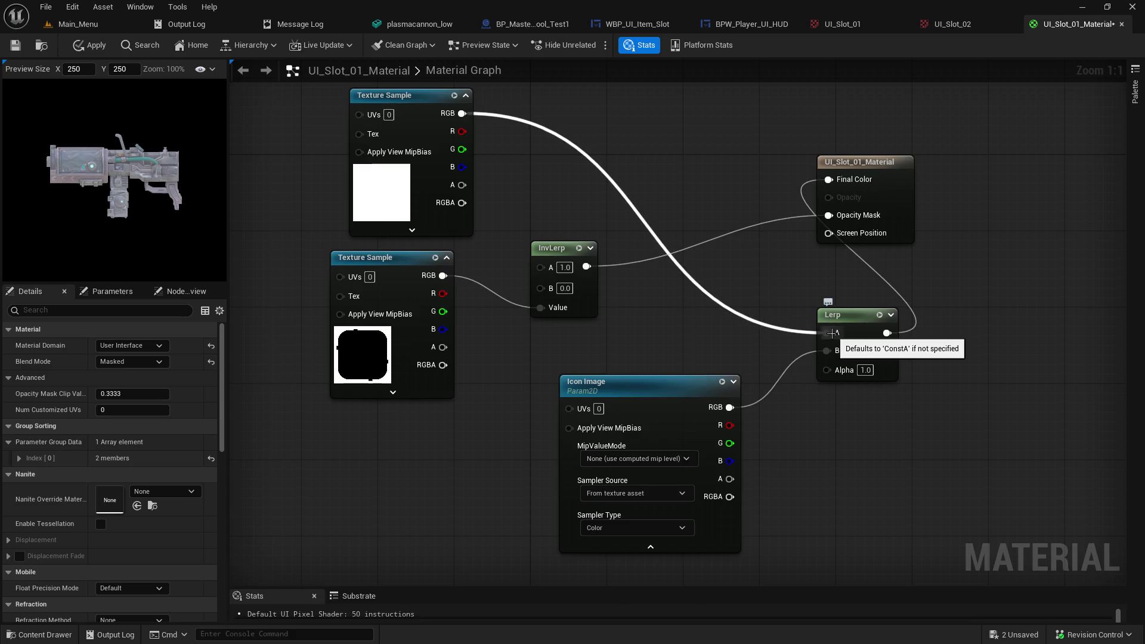
click(870, 370)
text(0)
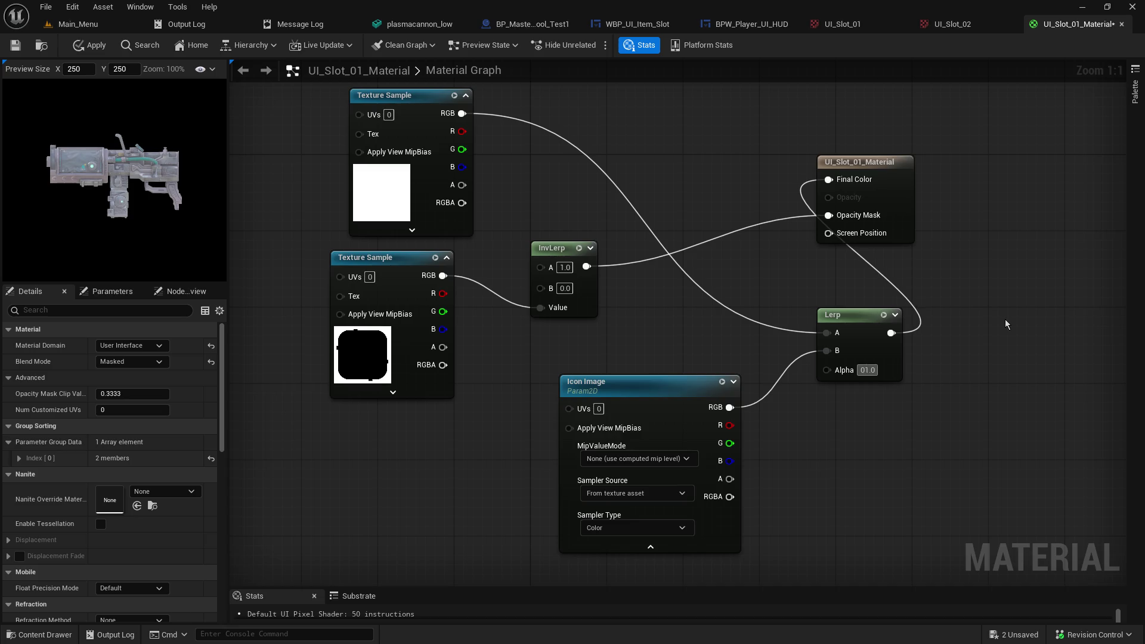
key(Delete)
key(Return)
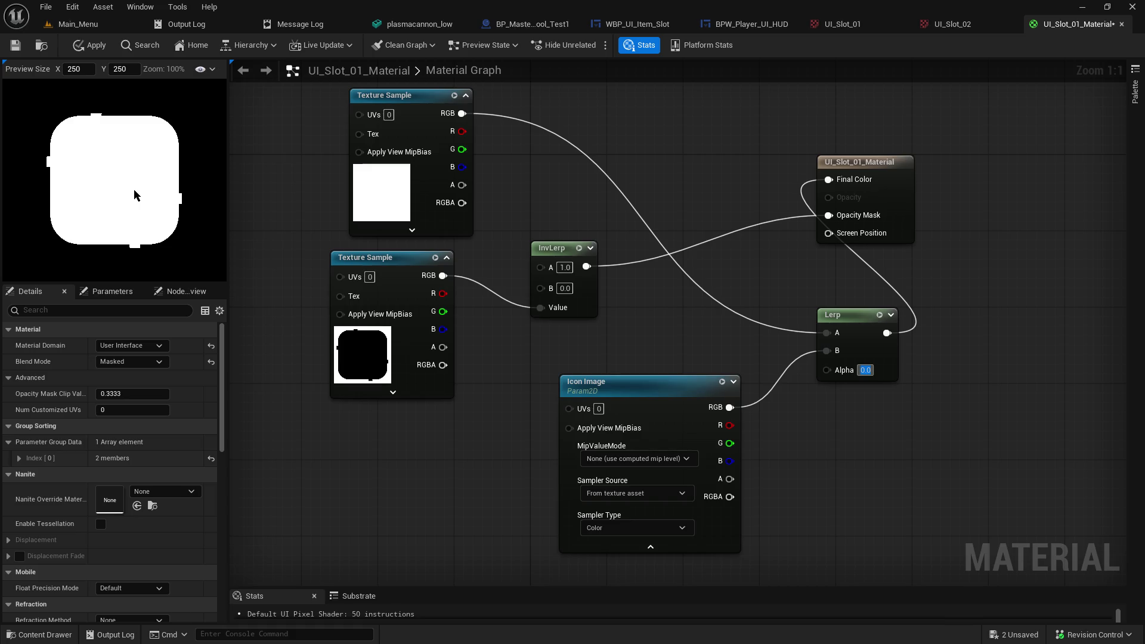
Step: Route the top texture's RGB to Final Color, the lower texture's RGB to InvLerp B, and set InvLerp Value 0
drag(462, 113, 829, 179)
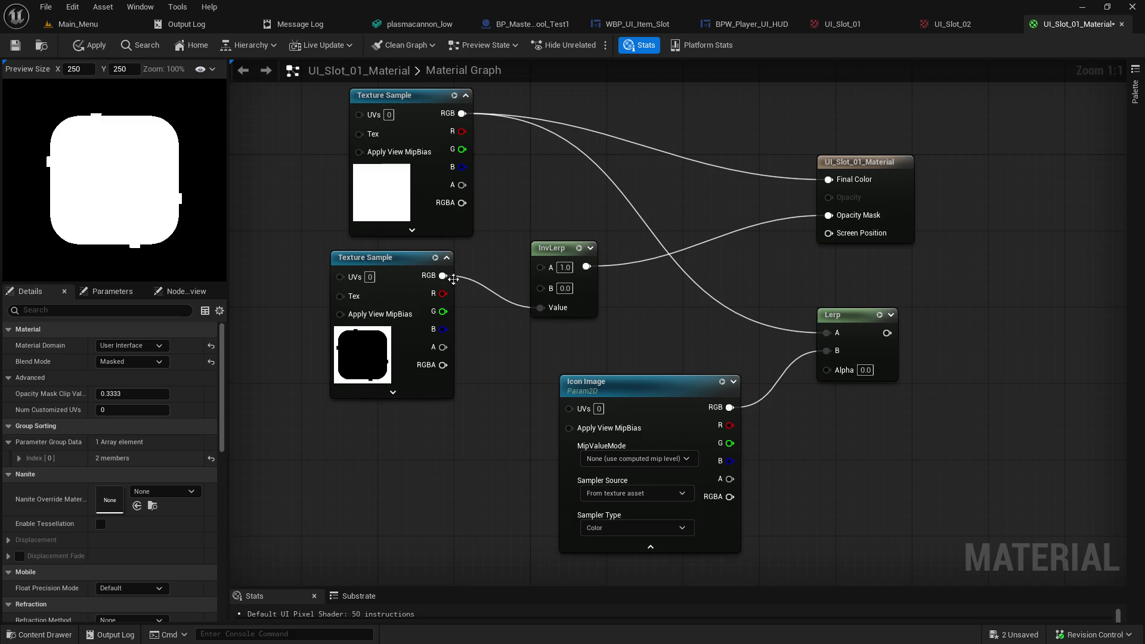
drag(446, 276, 541, 287)
alt+click(540, 305)
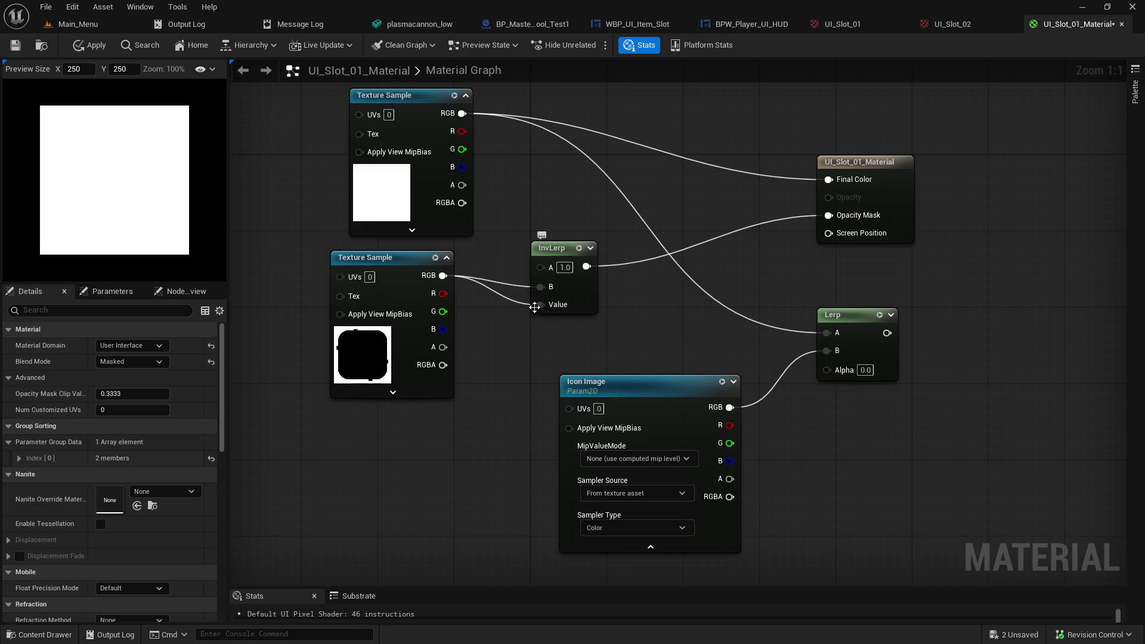
click(566, 305)
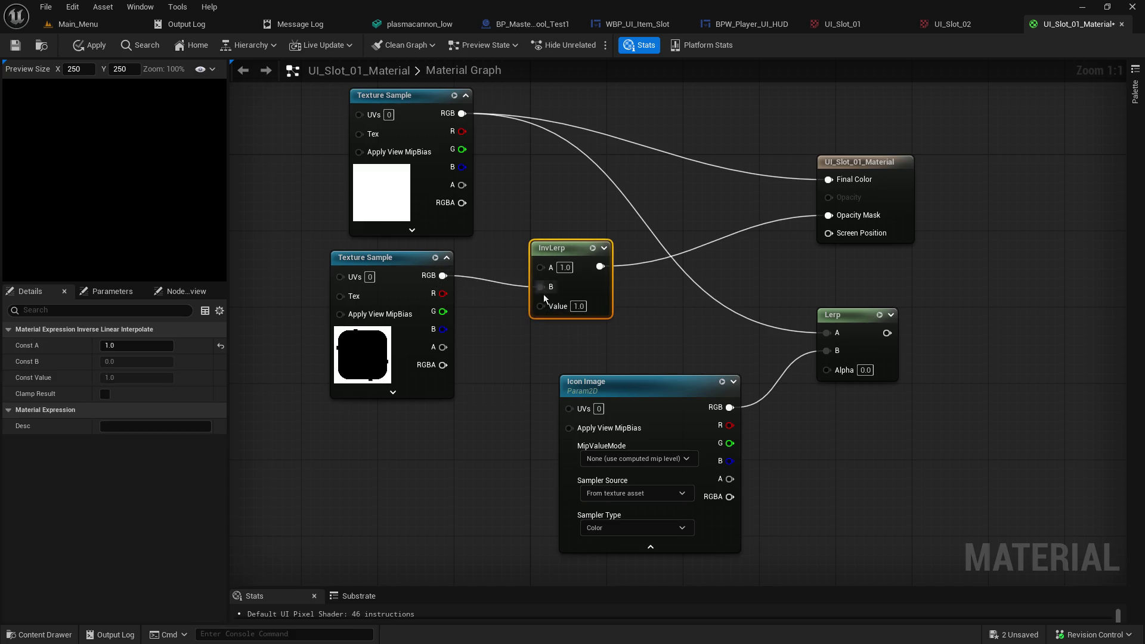
text(0)
key(Return)
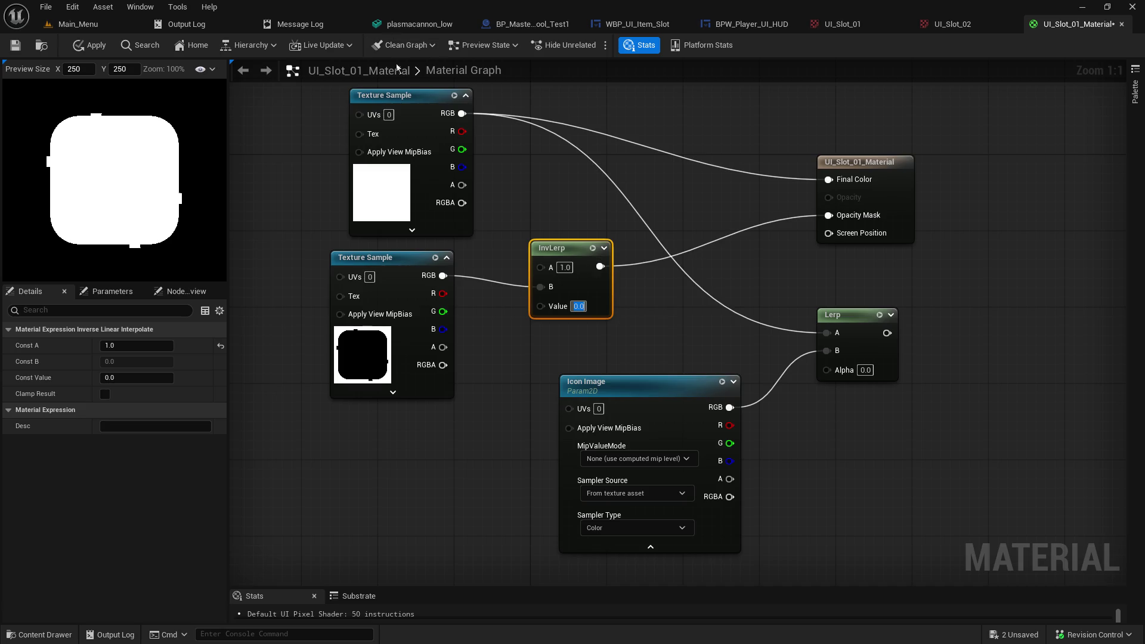
Step: Feed the top texture's RGBA into Final Color and break the Lerp A, InvLerp B and Opacity Mask wires
mouse_move(461, 203)
mouse_down()
mouse_move(572, 241)
mouse_move(683, 178)
mouse_move(829, 180)
mouse_up()
alt+click(447, 121)
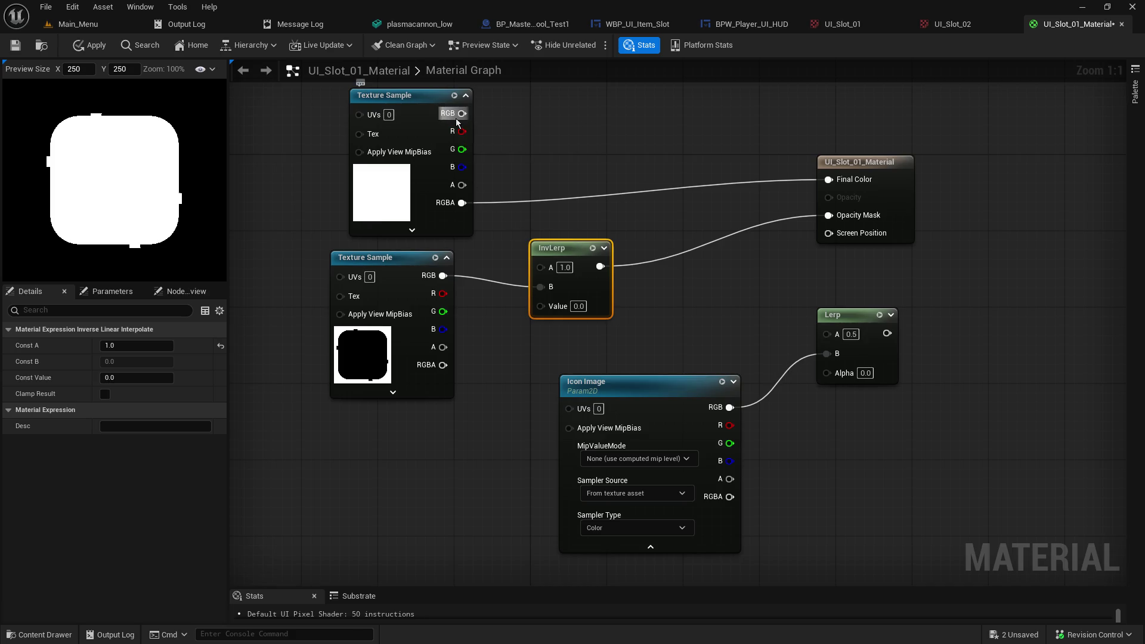
alt+click(480, 281)
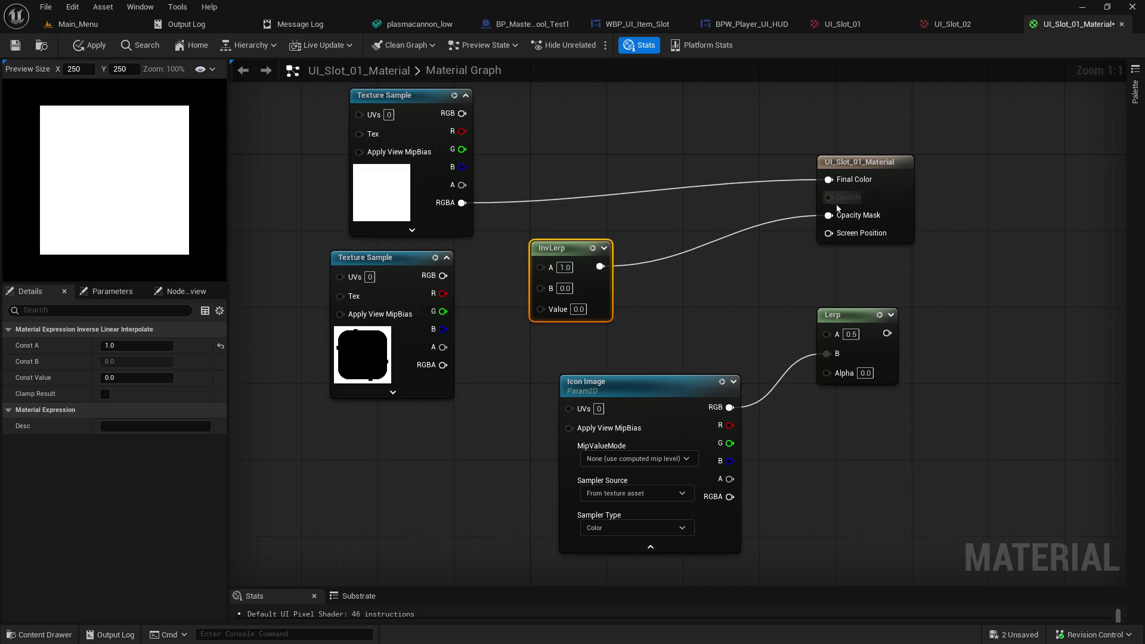
alt+click(599, 266)
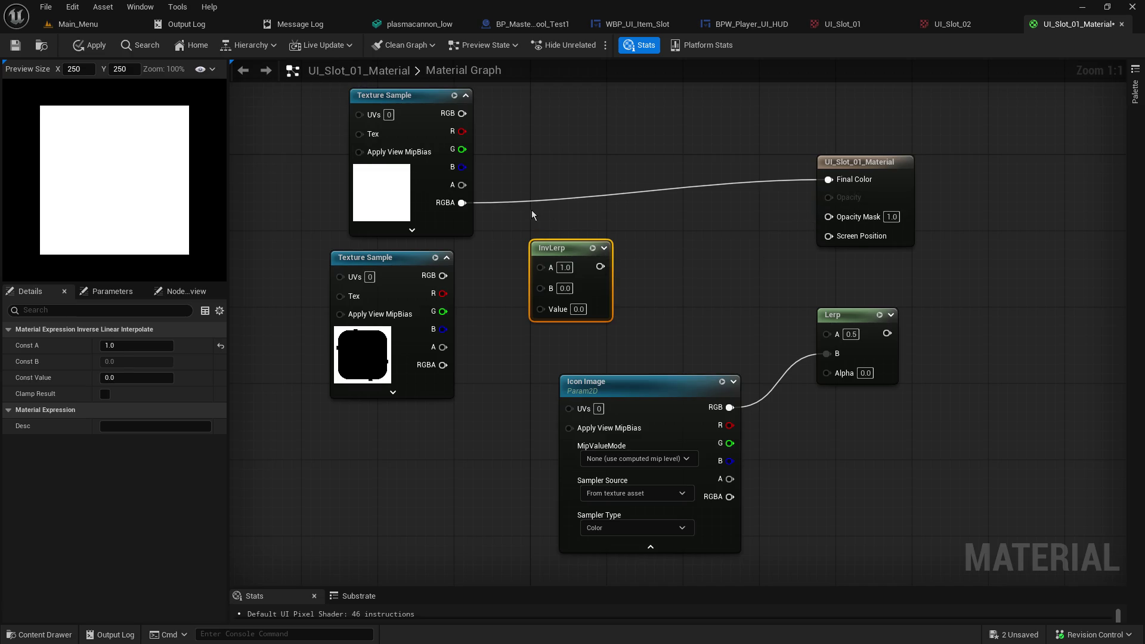
Step: Switch the material's Blend Mode from Masked to Translucent and review the material settings
click(755, 216)
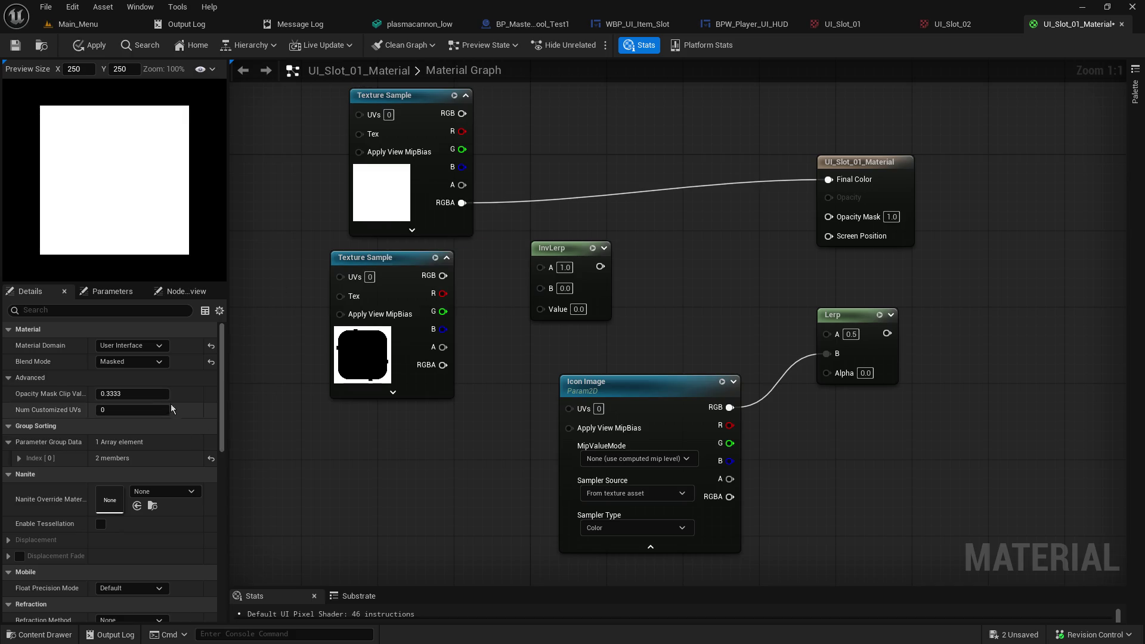
click(159, 361)
click(149, 394)
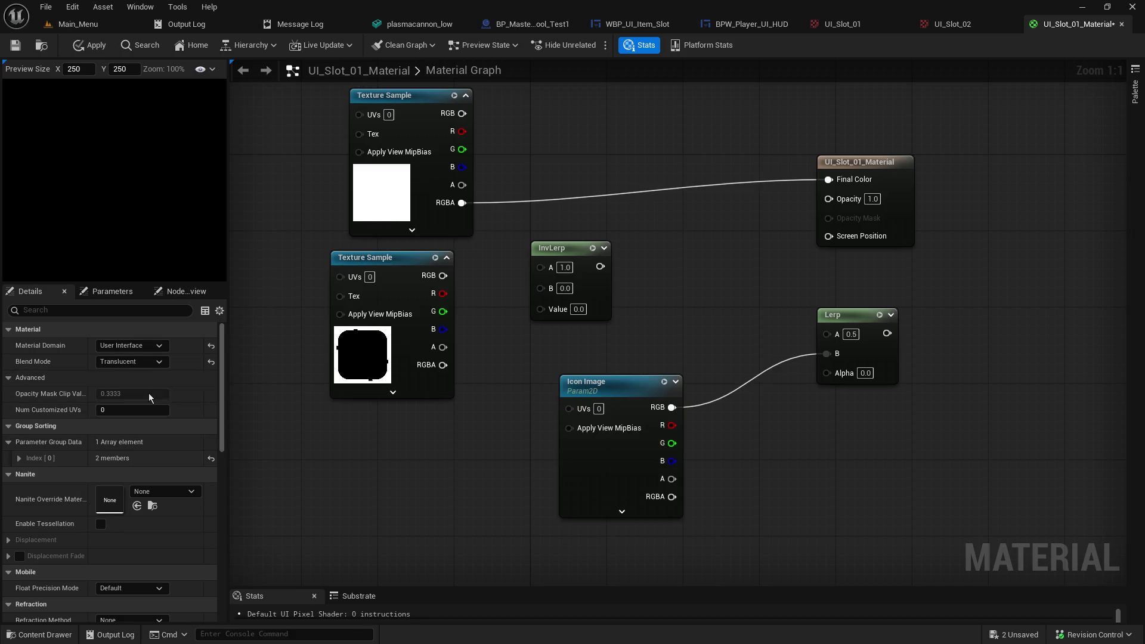
scroll(149, 400, down, 10)
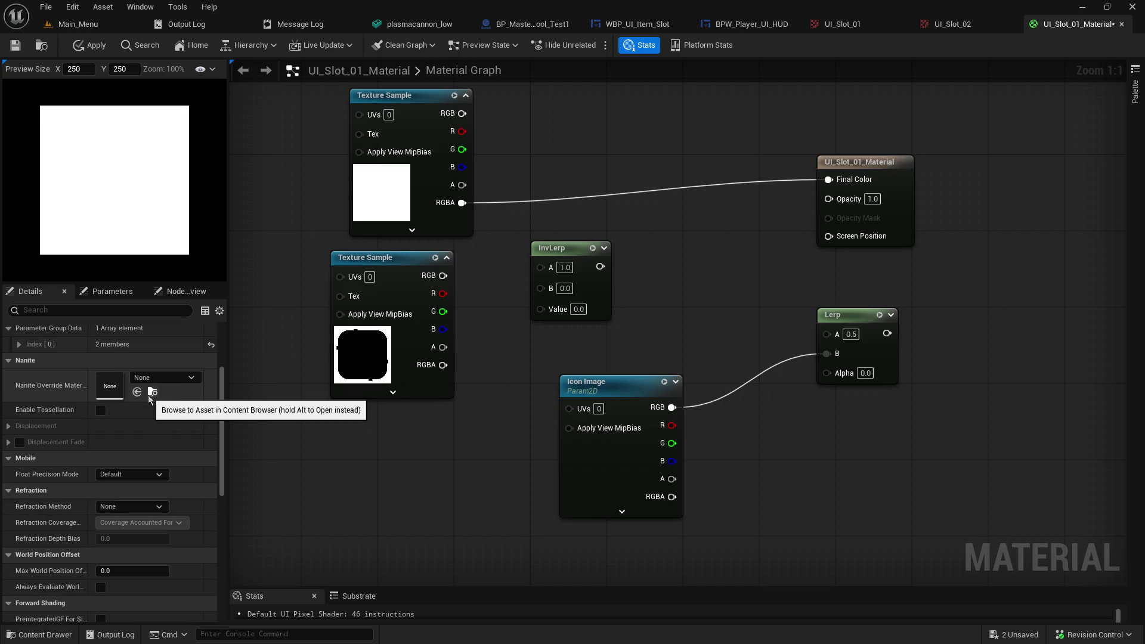
scroll(151, 409, down, 10)
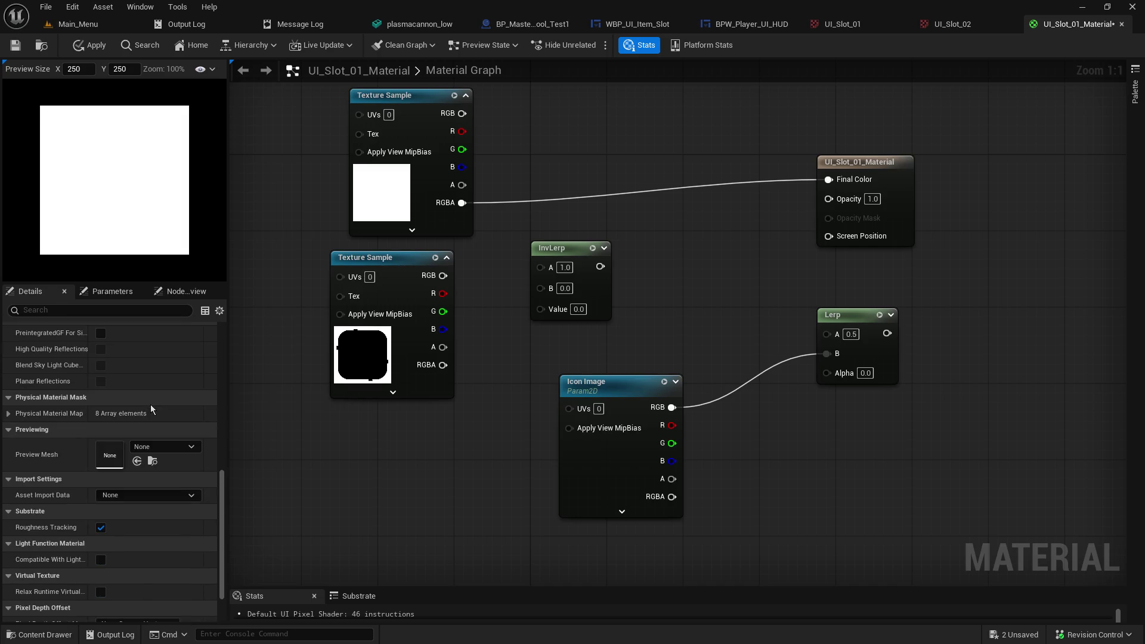
scroll(151, 408, up, 5)
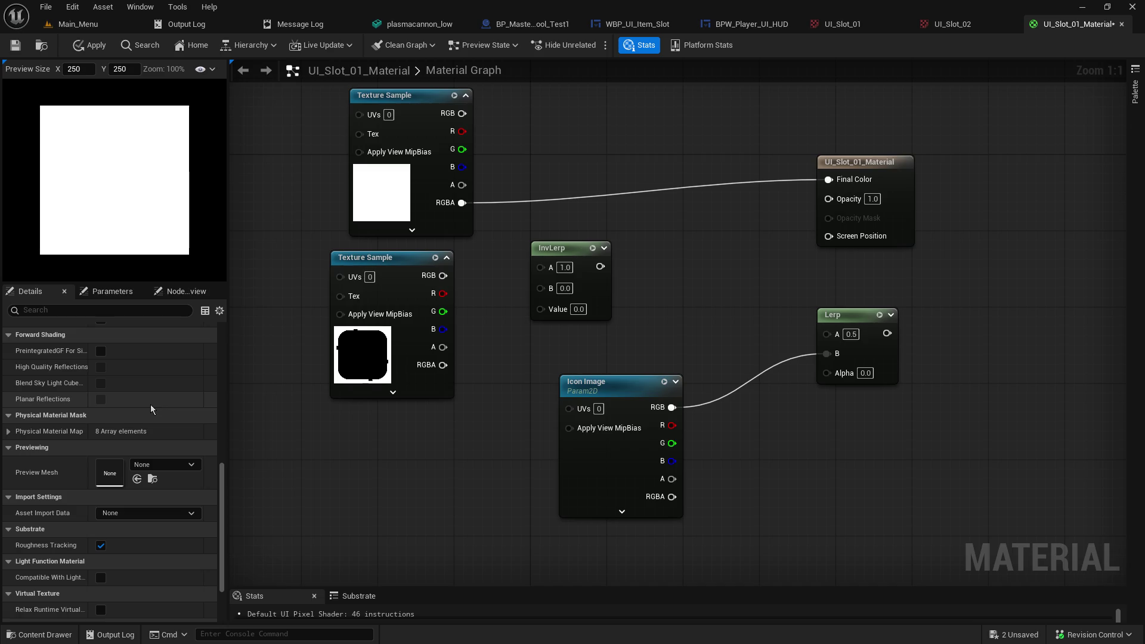
scroll(157, 416, up, 3)
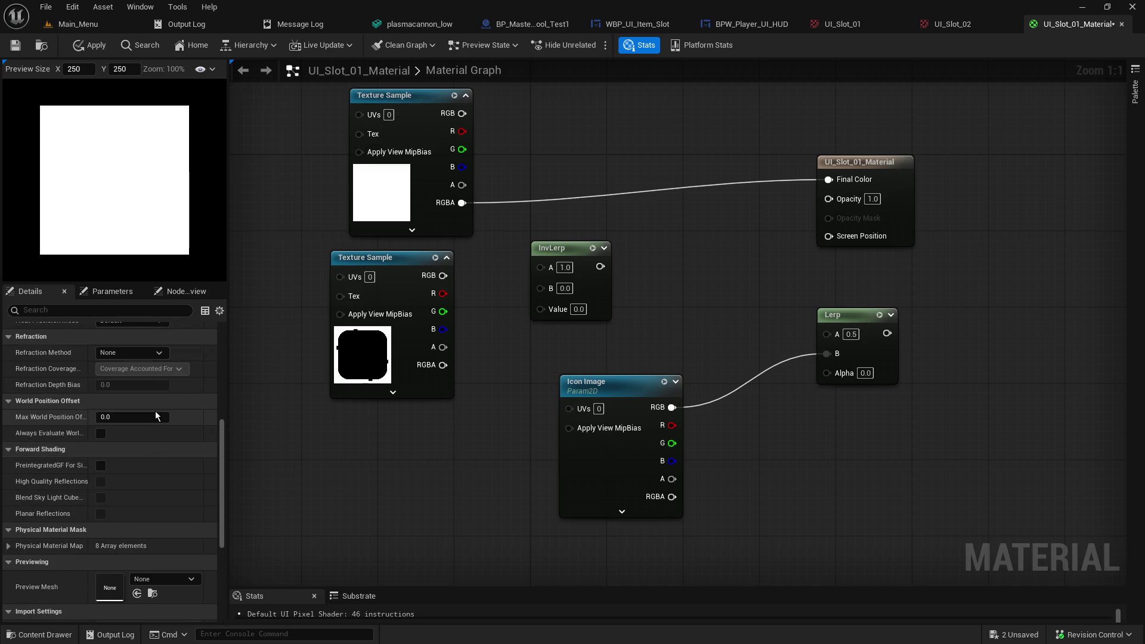
scroll(155, 412, up, 8)
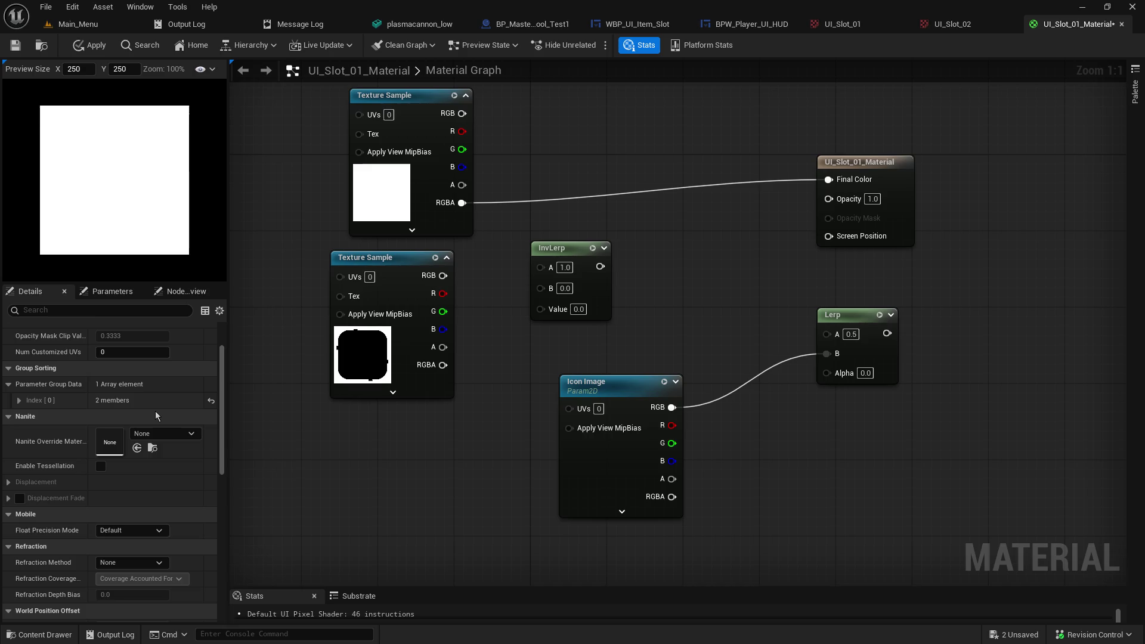
scroll(155, 410, up, 2)
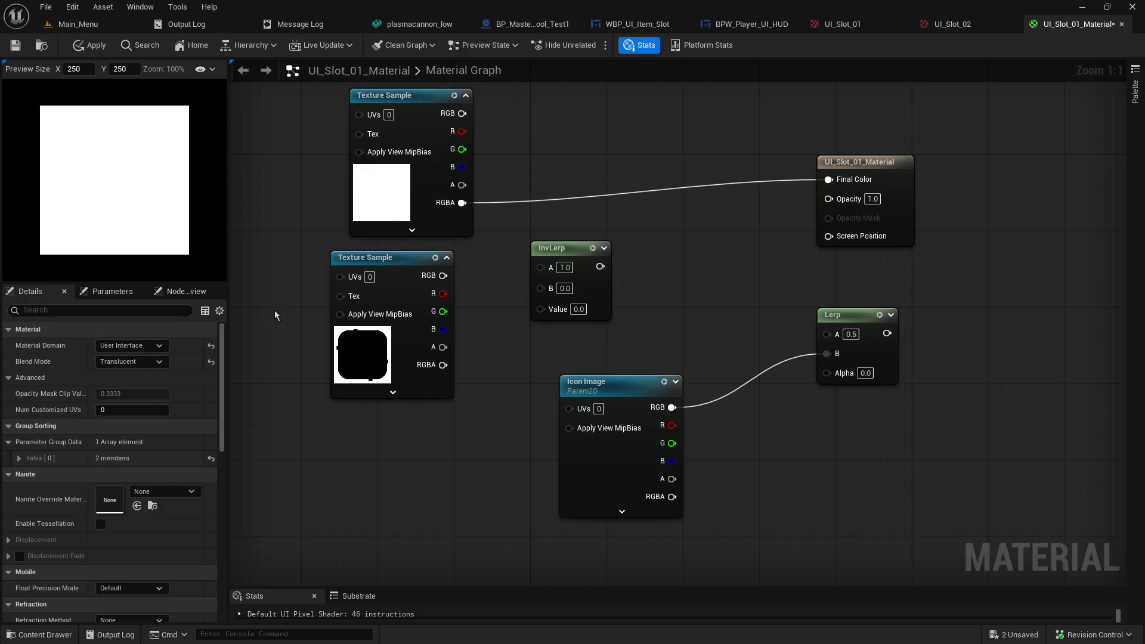
click(411, 127)
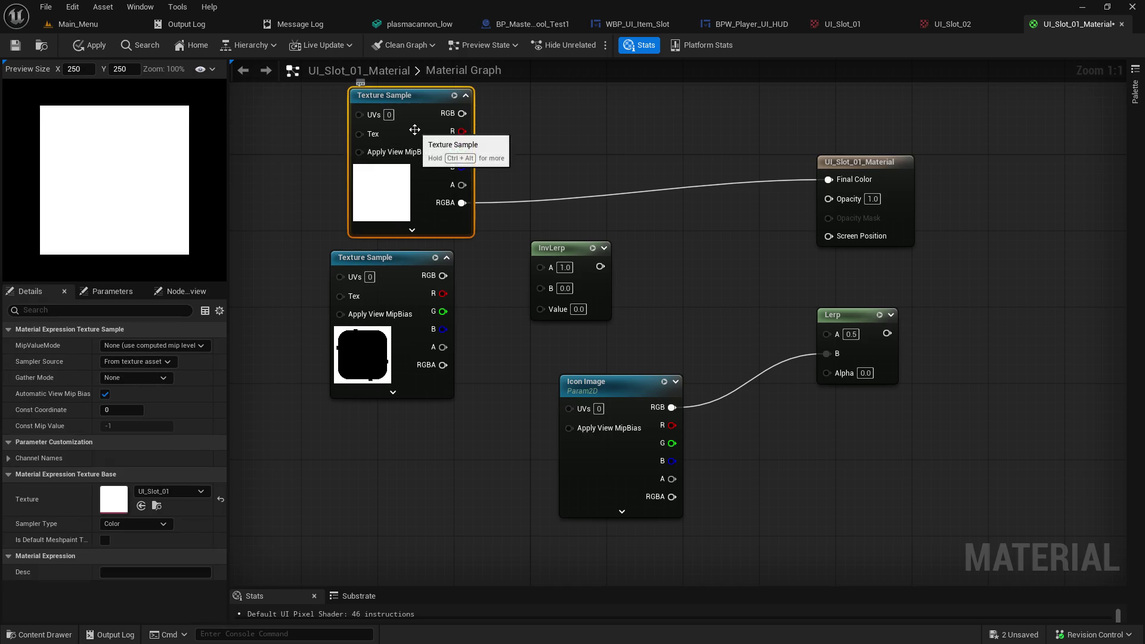
Step: Try Masks and Alpha as the top Texture Sample's Sampler Type, settling on Color
click(137, 523)
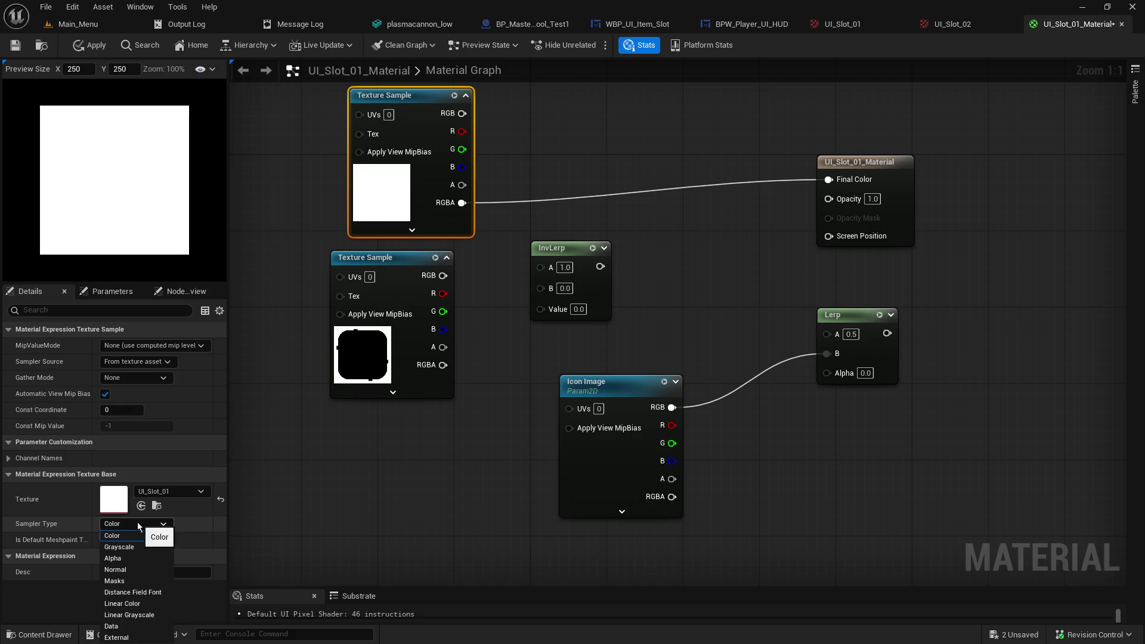
click(147, 584)
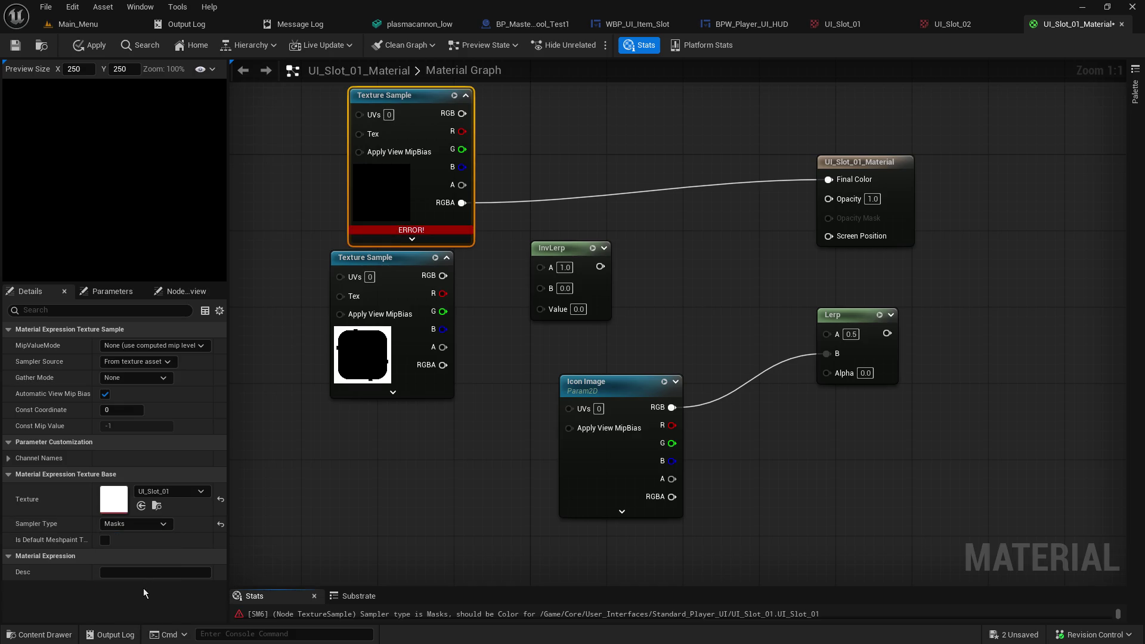
click(155, 523)
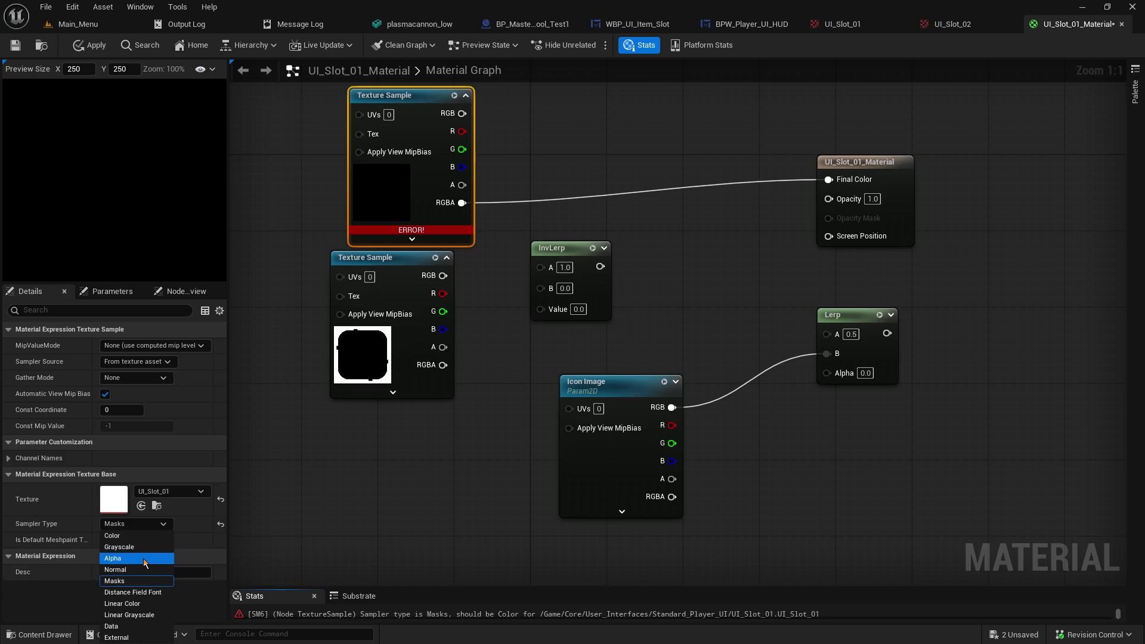
click(131, 558)
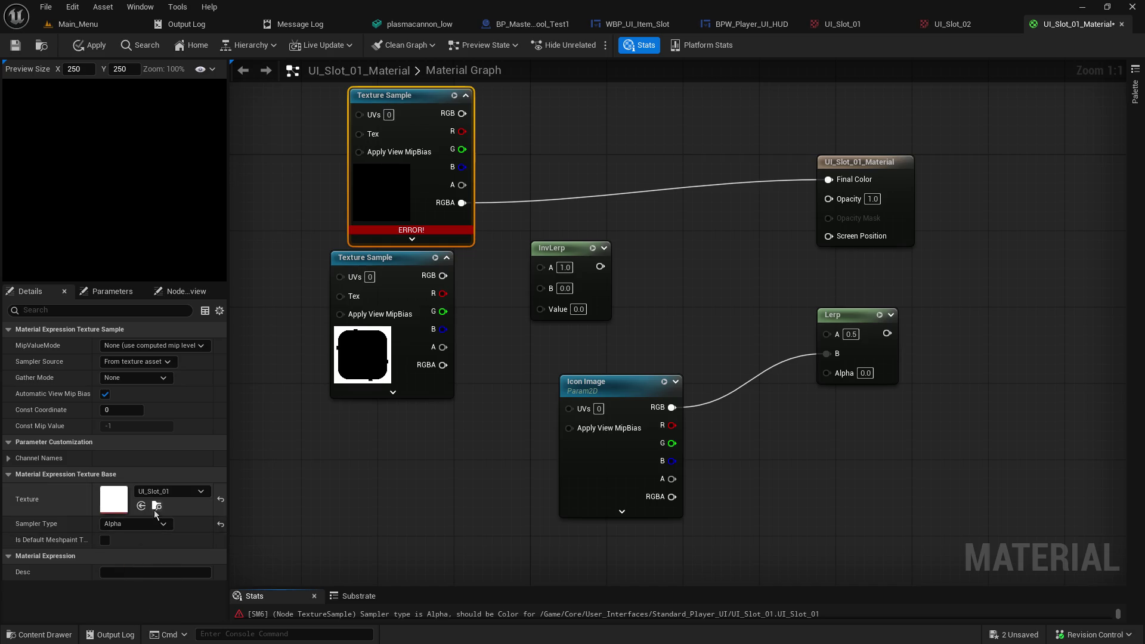
click(142, 522)
click(135, 532)
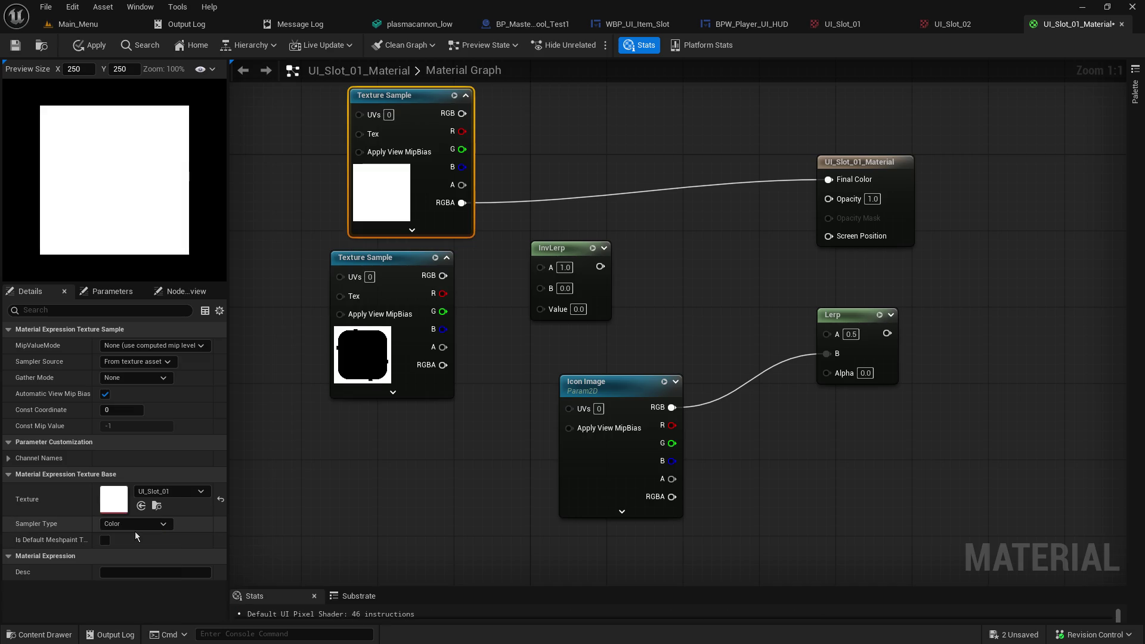
Step: Check Gather Mode, Sampler Source and MipValueMode, leaving them unchanged, then deselect the node
click(145, 377)
click(144, 377)
click(145, 377)
click(145, 378)
click(149, 377)
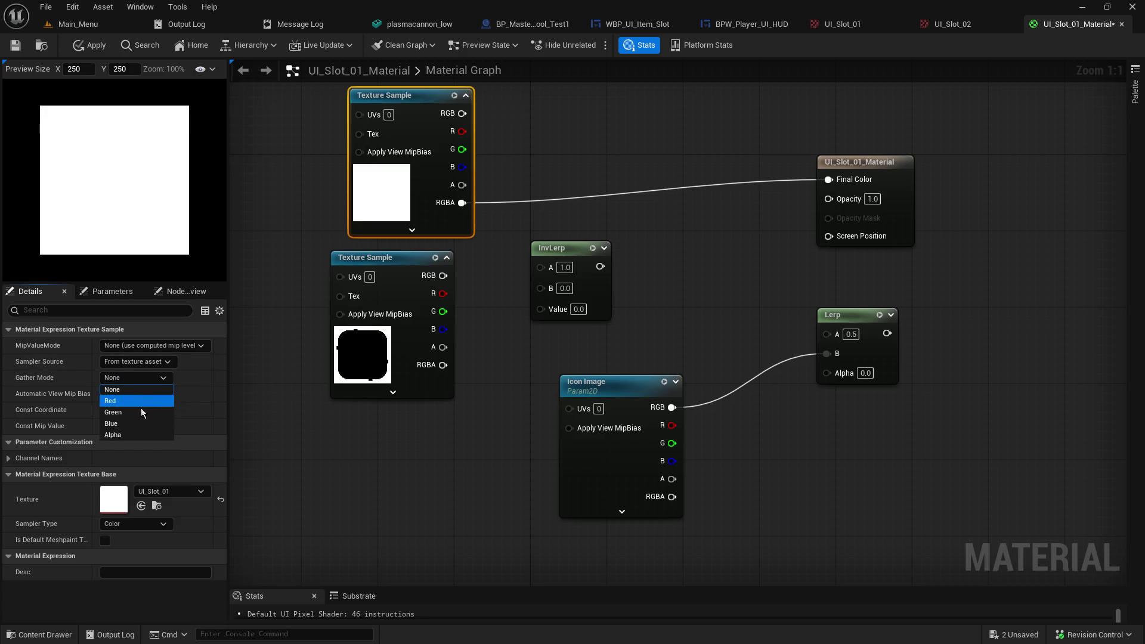
click(159, 362)
click(159, 362)
click(166, 353)
click(166, 350)
click(167, 355)
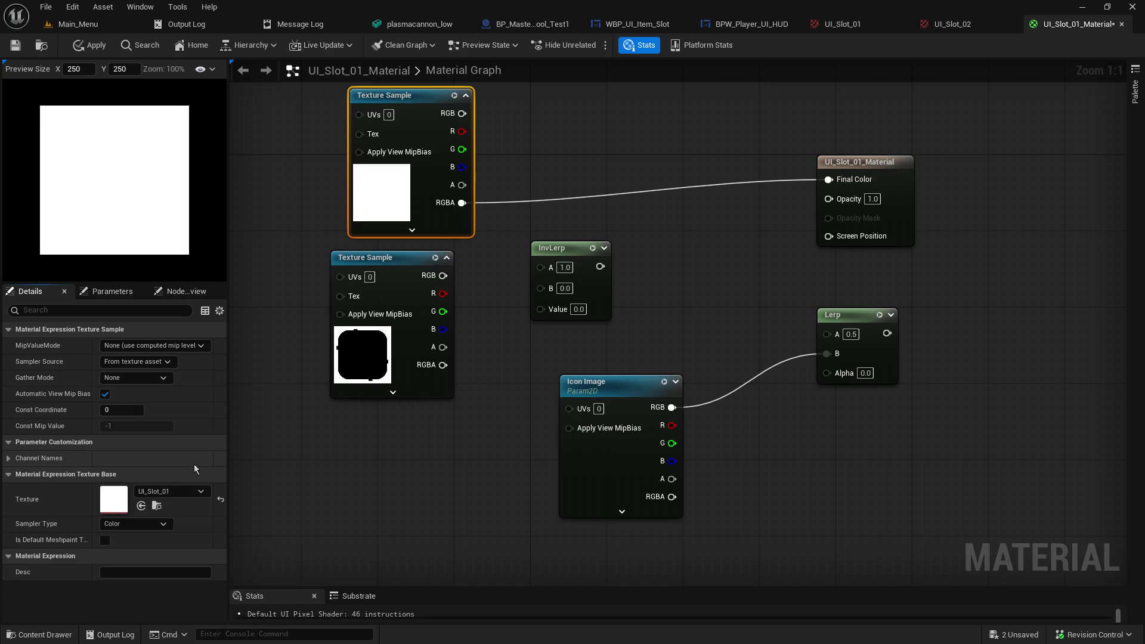
click(600, 228)
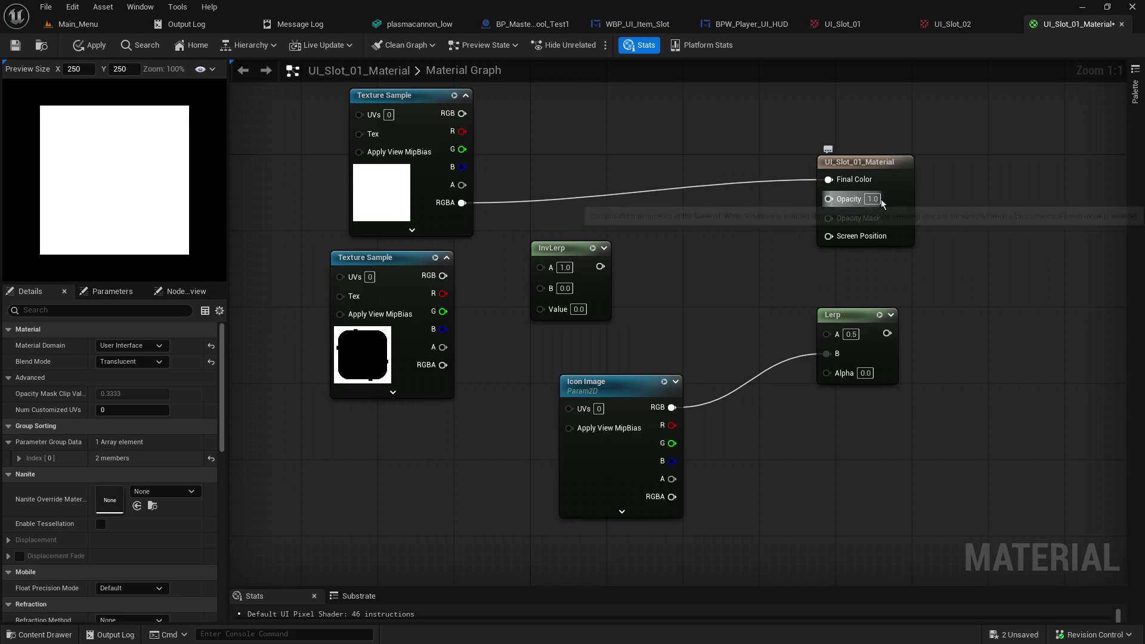
Step: Wire the slot texture's RGB into Final Color and its alpha into Opacity, repositioning the output node
mouse_move(462, 113)
mouse_down()
mouse_move(692, 179)
mouse_move(828, 180)
mouse_up()
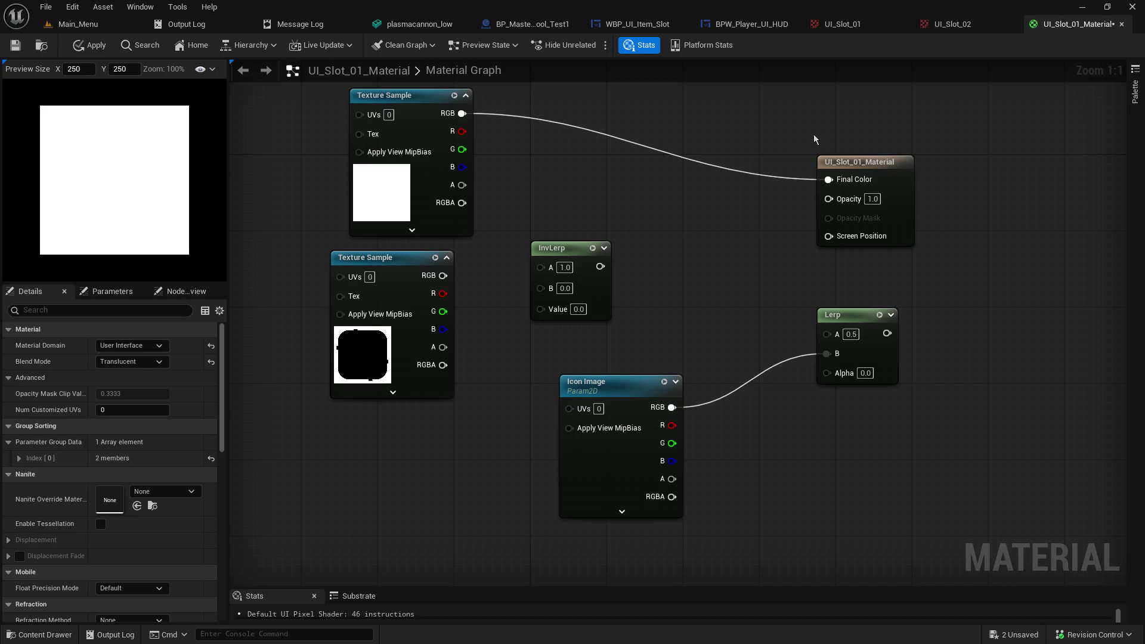
mouse_move(867, 162)
mouse_down()
mouse_move(684, 133)
mouse_move(682, 107)
mouse_move(741, 103)
mouse_up()
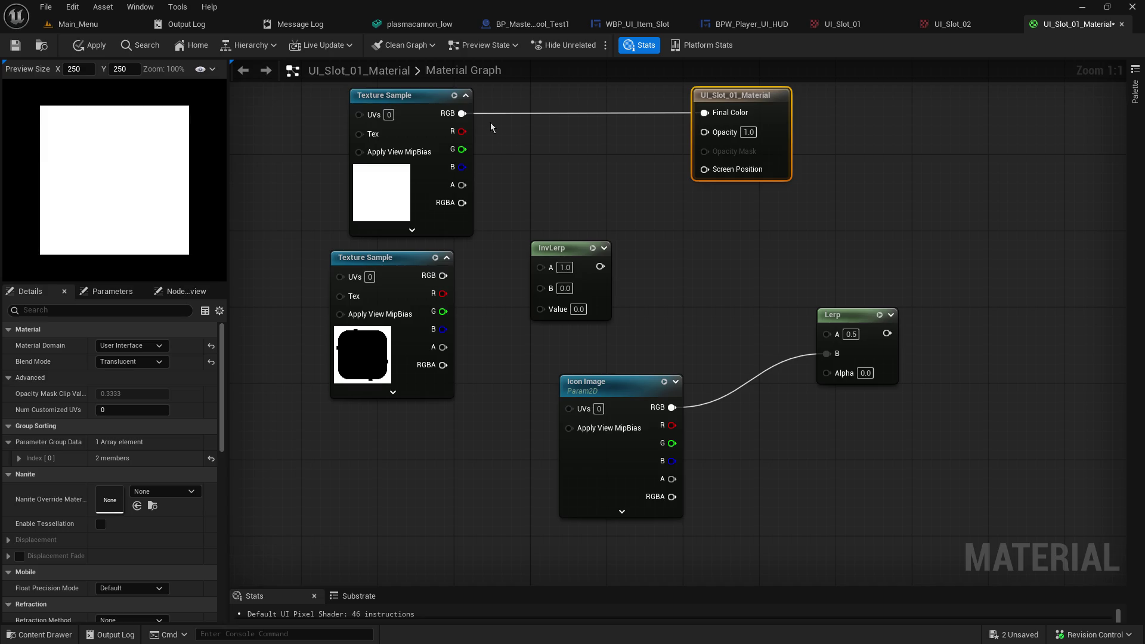
drag(462, 185, 705, 131)
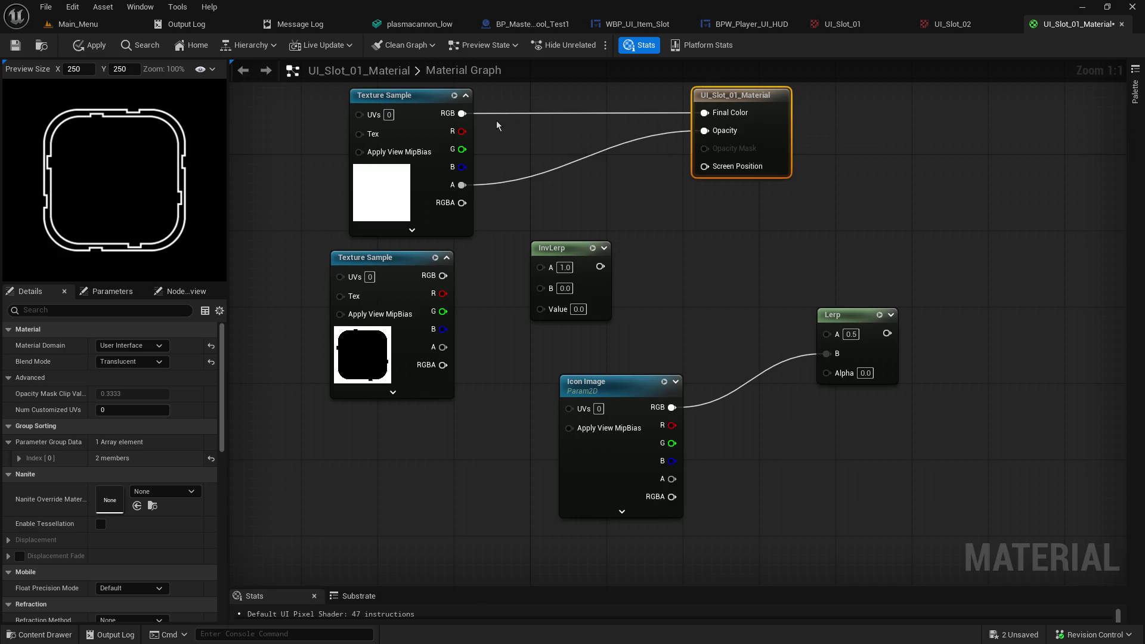
alt+click(462, 113)
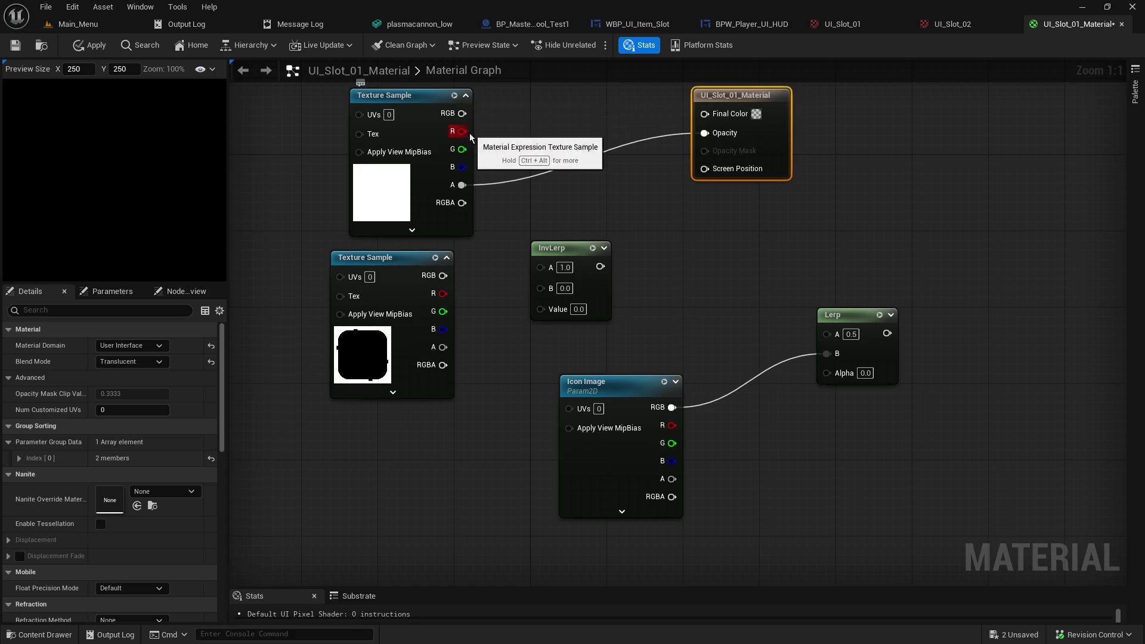
alt+click(462, 185)
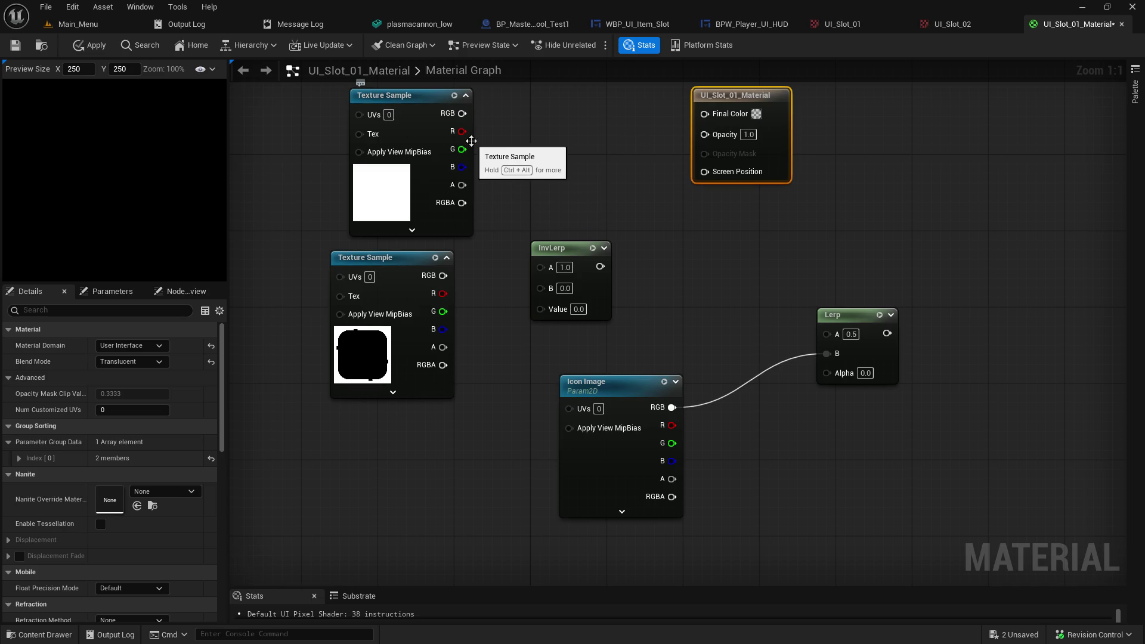
drag(462, 114, 705, 113)
drag(462, 184, 704, 131)
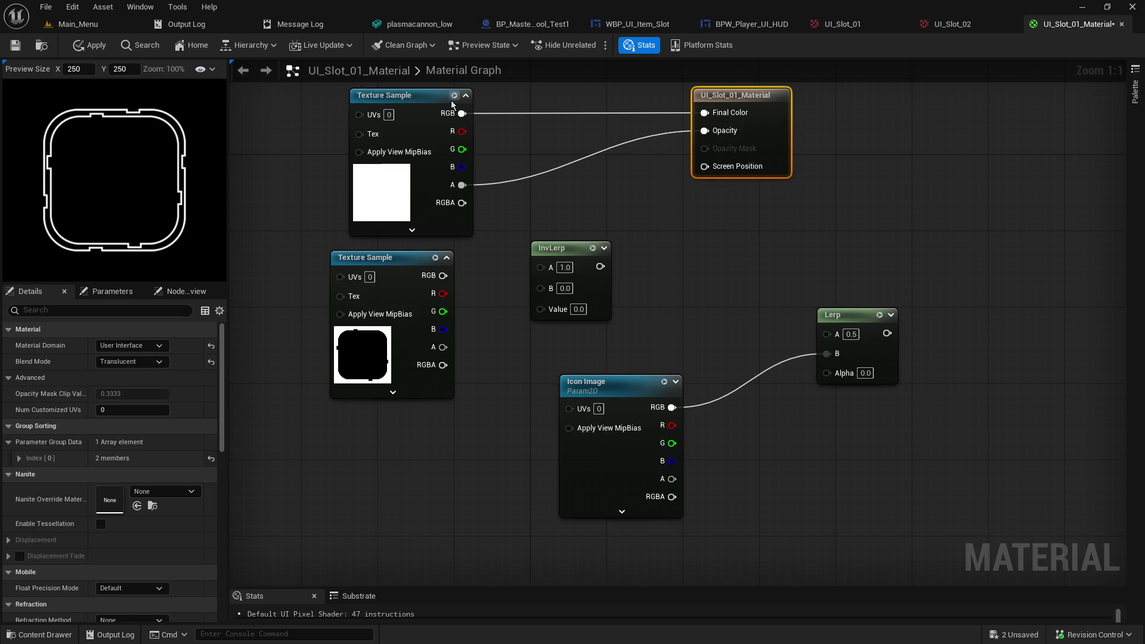
Step: Route the slot RGB through Lerp A into Final Color with Lerp Alpha 1.0, and feed slot alpha to InvLerp
drag(462, 113, 829, 334)
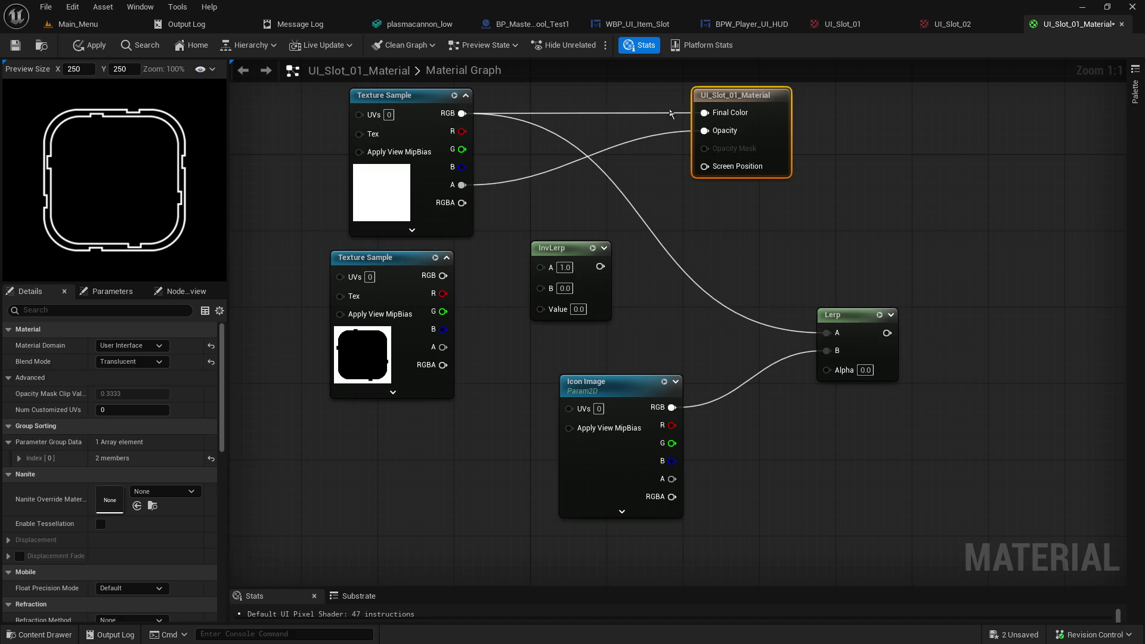
alt+click(704, 113)
drag(749, 106, 1026, 126)
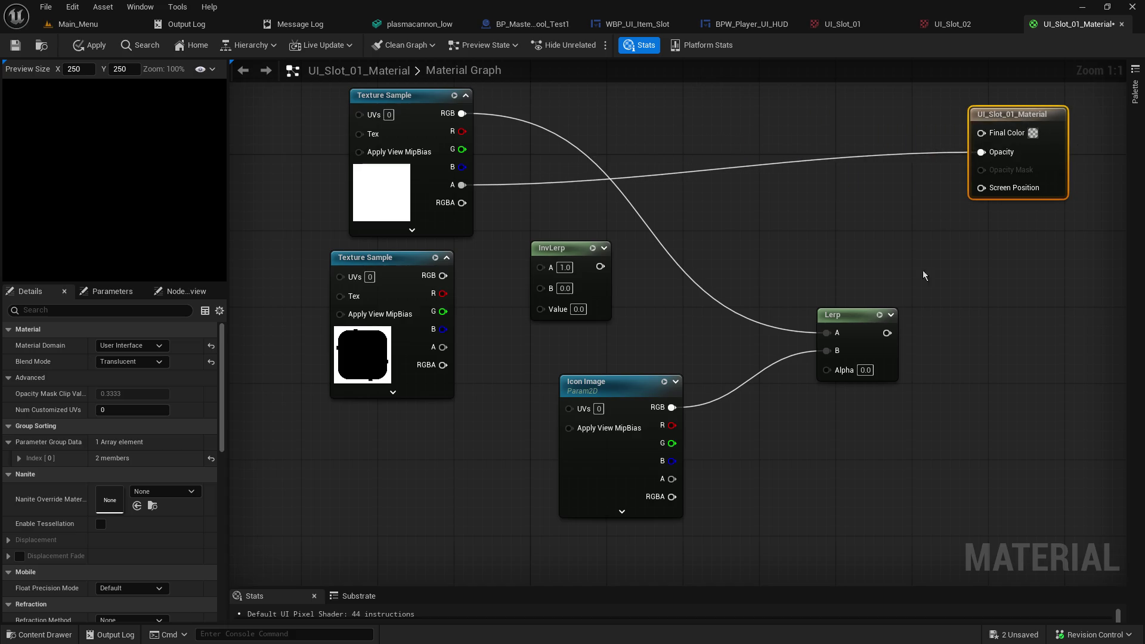
mouse_move(893, 334)
mouse_down()
mouse_move(956, 120)
mouse_move(981, 132)
mouse_up()
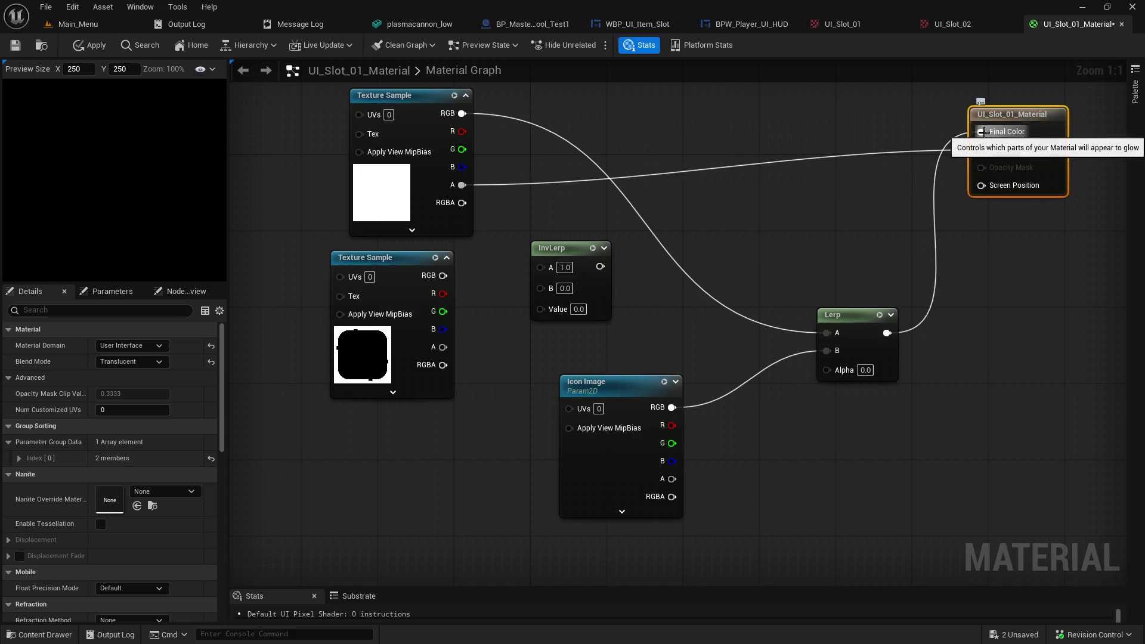
click(865, 370)
text(1)
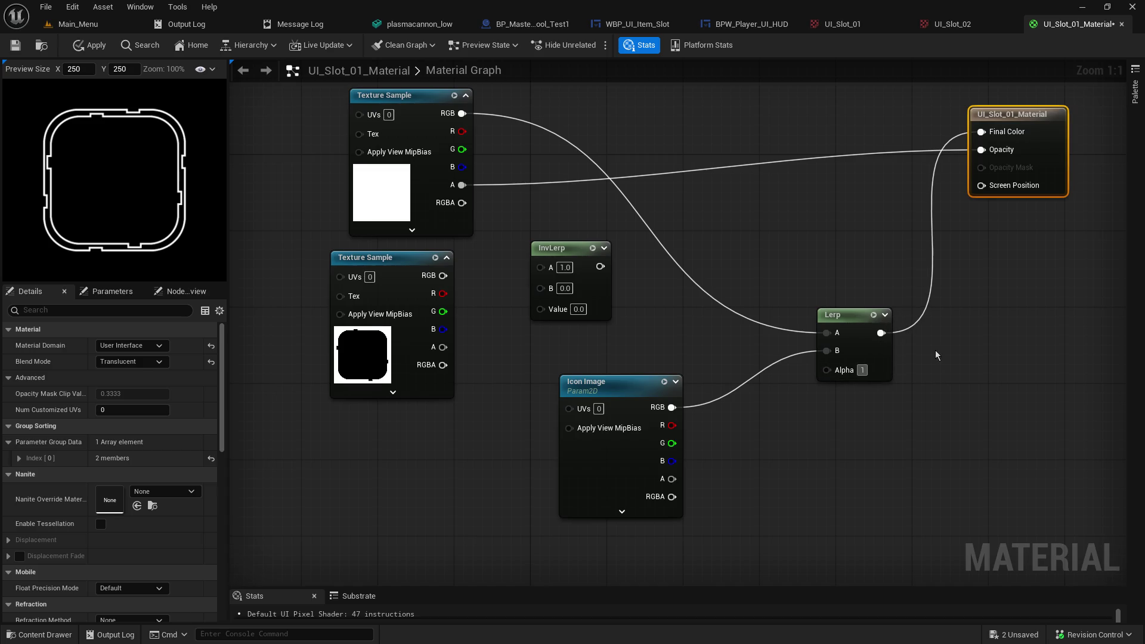
key(Return)
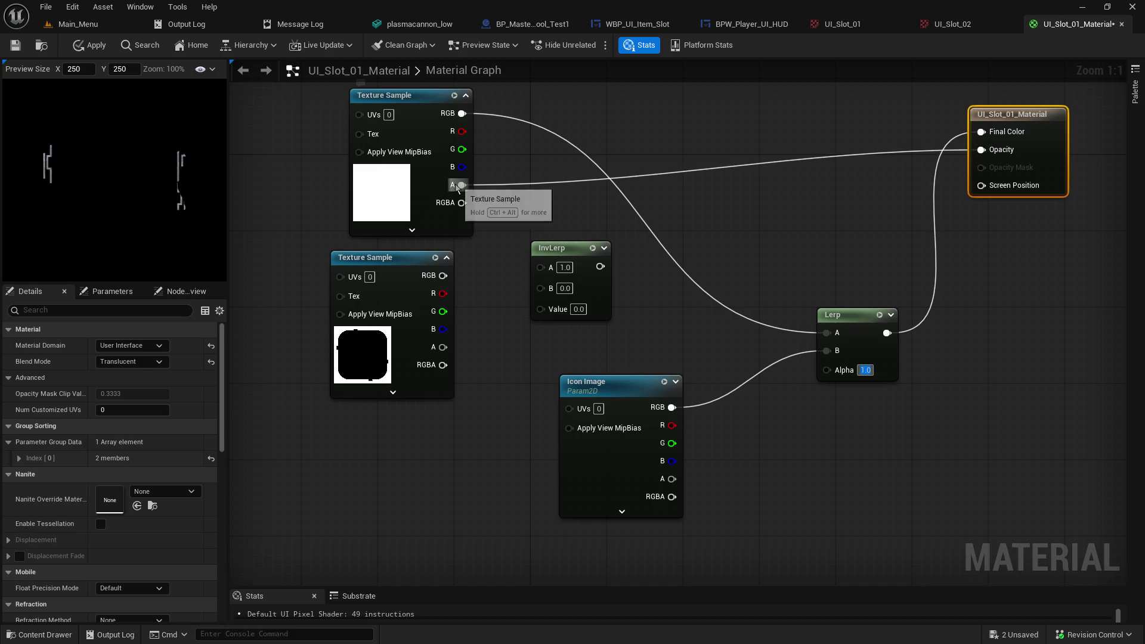
mouse_move(456, 187)
mouse_down()
mouse_move(509, 280)
mouse_move(695, 215)
mouse_move(985, 146)
mouse_up()
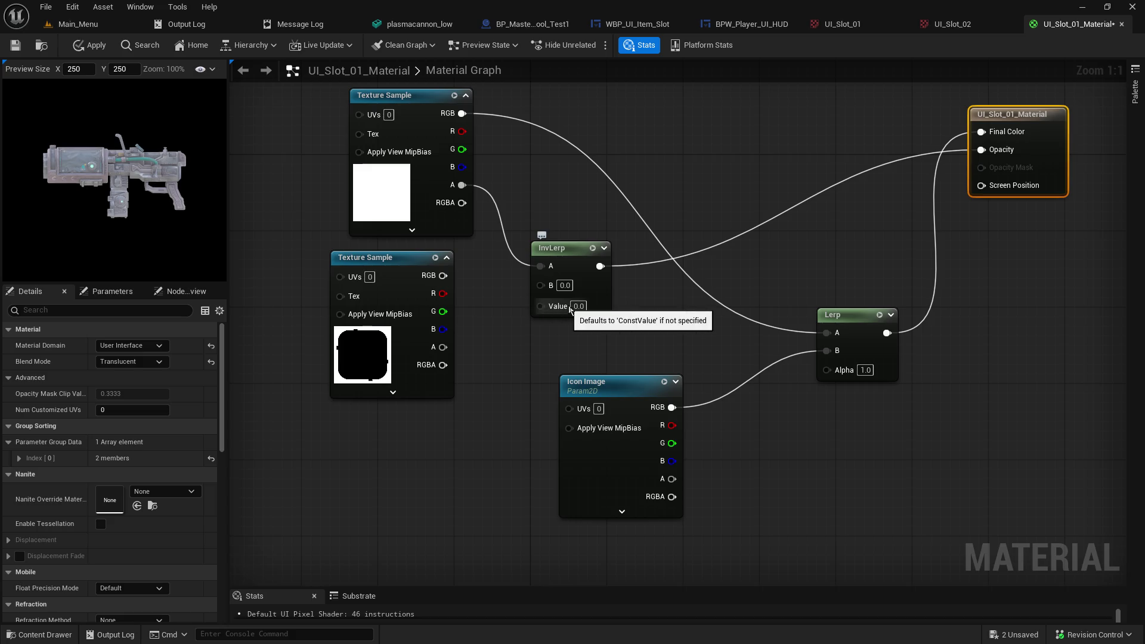
Step: Try InvLerp Values of 1.0, 0.5, 1.0 and 0.0 to compare the preview
click(588, 303)
text(1)
key(Return)
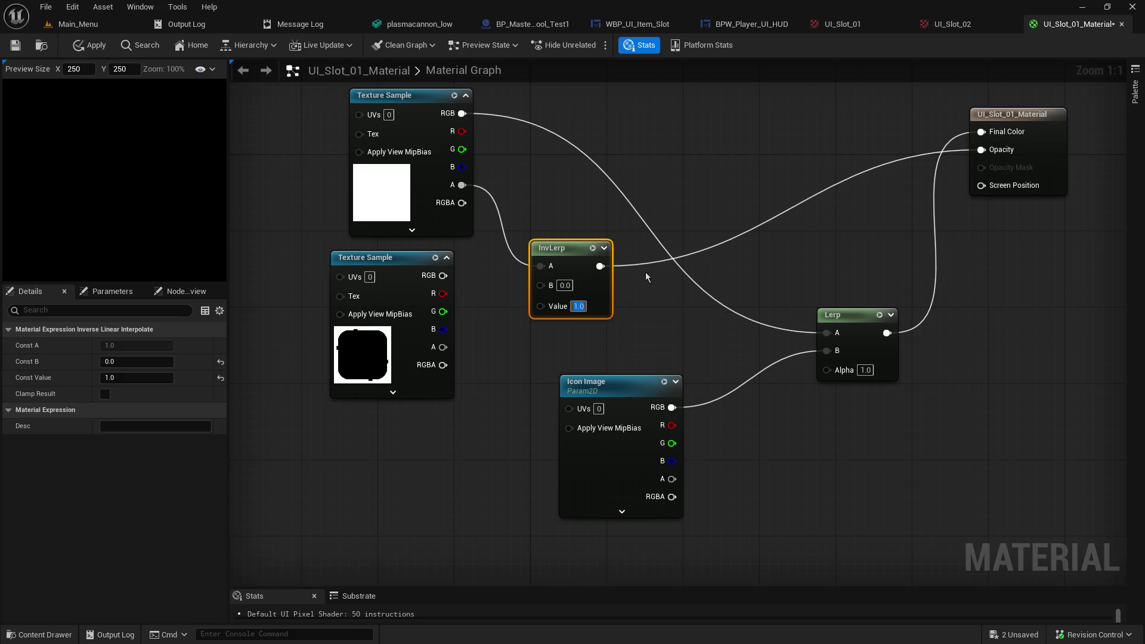
text(0.5)
key(Return)
text(1)
key(Return)
text(0)
key(Return)
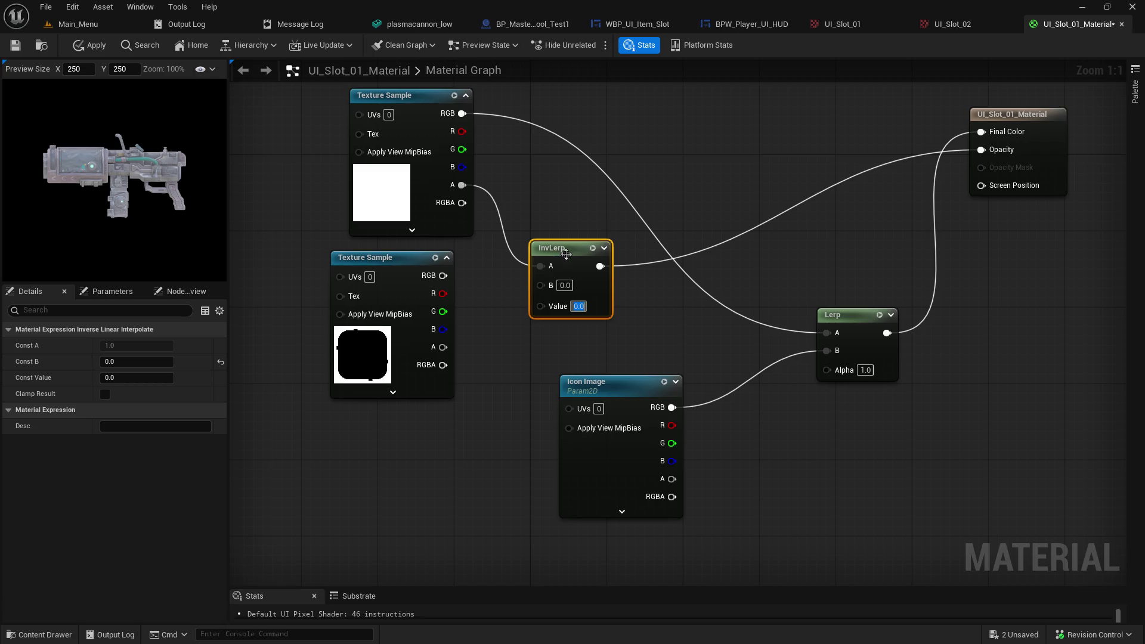
Step: Preview the icon directly through Final Color after unhooking InvLerp and Lerp A, then undo the change
alt+click(981, 151)
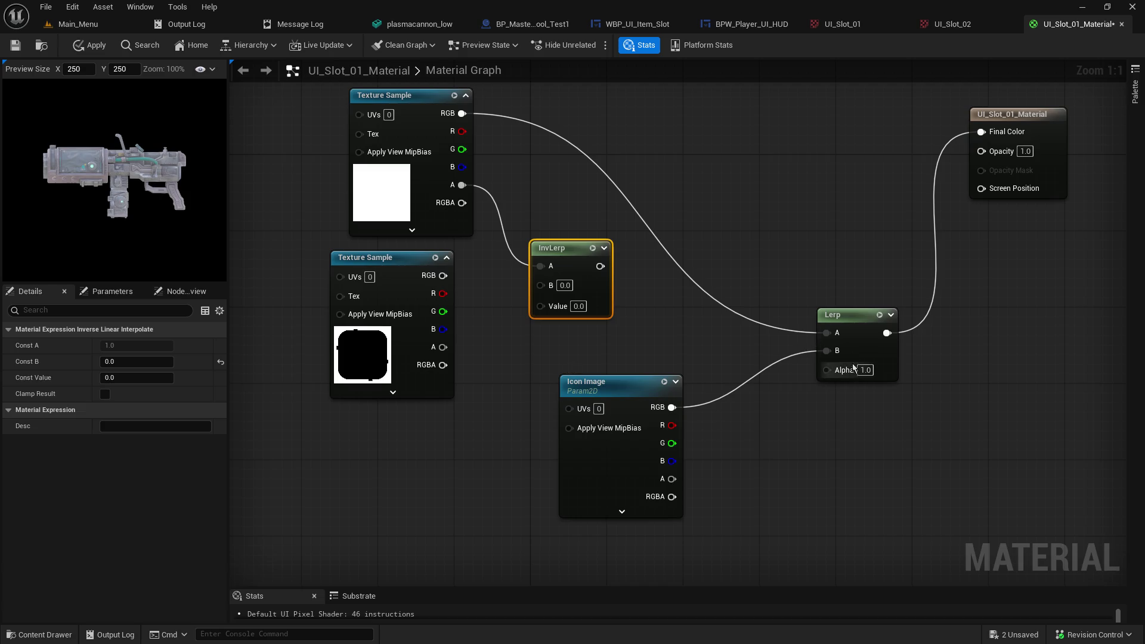
alt+click(829, 335)
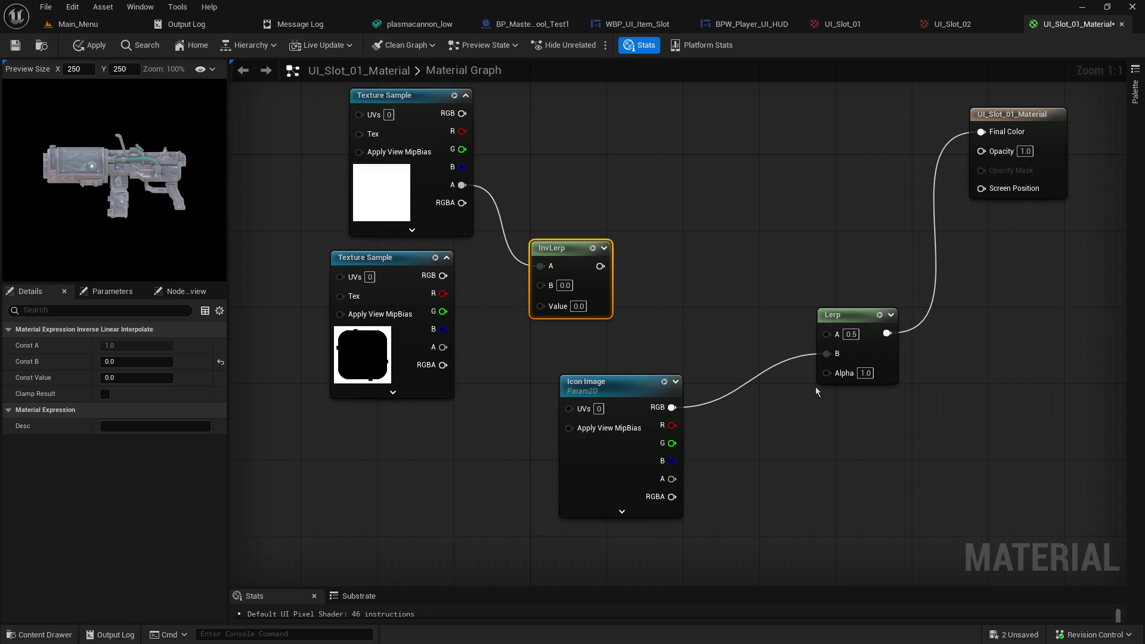
mouse_move(675, 409)
mouse_down()
mouse_move(968, 131)
mouse_move(988, 137)
mouse_up()
click(825, 160)
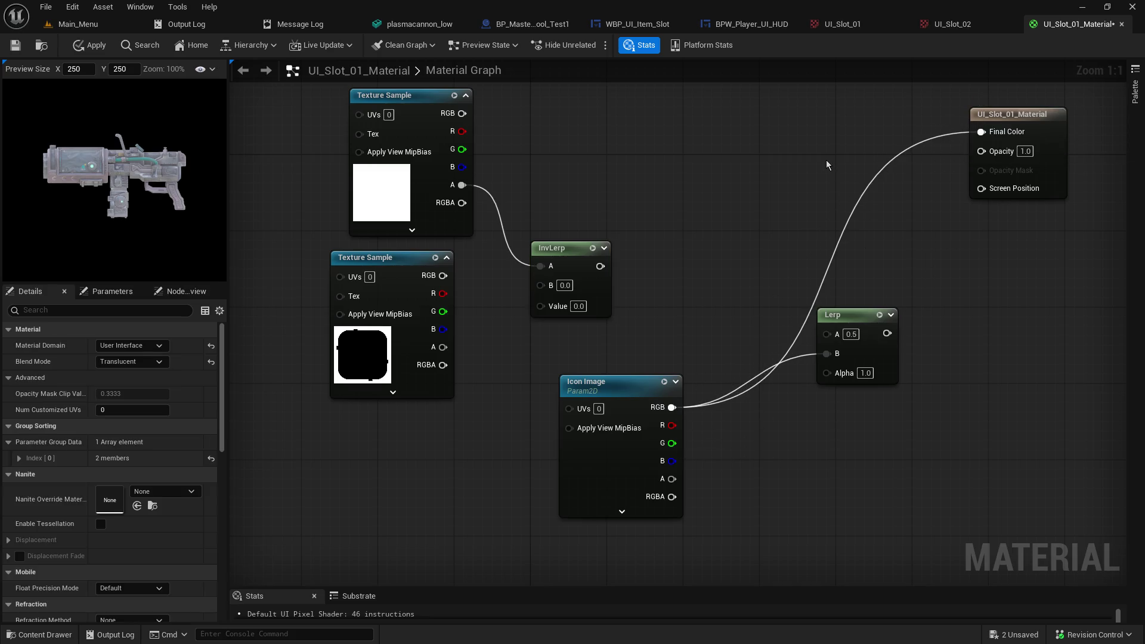
key(ctrl+z)
key(ctrl+z)
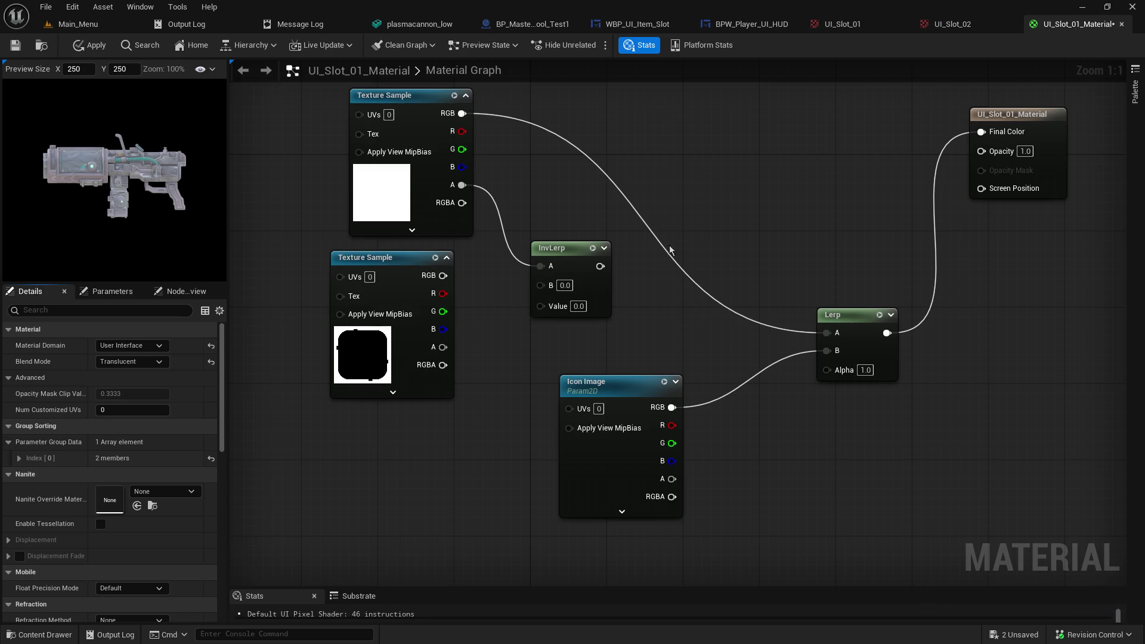
Step: Feed the lower texture's RGB into InvLerp B and set InvLerp Value to 1.0
mouse_move(442, 276)
mouse_down()
mouse_move(508, 310)
mouse_move(540, 284)
mouse_up()
click(579, 303)
text(1)
key(Return)
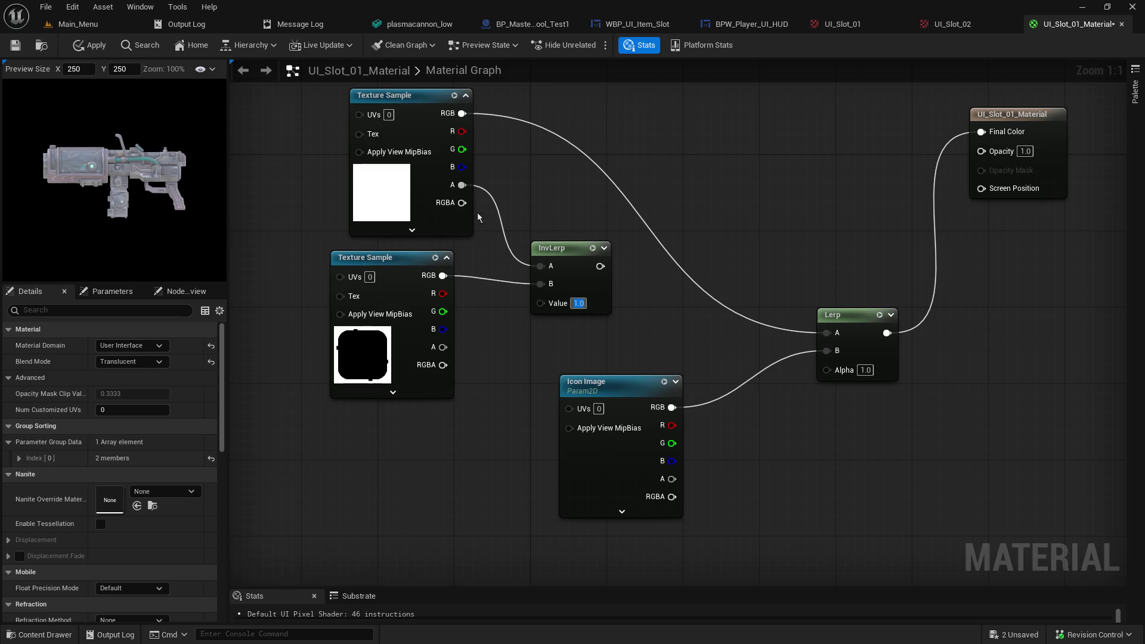
Step: Connect the slot alpha to InvLerp A, route InvLerp to Opacity, and set its Value field to 0
drag(462, 184, 540, 301)
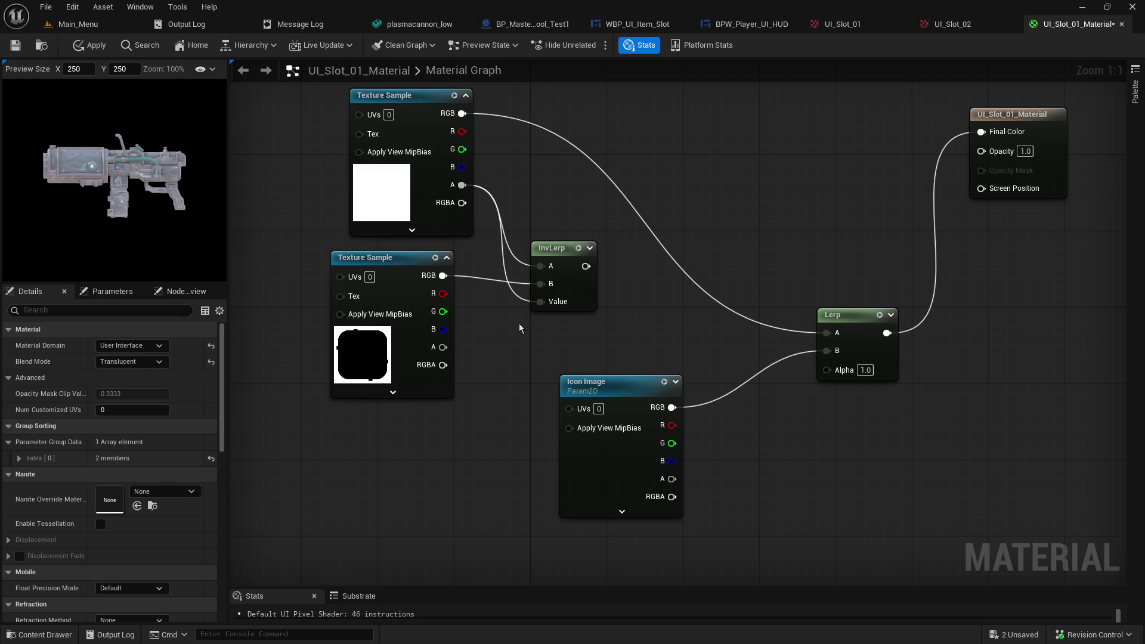
alt+click(540, 265)
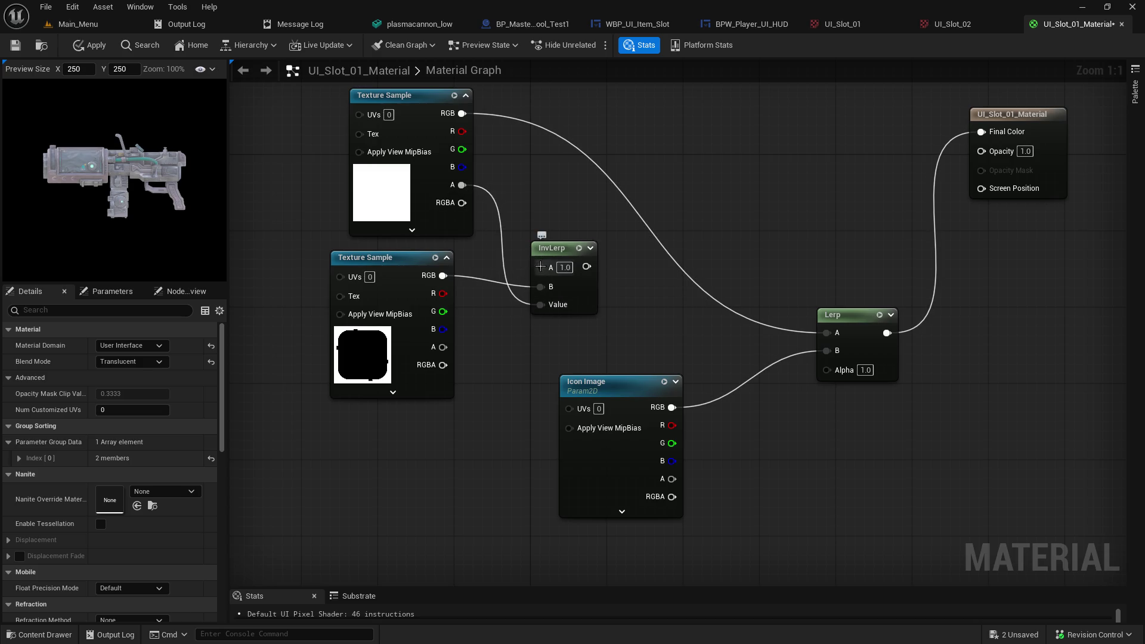
mouse_move(558, 257)
mouse_down()
mouse_move(730, 332)
mouse_move(925, 181)
mouse_move(981, 152)
mouse_up()
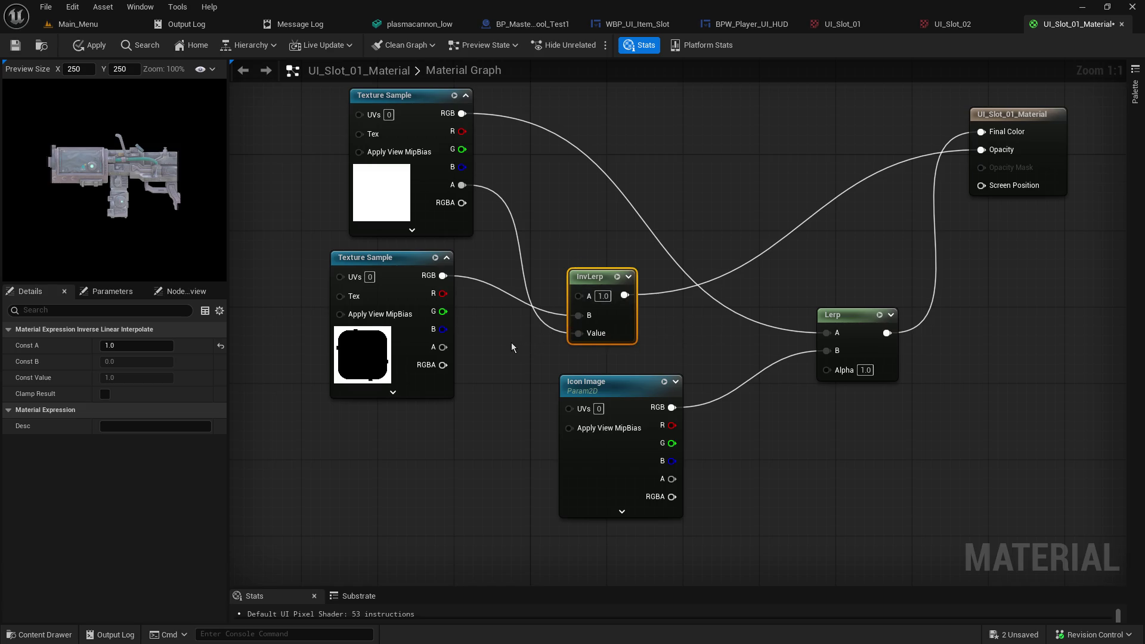
drag(461, 185, 584, 299)
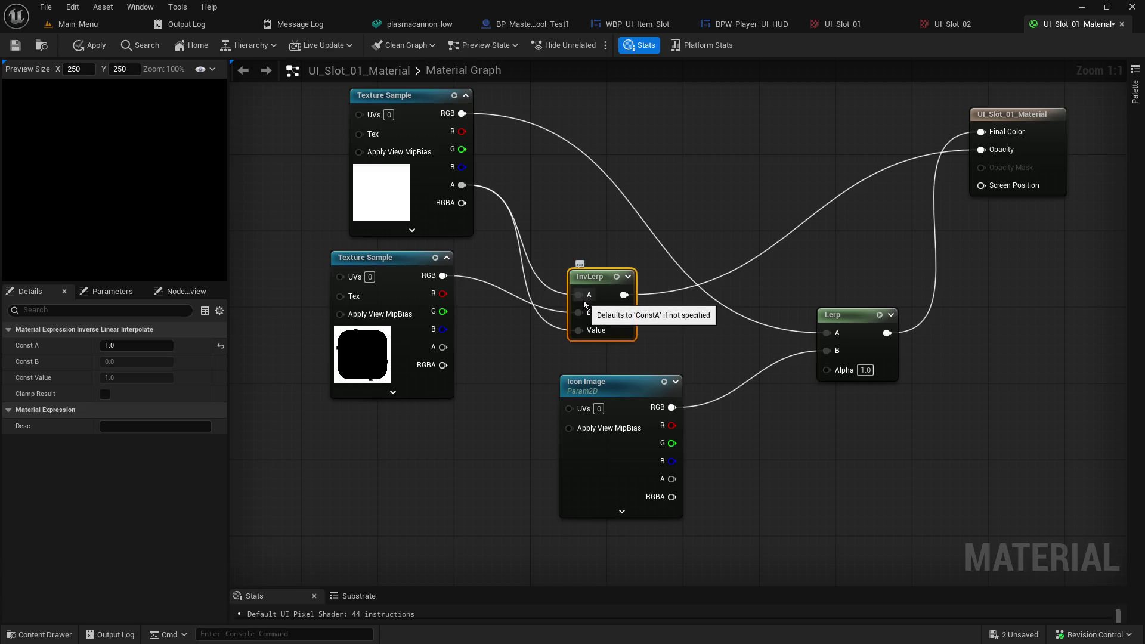
alt+click(579, 331)
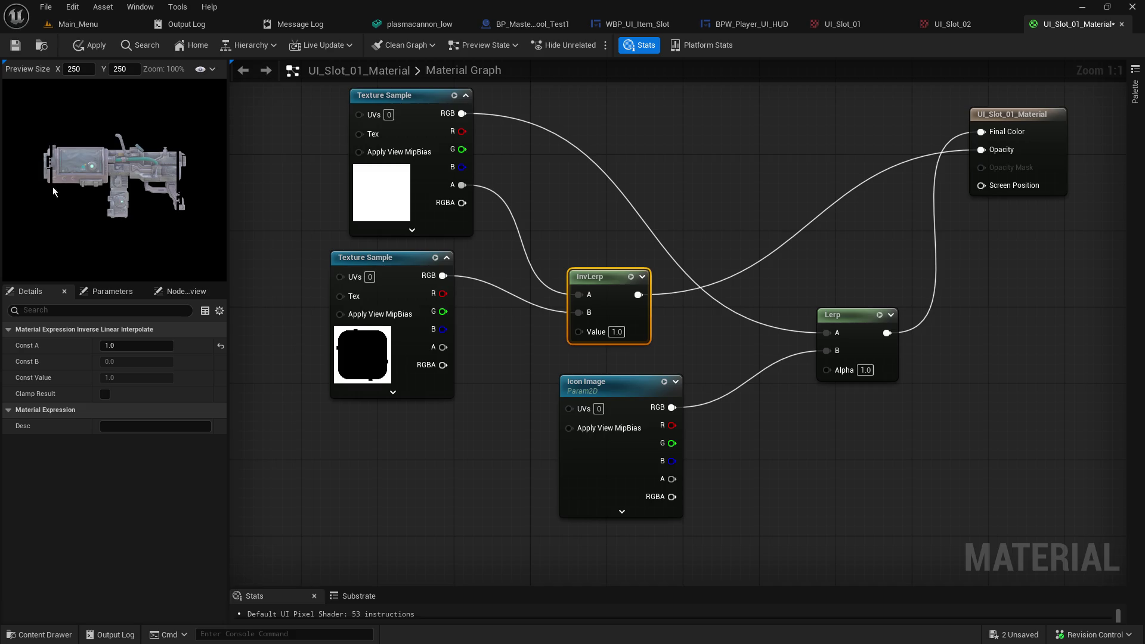
click(617, 331)
text(0)
key(Return)
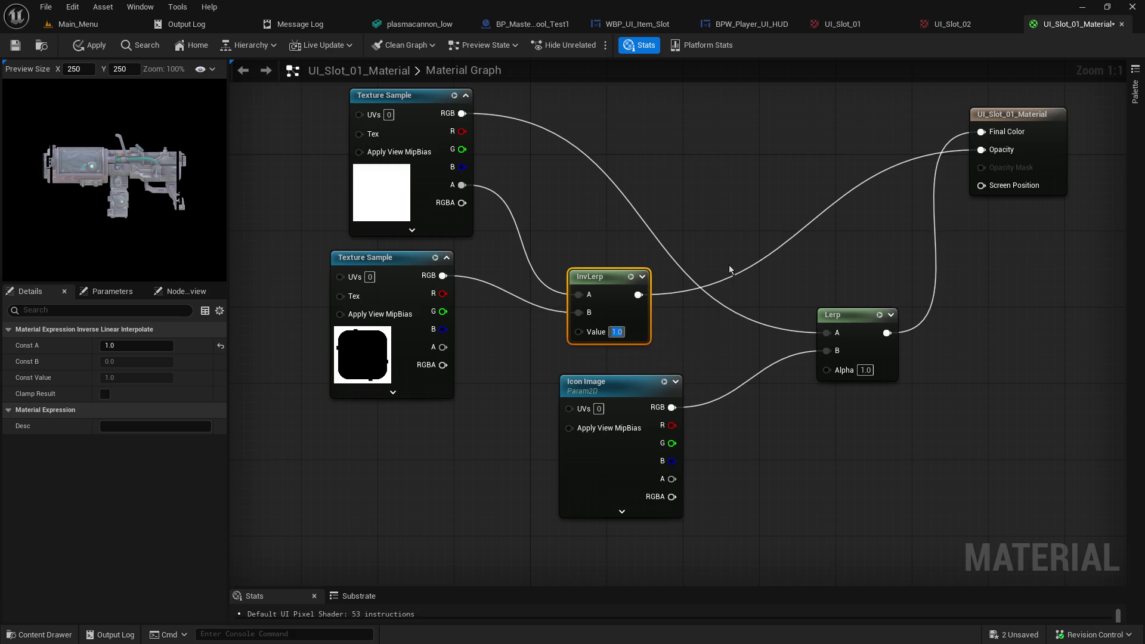